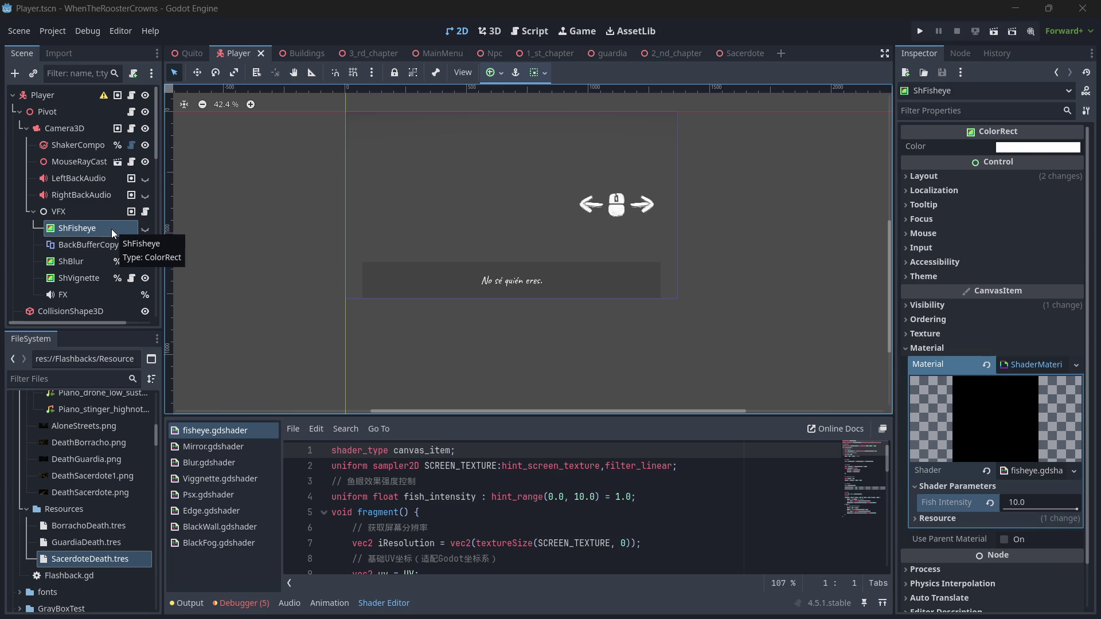
Playtest the game with the current effects, then stop it and save the scene.
key(F5)
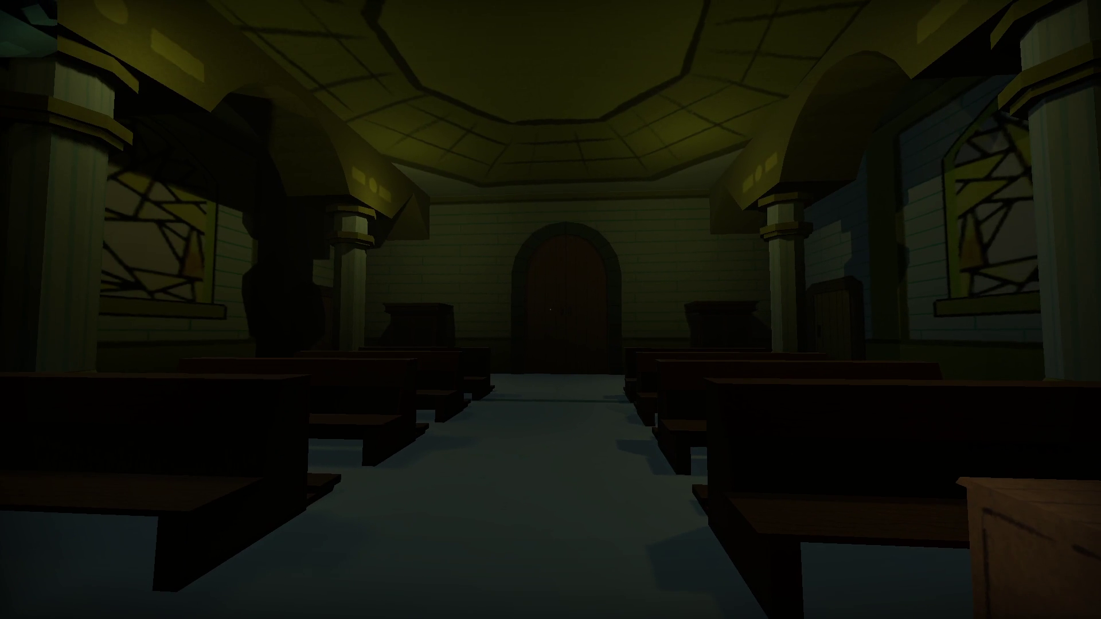
key(F8)
key(ctrl+s)
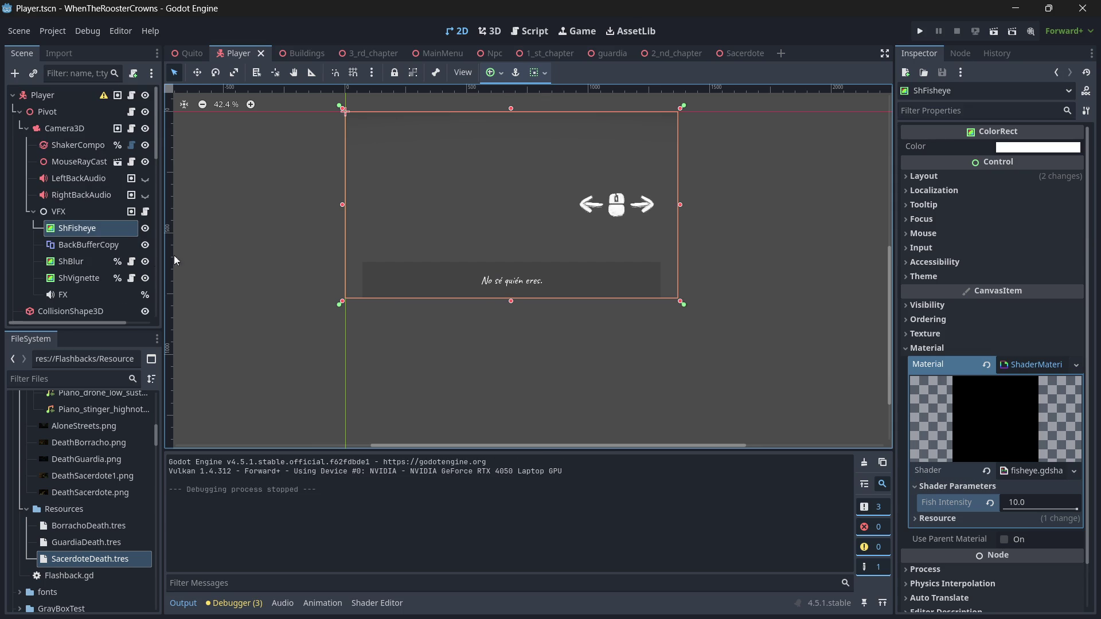
Set the BackBufferCopy node's Copy Mode to Viewport and playtest the game.
click(63, 244)
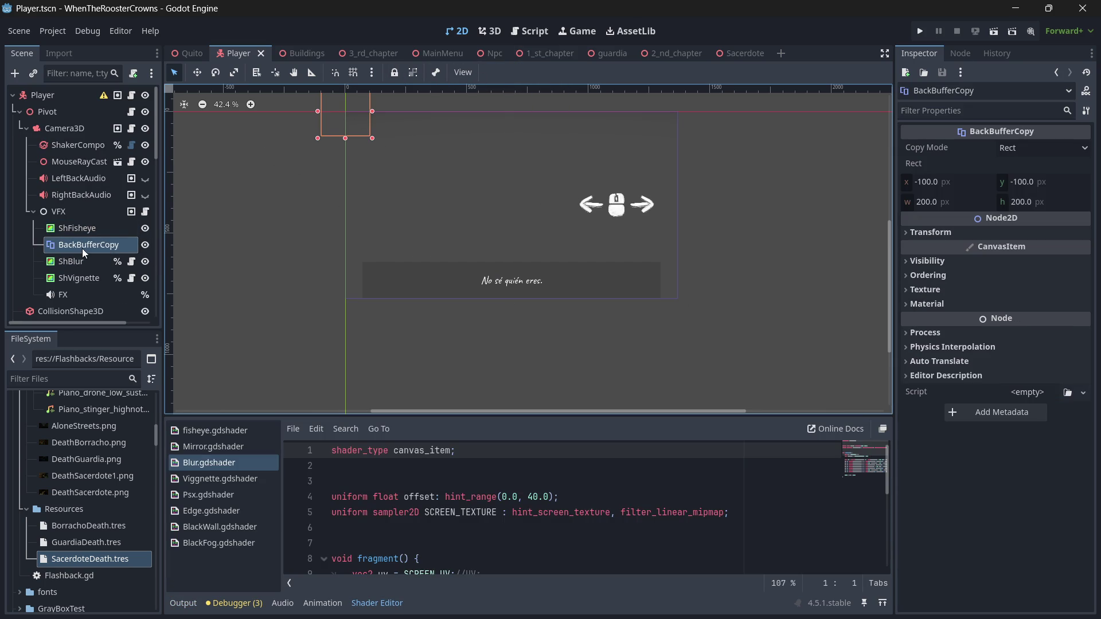
click(1029, 148)
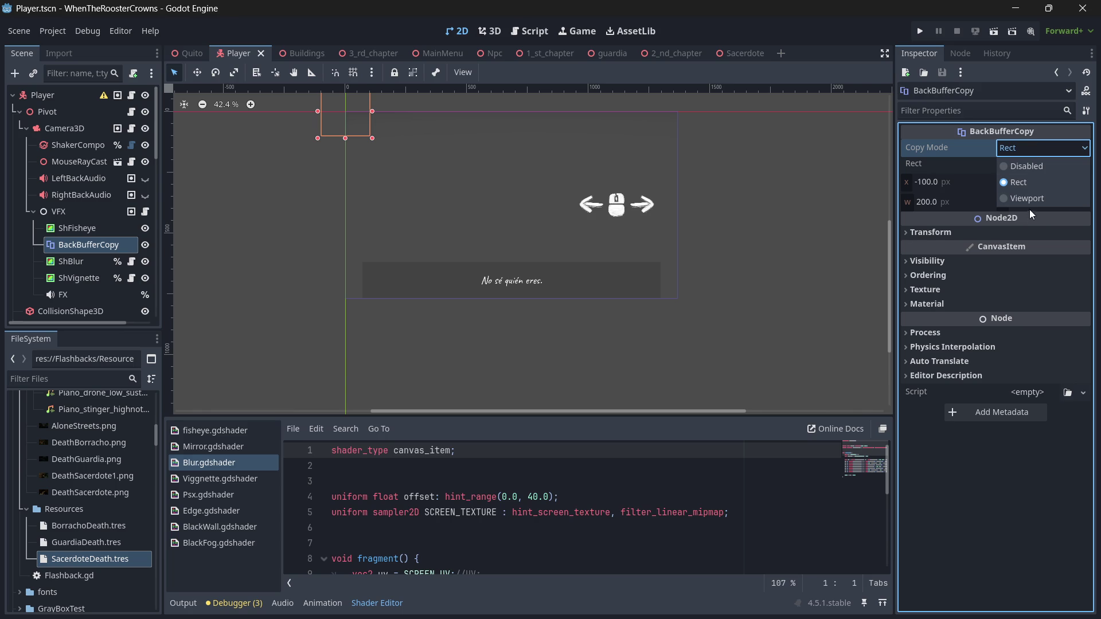
click(1029, 198)
click(965, 179)
click(952, 179)
click(1034, 149)
click(660, 221)
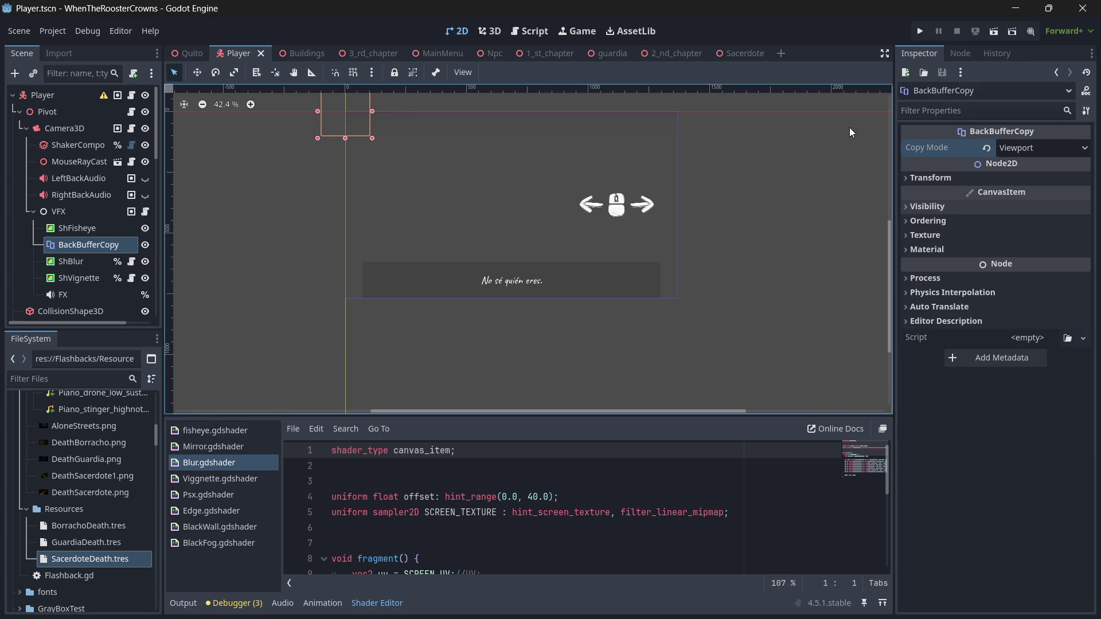
click(920, 31)
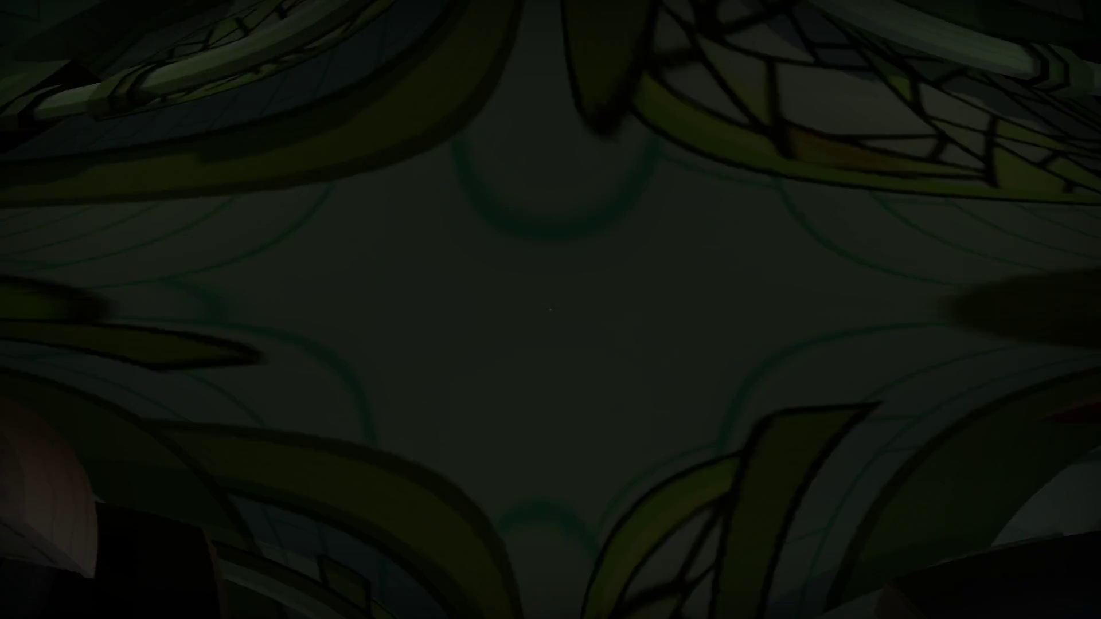
key(F8)
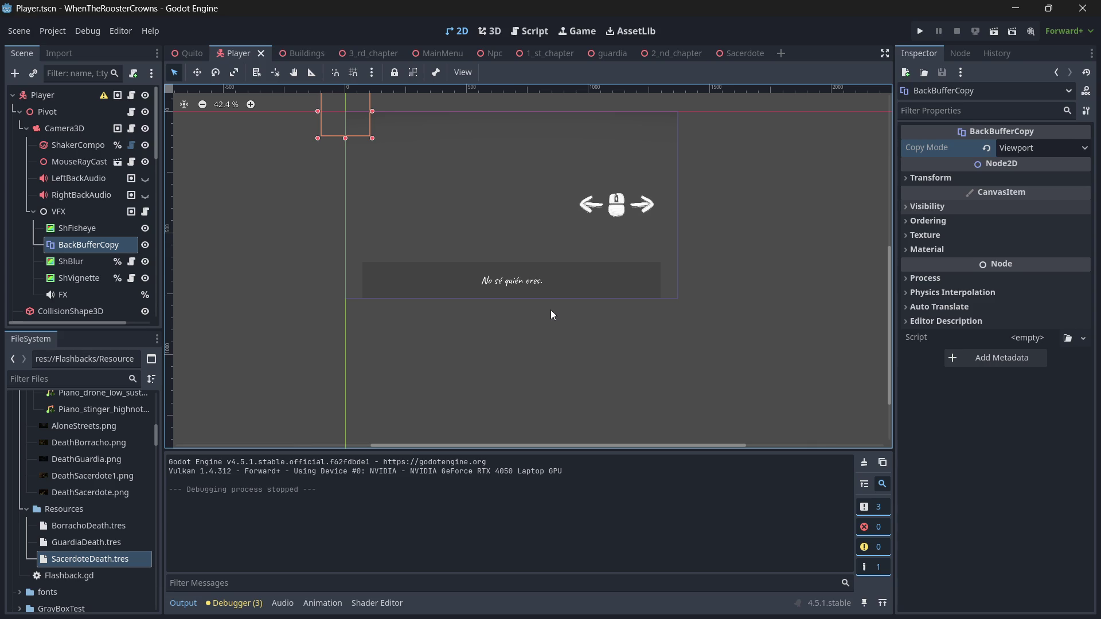
Set the ShFisheye Fish Intensity to 4.0 and run the game to test it.
click(77, 228)
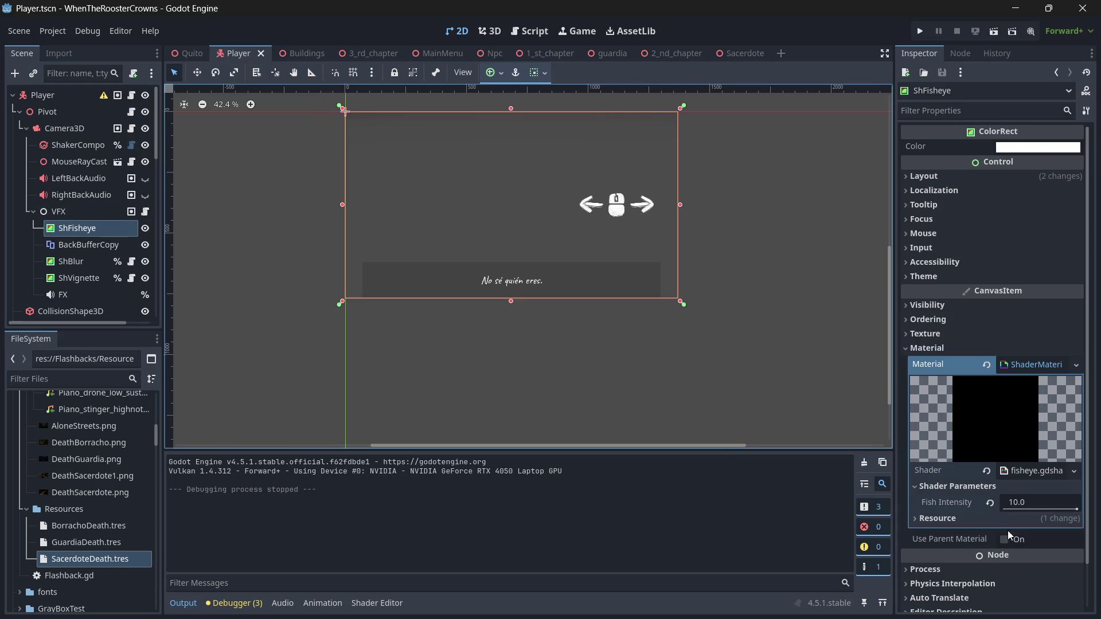
click(1041, 508)
text(4)
key(Return)
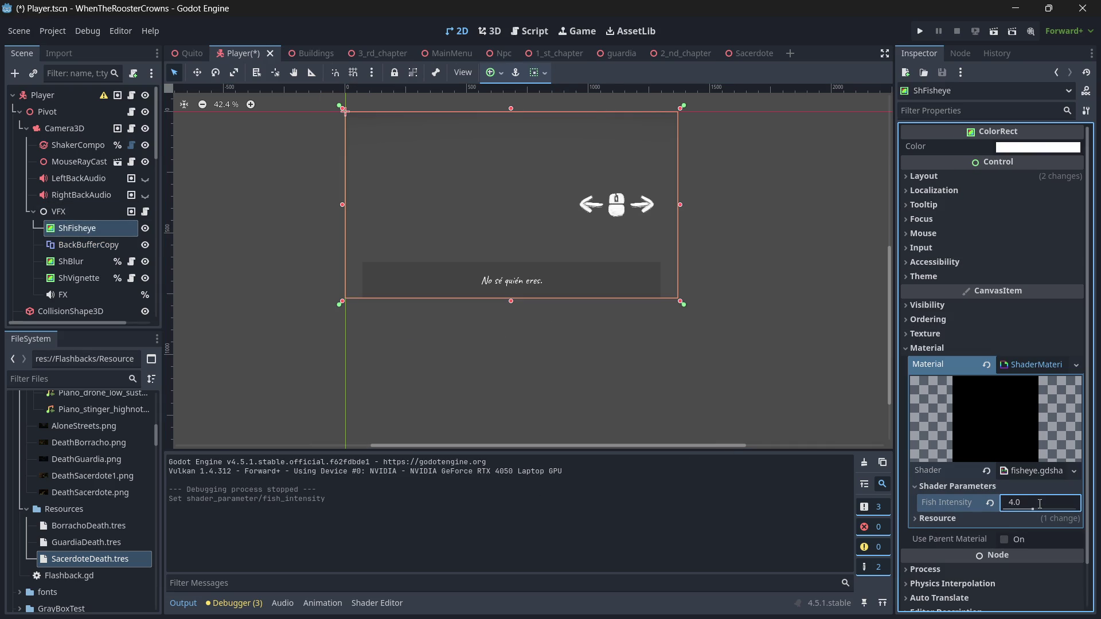
key(F5)
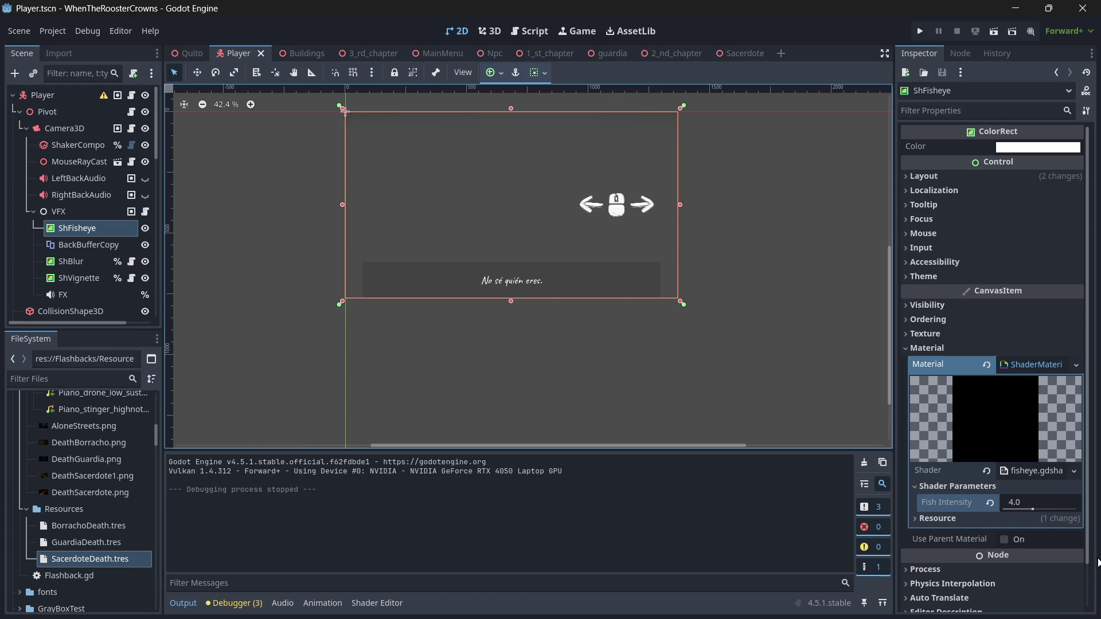
Lower the Fish Intensity to 3.0 and playtest the game again.
click(1035, 502)
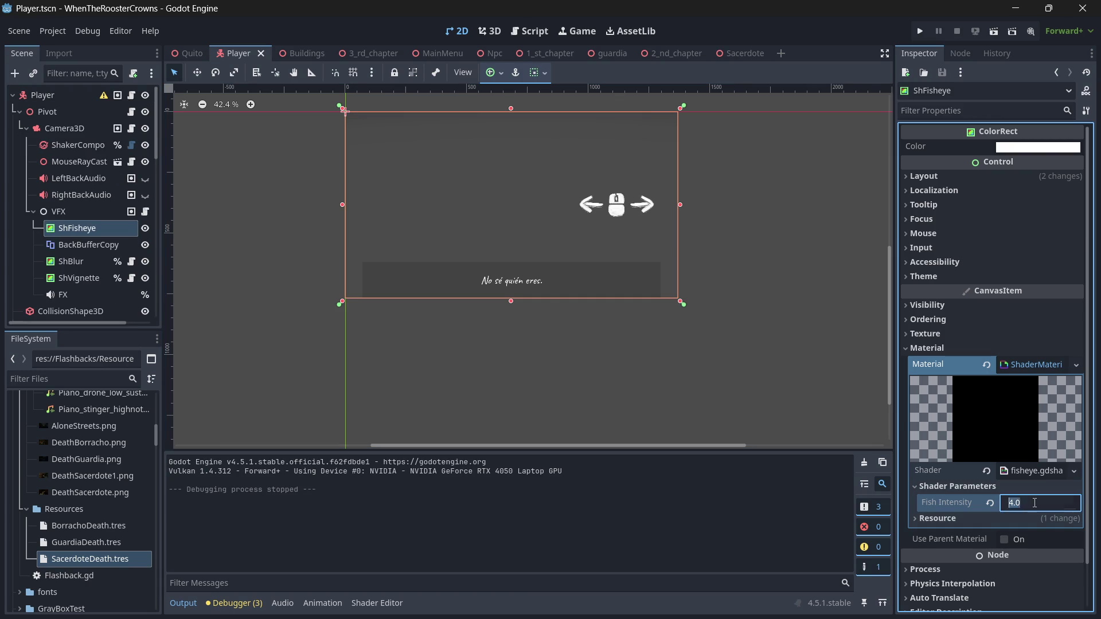
text(3)
key(Return)
key(F5)
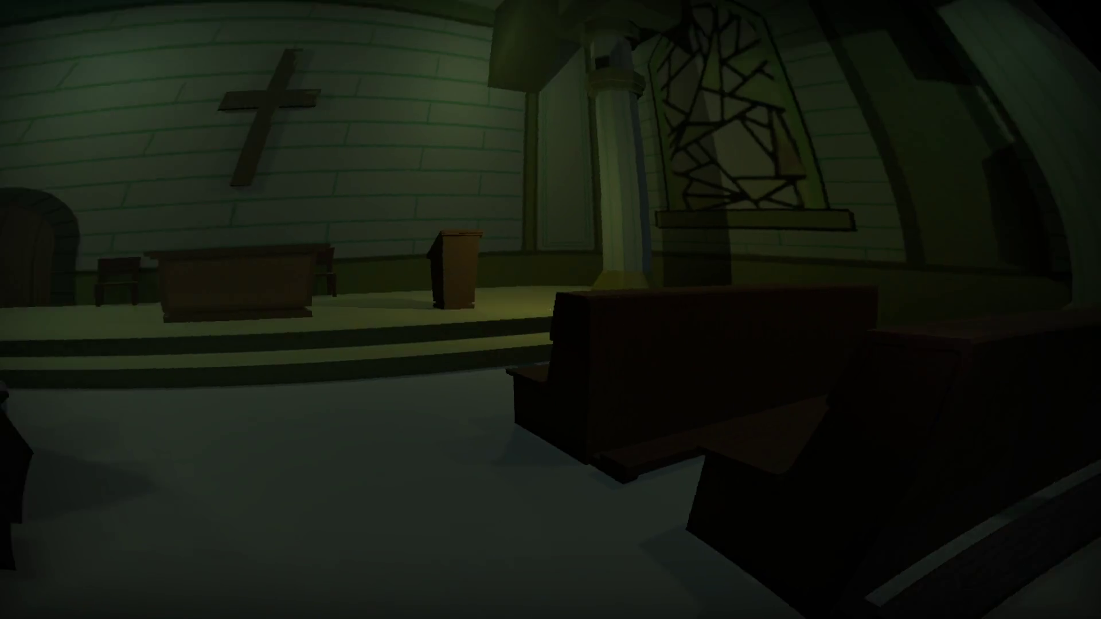
key(alt+F4)
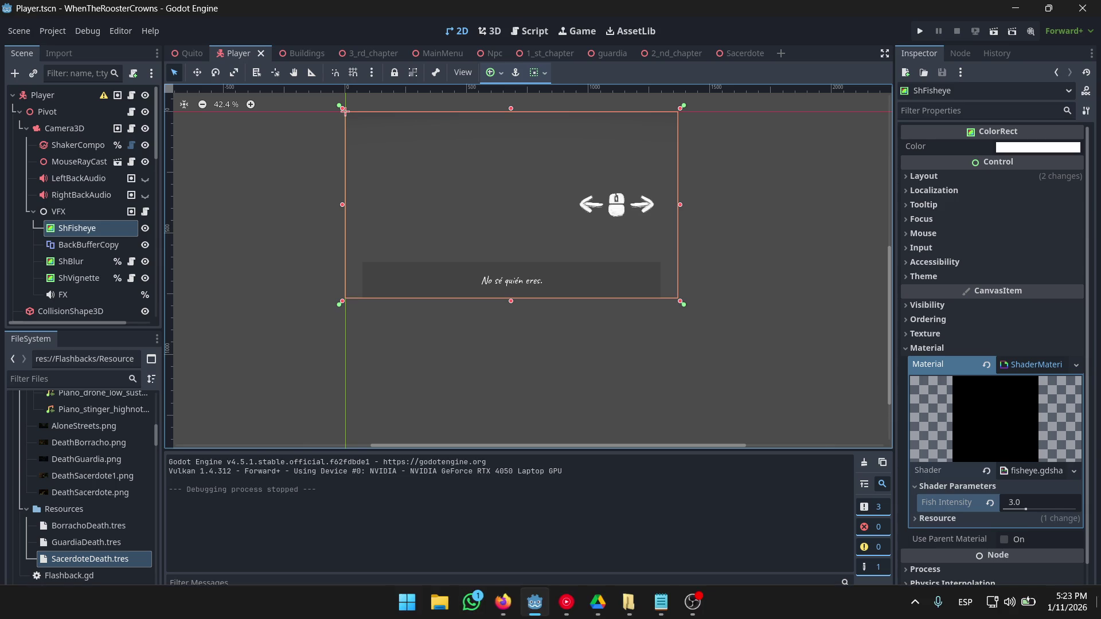
click(1045, 503)
Playtest the game with Fish Intensity 2.0, then stop it and save the scene.
key(F5)
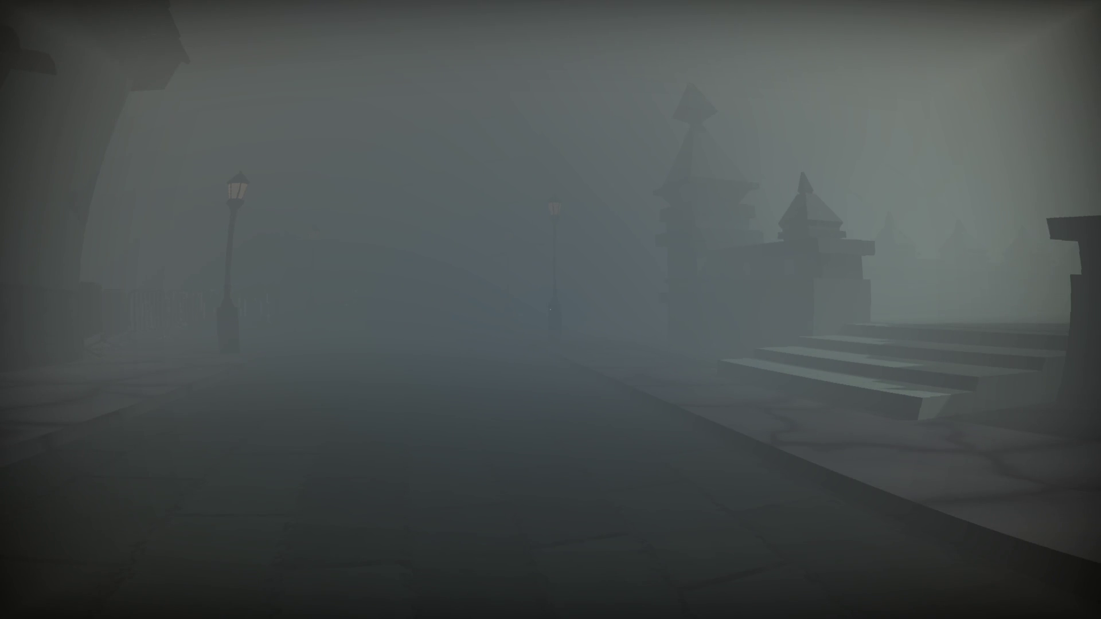
key(F8)
key(ctrl+s)
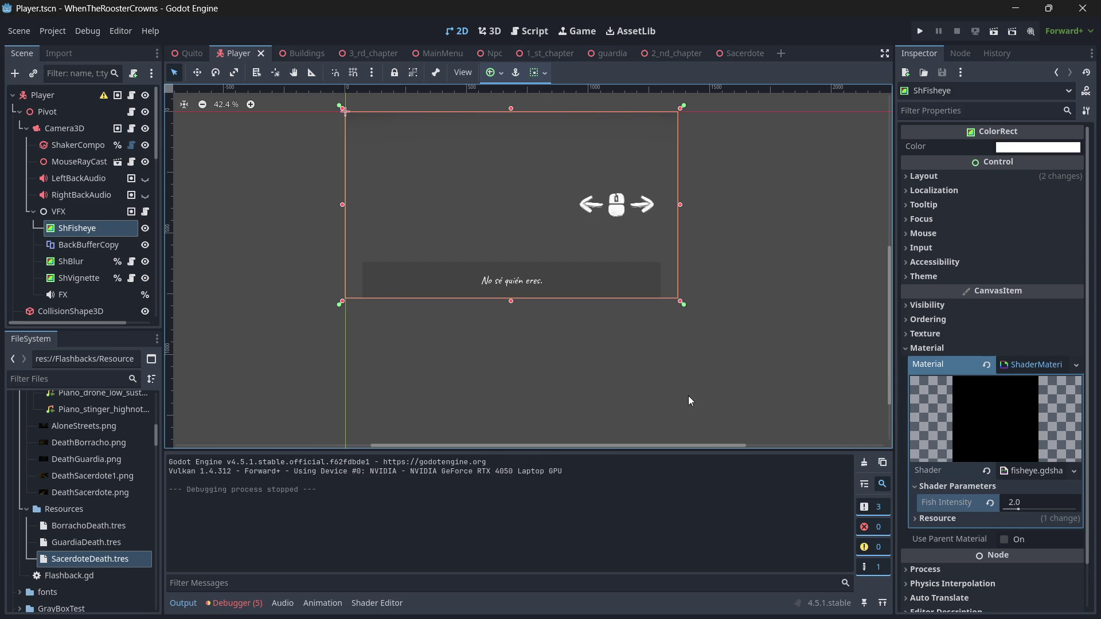
After checking the web browser, hide the ShFisheye overlay and save the Player scene.
mouse_move(547, 601)
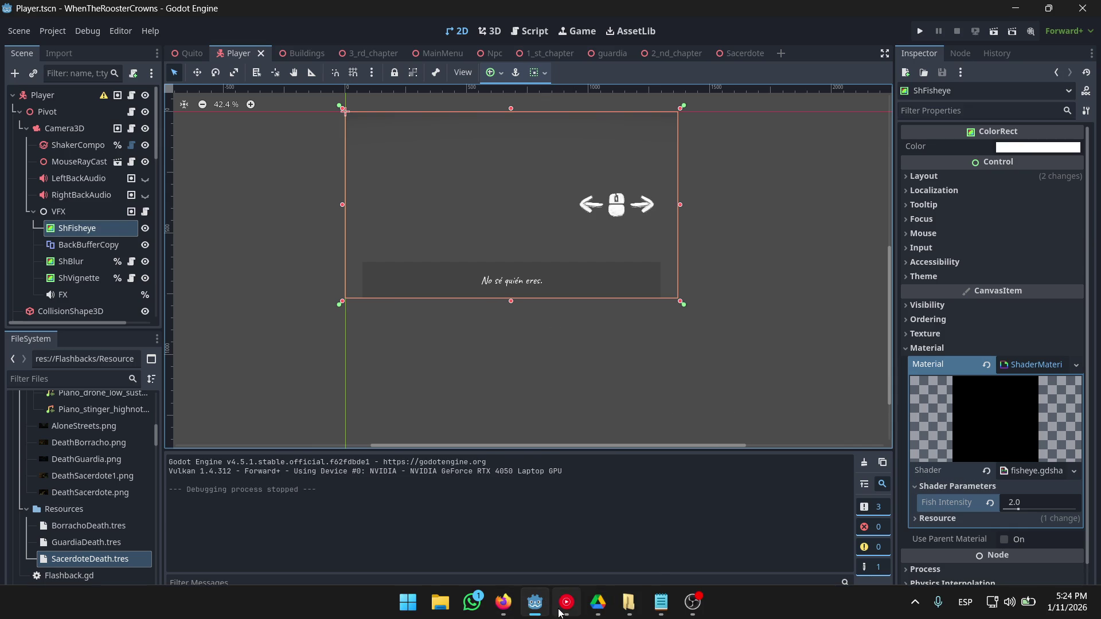
click(504, 608)
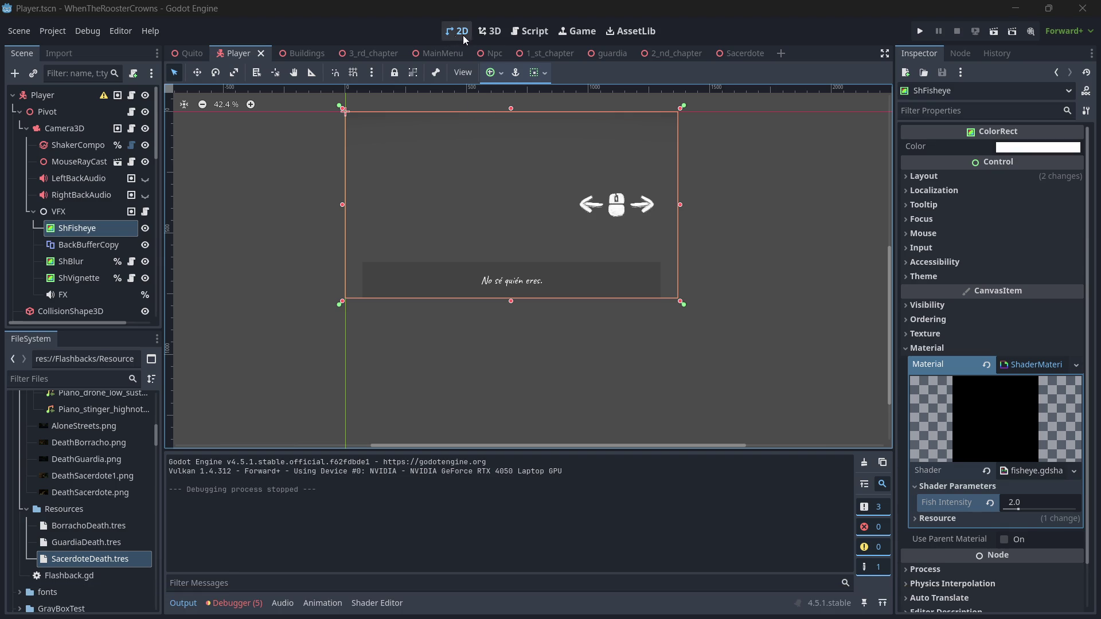
click(145, 228)
key(ctrl+s)
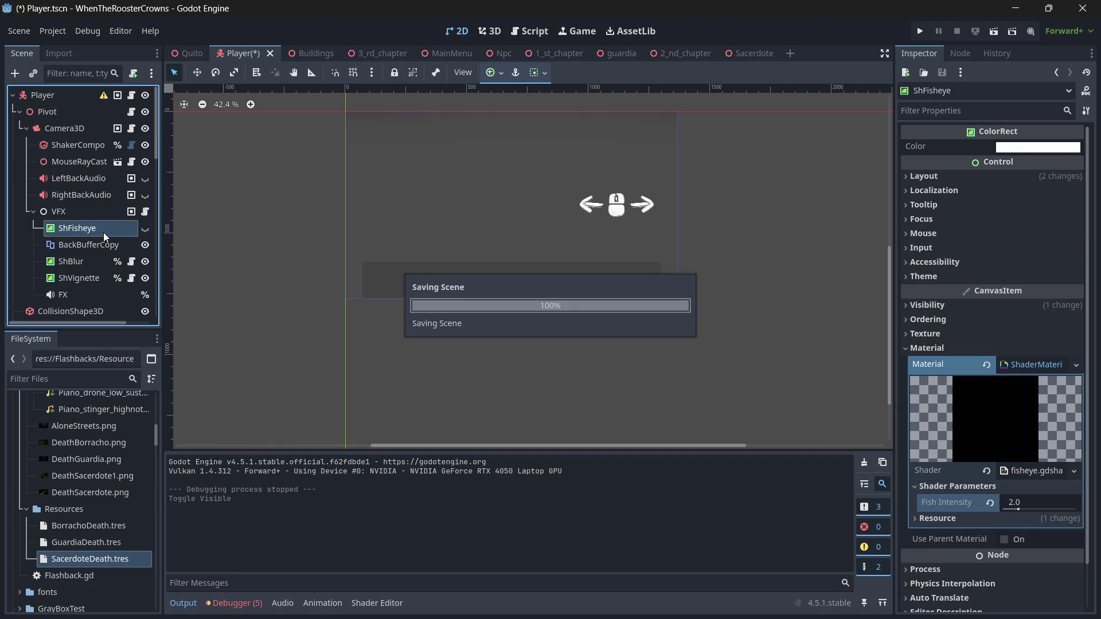
Add a new function header enable_fisheye(): after the last function in vfx.gd.
click(145, 211)
scroll(408, 273, down, 5)
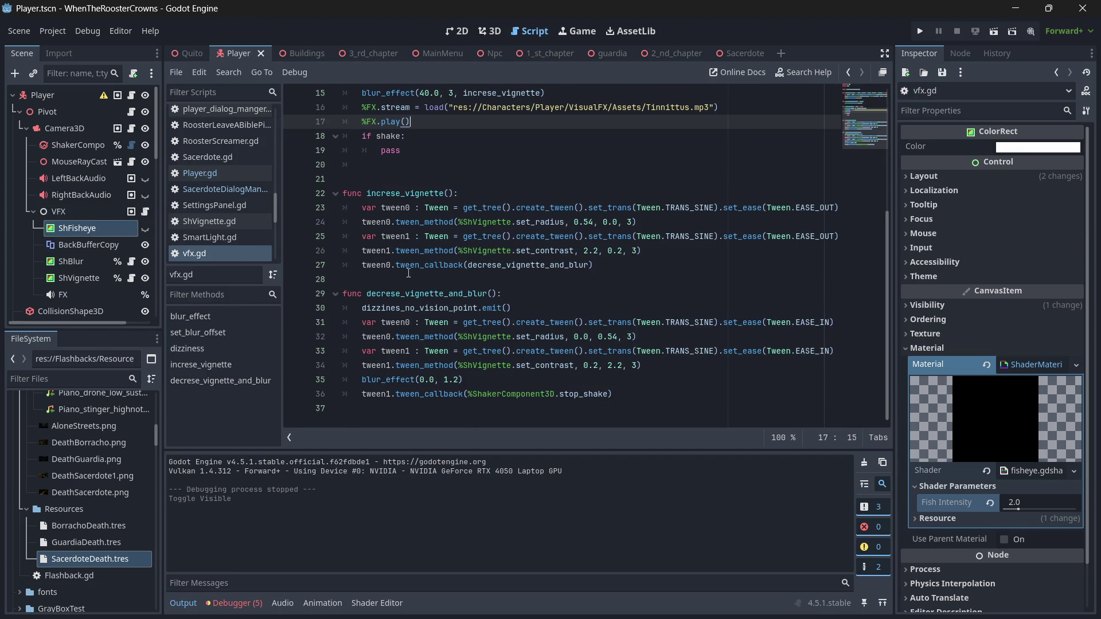
click(667, 400)
key(Down)
text(func activate)
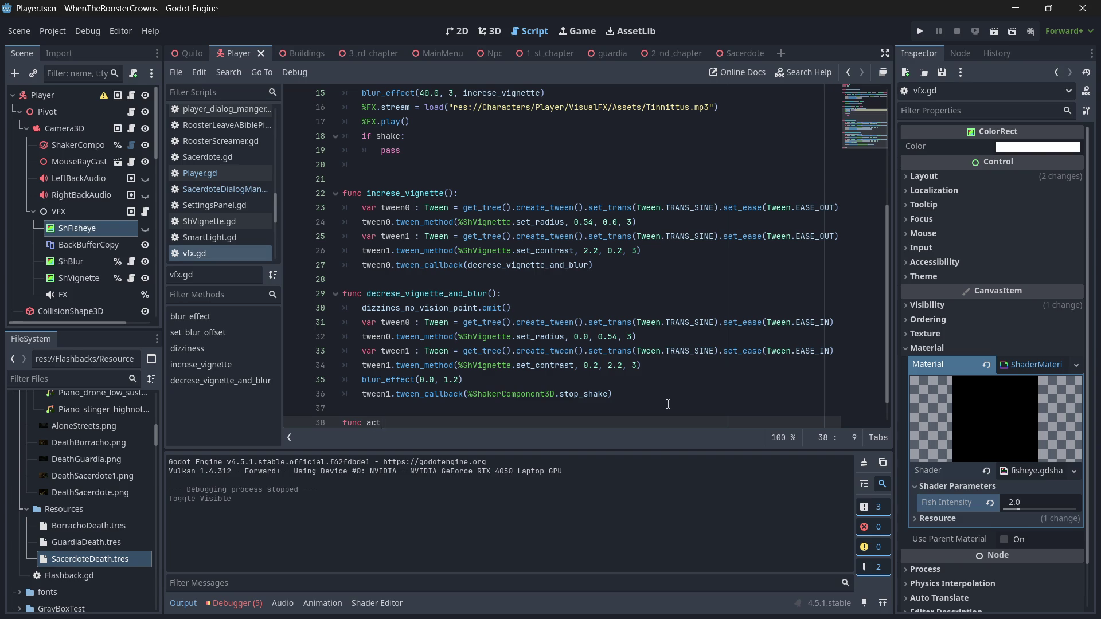
key(BackSpace)
text(fish)
key(BackSpace)
key(BackSpace)
key(BackSpace)
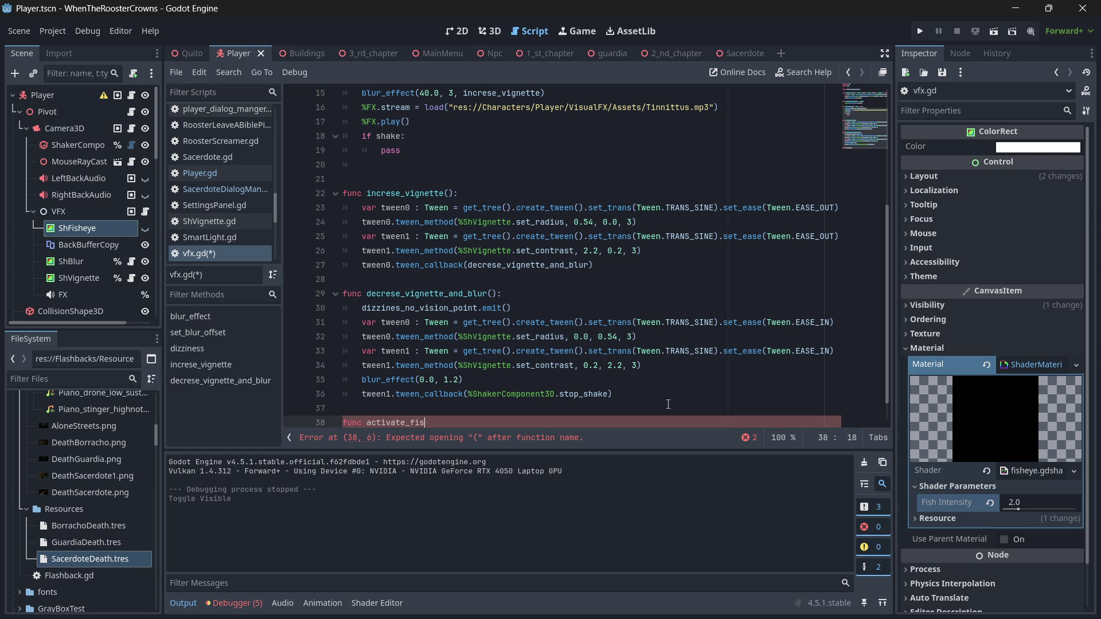
text(enable_fish)
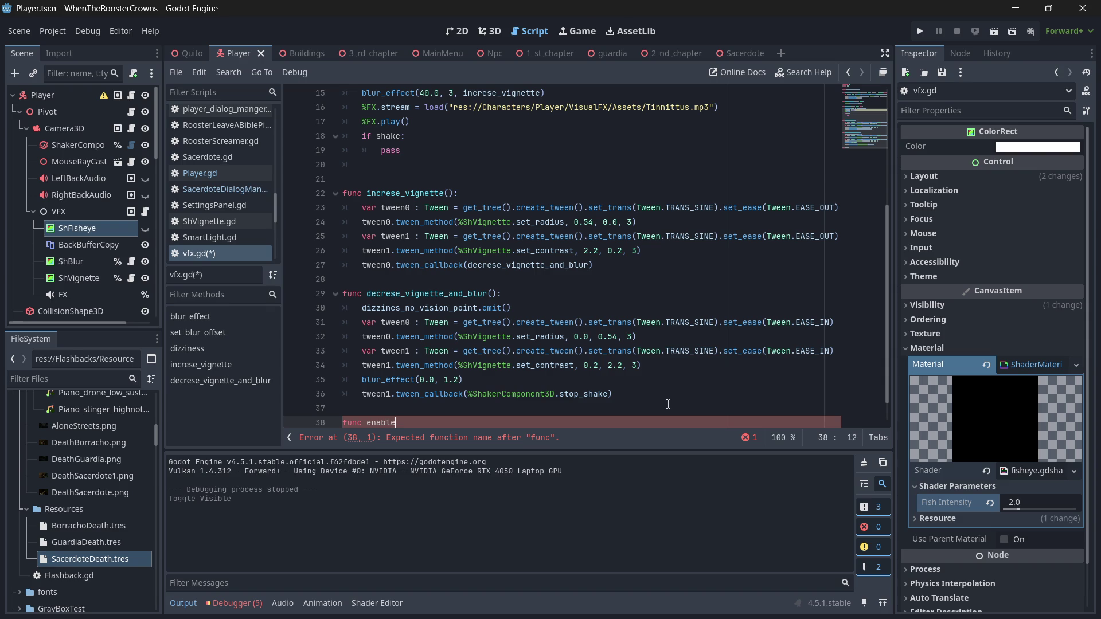
text(eye)
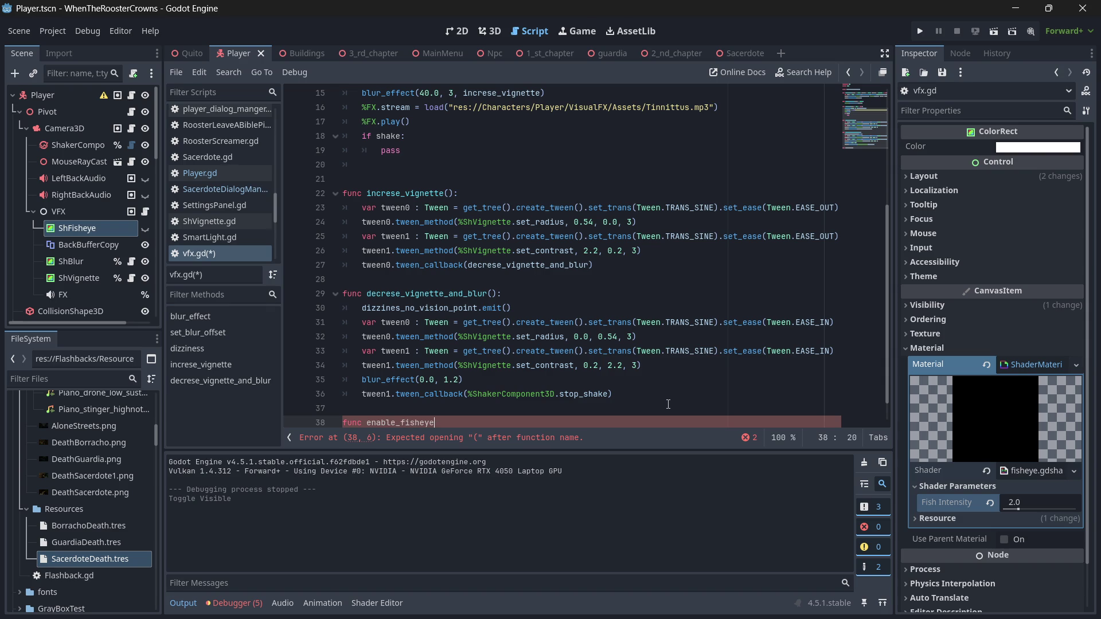
text(():)
key(Return)
Give the function the body $ShFisheye.visible = true and save vfx.gd.
mouse_move(76, 229)
mouse_down()
mouse_move(367, 422)
mouse_move(456, 410)
mouse_up()
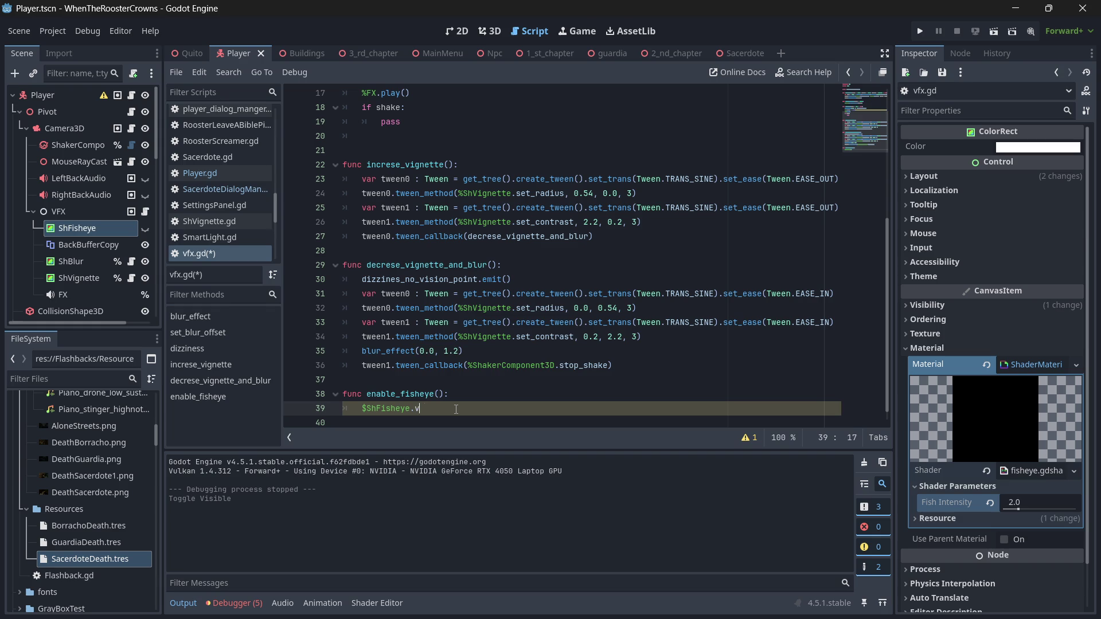
text(isi)
key(Down)
key(Down)
key(Return)
text(= true)
key(ctrl+s)
key(ctrl+s)
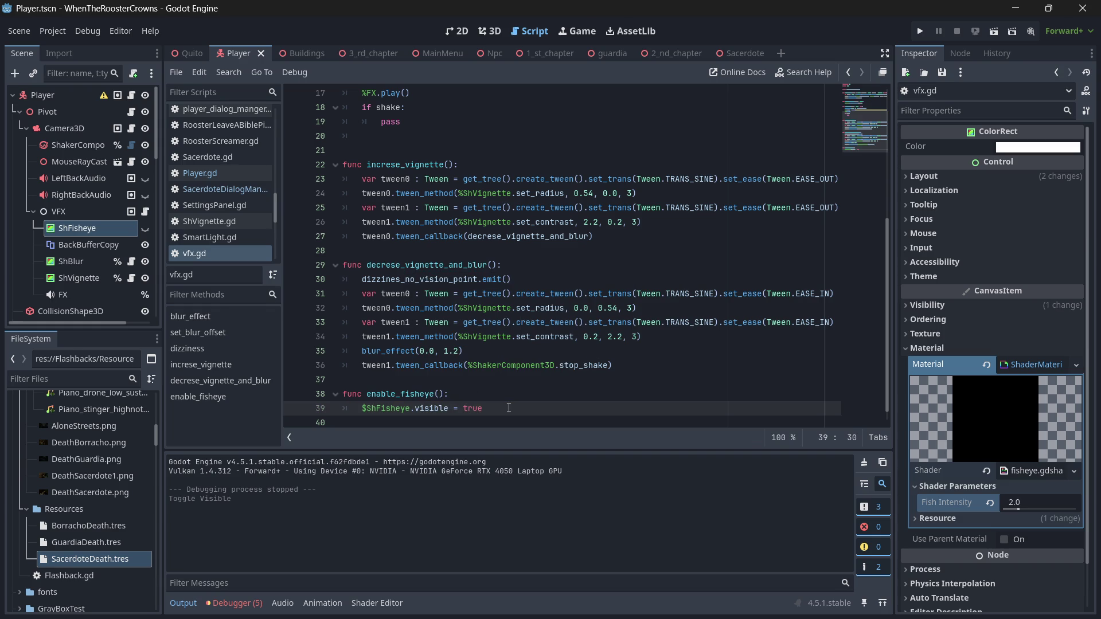
click(224, 189)
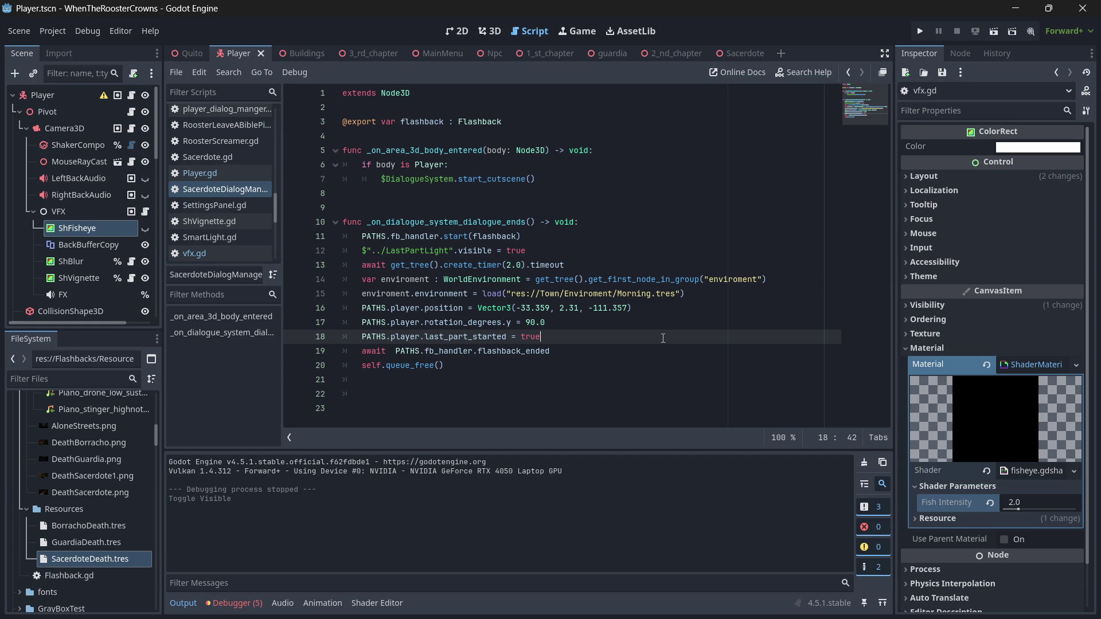
Add PATHS.vfx.enable_fisheye() after last_part_started in SacerdoteDialogManager, then view the Player scene in 3D.
key(Return)
text(PATHS.)
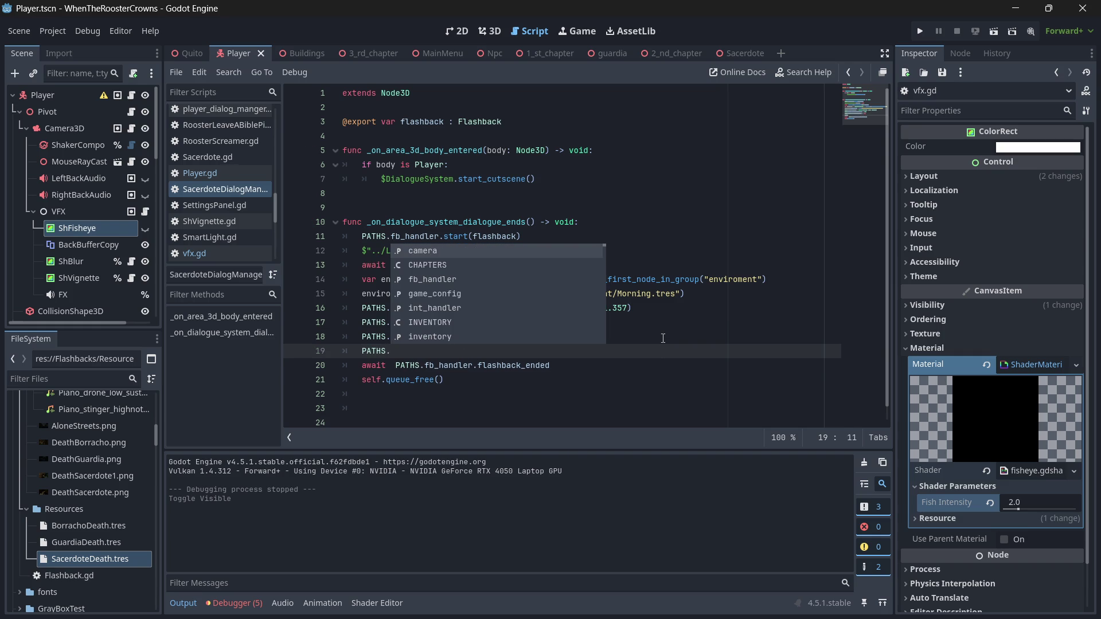
text(vfx.)
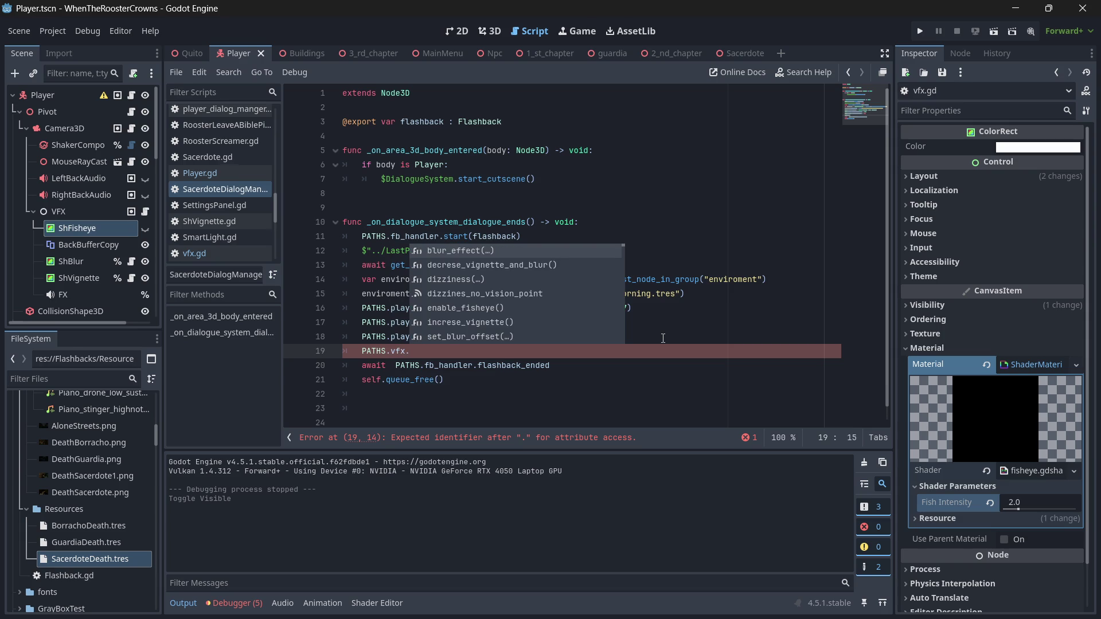
text(ena)
key(Return)
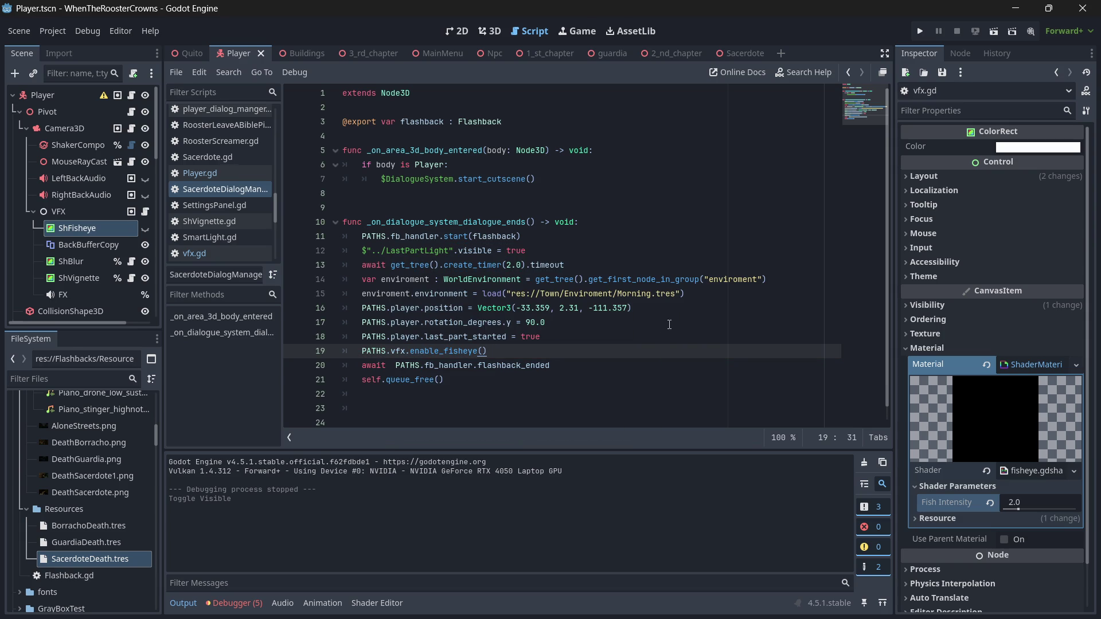
click(490, 31)
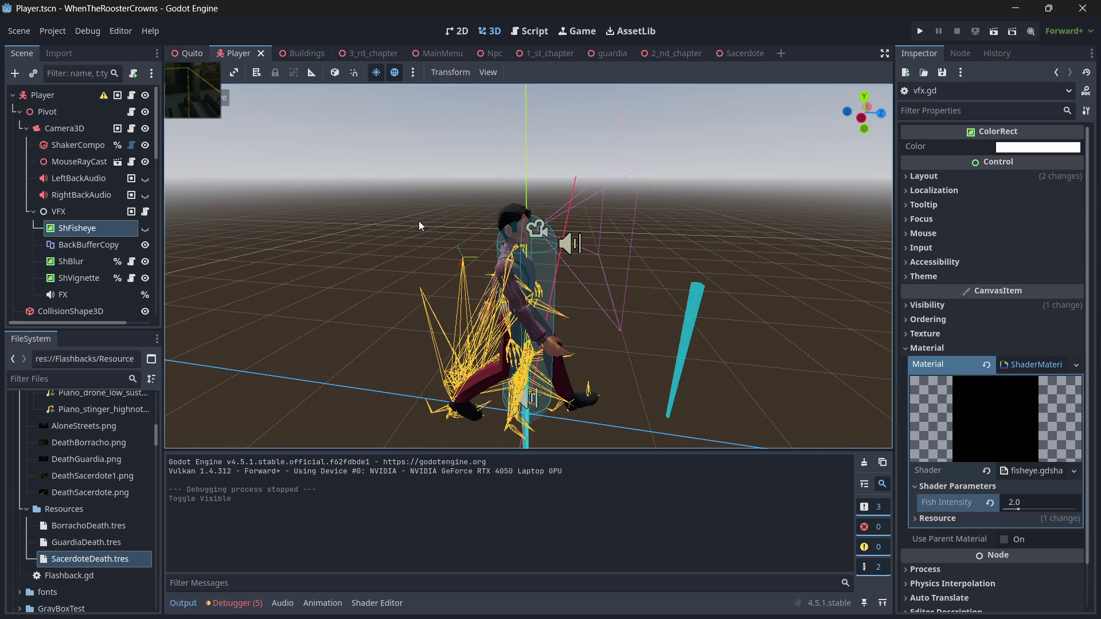
Switch to the Quito scene, fly from the church out to the street lamps, and save it.
key(ctrl+shift+Tab)
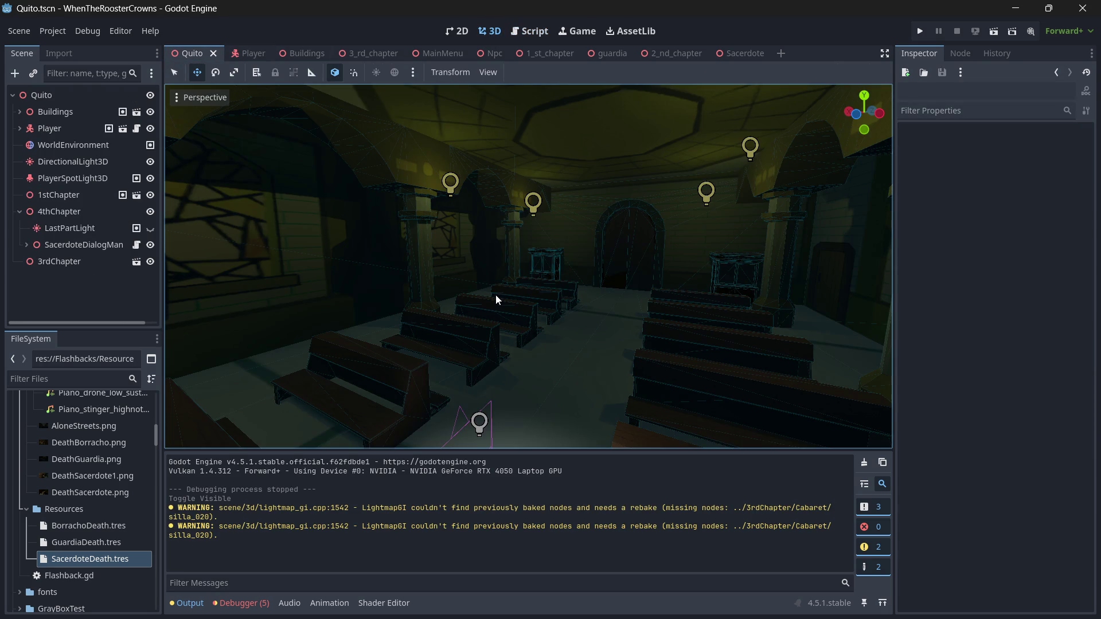
drag(496, 299, 625, 310)
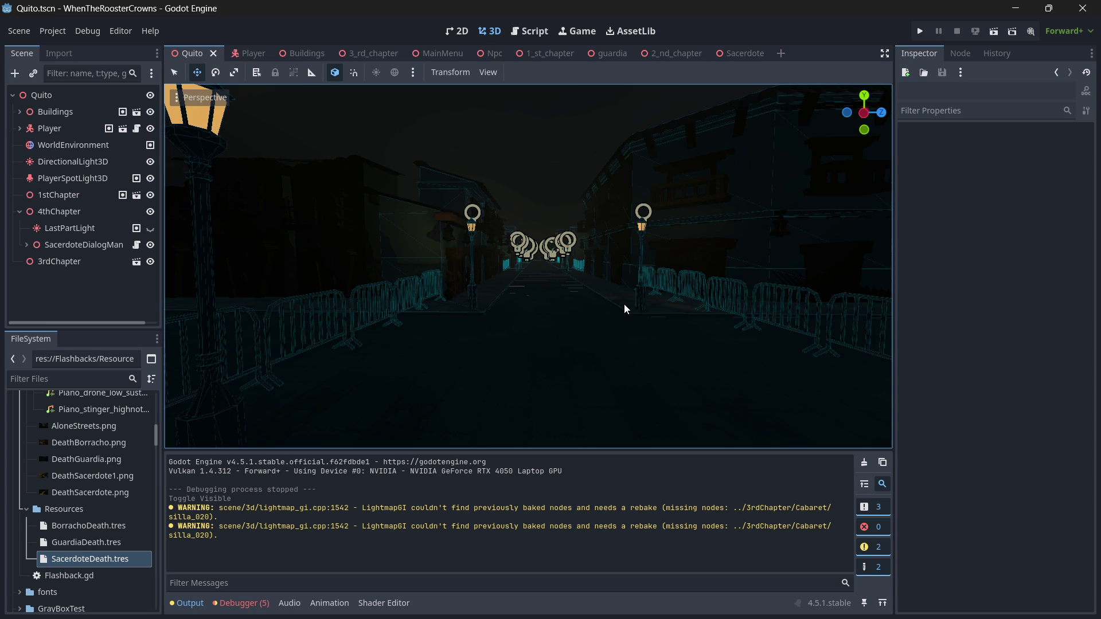
drag(649, 276, 591, 268)
scroll(650, 276, up, 2)
key(ctrl+s)
click(535, 601)
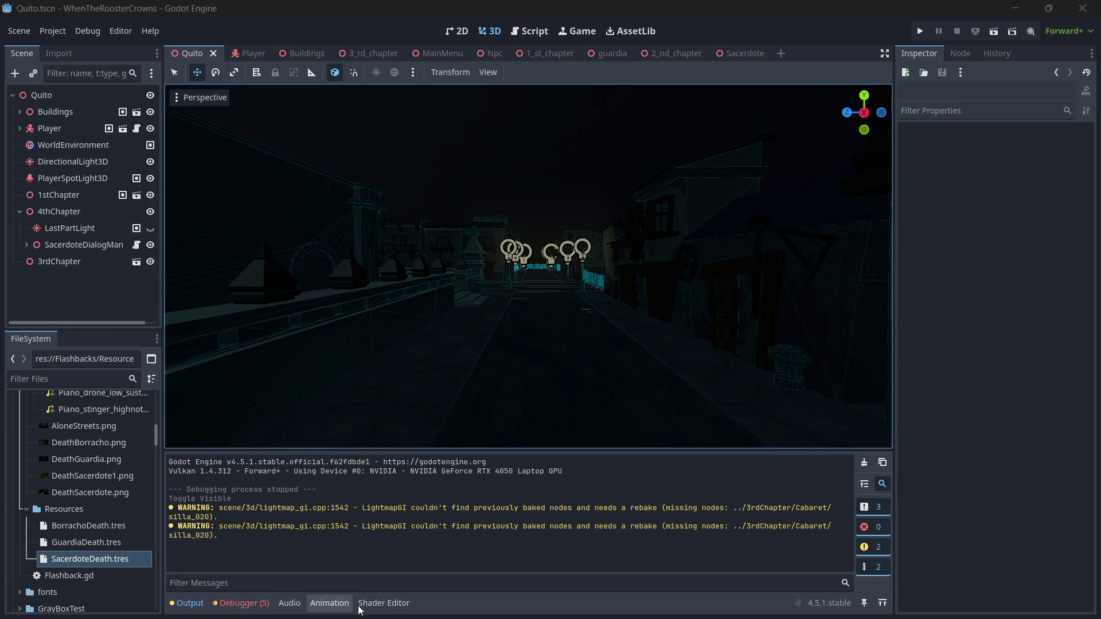
mouse_move(360, 615)
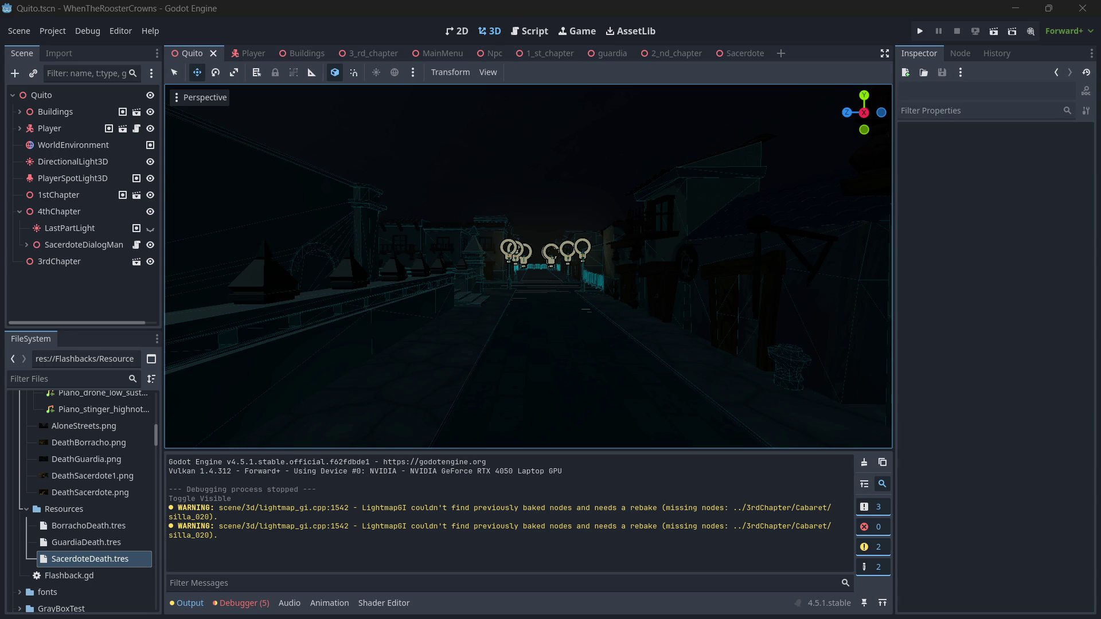
click(460, 607)
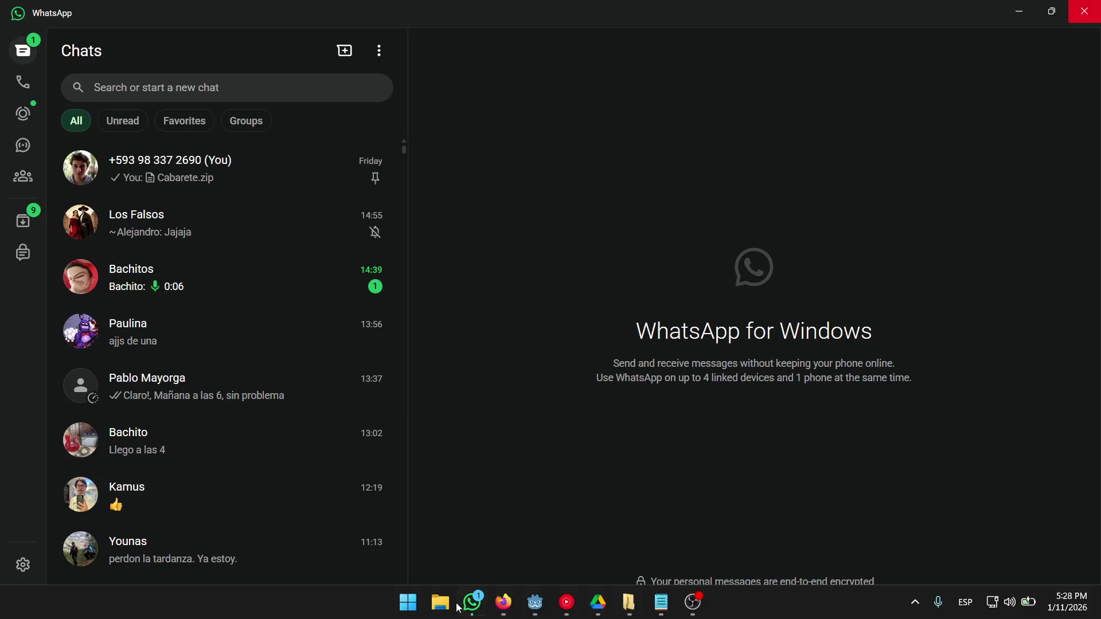
click(460, 607)
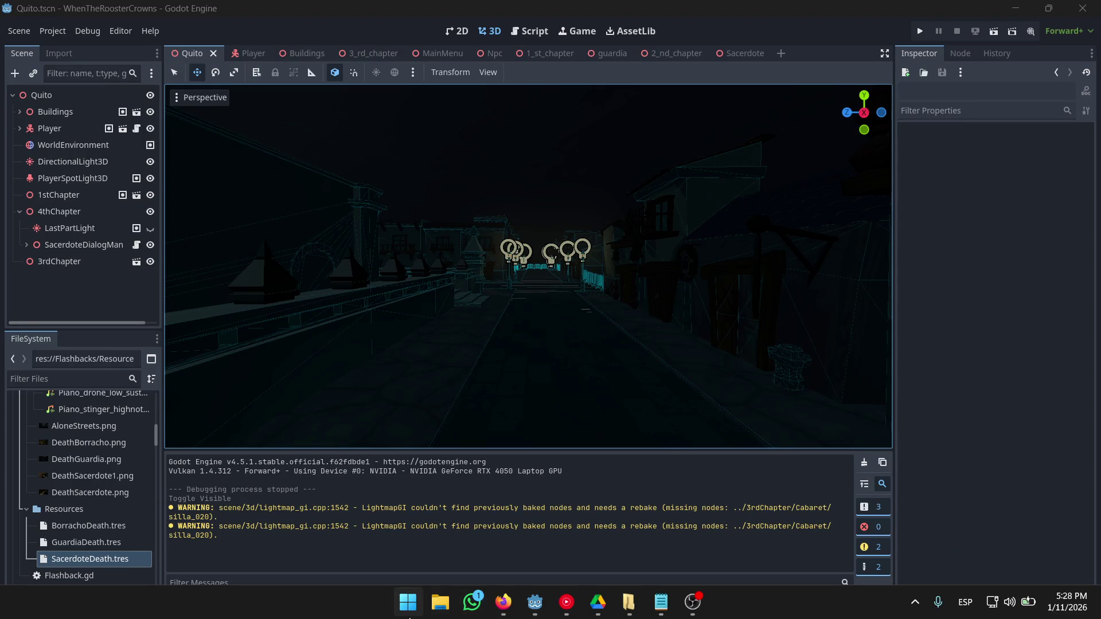
click(440, 602)
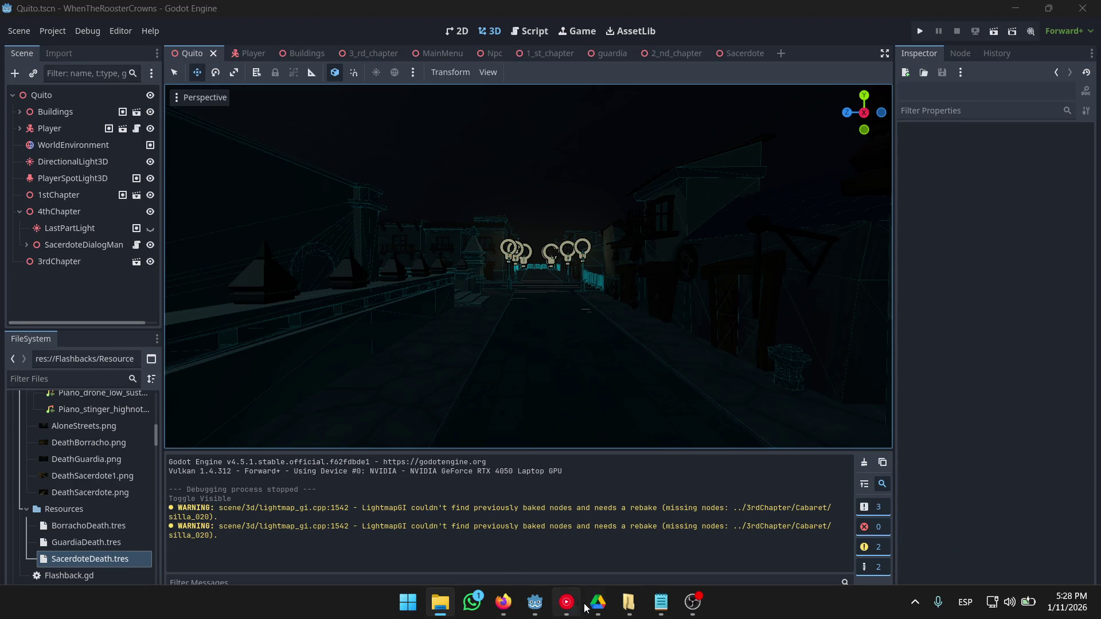
click(692, 603)
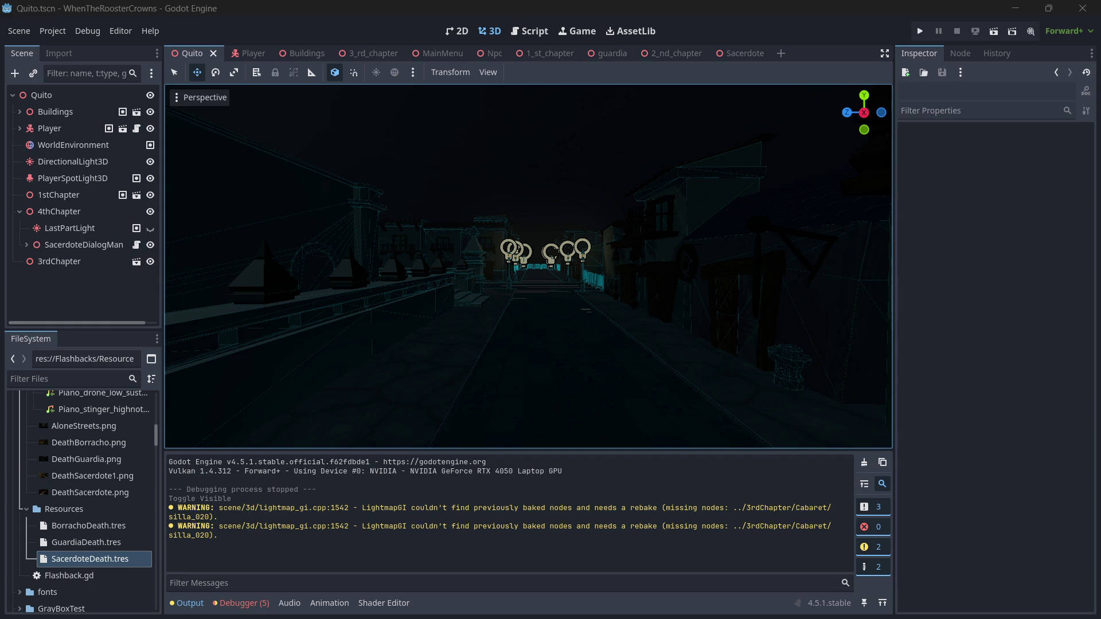
key(alt+Tab)
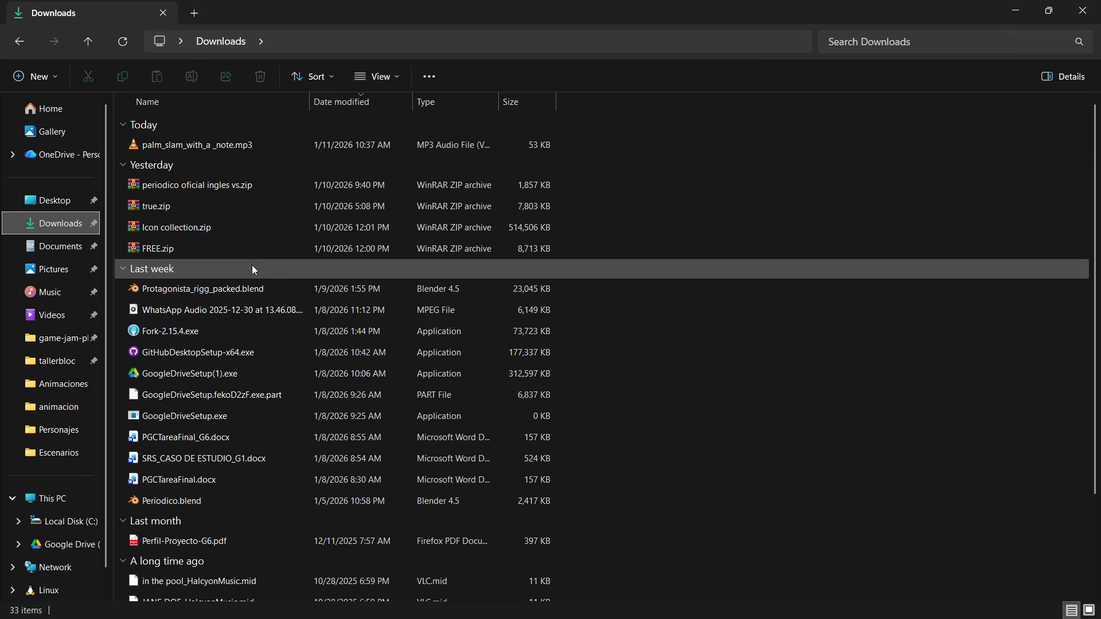
scroll(265, 304, down, 5)
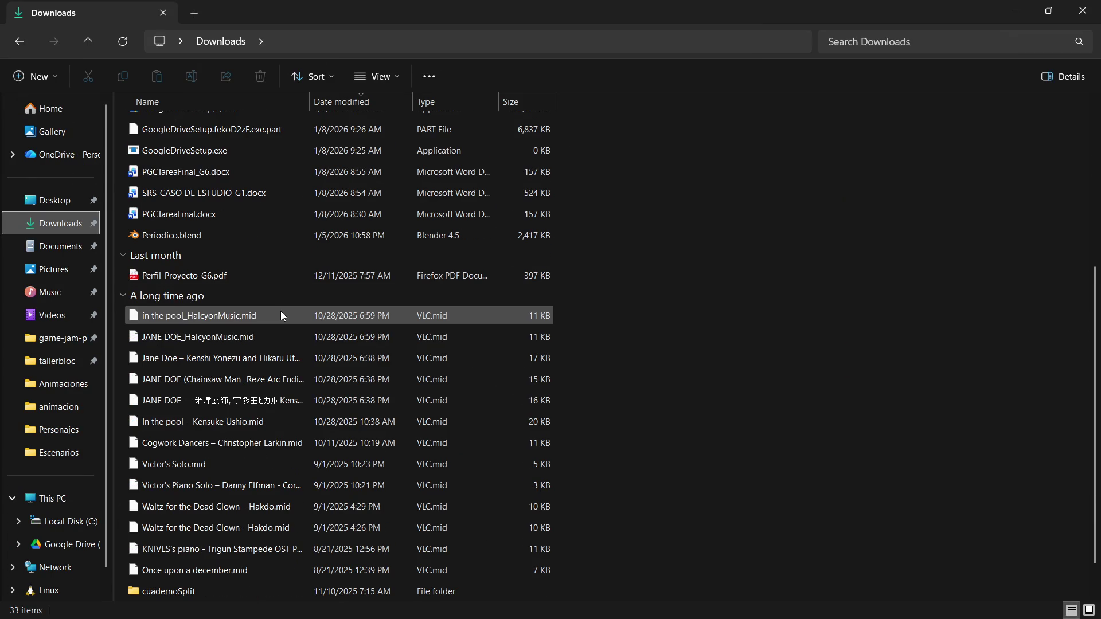
scroll(281, 316, down, 1)
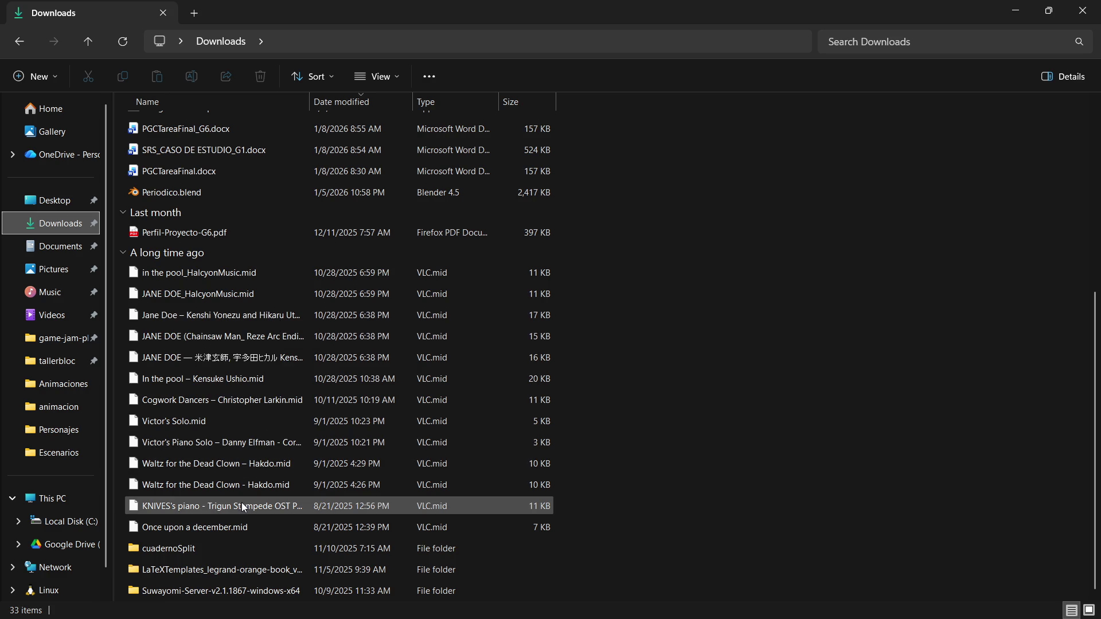
scroll(251, 488, up, 5)
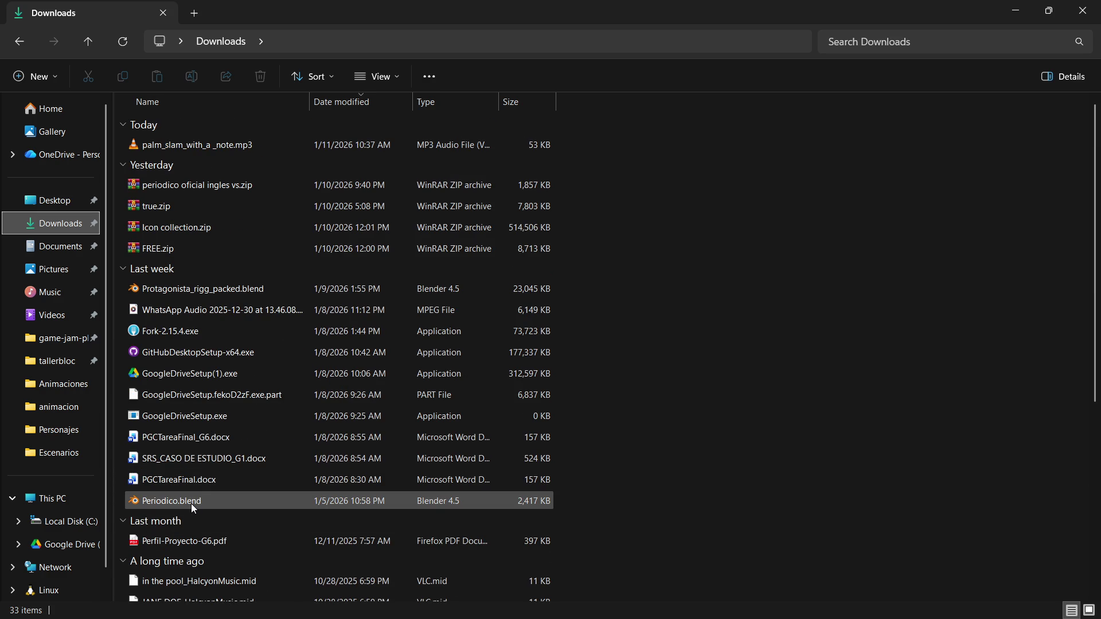
click(1080, 10)
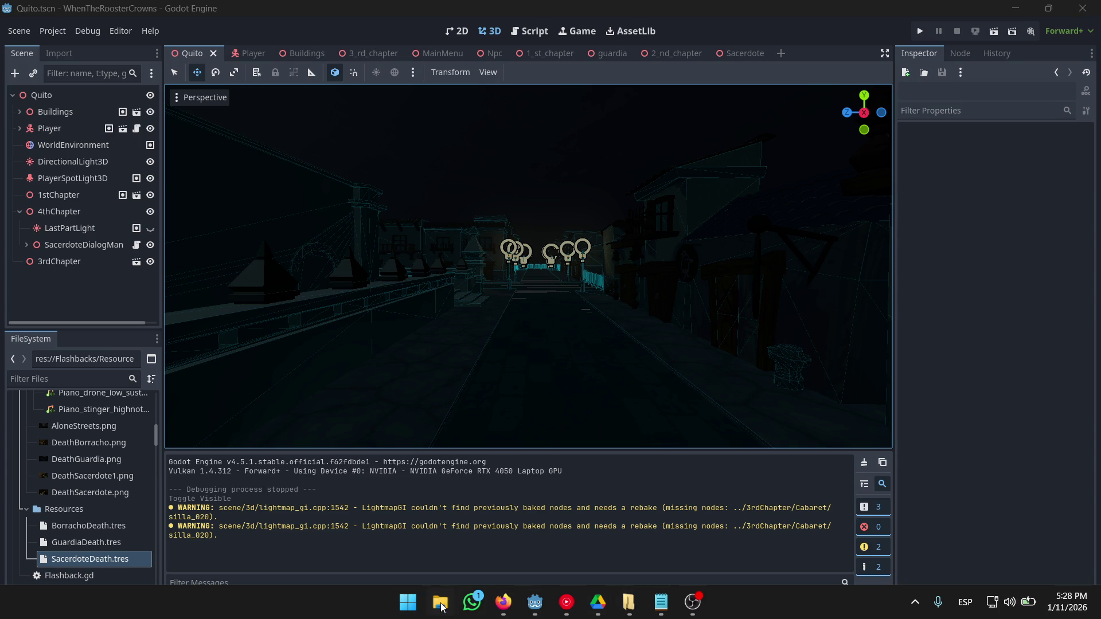
click(442, 605)
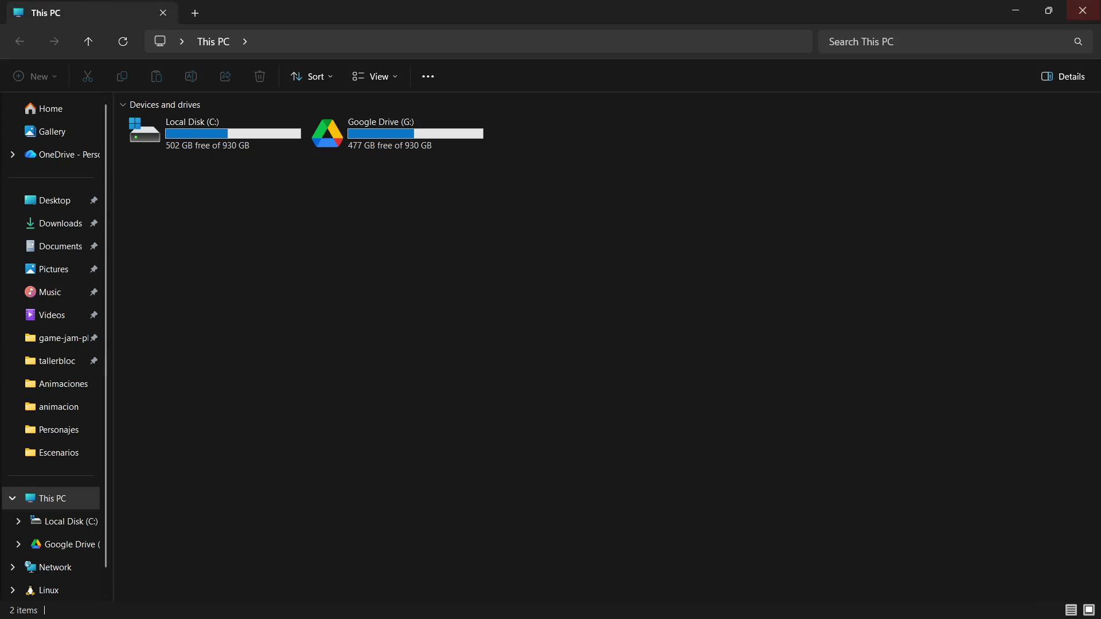
click(1083, 9)
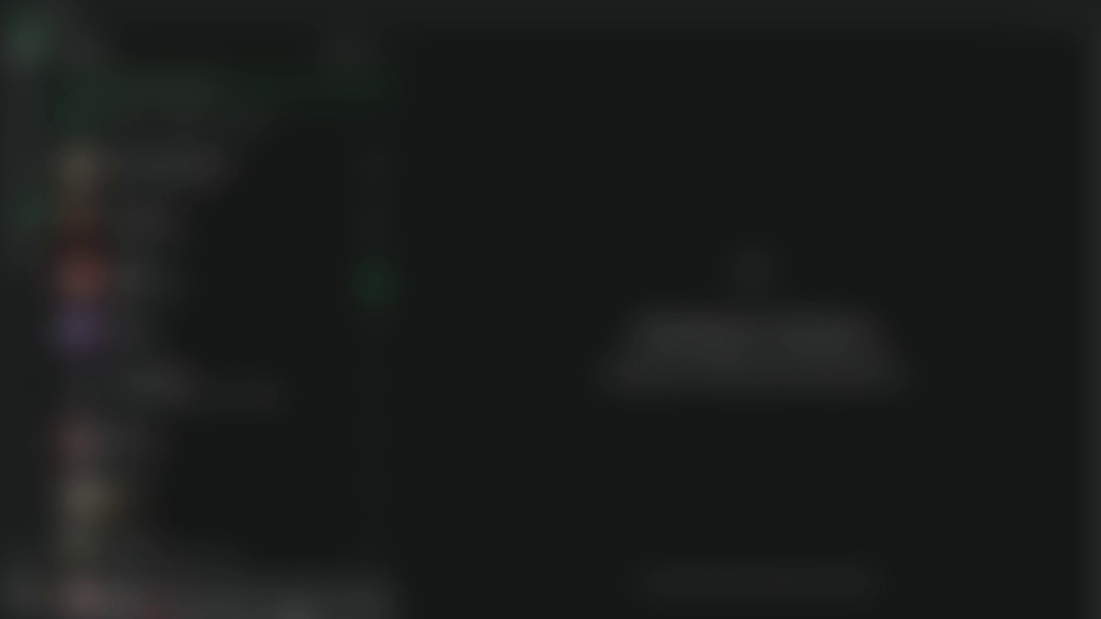
Search Windows for 'borracho' and open borracho_muerto_bar.blend in Blender.
click(412, 610)
text(borrra)
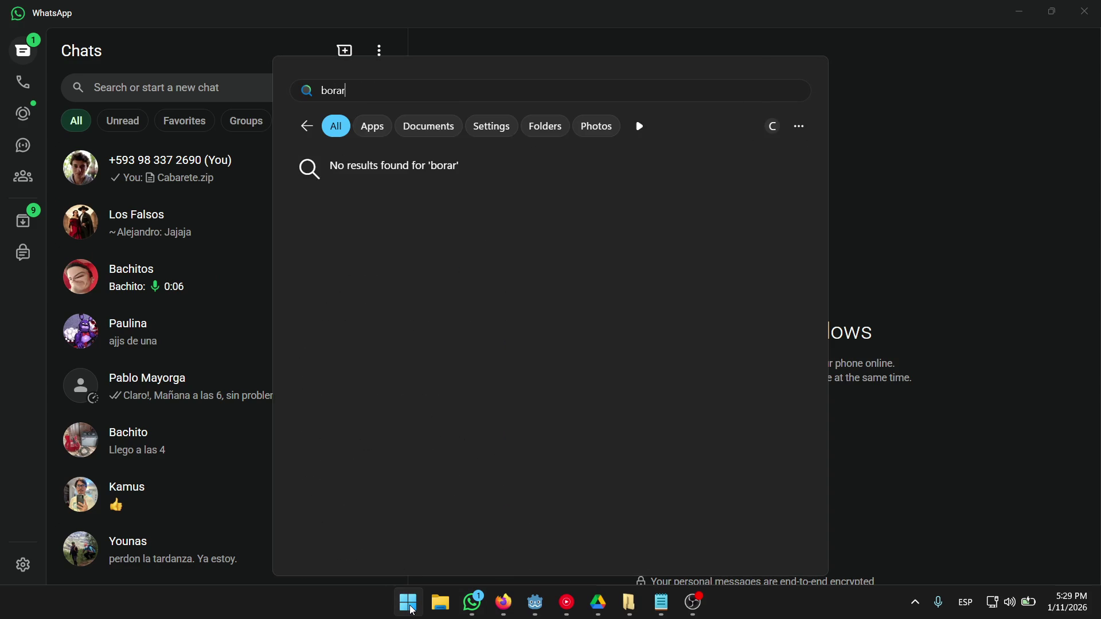
text(c)
key(BackSpace)
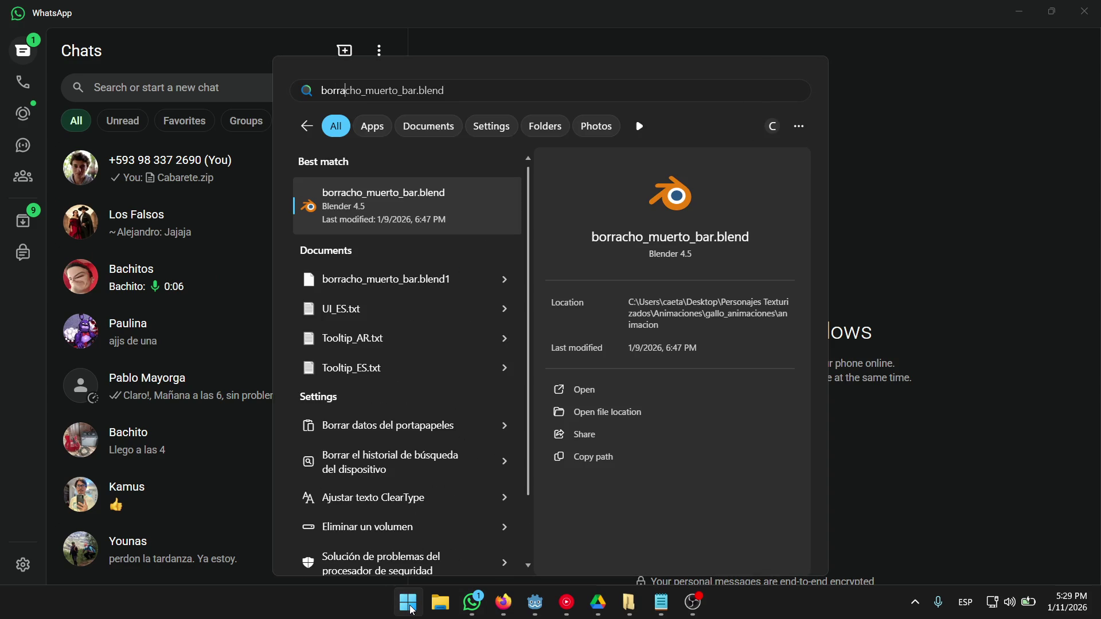
click(421, 214)
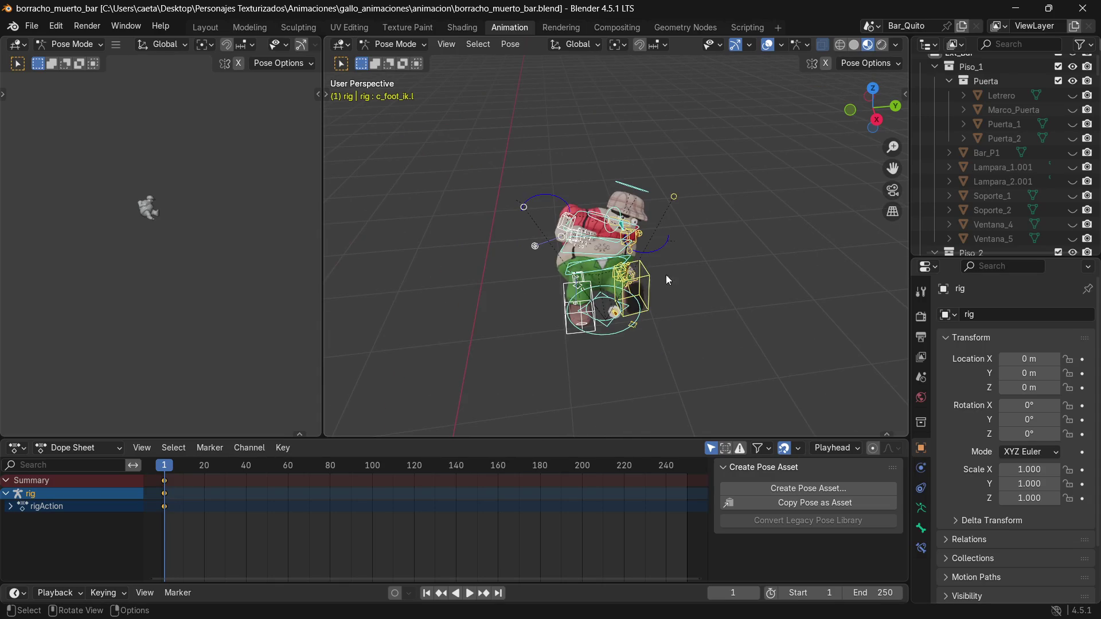
Orbit around the character rig, deselect its bones, and select the Disquera object.
drag(668, 280, 608, 286)
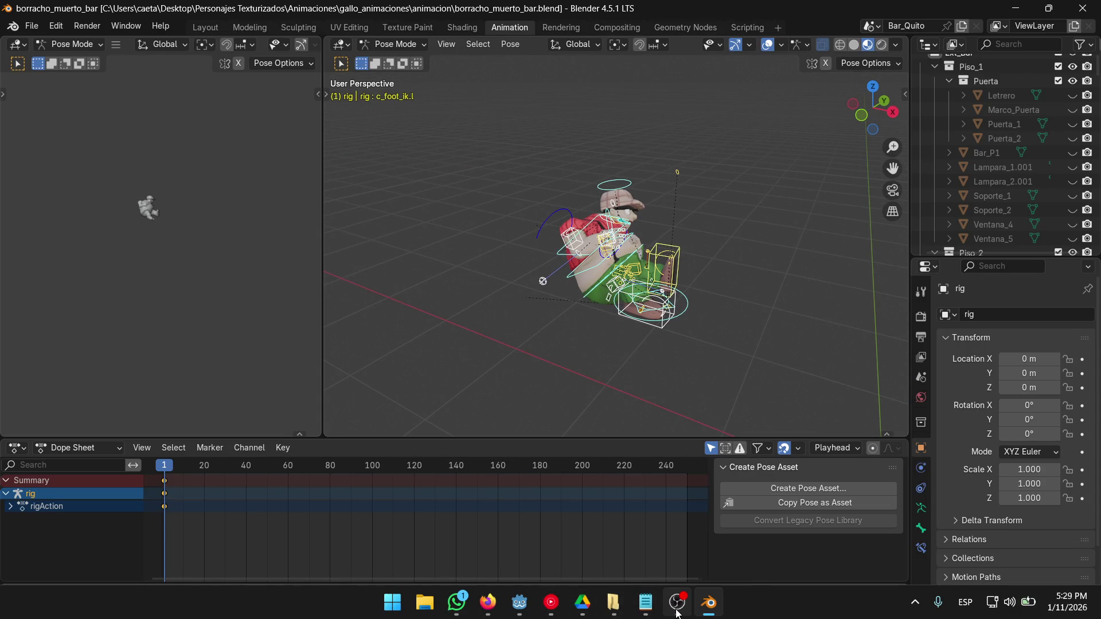
click(726, 370)
mouse_move(726, 370)
mouse_down()
mouse_move(816, 356)
mouse_move(669, 361)
mouse_move(599, 348)
mouse_move(655, 373)
mouse_move(622, 362)
mouse_up()
scroll(1018, 115, down, 4)
scroll(959, 176, down, 15)
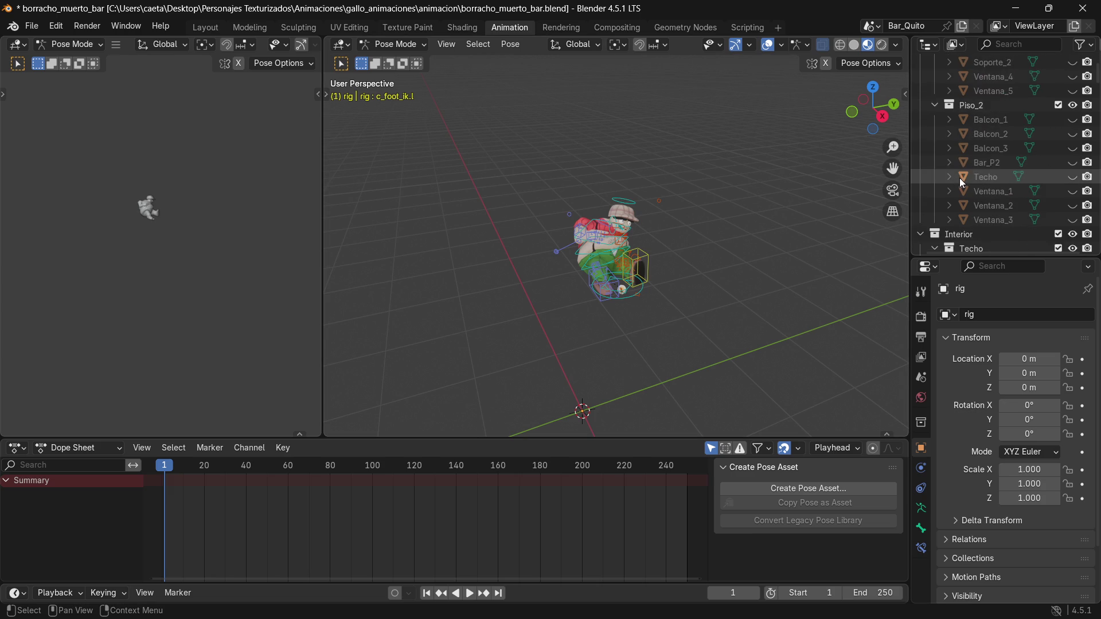
scroll(992, 192, down, 10)
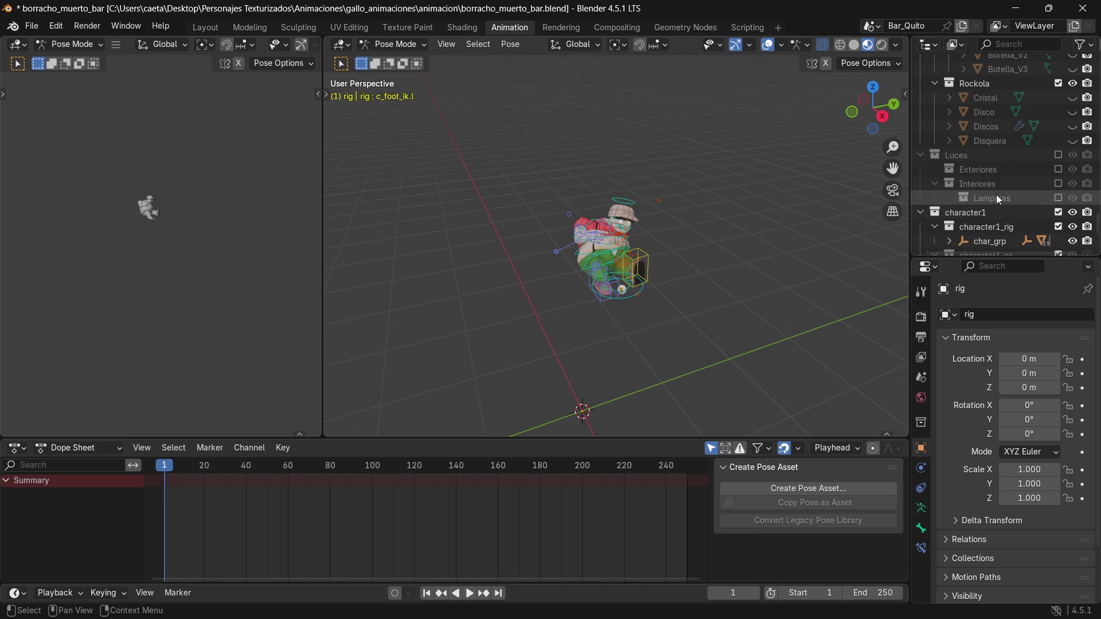
scroll(996, 194, up, 2)
click(996, 170)
scroll(1088, 210, up, 20)
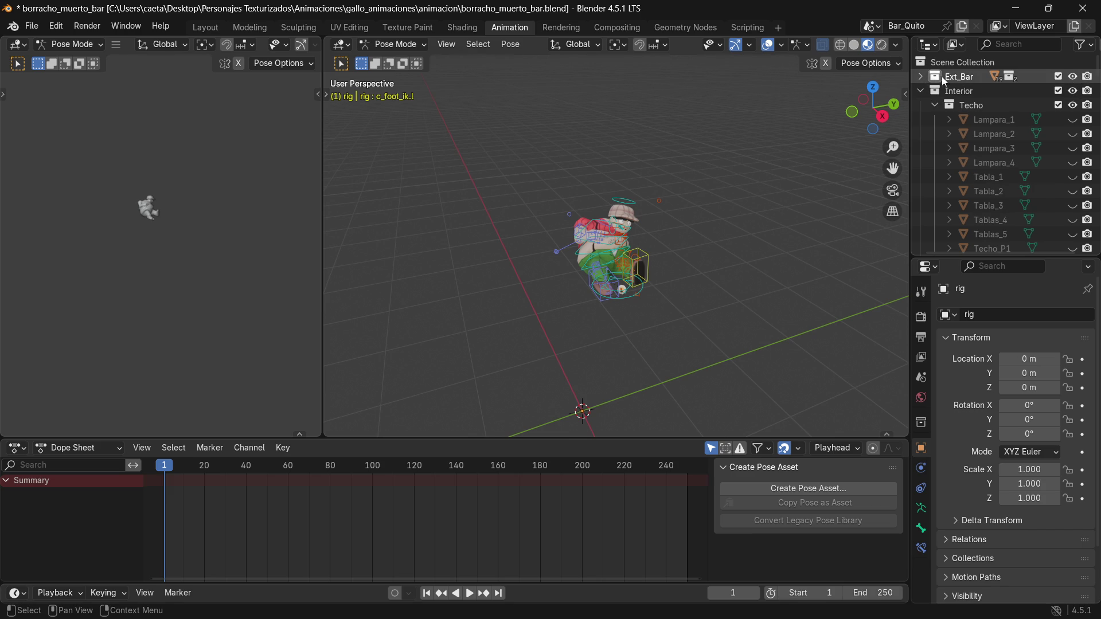
Delete the Ext_Bar, Interior and Luces collections along with their full hierarchy.
click(920, 76)
click(921, 91)
click(921, 105)
click(948, 105)
shift+click(958, 76)
right_click(966, 88)
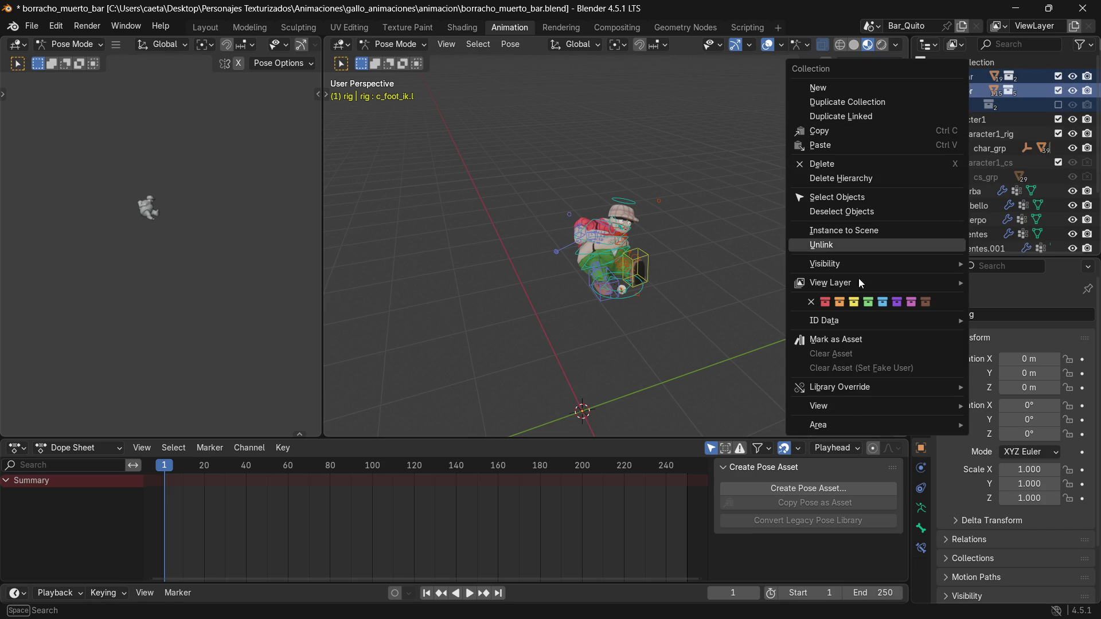
click(842, 178)
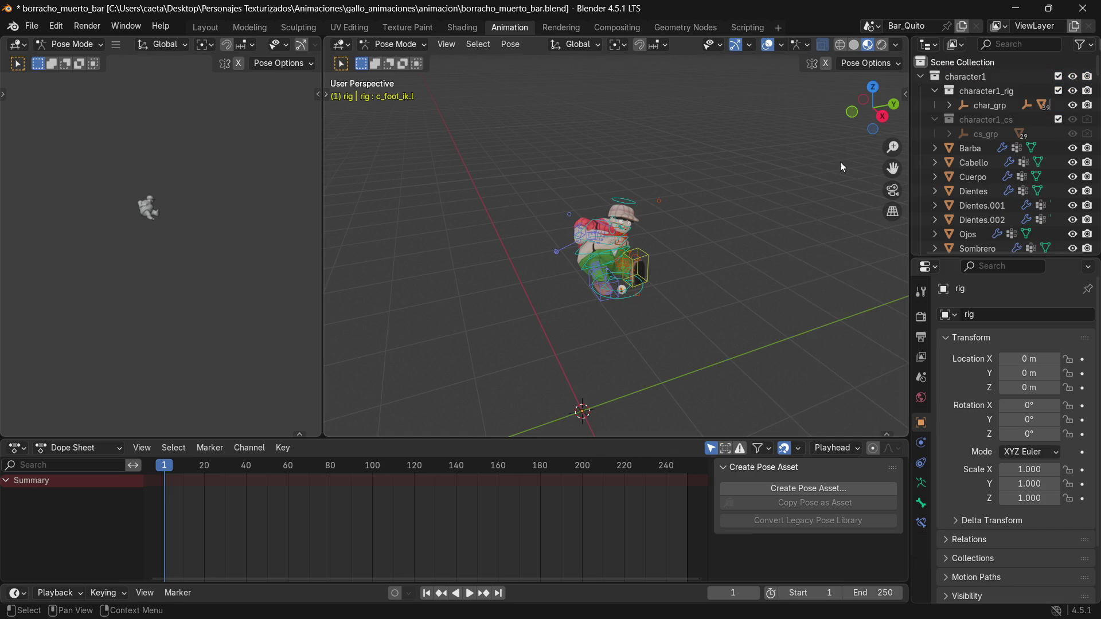
Delete the collections from Piso_1 down to Point, including Muebles, Recepcion, Extras and Rockola.
click(954, 78)
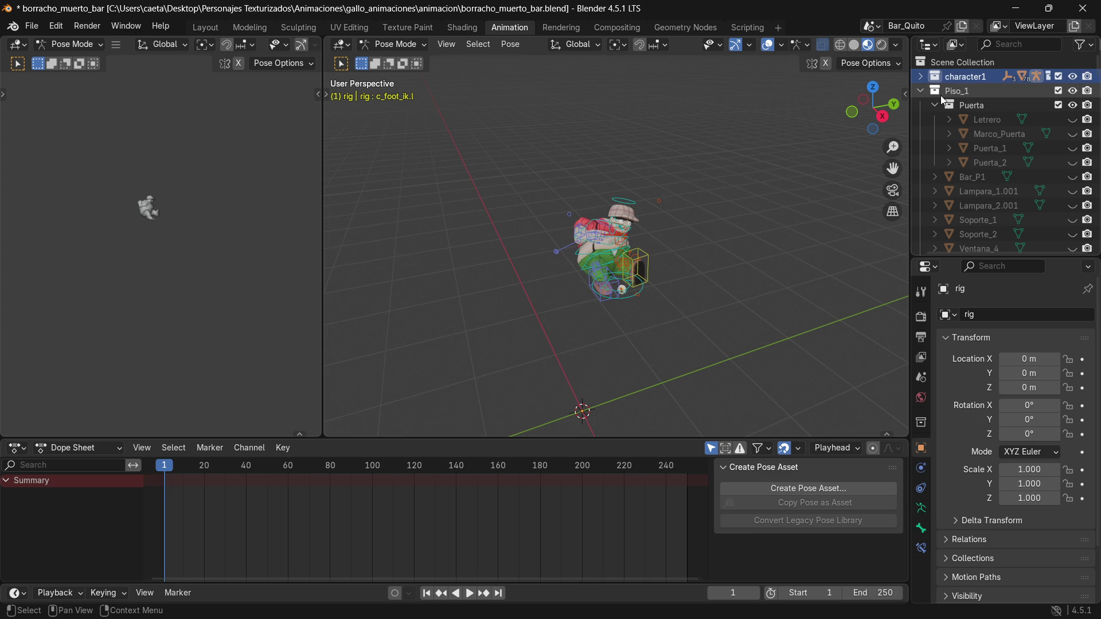
click(924, 89)
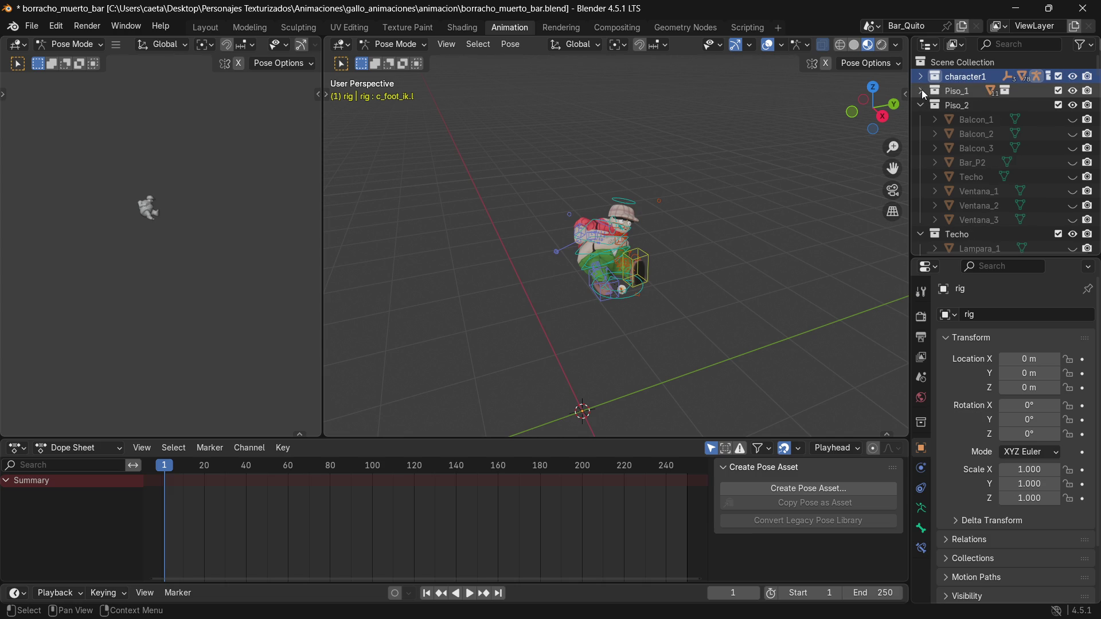
click(957, 92)
click(920, 133)
click(920, 148)
click(920, 162)
click(917, 178)
click(921, 206)
shift+click(960, 232)
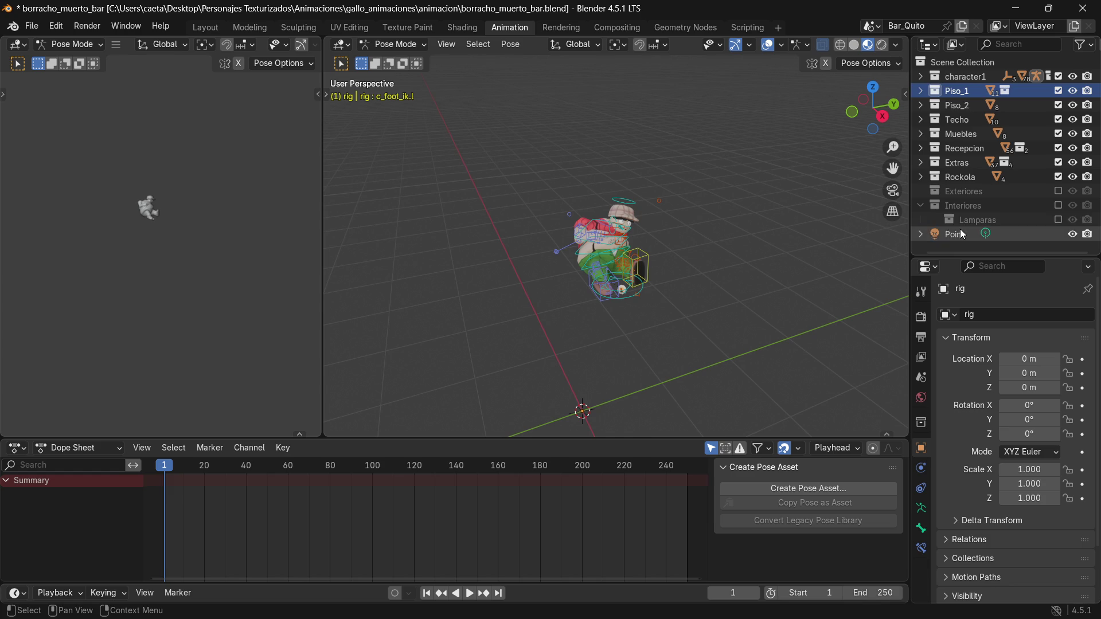
right_click(956, 133)
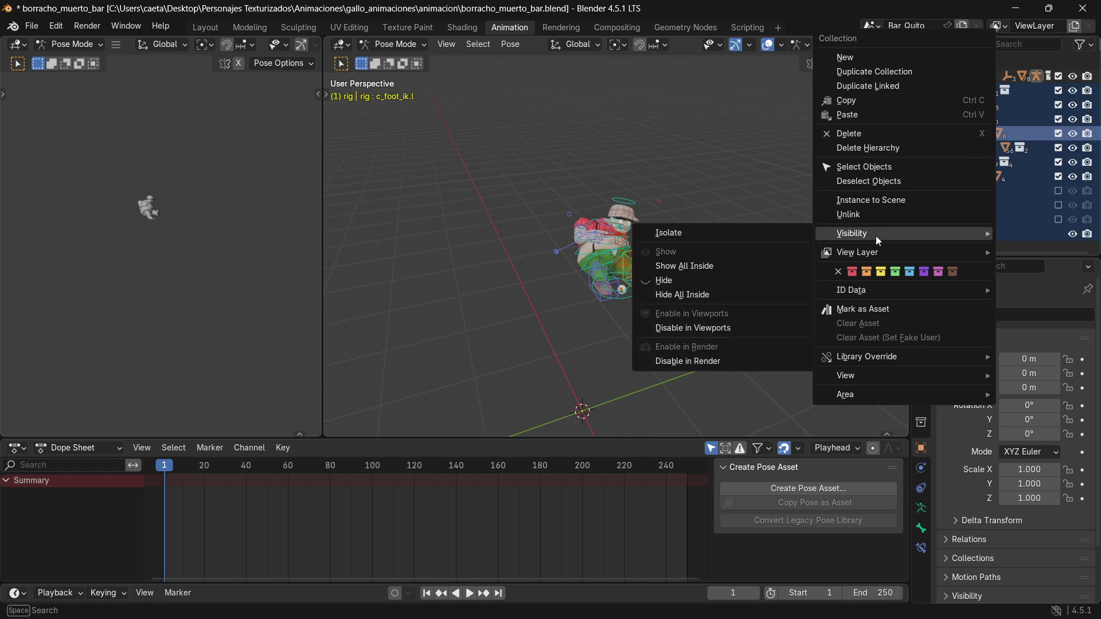
click(883, 132)
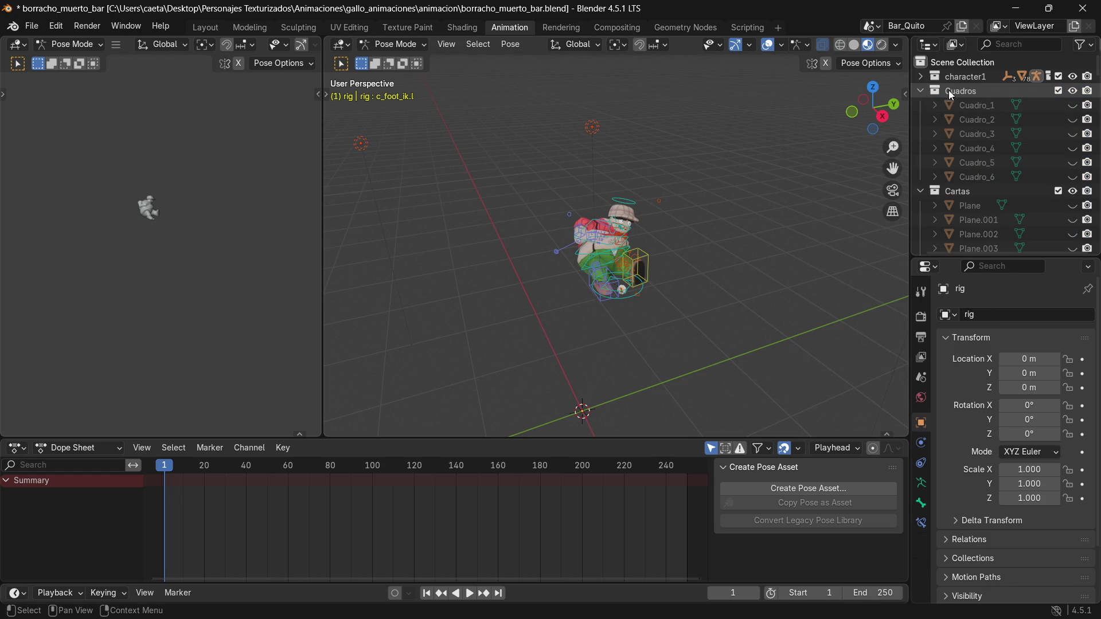
Select all the remaining loose scenery objects and delete them.
scroll(977, 167, down, 10)
scroll(983, 211, down, 10)
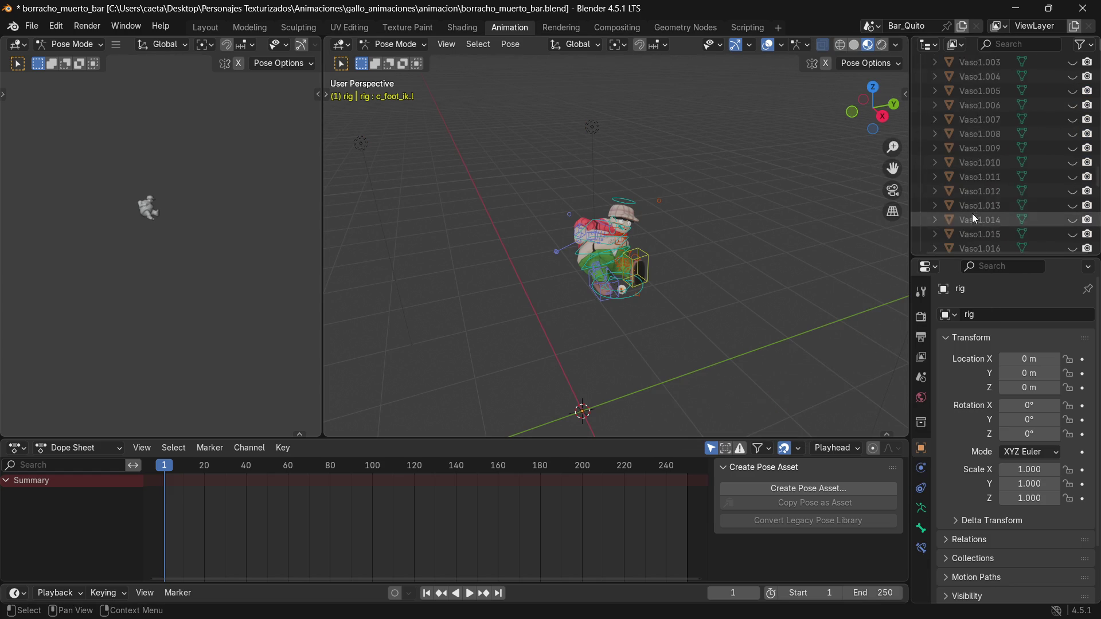
scroll(976, 214, down, 8)
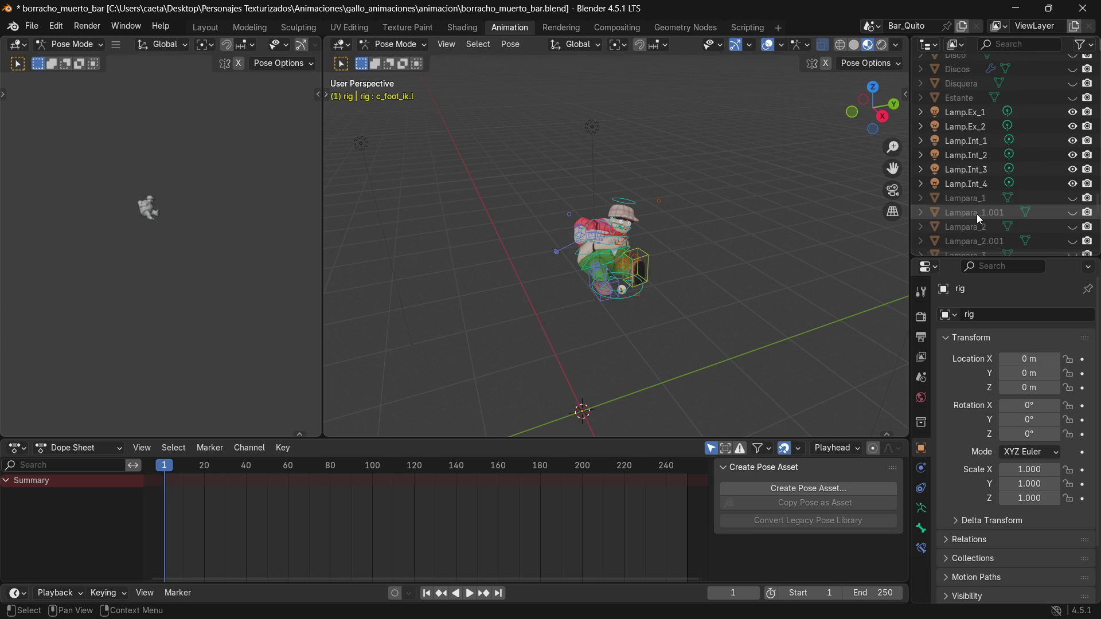
key(a)
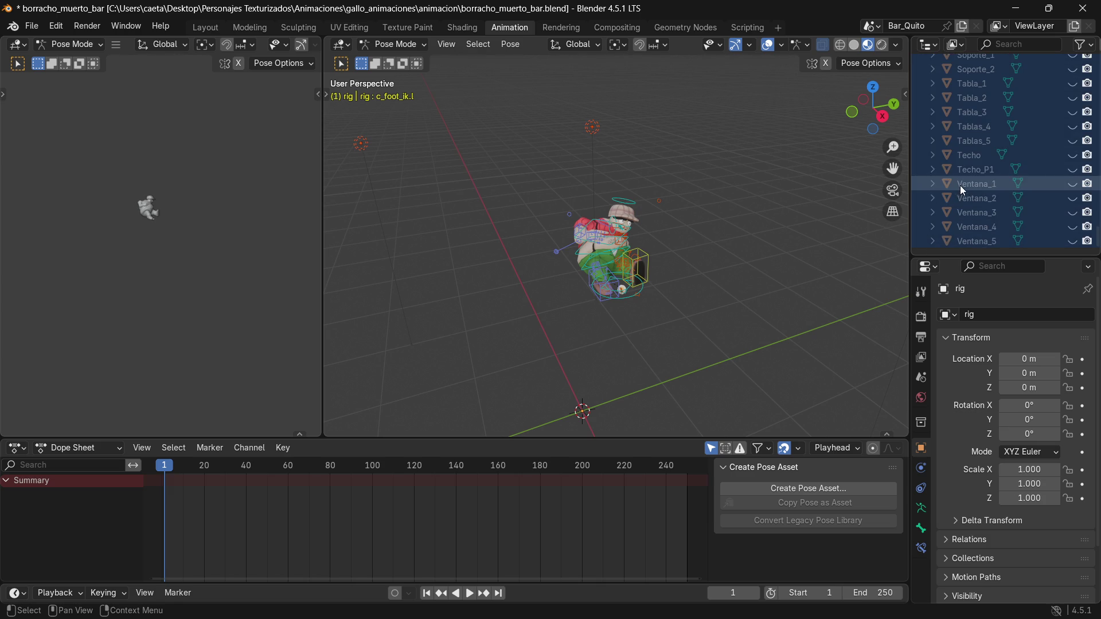
key(Delete)
mouse_move(686, 263)
mouse_down()
mouse_move(642, 294)
mouse_move(631, 327)
mouse_up()
Merge the left viewport into the main 3D view, enlarge the timeline, and minimize the GUARDIA_rigg window.
mouse_move(677, 602)
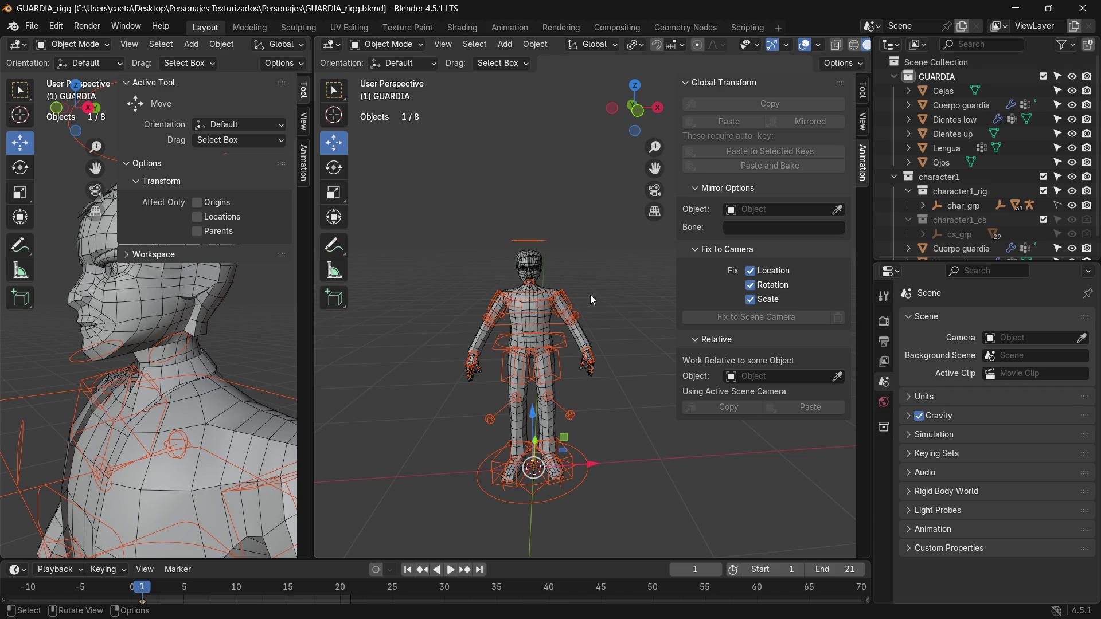
mouse_move(590, 295)
mouse_down()
mouse_move(621, 336)
mouse_move(545, 284)
mouse_move(536, 321)
mouse_up()
mouse_move(316, 36)
mouse_down()
mouse_move(258, 64)
mouse_move(247, 115)
mouse_up()
mouse_move(266, 558)
mouse_down()
mouse_move(267, 423)
mouse_move(269, 498)
mouse_up()
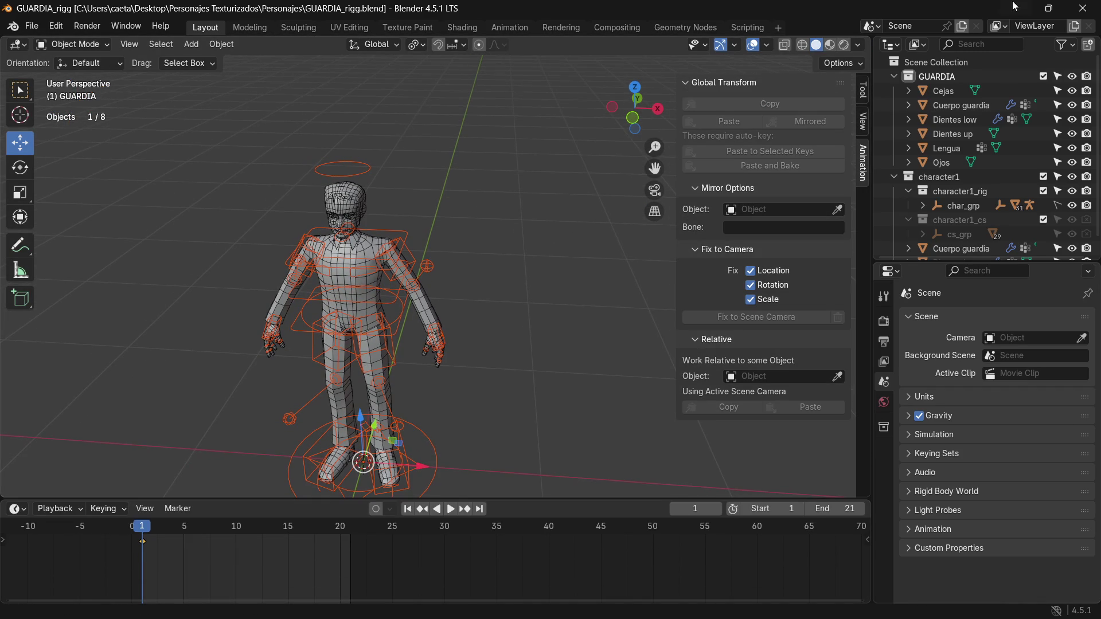
click(1015, 9)
click(1016, 8)
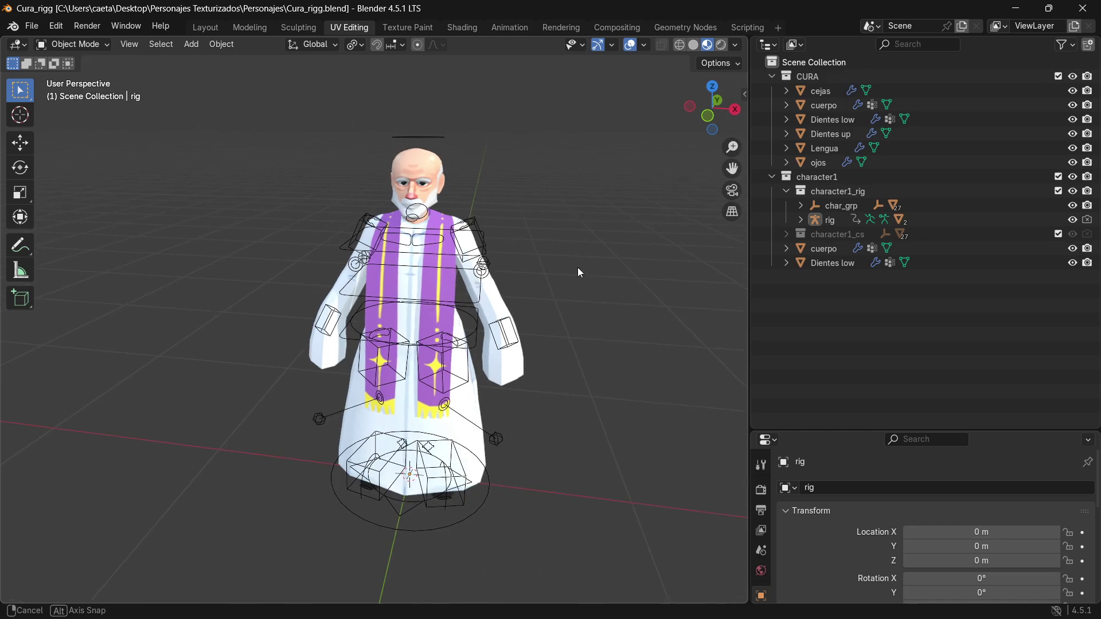
Switch away from the Cura_rigg Blender window with Alt+Tab to bring up WhatsApp.
key(alt+Tab)
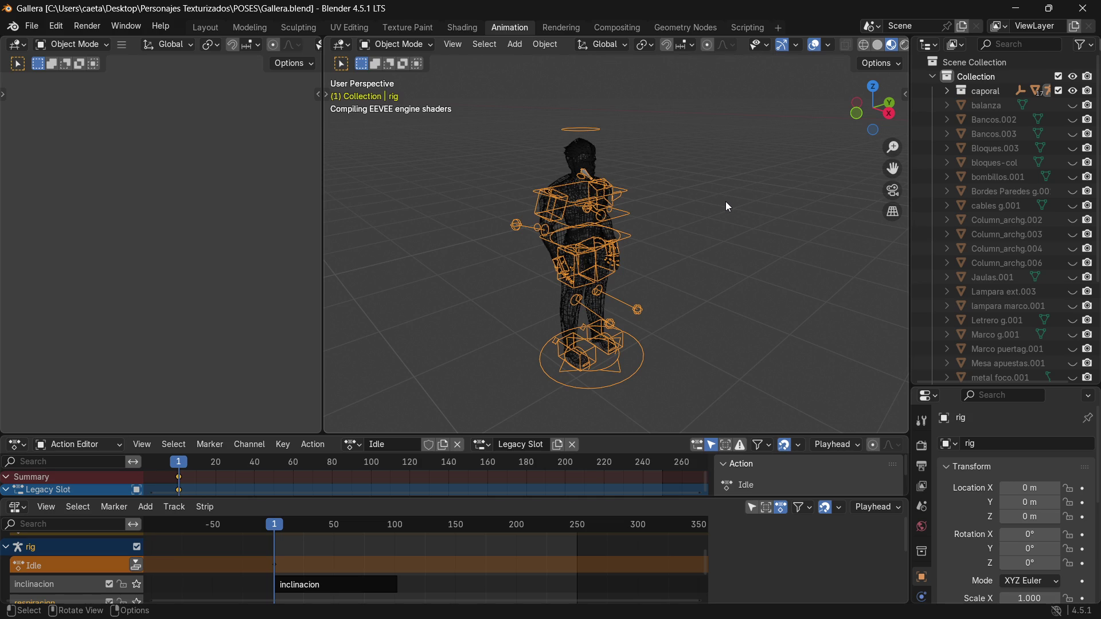
Delete every object from balanza through Ventanas.002 so only caporal remains, then switch to WhatsApp.
mouse_move(670, 232)
mouse_down()
mouse_move(728, 253)
mouse_move(611, 260)
mouse_move(642, 247)
mouse_up()
click(931, 80)
click(931, 81)
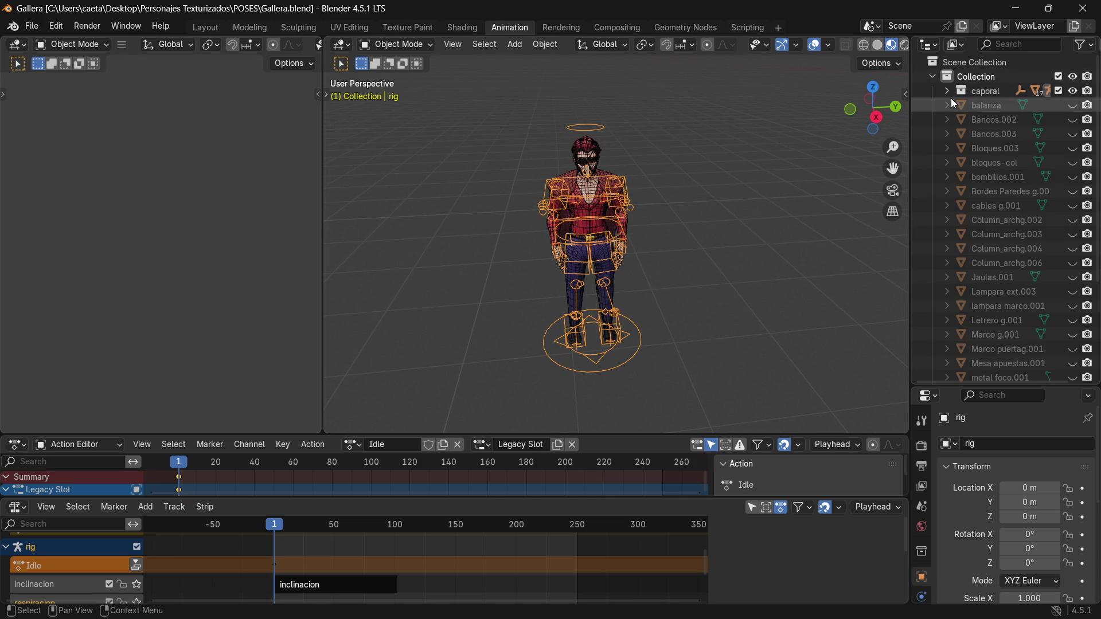
click(966, 103)
scroll(1012, 305, down, 5)
shift+click(1011, 370)
scroll(1015, 298, up, 5)
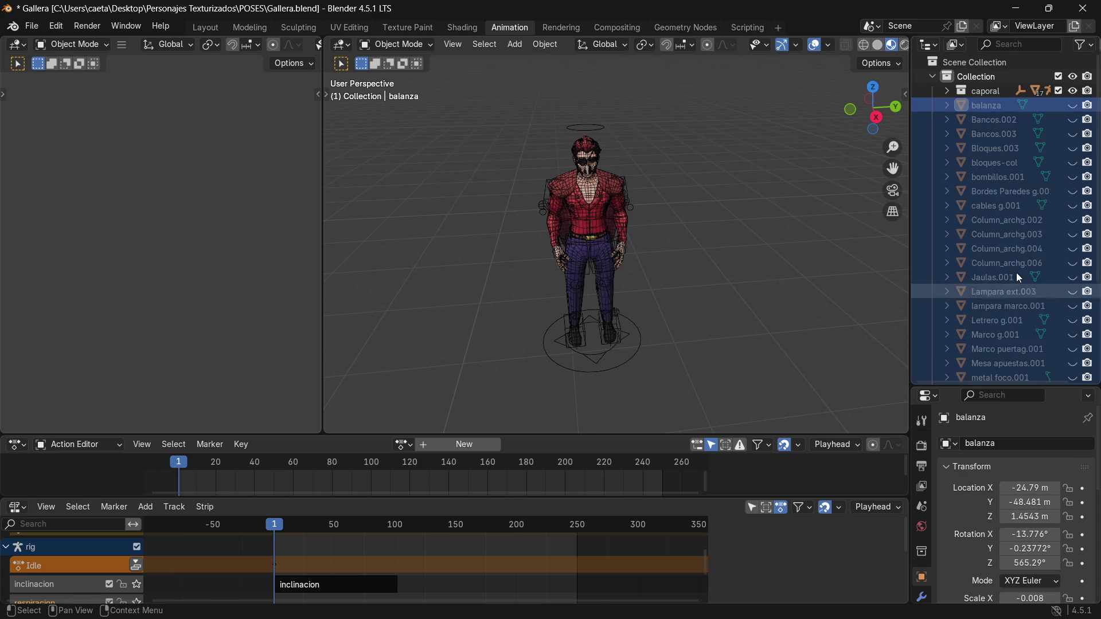
key(Delete)
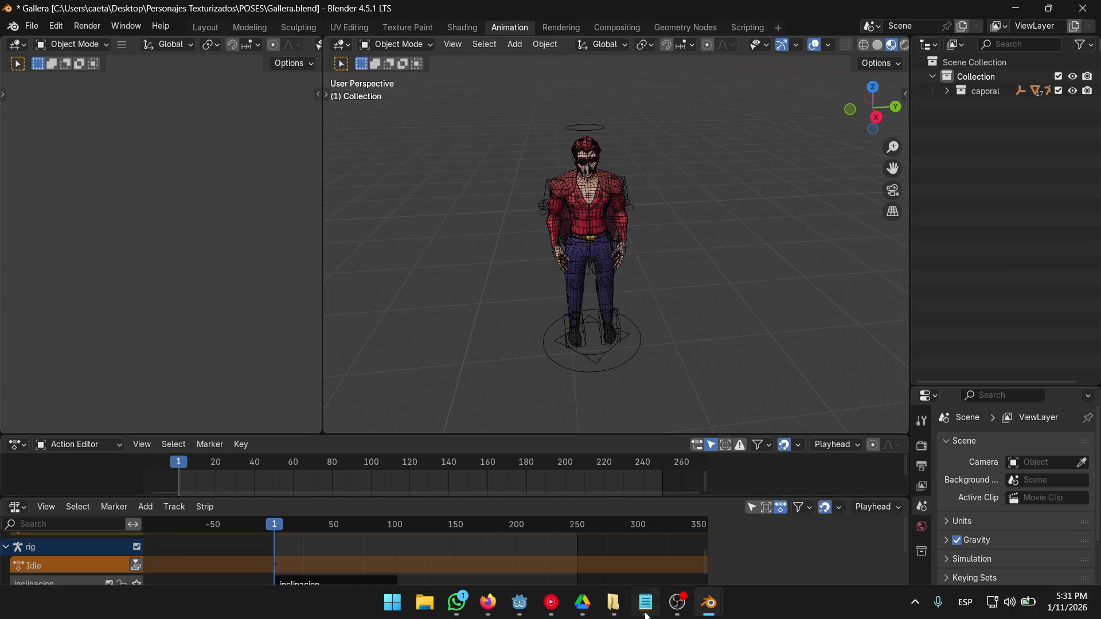
click(683, 605)
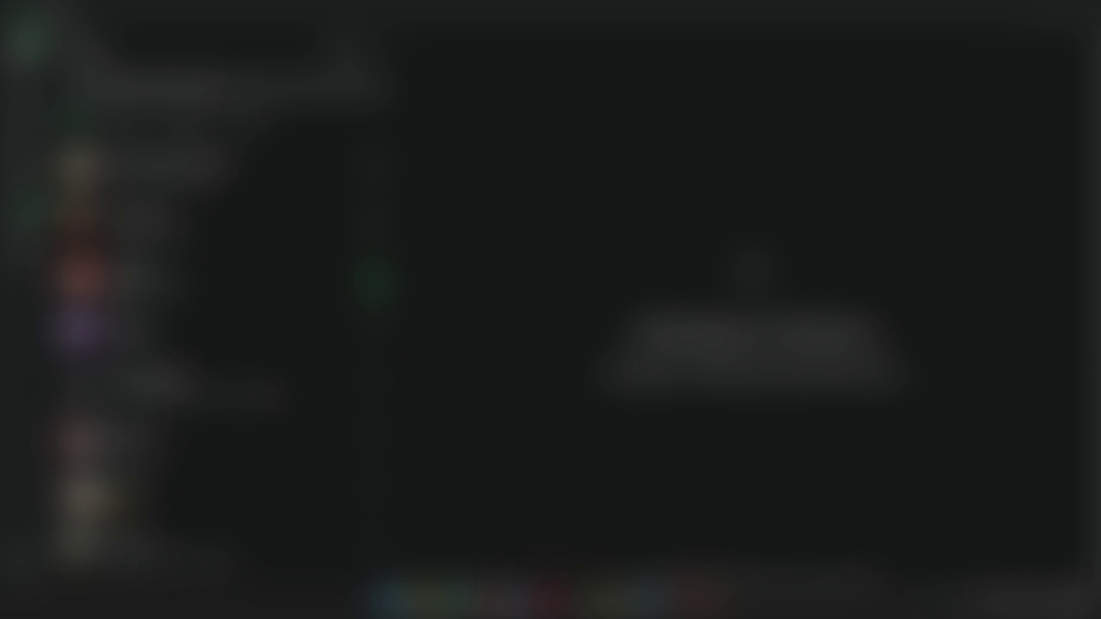
Search the Start menu for 'cantante' and open Cantante.blend.
click(401, 605)
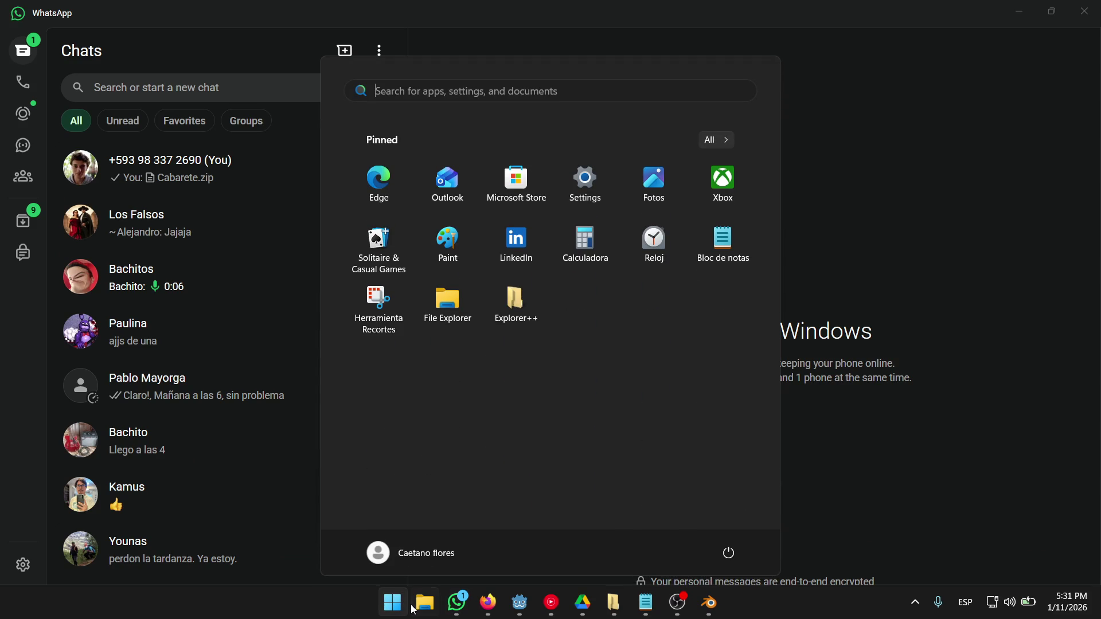
text(cantante)
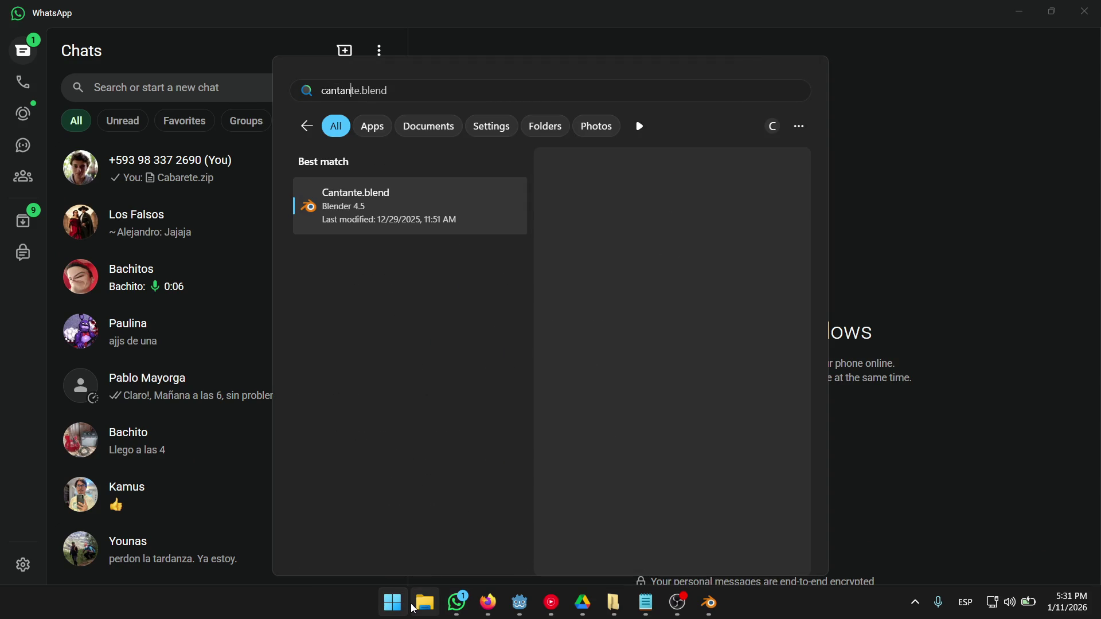
key(Return)
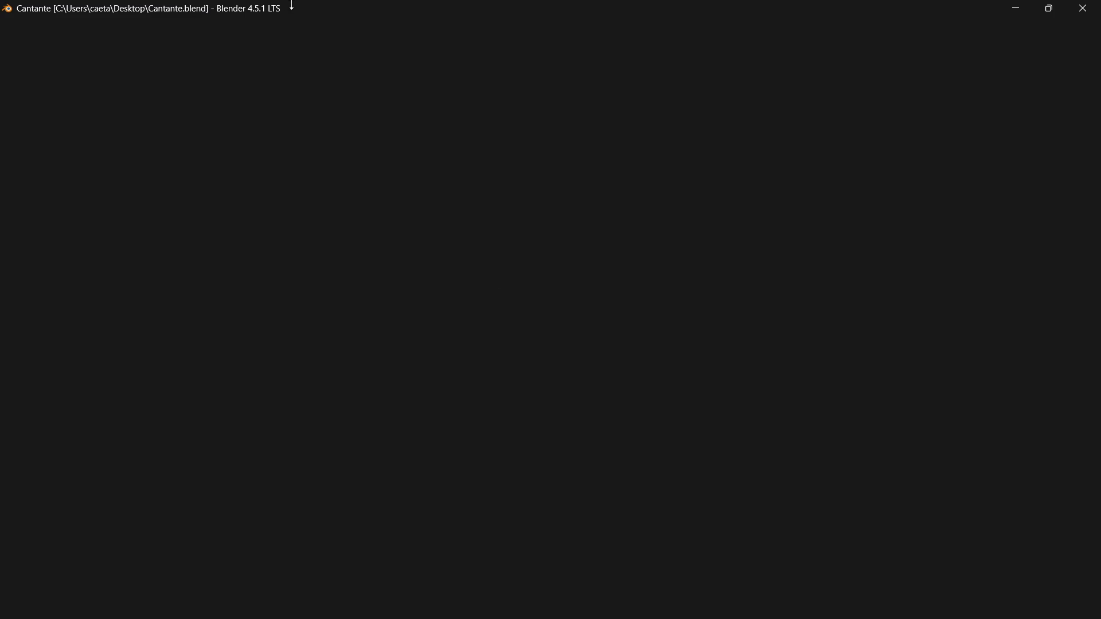
Inspect the seated Cantante singer and her collection from several angles, then hide Blender.
mouse_move(713, 607)
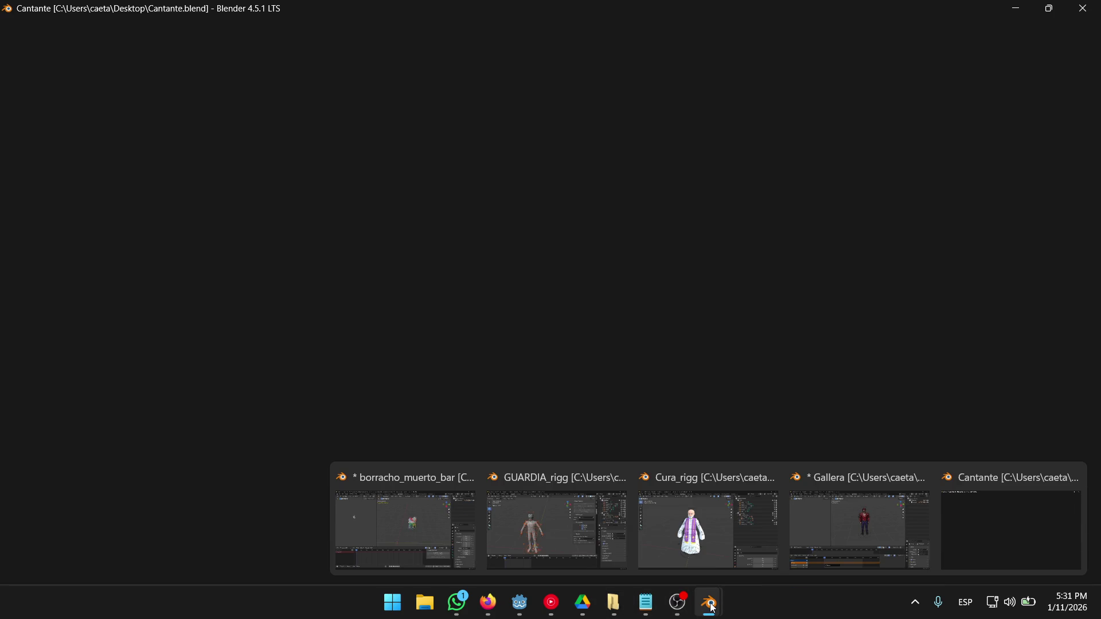
click(970, 516)
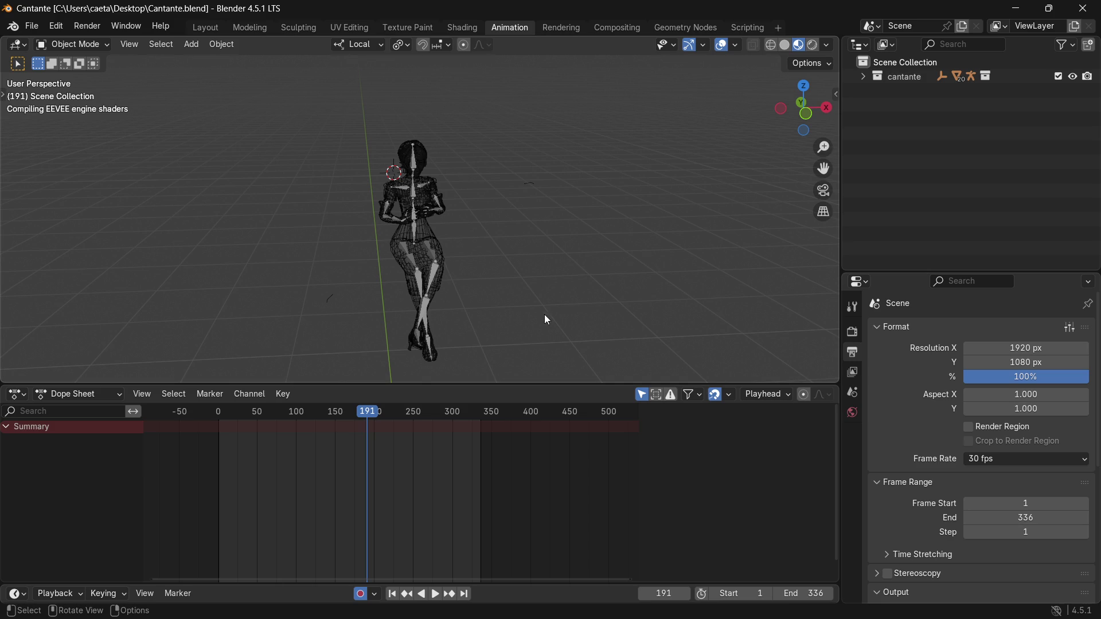
mouse_move(545, 314)
mouse_down()
mouse_move(613, 264)
mouse_move(585, 283)
mouse_move(545, 280)
mouse_up()
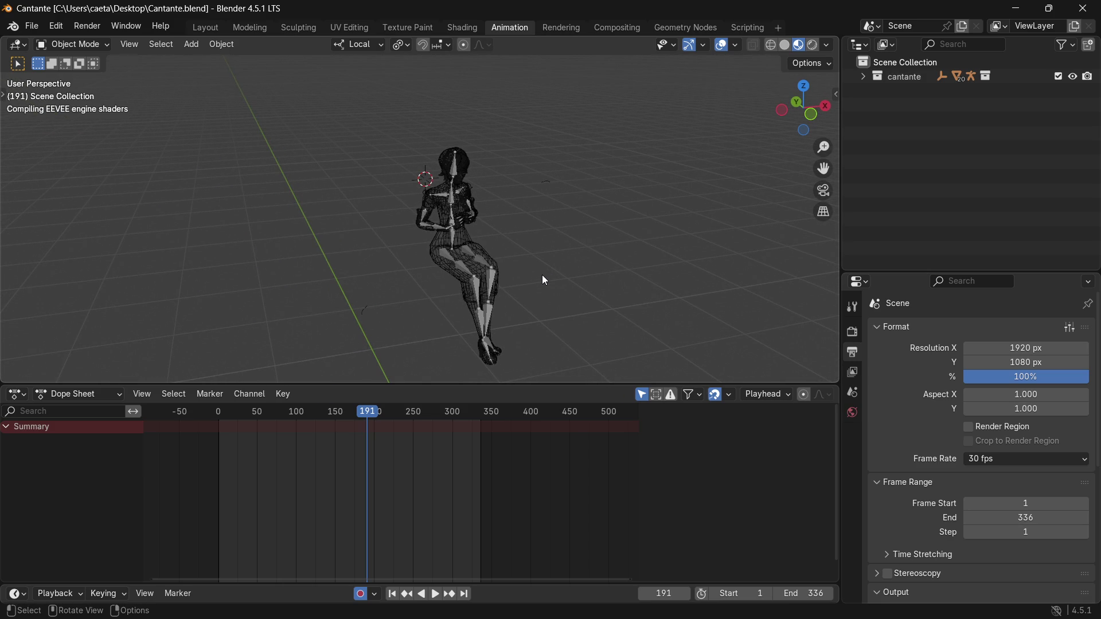
click(865, 76)
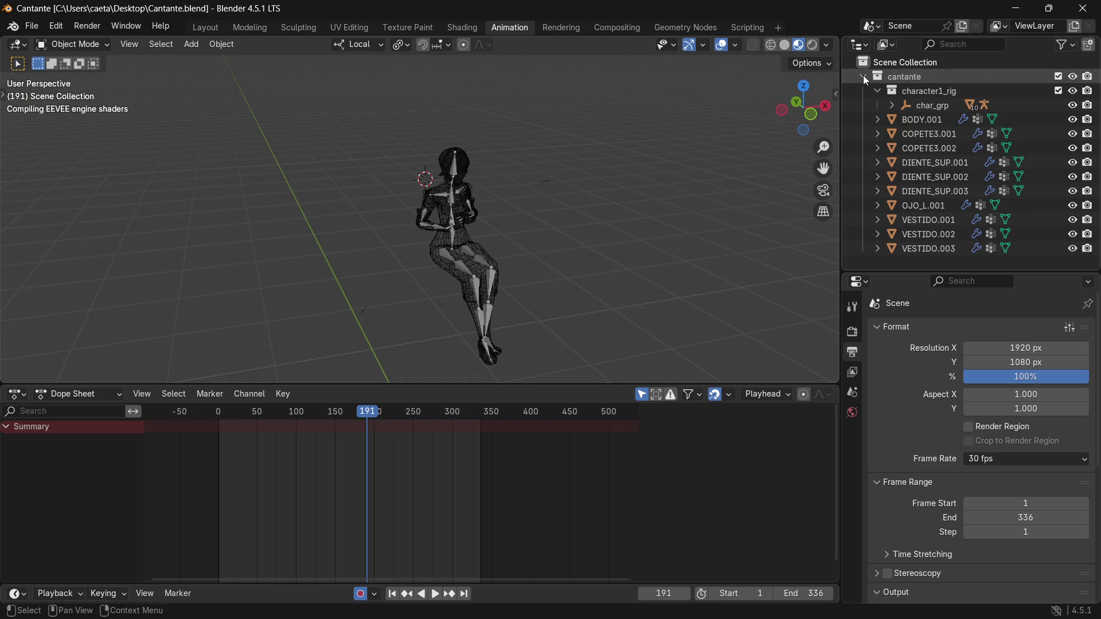
click(862, 75)
mouse_move(549, 250)
mouse_down()
mouse_move(638, 222)
mouse_move(594, 245)
mouse_up()
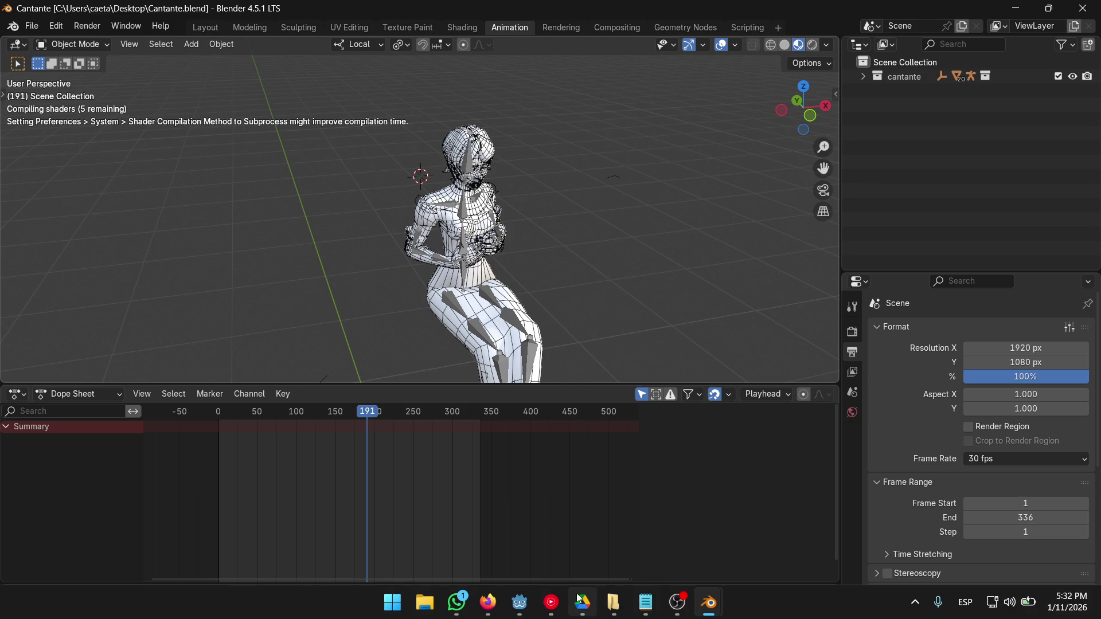
mouse_move(466, 611)
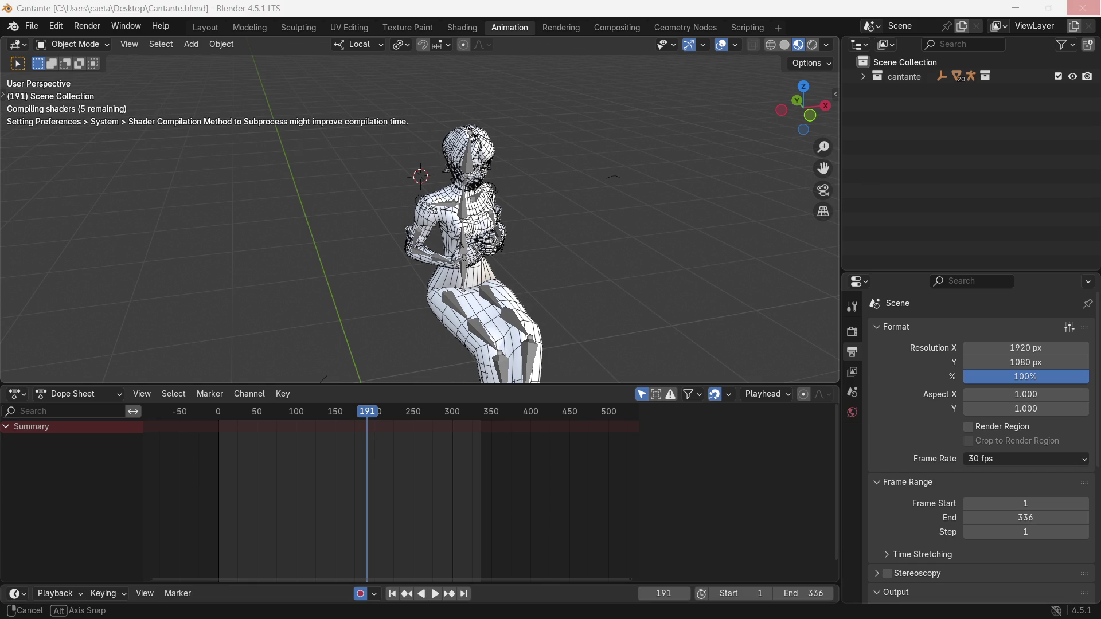
drag(419, 229, 381, 230)
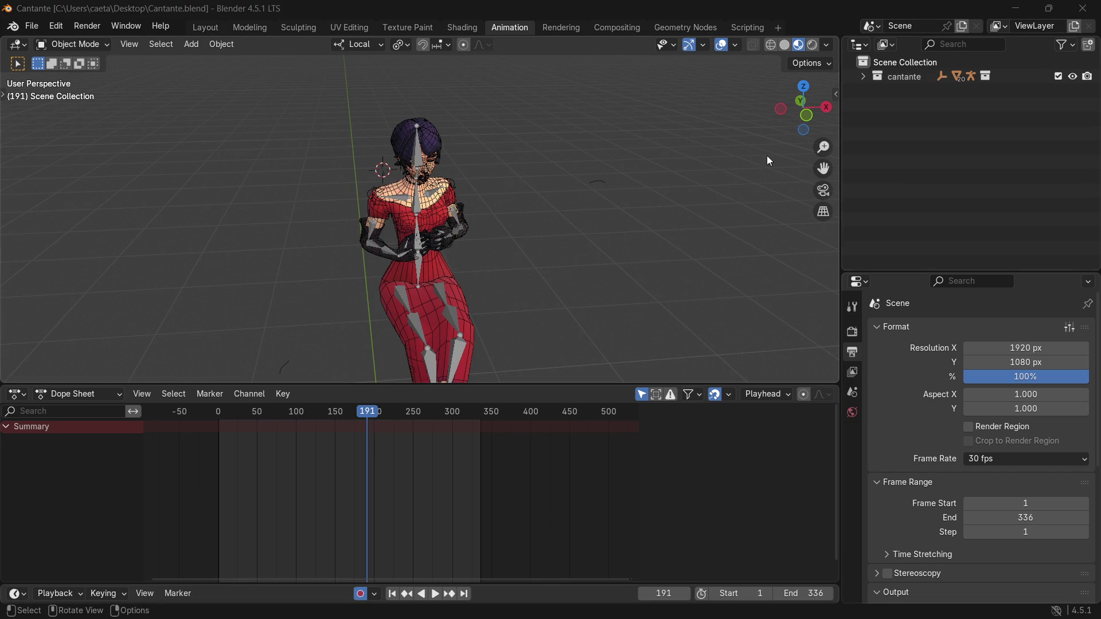
key(alt+Tab)
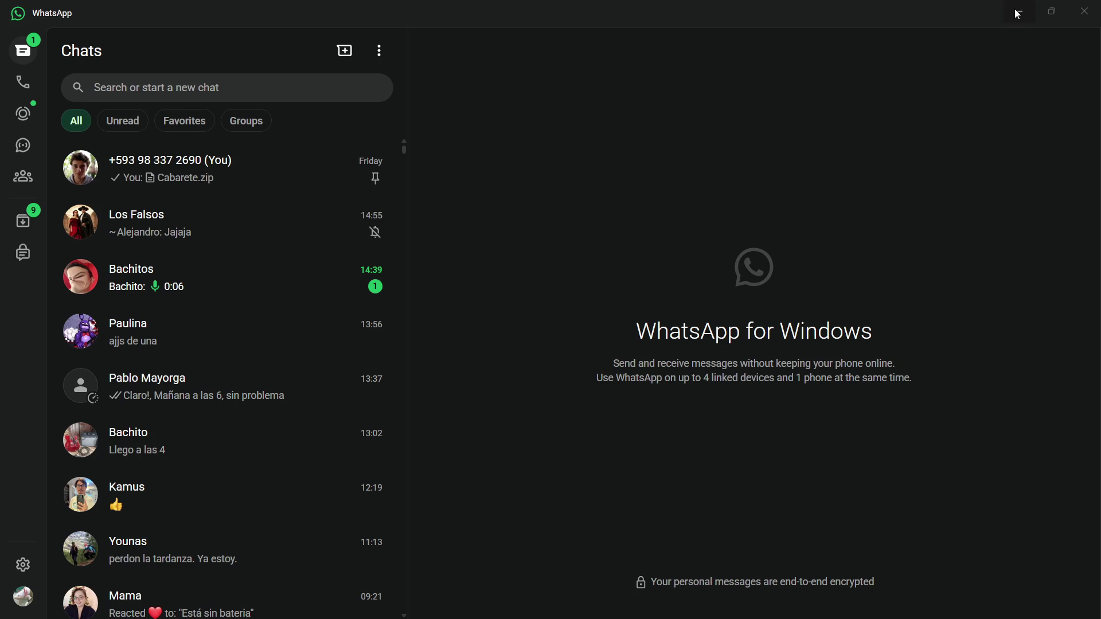
Minimize WhatsApp to check Godot's Quito scene, then bring WhatsApp back up.
click(1019, 12)
mouse_move(670, 611)
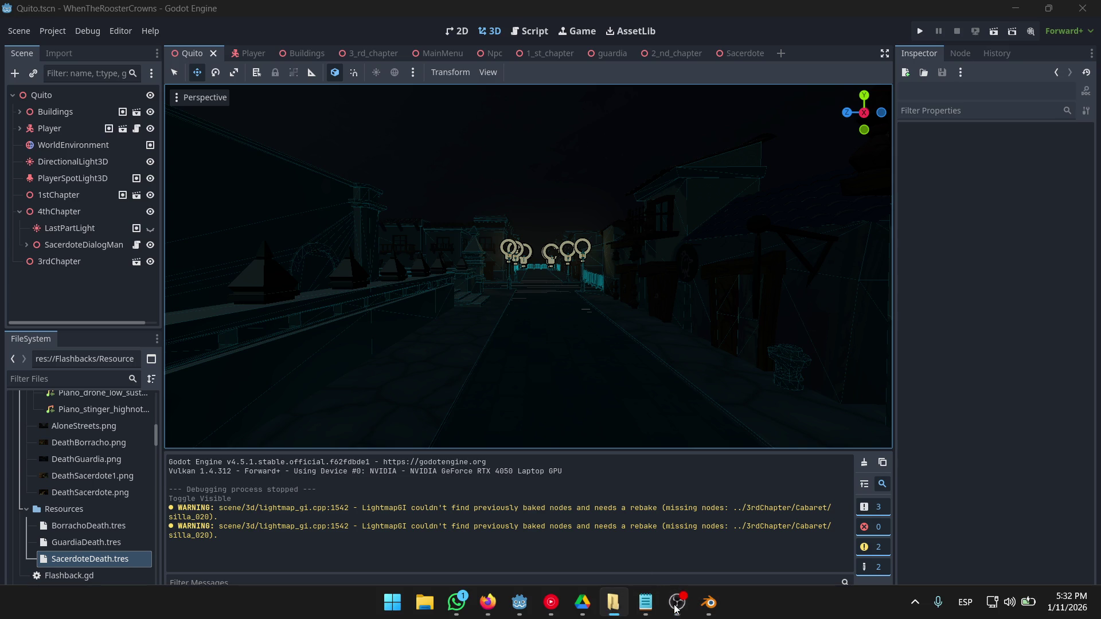
mouse_move(457, 603)
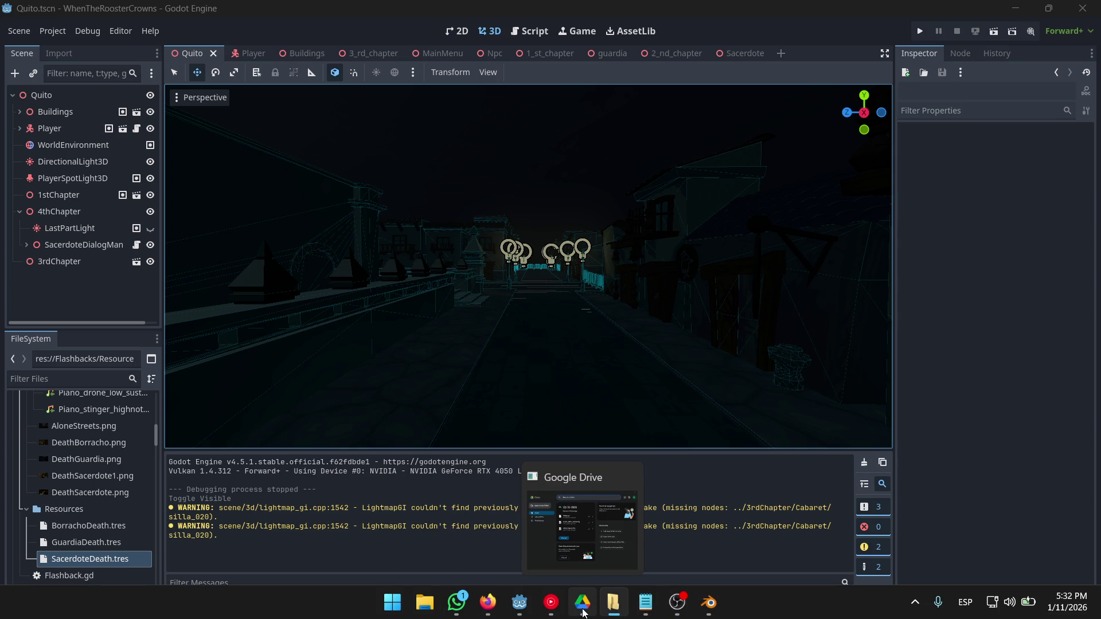
click(454, 612)
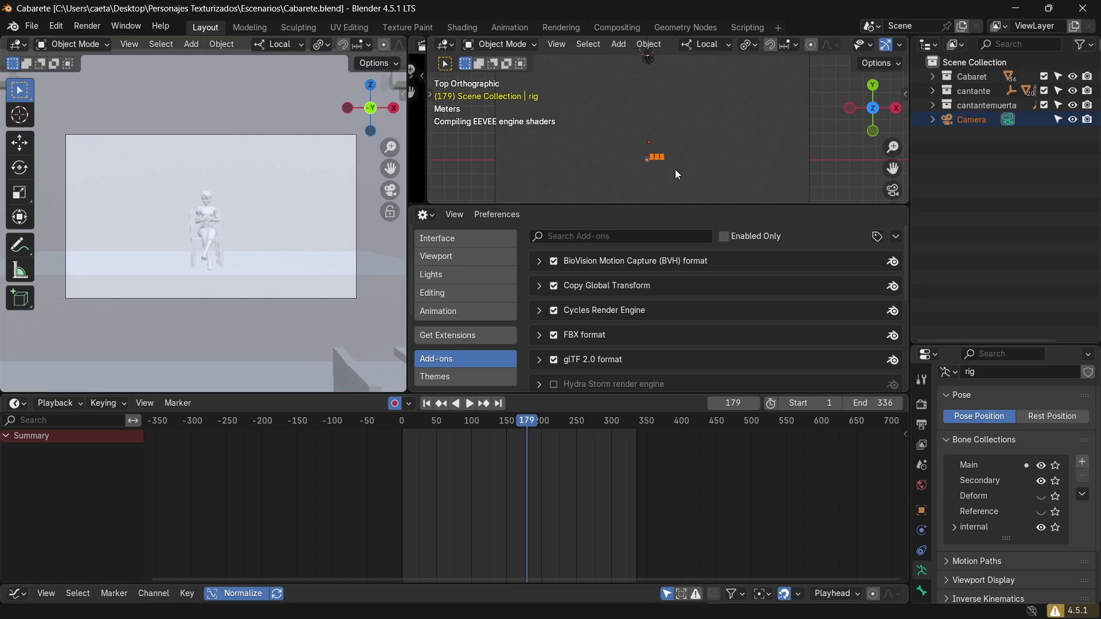
Frame the singer's rig and merge the lower editor area into the upper viewport.
mouse_move(573, 161)
mouse_down()
mouse_move(563, 135)
mouse_move(677, 165)
mouse_move(698, 105)
mouse_move(560, 182)
mouse_move(649, 126)
mouse_up()
click(650, 126)
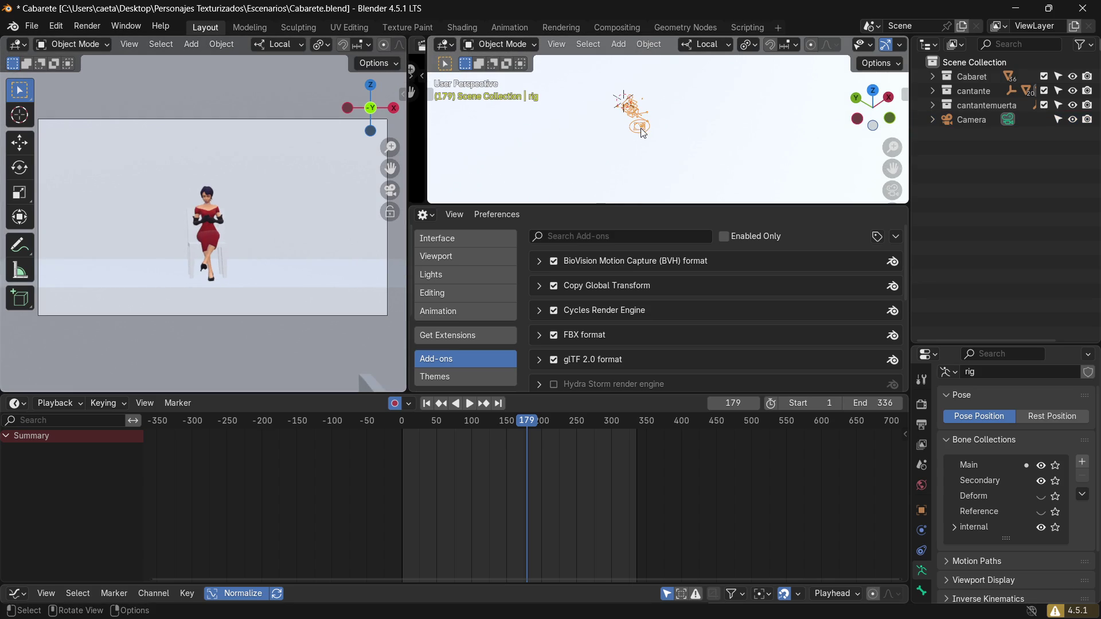
key(KP_Decimal)
mouse_move(906, 205)
mouse_down()
mouse_move(768, 250)
mouse_move(880, 198)
mouse_move(678, 215)
mouse_up()
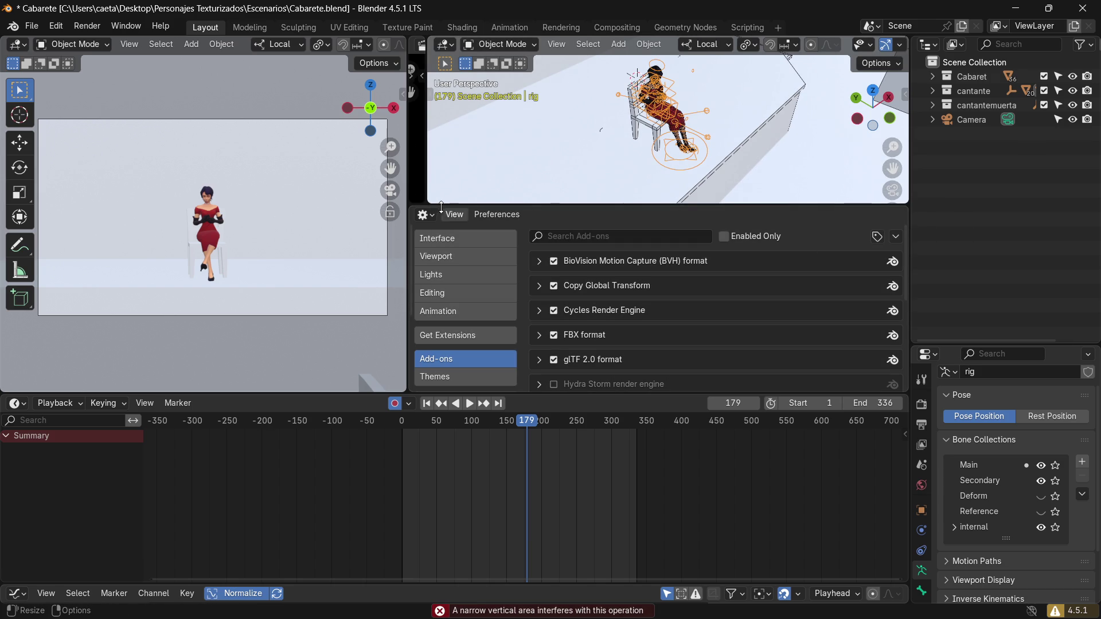
drag(427, 216, 481, 205)
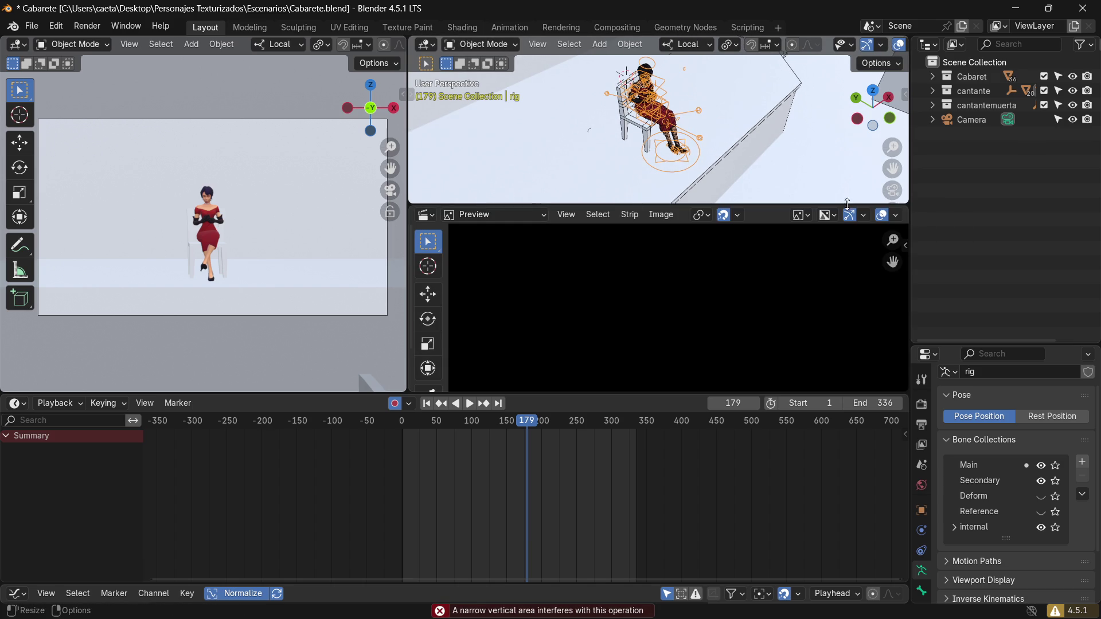
drag(908, 205, 908, 222)
mouse_move(733, 226)
mouse_down()
mouse_move(602, 252)
mouse_move(537, 520)
mouse_up()
Make the enlarged bottom editor a Nonlinear Animation editor and turn off auto keyframing.
drag(499, 585, 503, 489)
click(19, 498)
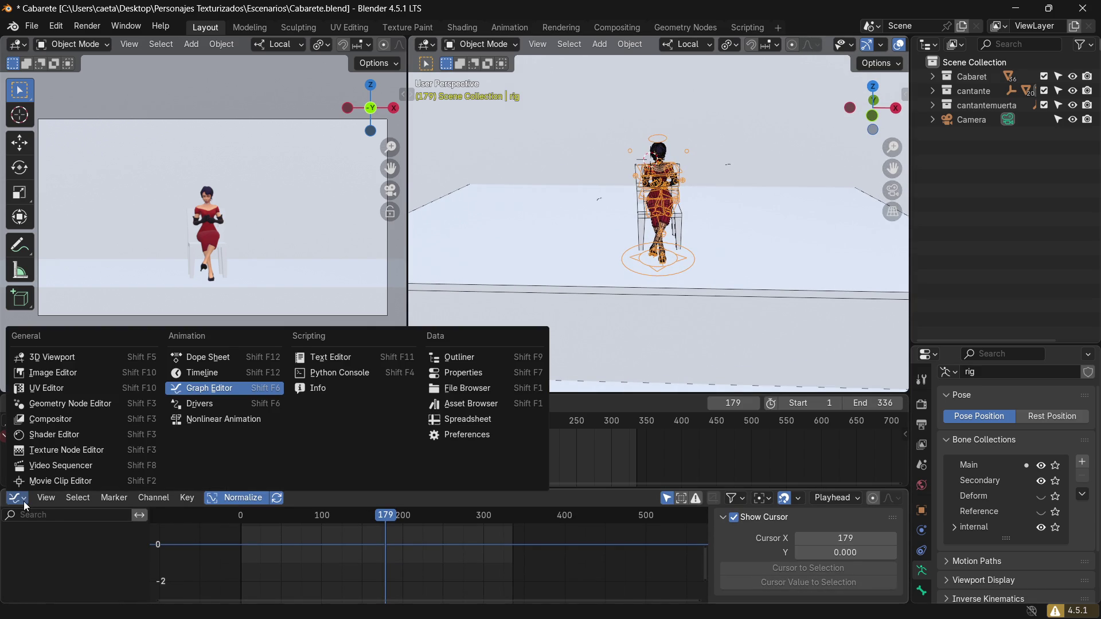
click(235, 422)
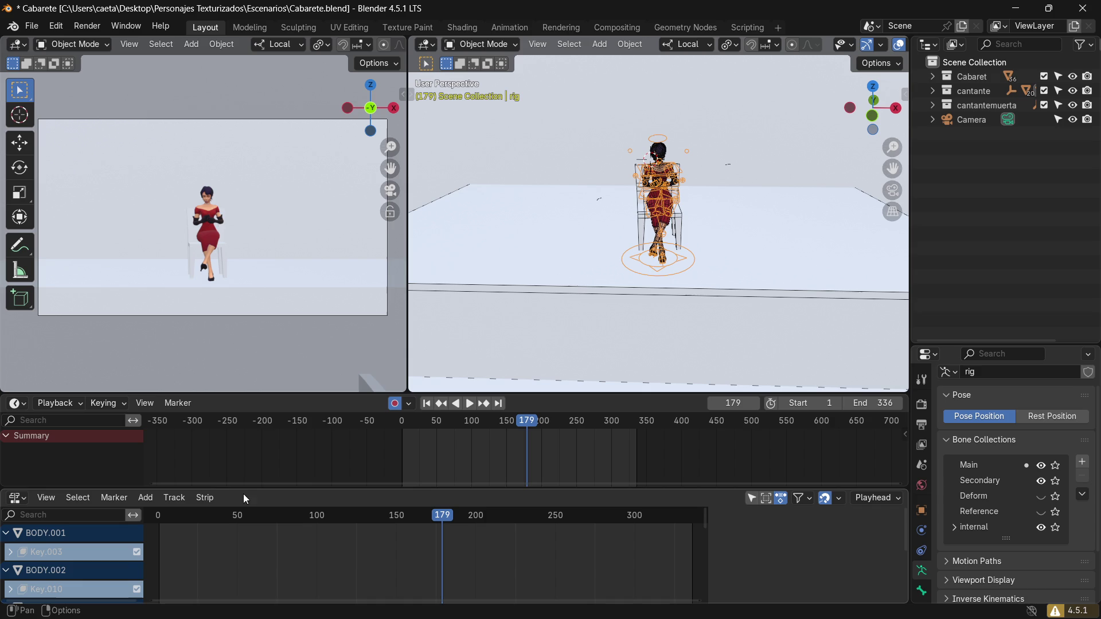
mouse_move(258, 490)
mouse_down()
mouse_move(258, 421)
mouse_move(259, 437)
mouse_up()
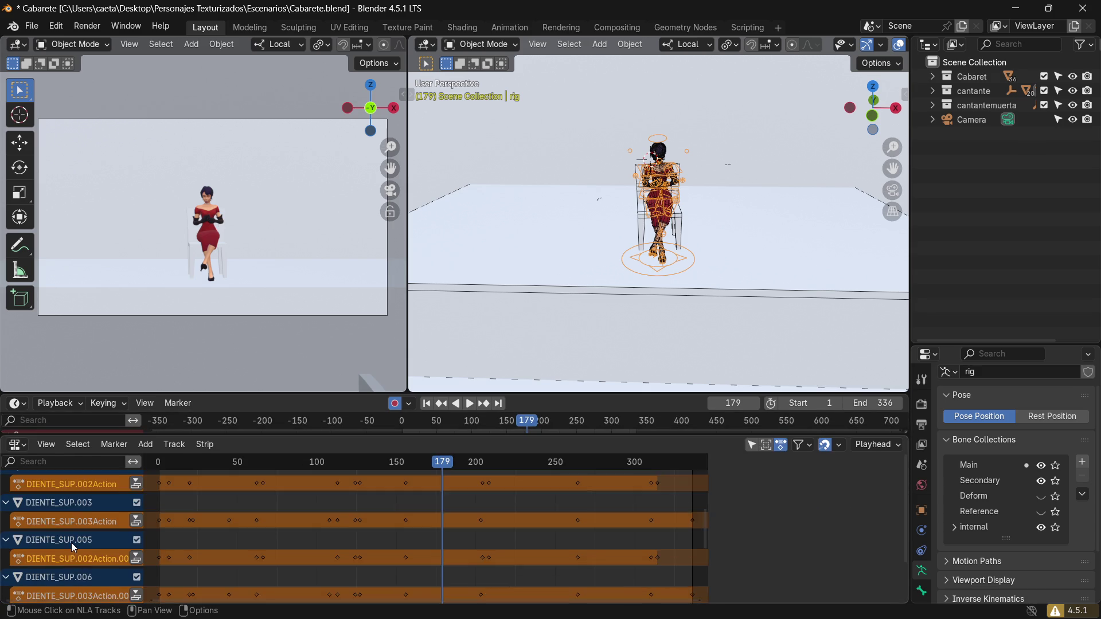
scroll(74, 529, down, 2)
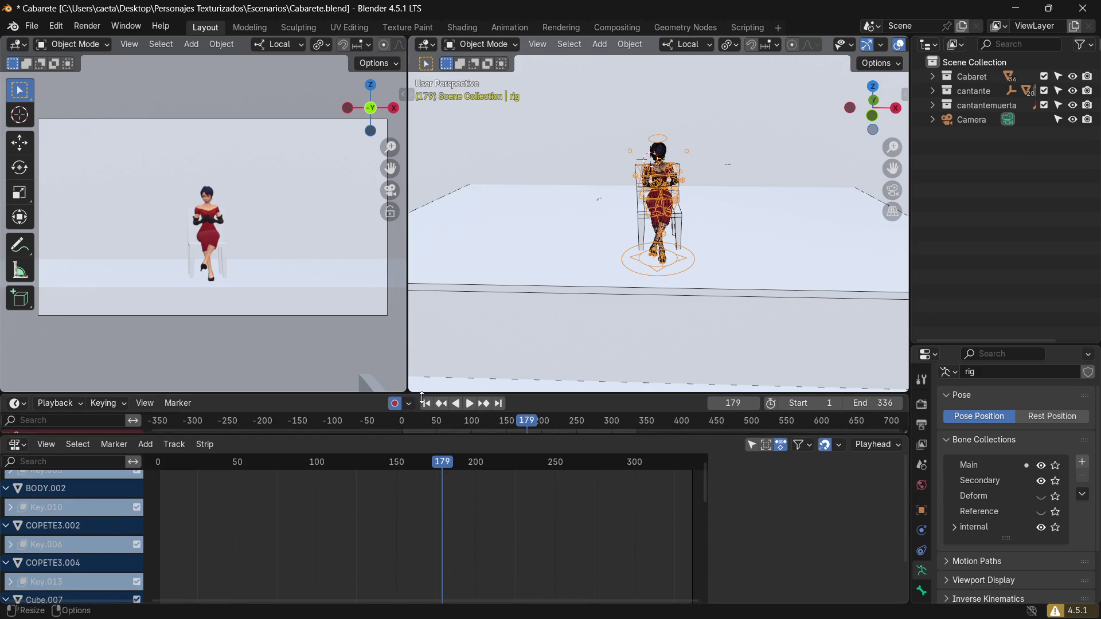
scroll(279, 547, down, 2)
scroll(279, 547, up, 1)
click(395, 403)
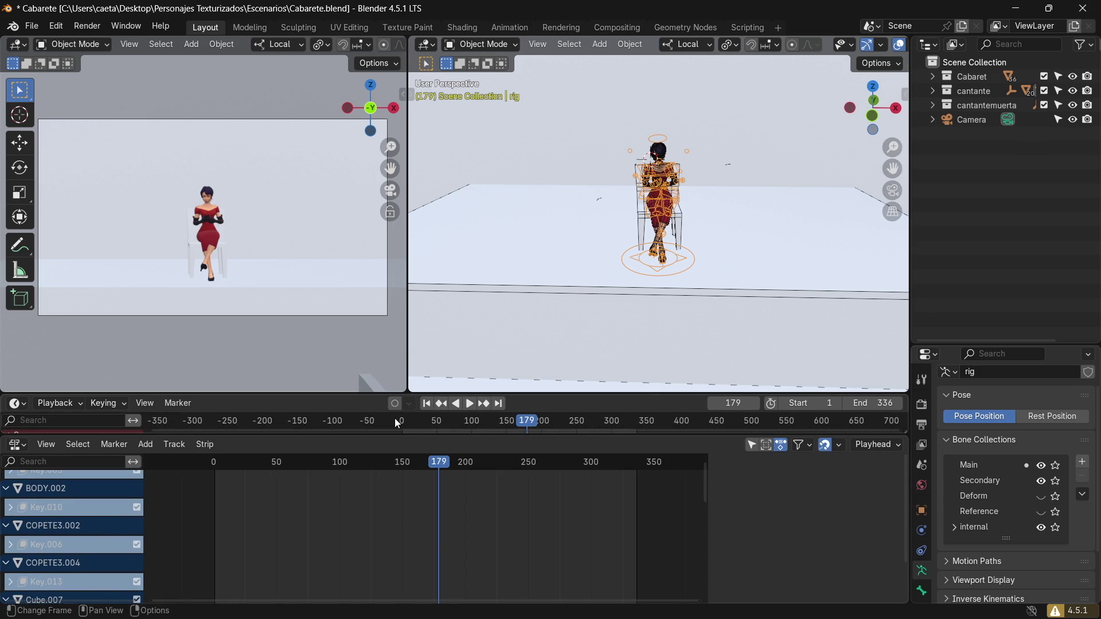
Exclude the cantante collection and keep Cabaret and cantantemuerta included in the scene.
mouse_move(591, 282)
mouse_down()
mouse_move(622, 246)
mouse_move(621, 267)
mouse_move(733, 280)
mouse_move(676, 293)
mouse_move(675, 253)
mouse_up()
scroll(675, 250, up, 8)
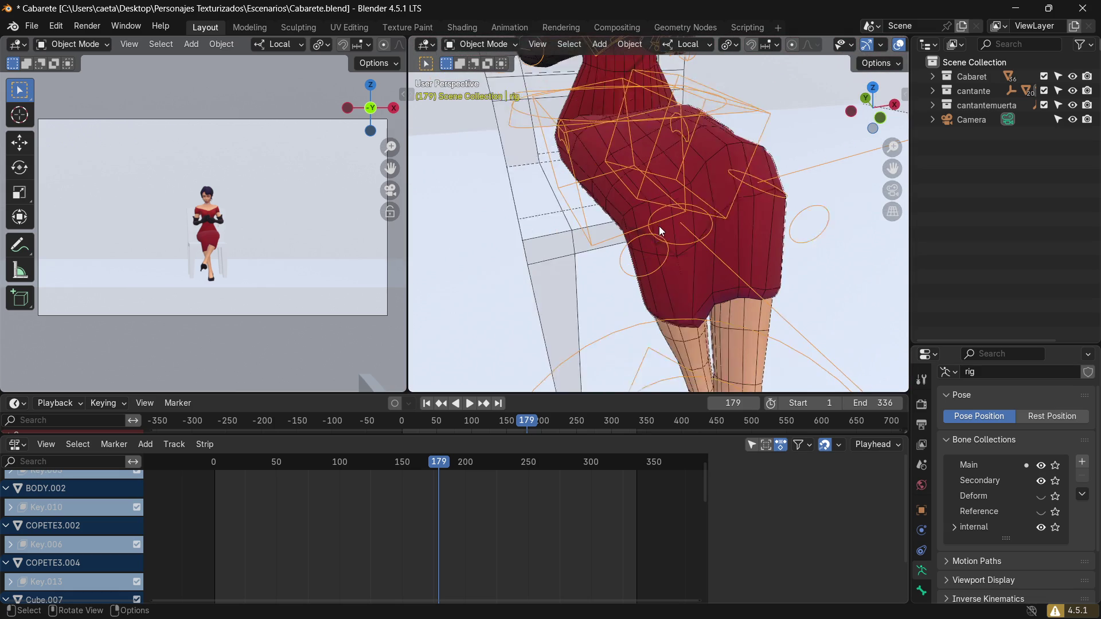
click(1045, 105)
click(1044, 76)
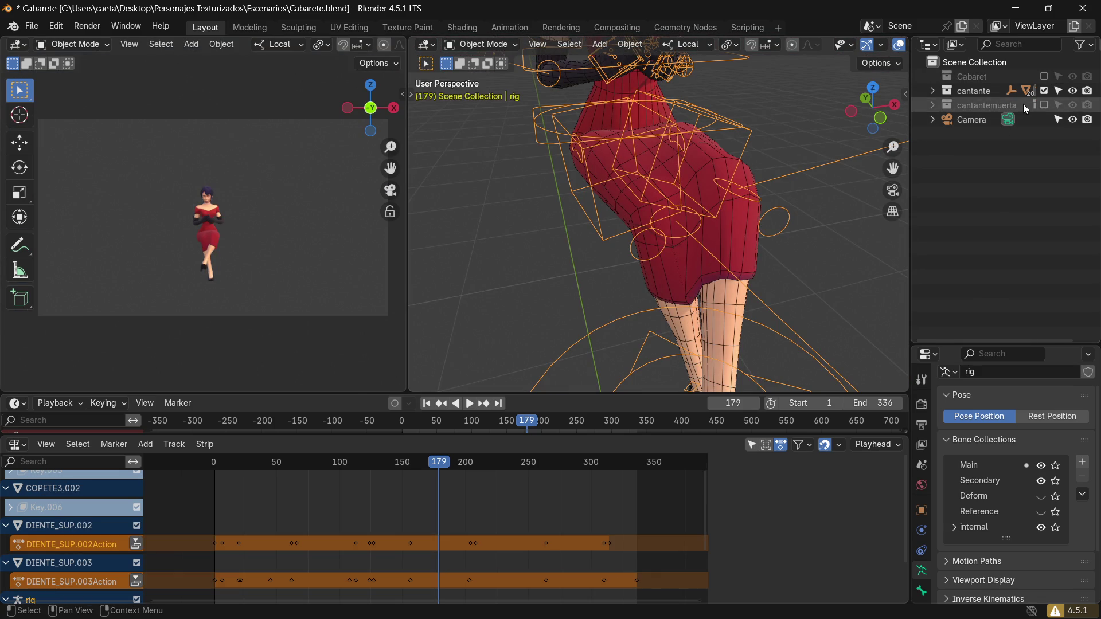
click(1045, 104)
click(1044, 90)
click(1044, 77)
scroll(511, 217, down, 10)
Switch to wireframe, delete all scene objects, and remove the Cabaret collection.
key(z)
click(570, 222)
key(a)
key(x)
click(728, 264)
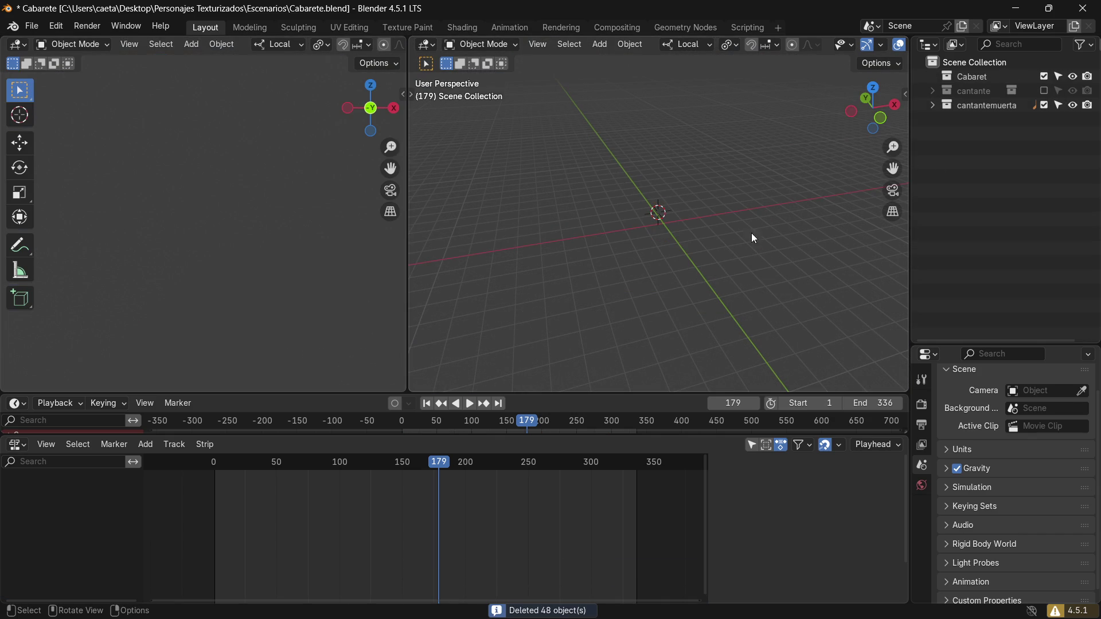
click(979, 75)
key(x)
Undo both deletions to restore the objects and the Cabaret collection.
click(986, 92)
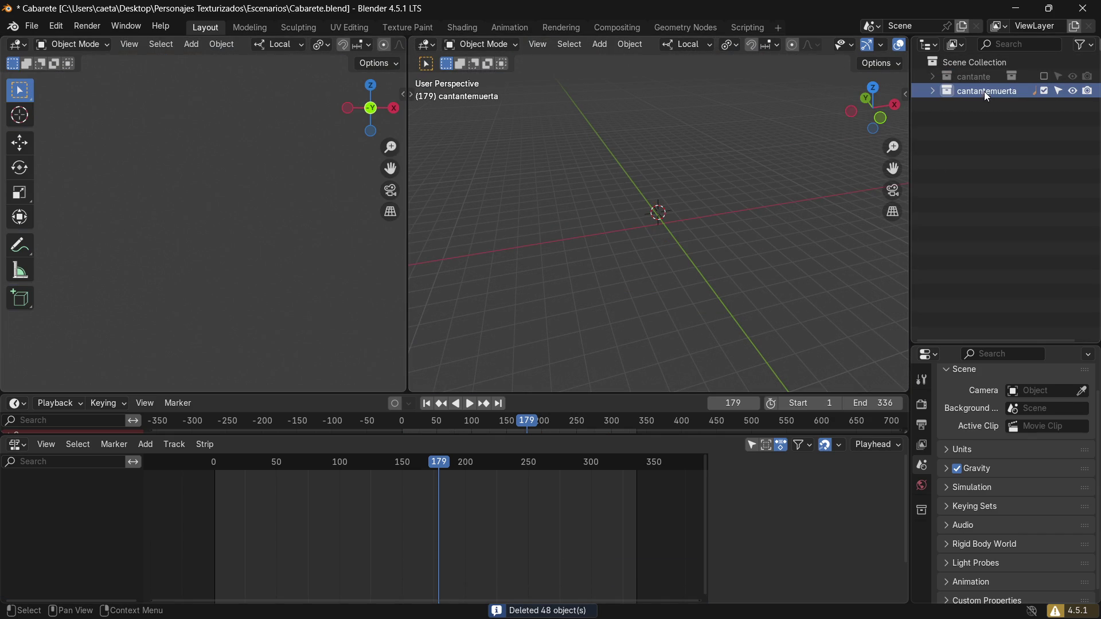
click(933, 91)
click(933, 91)
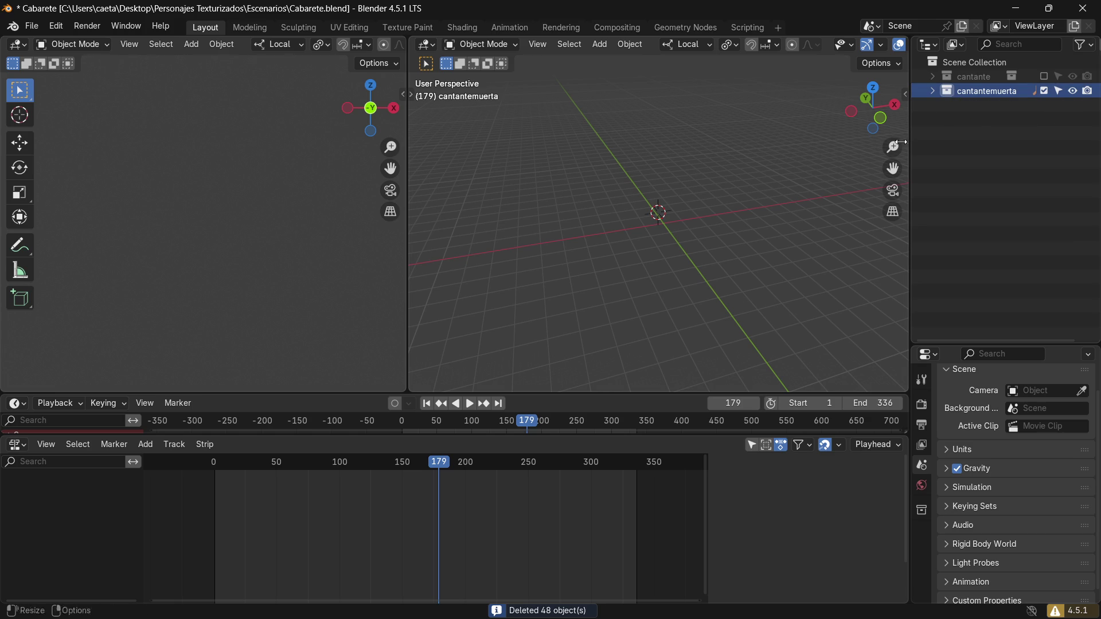
key(ctrl+z)
key(ctrl+z)
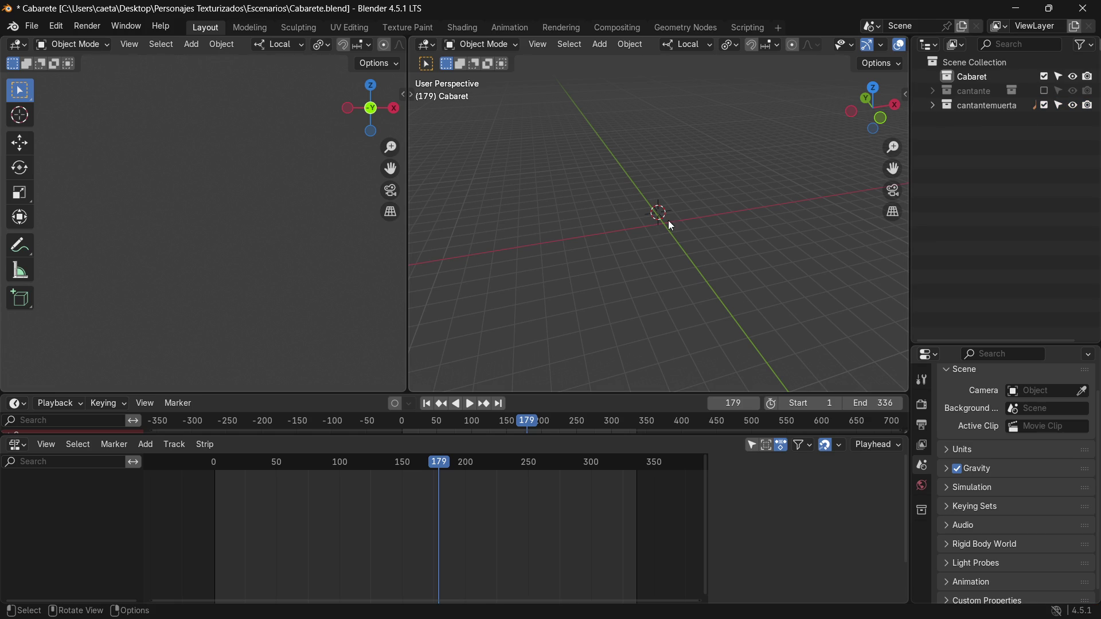
key(ctrl+z)
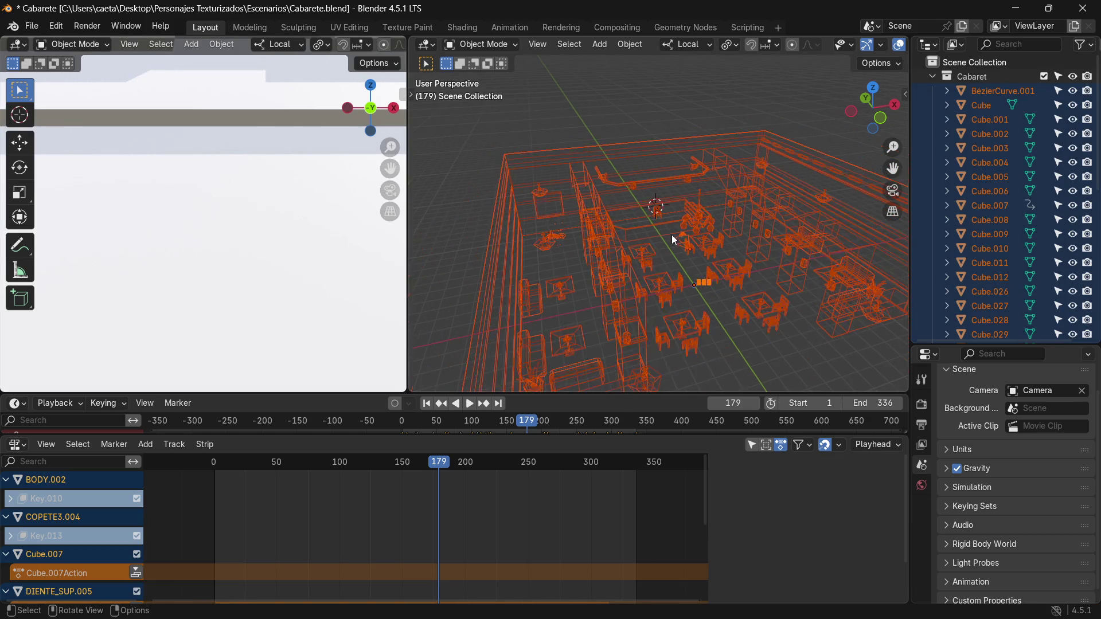
Exclude cantantemuerta, keep Cabaret included, and delete the Camera.
scroll(629, 265, up, 3)
click(933, 77)
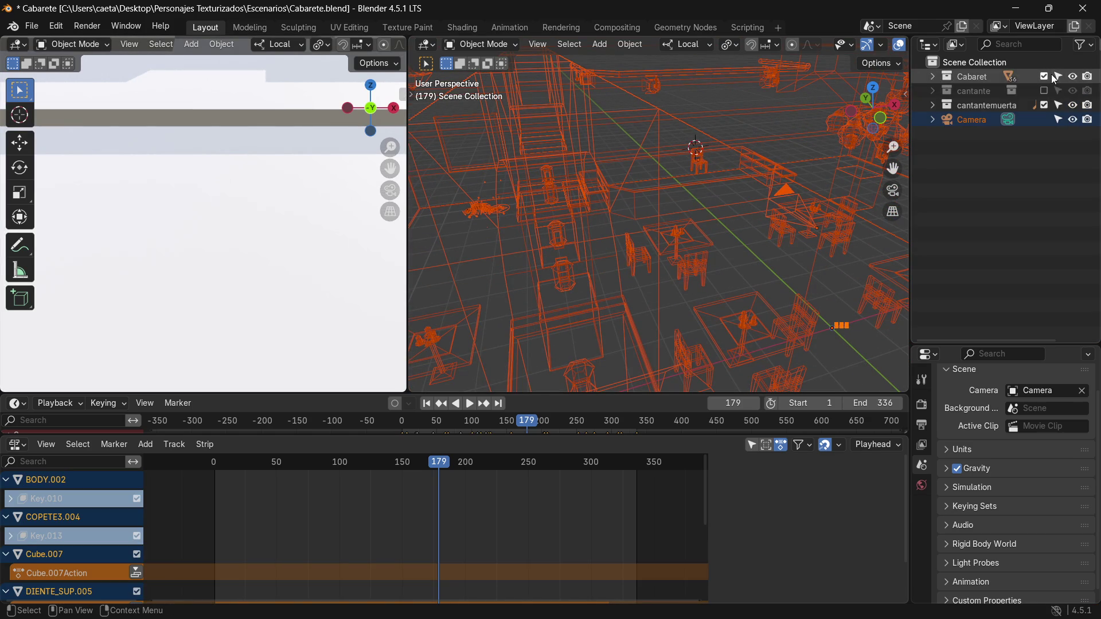
click(1045, 76)
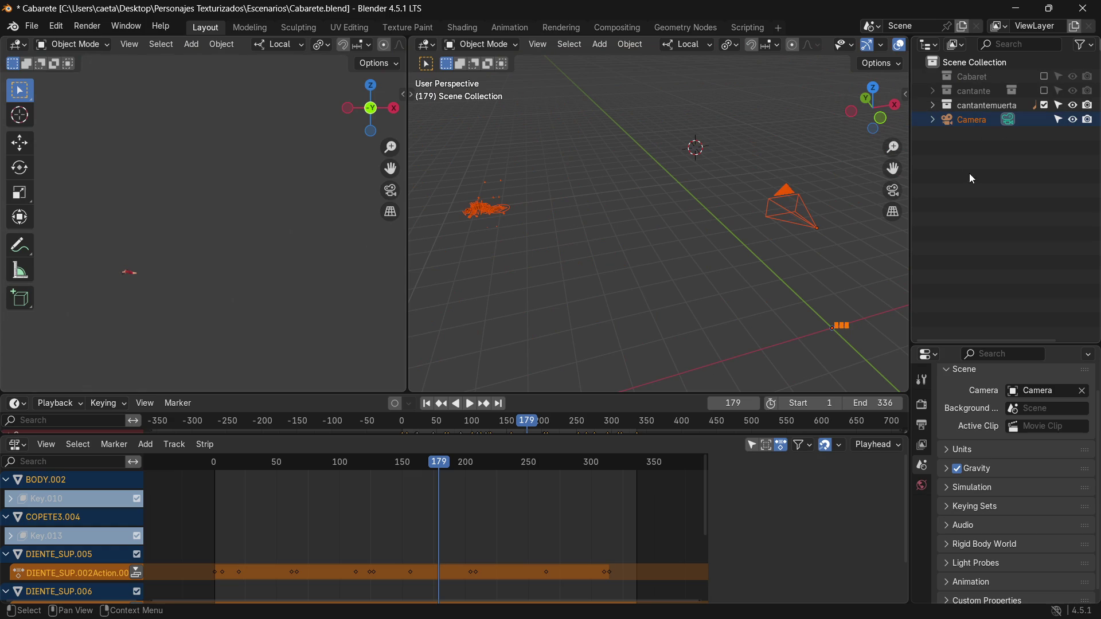
click(969, 173)
click(1045, 76)
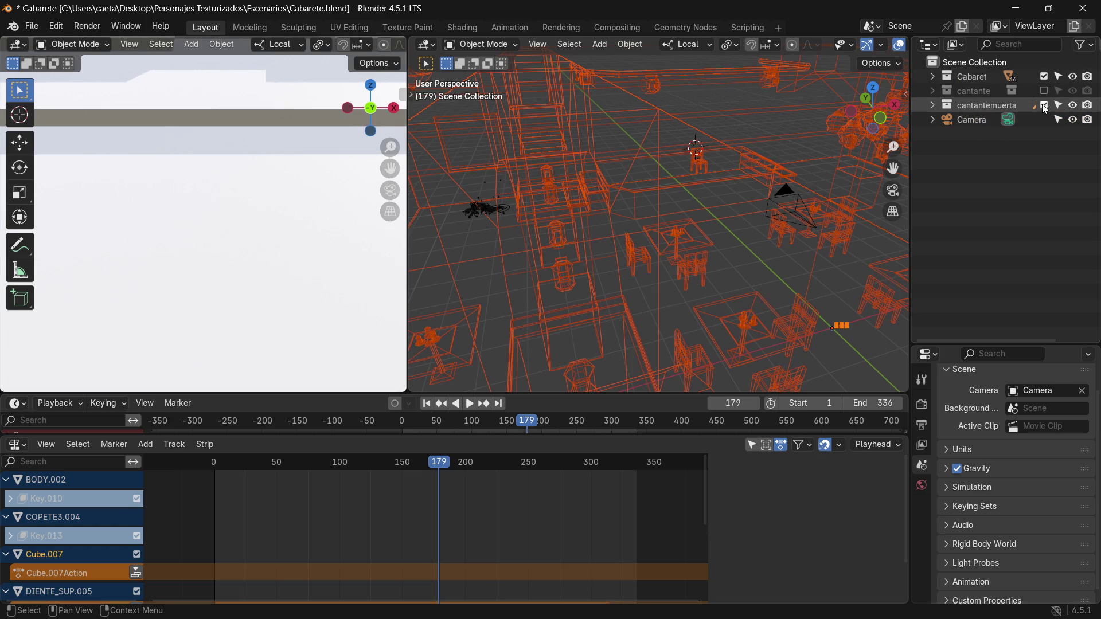
click(1044, 105)
click(974, 120)
key(Delete)
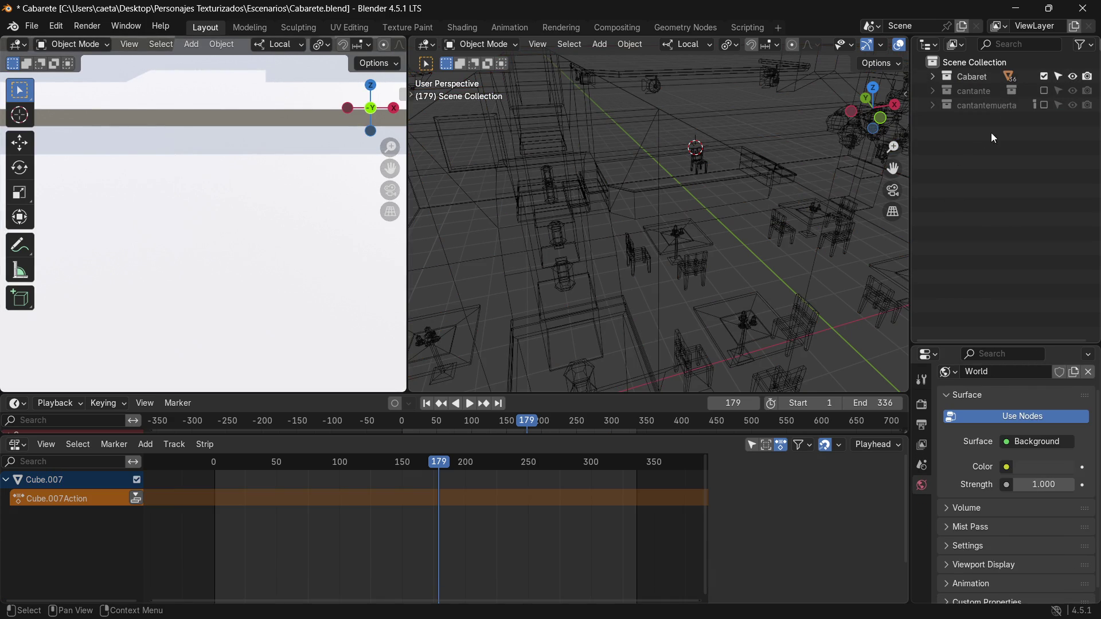
Delete all 36 objects of the Cabaret set.
click(986, 77)
scroll(752, 182, down, 10)
key(a)
key(x)
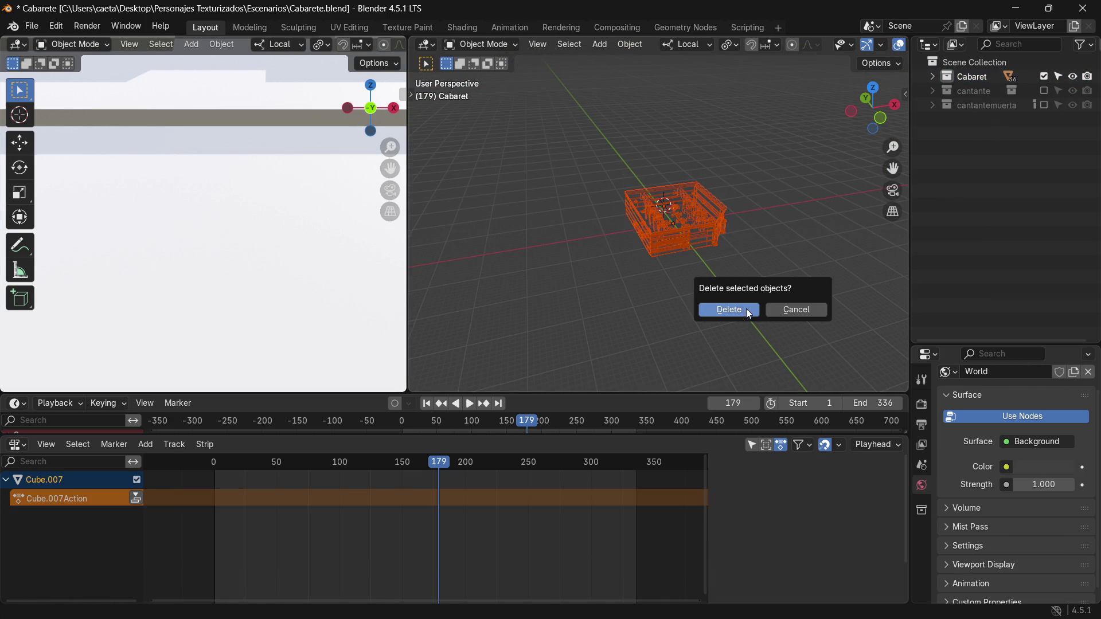
click(741, 309)
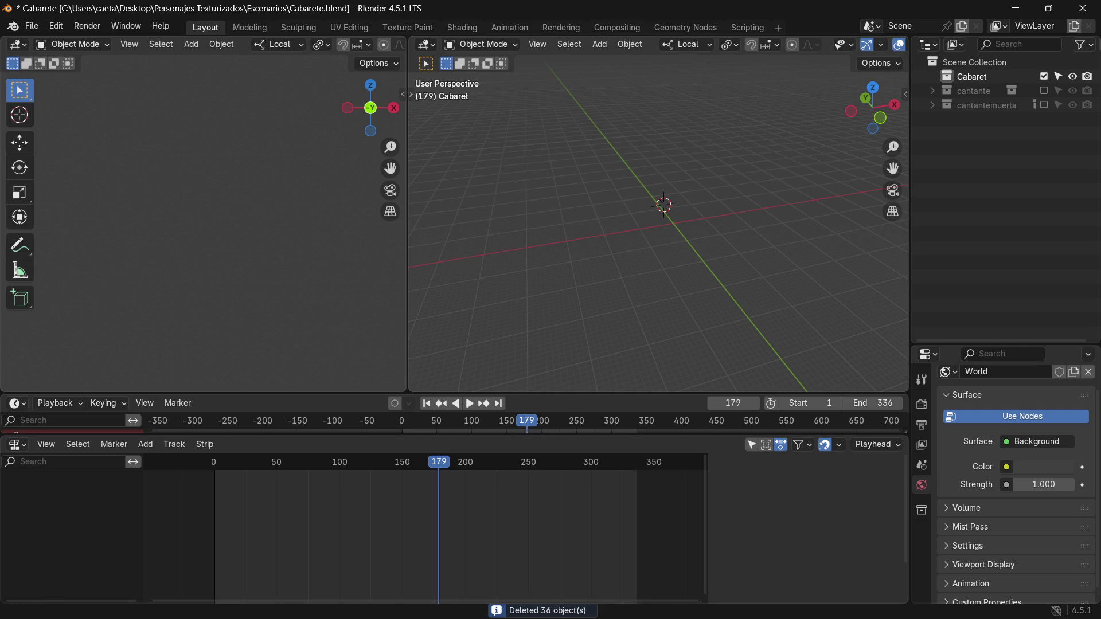
mouse_move(689, 605)
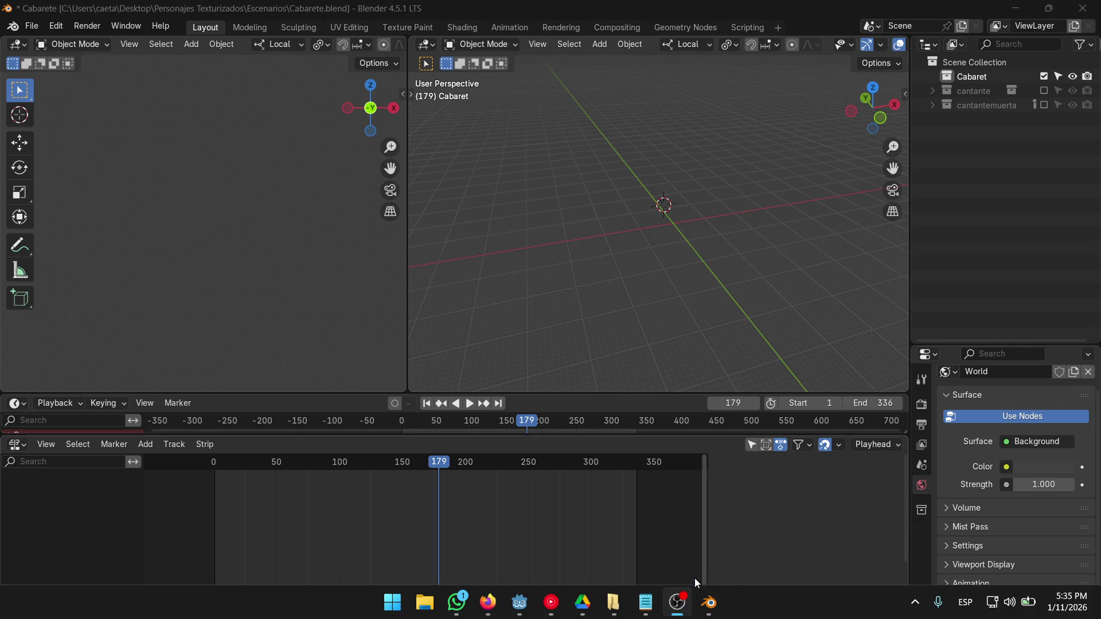
drag(697, 221, 675, 207)
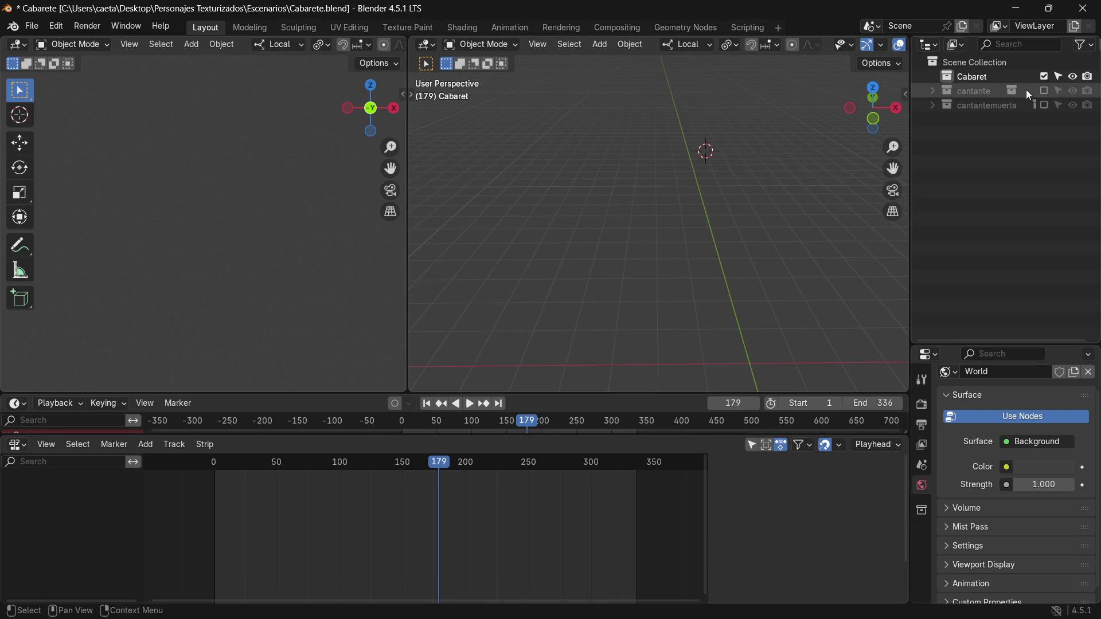
drag(873, 109, 672, 199)
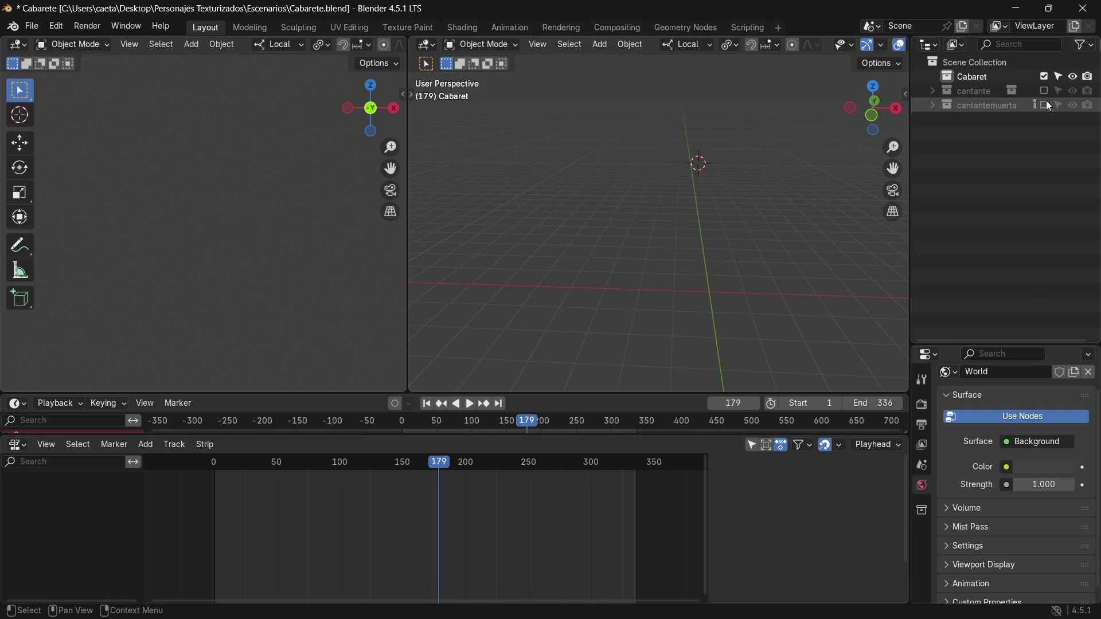
Remove the empty Cabaret collection and re-enable the cantante collection.
click(998, 75)
key(Delete)
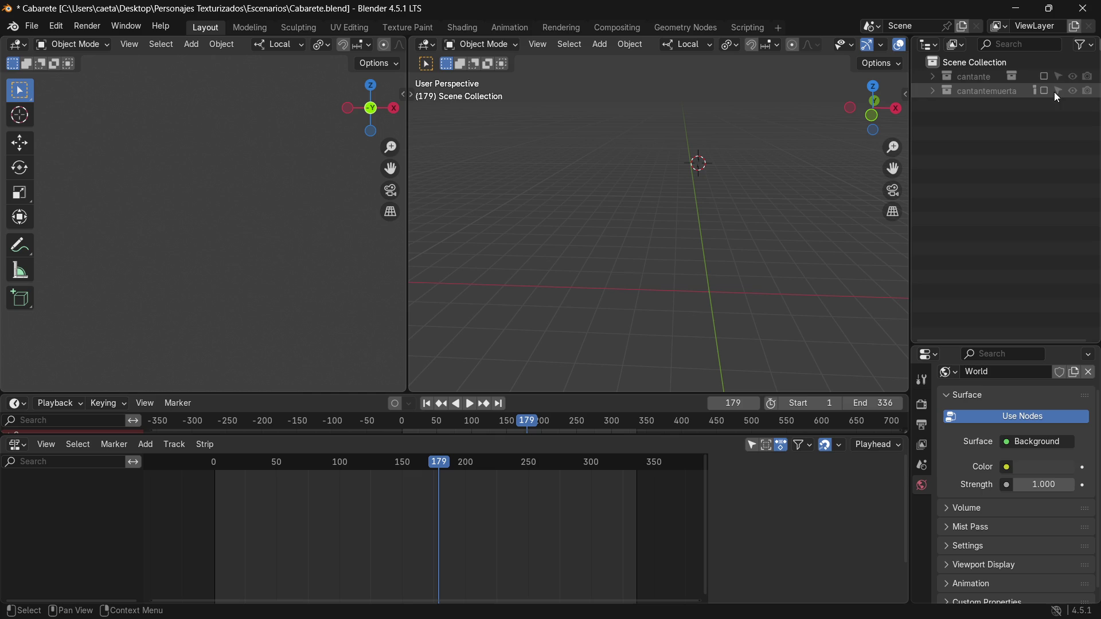
click(1042, 77)
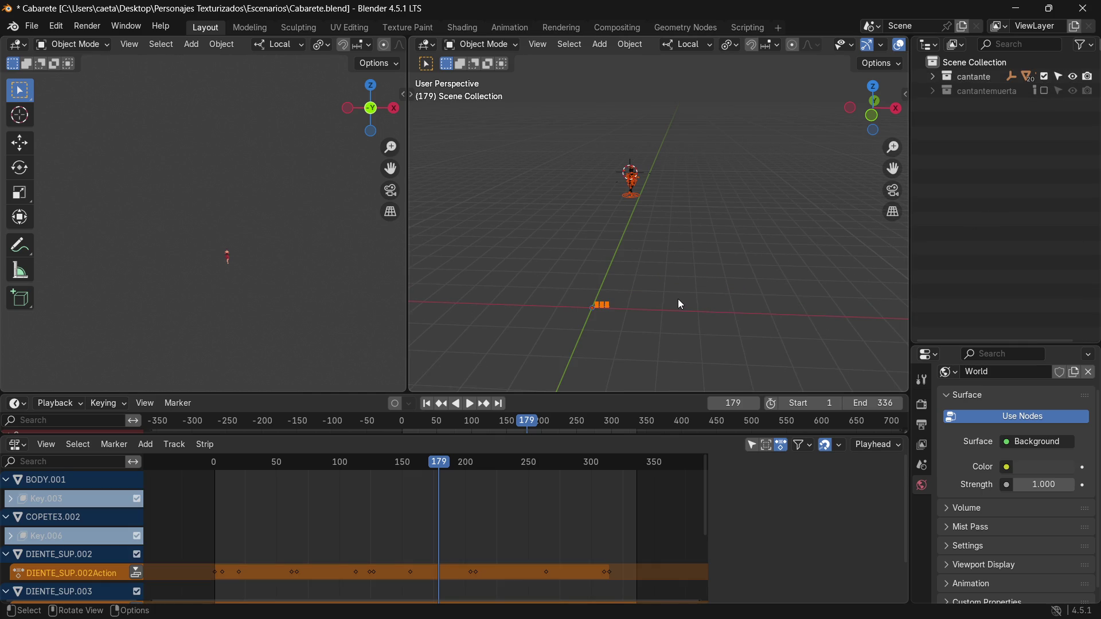
Frame the singer character and select her rig.
drag(721, 159, 648, 240)
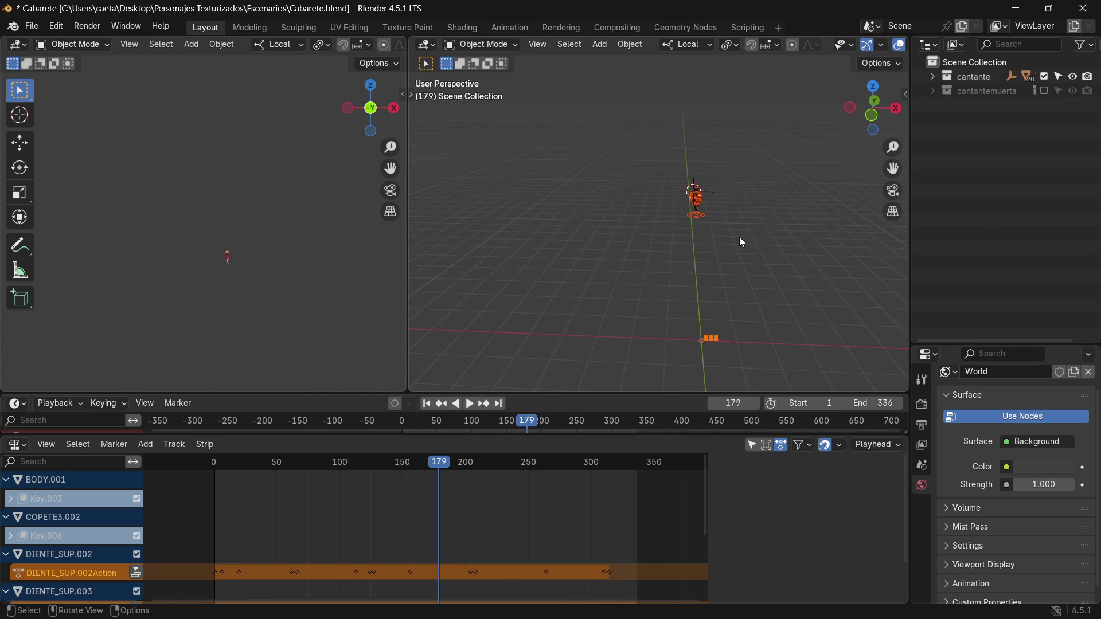
key(KP_Decimal)
drag(742, 242, 823, 262)
scroll(758, 288, down, 5)
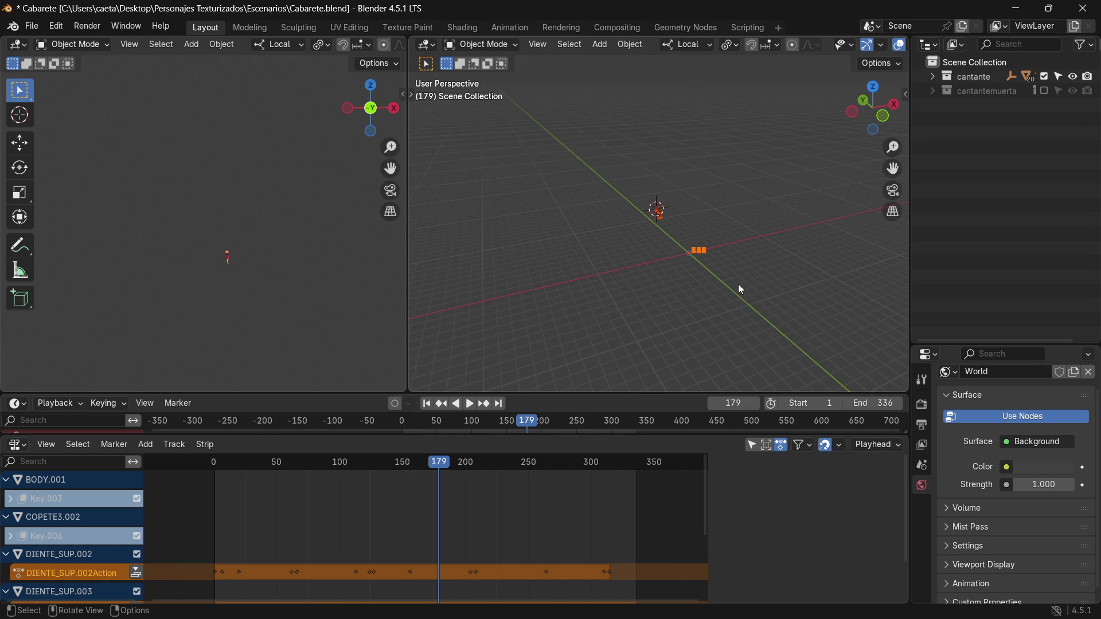
mouse_move(721, 284)
mouse_down()
mouse_move(648, 238)
mouse_move(673, 242)
mouse_up()
key(KP_Decimal)
mouse_move(725, 205)
mouse_down()
mouse_move(685, 288)
mouse_move(751, 257)
mouse_move(659, 262)
mouse_move(725, 202)
mouse_move(779, 216)
mouse_move(713, 260)
mouse_up()
click(721, 211)
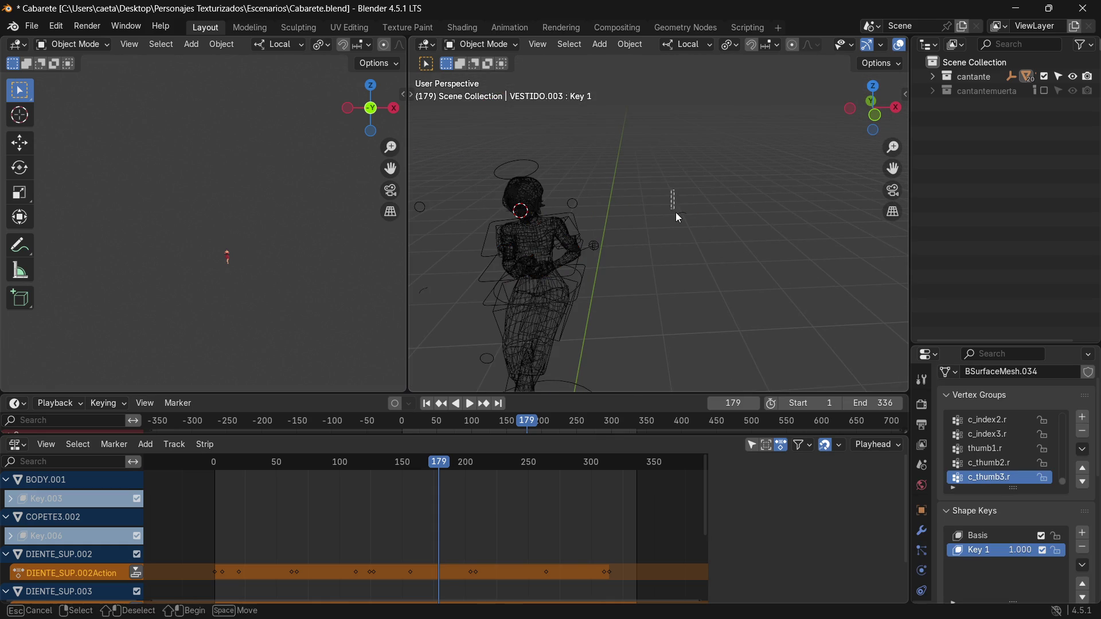
click(582, 237)
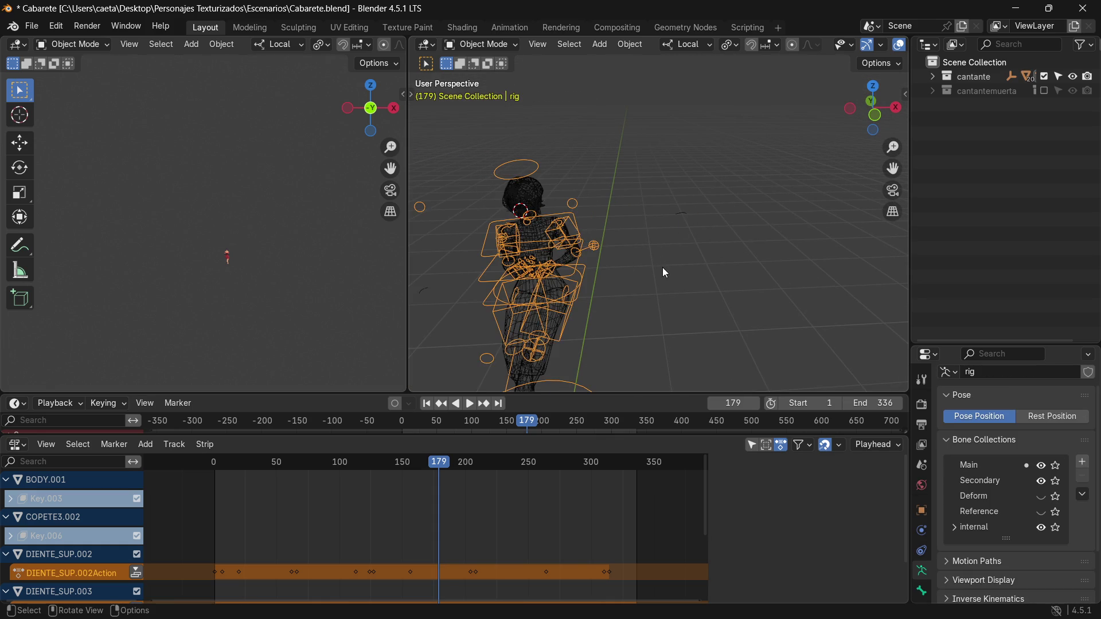
Show the singer from the front in Material Preview shading.
drag(665, 273, 705, 224)
key(z)
click(717, 306)
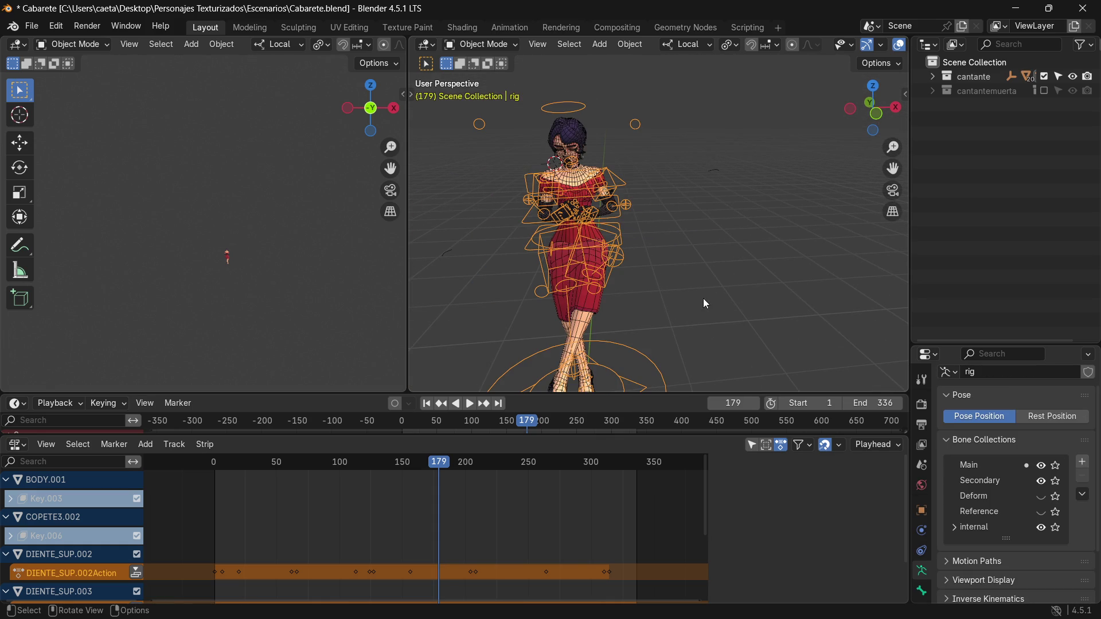
scroll(714, 225, down, 5)
In Pose Mode, clear the location of all bones with Alt+G and merge the 3D views.
key(ctrl+Tab)
click(662, 297)
key(a)
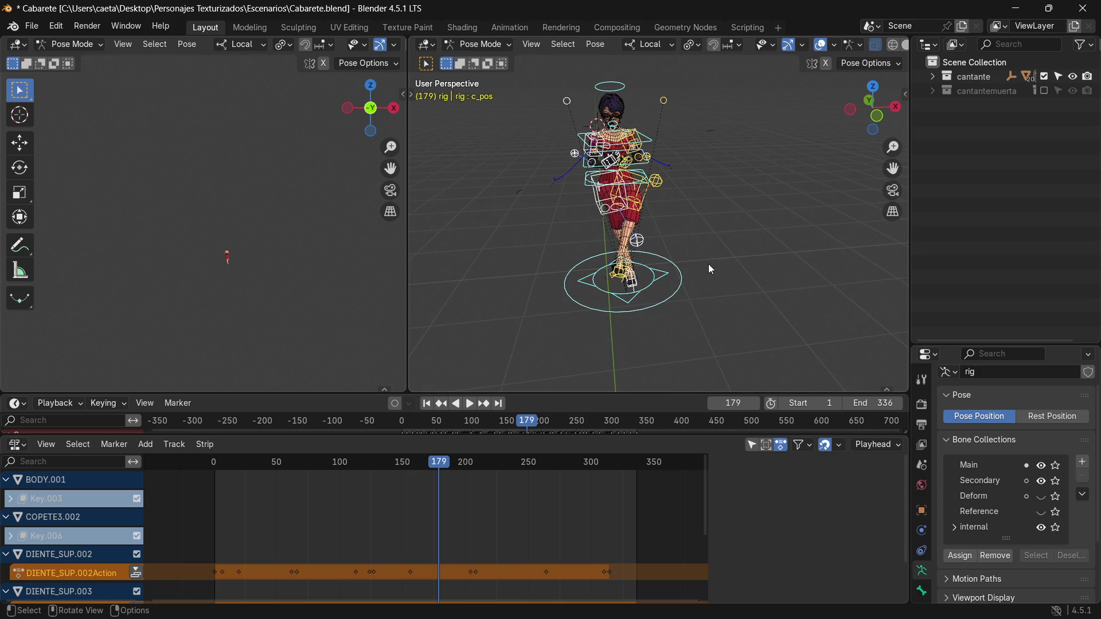
key(alt+g)
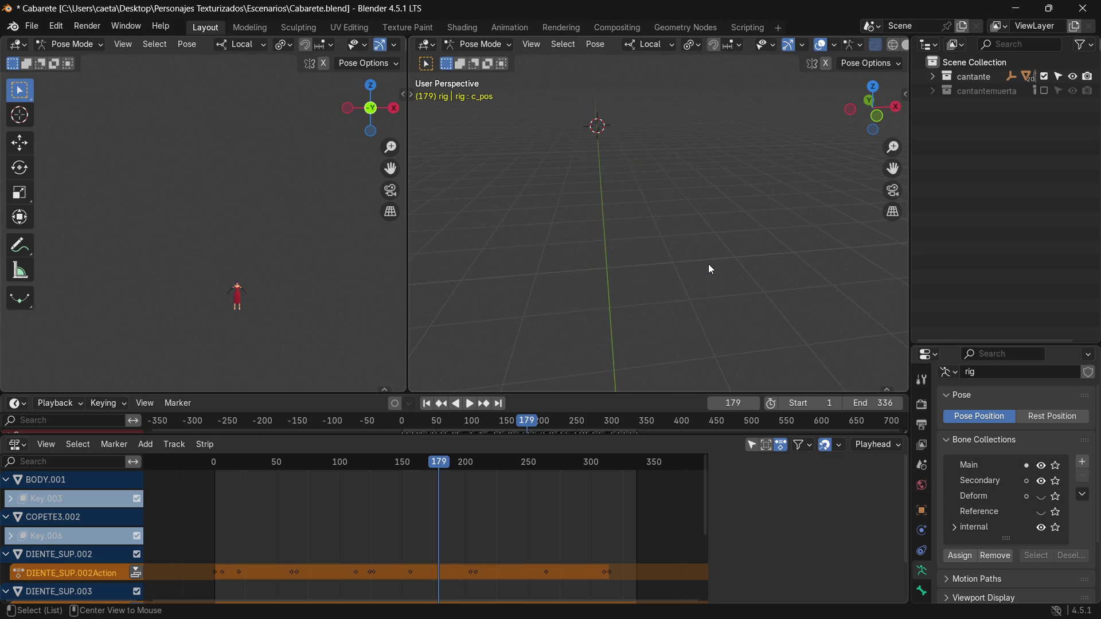
key(g)
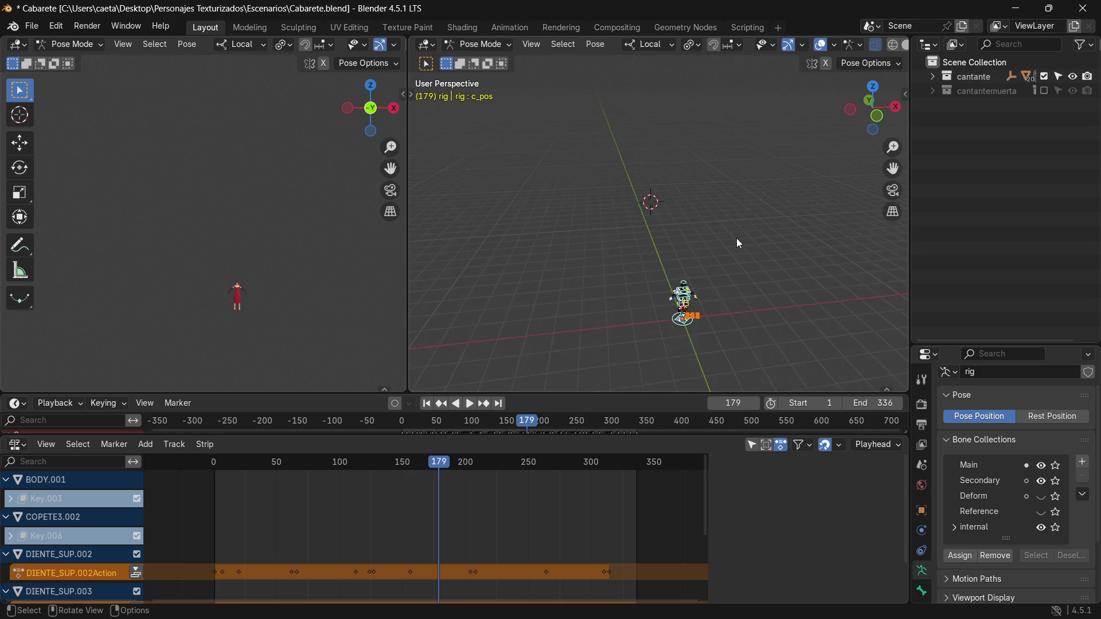
mouse_move(407, 35)
mouse_down()
mouse_move(391, 147)
mouse_move(585, 231)
mouse_move(512, 201)
mouse_up()
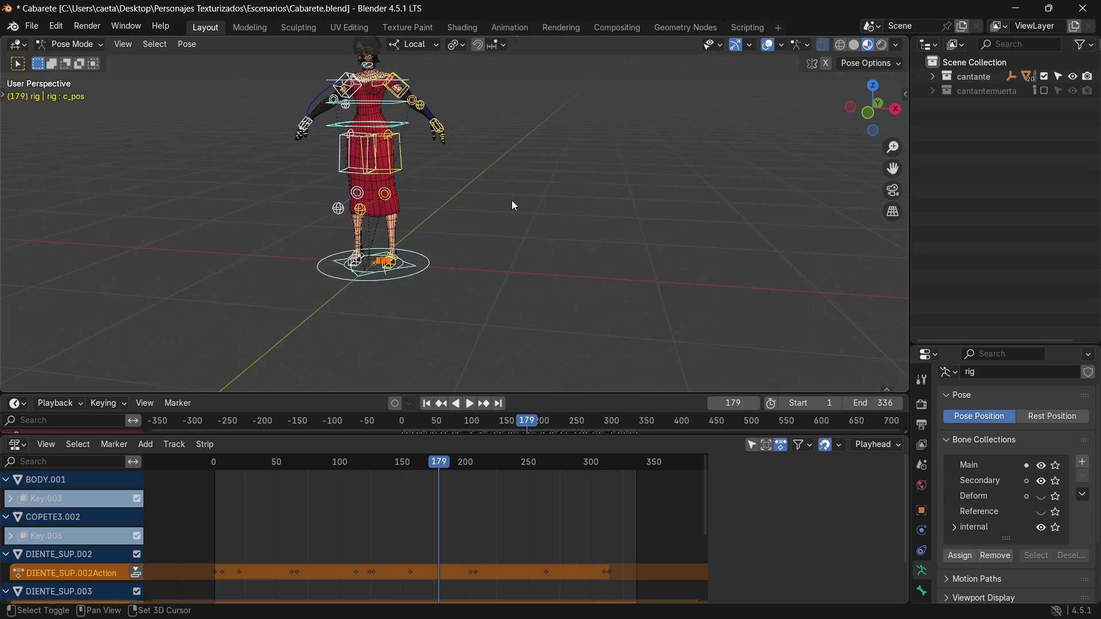
Select a right-hand control and reposition the right hand in front orthographic view.
scroll(511, 200, up, 4)
mouse_move(396, 192)
mouse_down()
mouse_move(565, 189)
mouse_move(499, 191)
mouse_move(545, 211)
mouse_move(512, 200)
mouse_move(549, 209)
mouse_move(590, 162)
mouse_move(471, 179)
mouse_up()
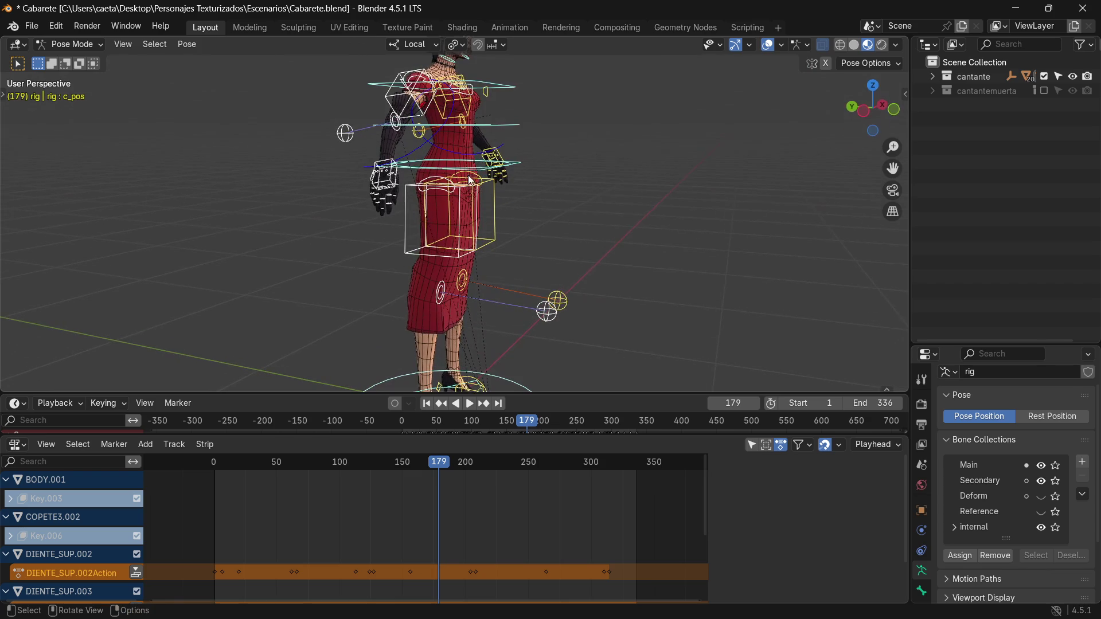
click(383, 179)
mouse_move(498, 214)
mouse_down()
mouse_move(376, 246)
mouse_move(535, 229)
mouse_move(414, 231)
mouse_move(391, 250)
mouse_move(369, 229)
mouse_up()
key(KP_3)
key(KP_1)
key(g)
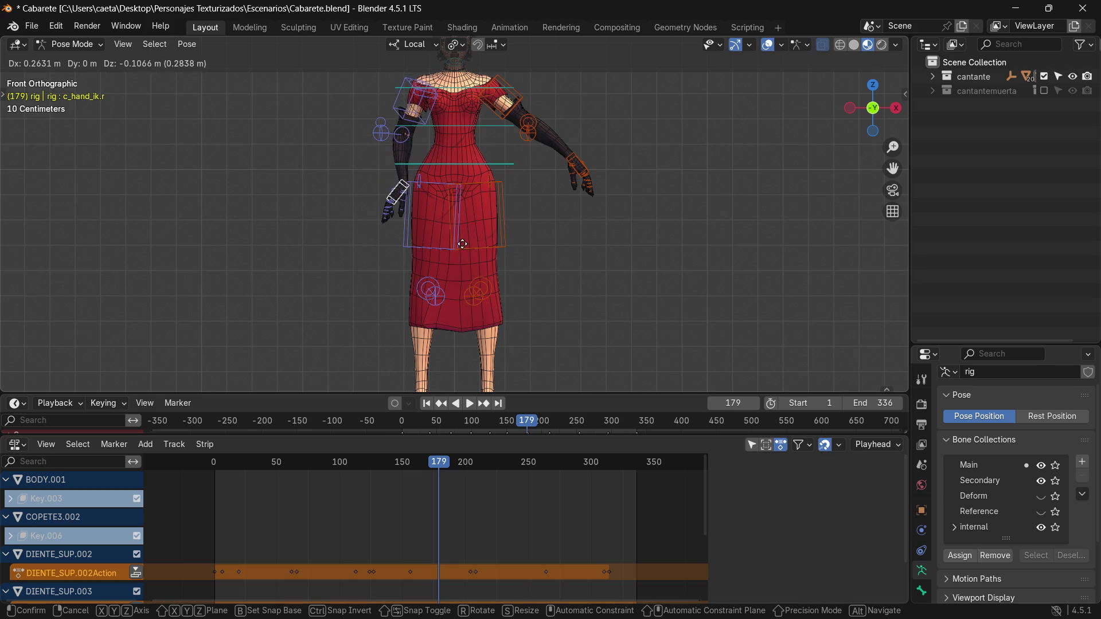
click(464, 247)
Move and rotate the left hand IK control.
click(579, 176)
click(586, 171)
key(g)
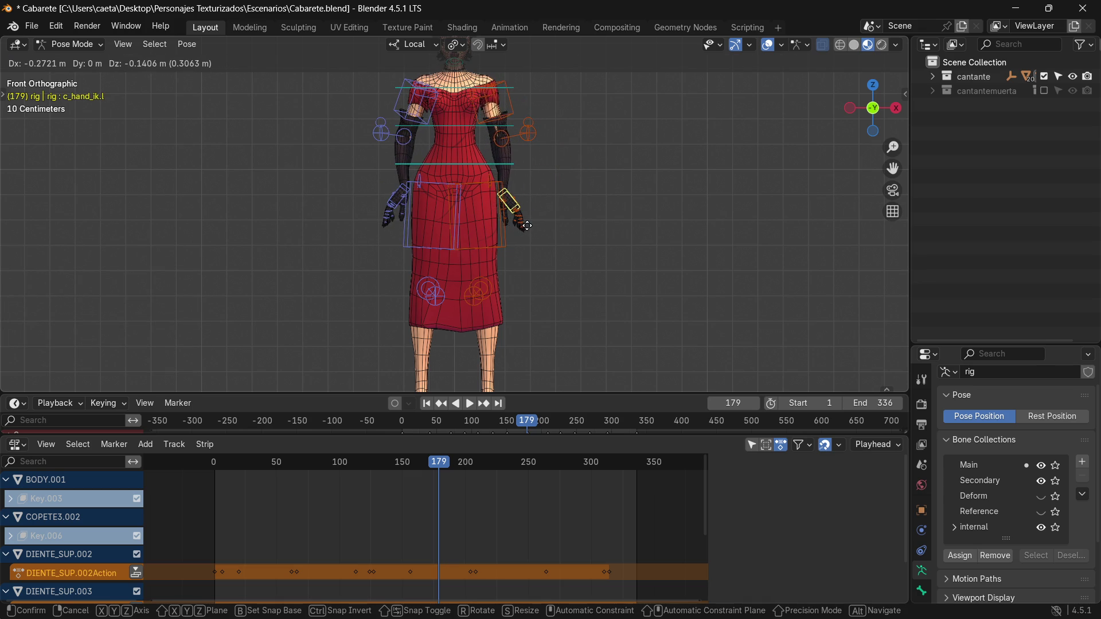
click(530, 219)
key(r)
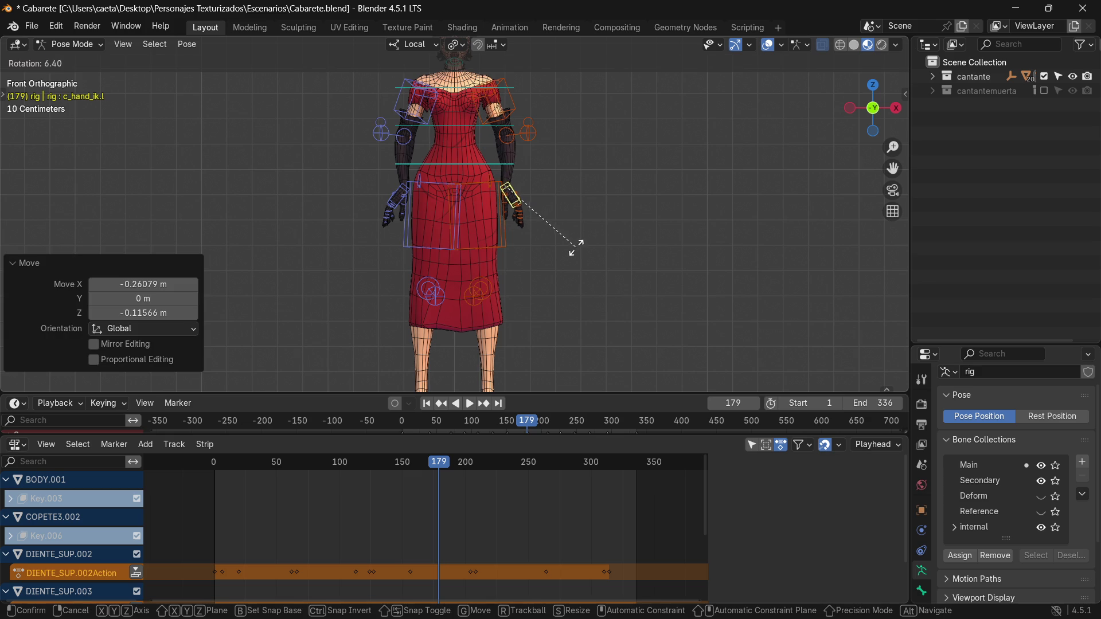
click(549, 285)
Rotate the right hand IK controller -29° and nudge it against the dress.
click(395, 212)
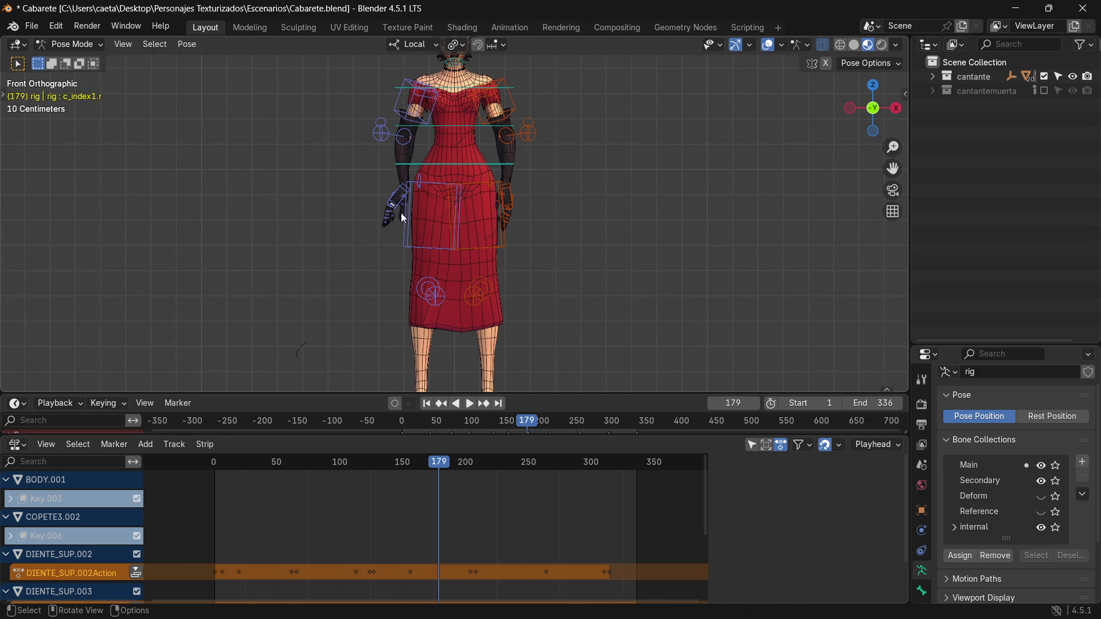
key(r)
click(490, 201)
key(g)
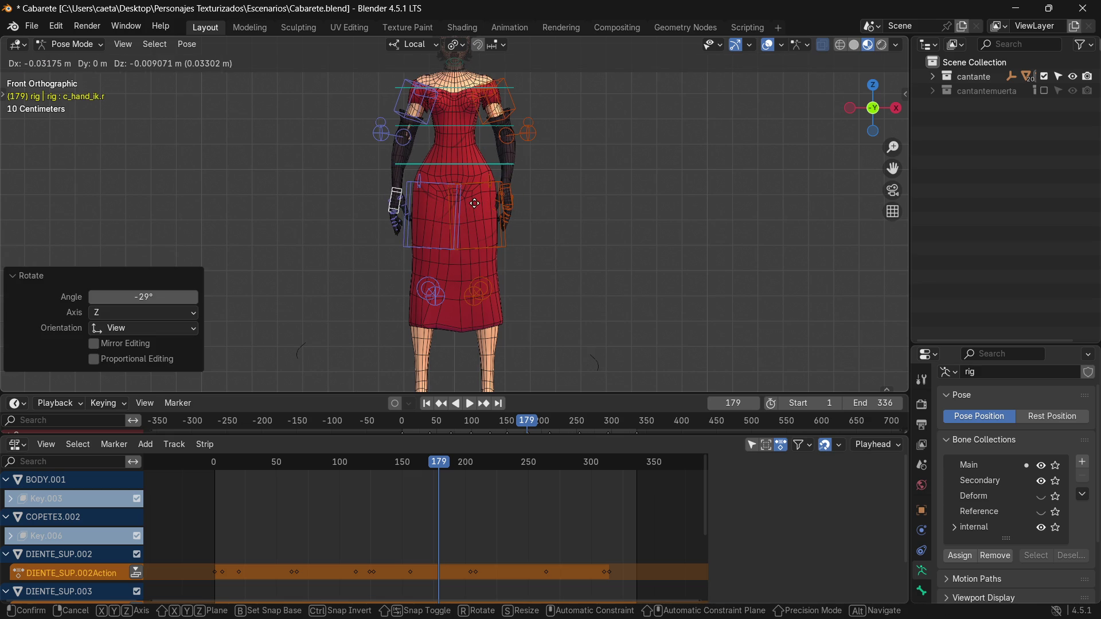
click(476, 199)
Check the hand pose from the right side and select the hand controller box.
mouse_move(477, 198)
mouse_down()
mouse_move(652, 223)
mouse_move(642, 229)
mouse_move(747, 228)
mouse_up()
key(KP_3)
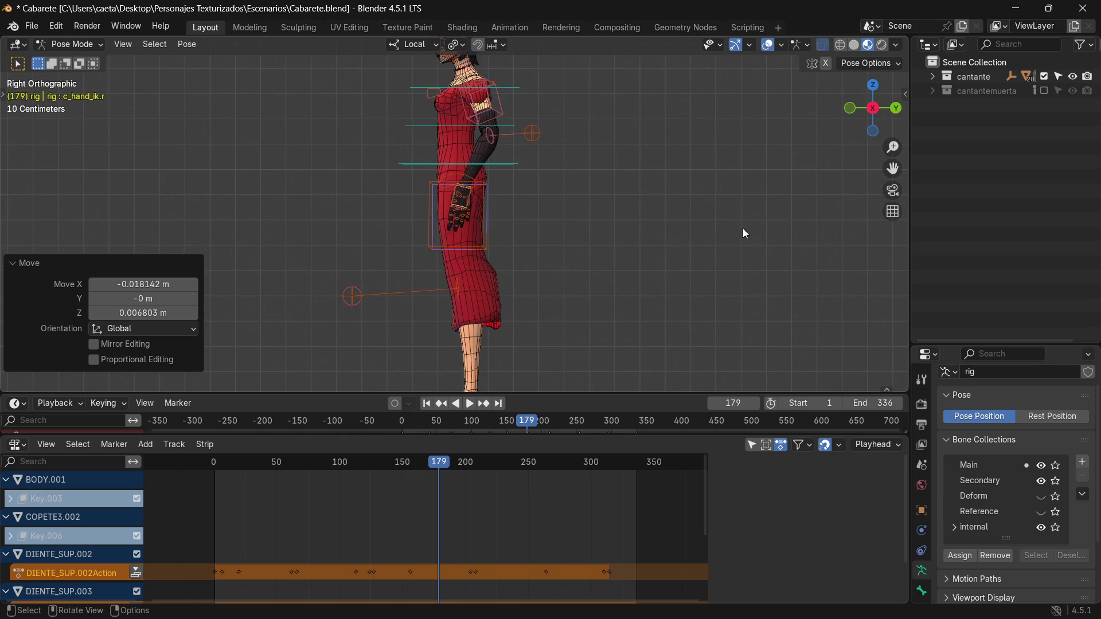
shift+click(469, 206)
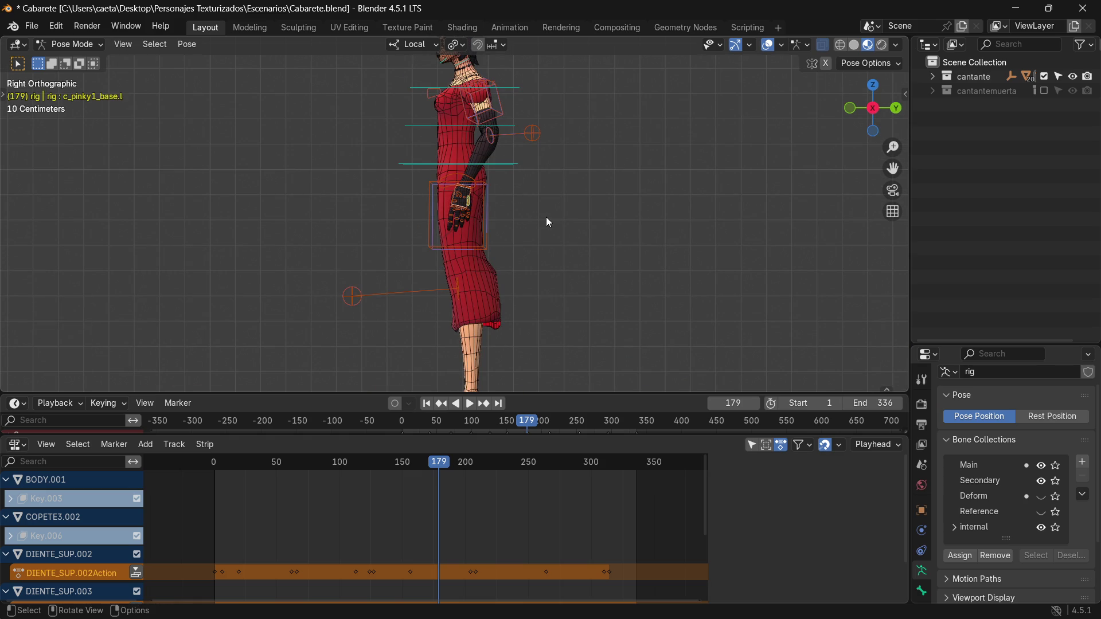
drag(469, 207, 648, 236)
key(KP_Decimal)
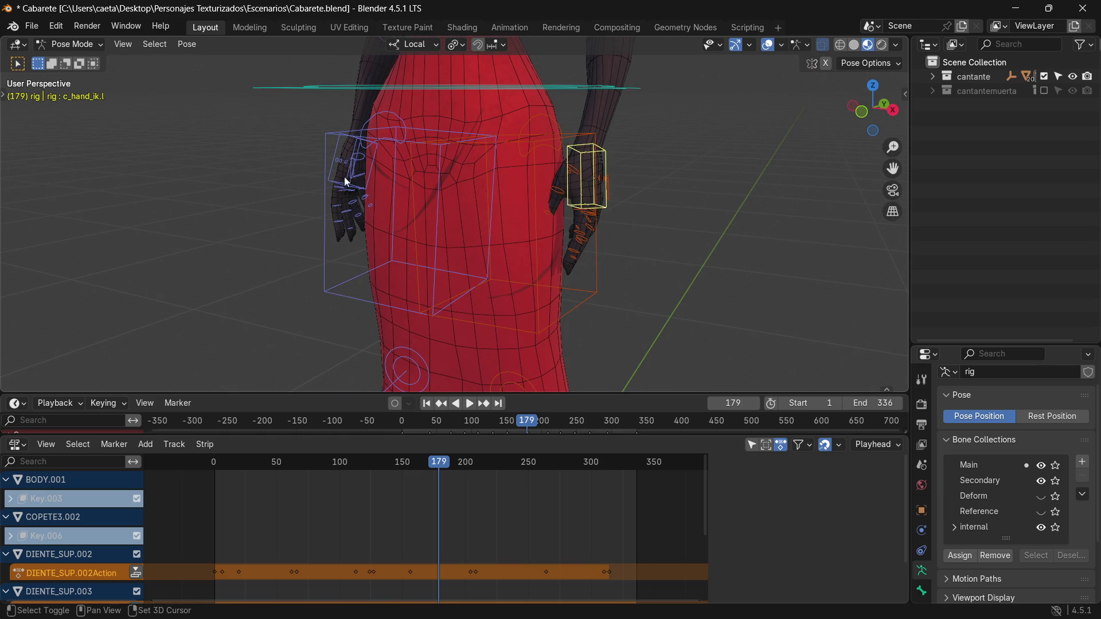
shift+click(327, 180)
shift+click(324, 193)
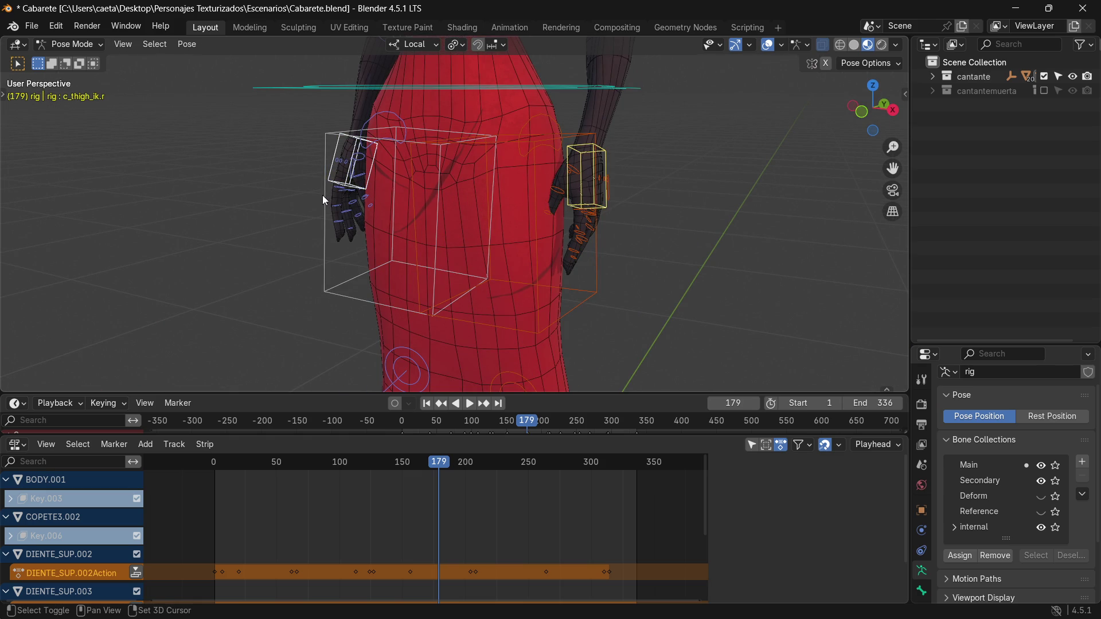
key(KP_3)
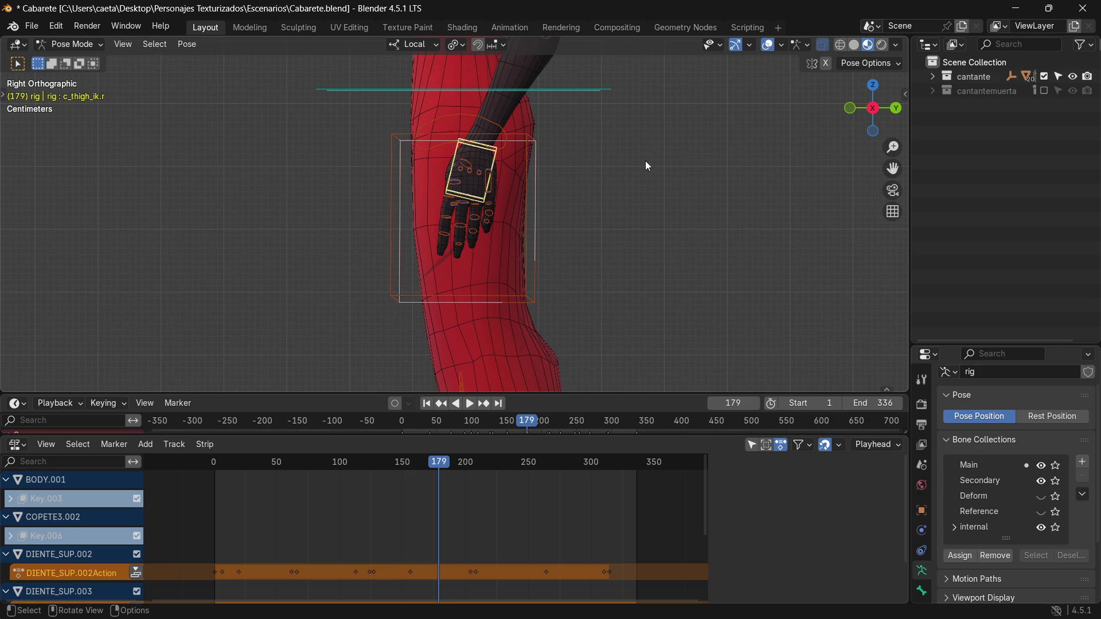
Rotate the hand IK controller about 18.3° and move it to a new position.
key(t)
key(r)
click(638, 238)
key(g)
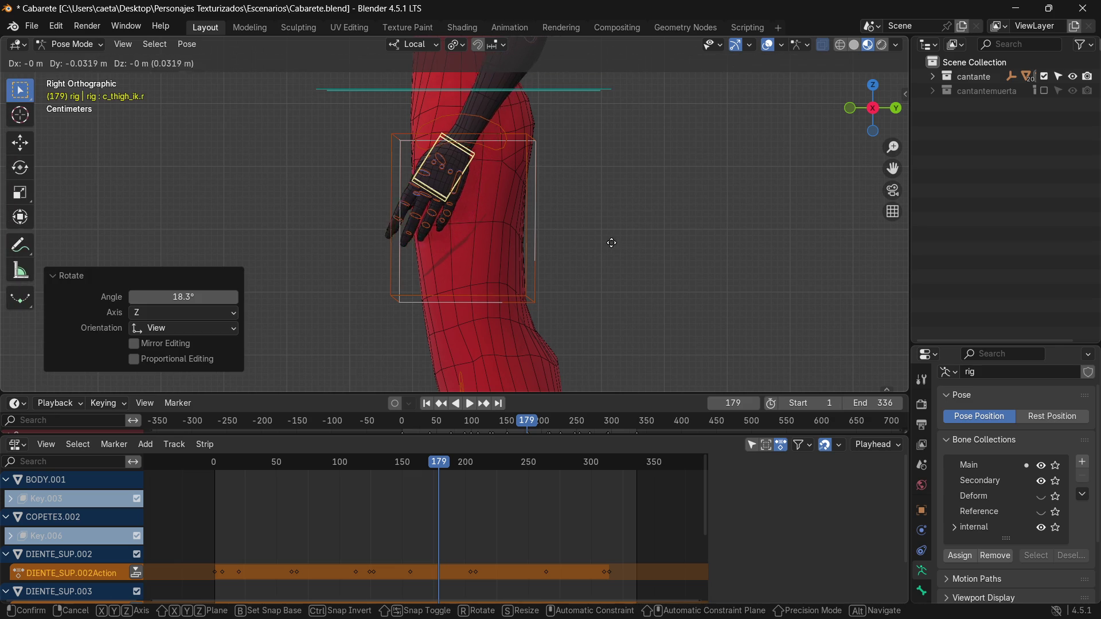
click(581, 248)
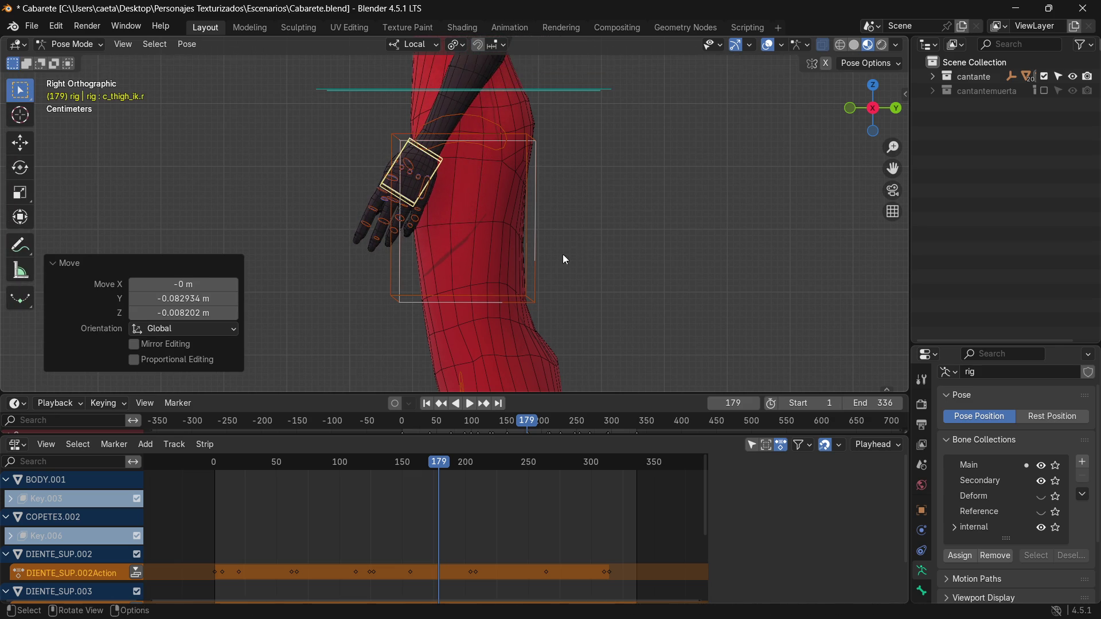
Refine the hand controllers' position with several further moves, checked from different angles.
drag(562, 253, 751, 256)
scroll(669, 256, down, 3)
scroll(529, 221, up, 4)
drag(528, 222, 597, 235)
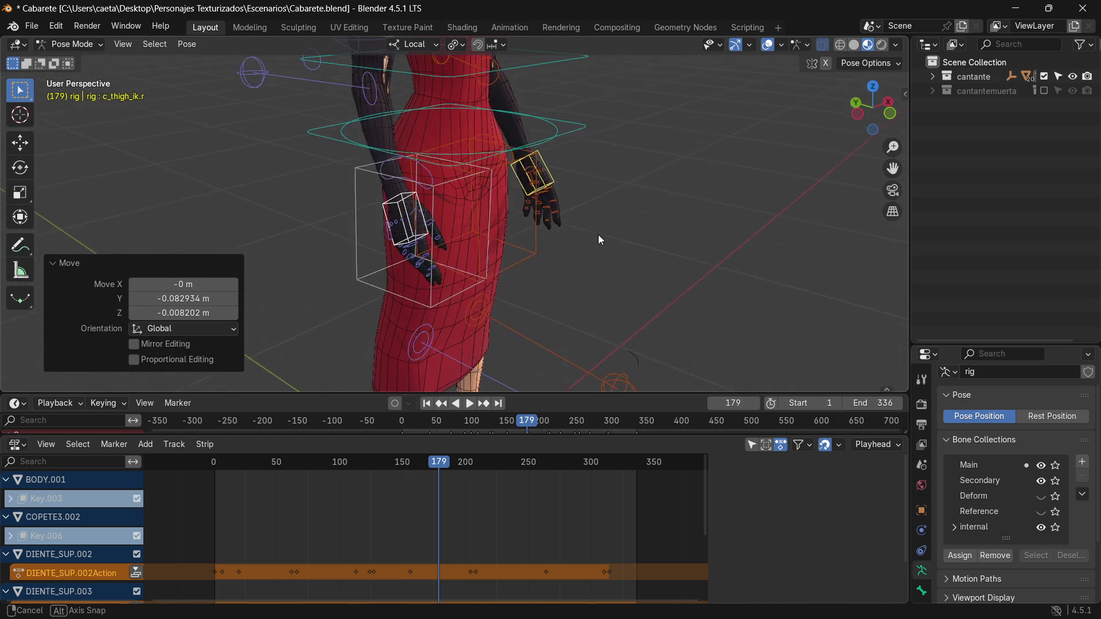
scroll(581, 193, down, 4)
drag(581, 194, 518, 201)
scroll(626, 198, up, 4)
mouse_move(627, 198)
mouse_down()
mouse_move(703, 196)
mouse_move(746, 172)
mouse_move(556, 183)
mouse_move(682, 179)
mouse_up()
key(g)
click(652, 187)
scroll(639, 170, up, 2)
key(g)
click(762, 163)
key(g)
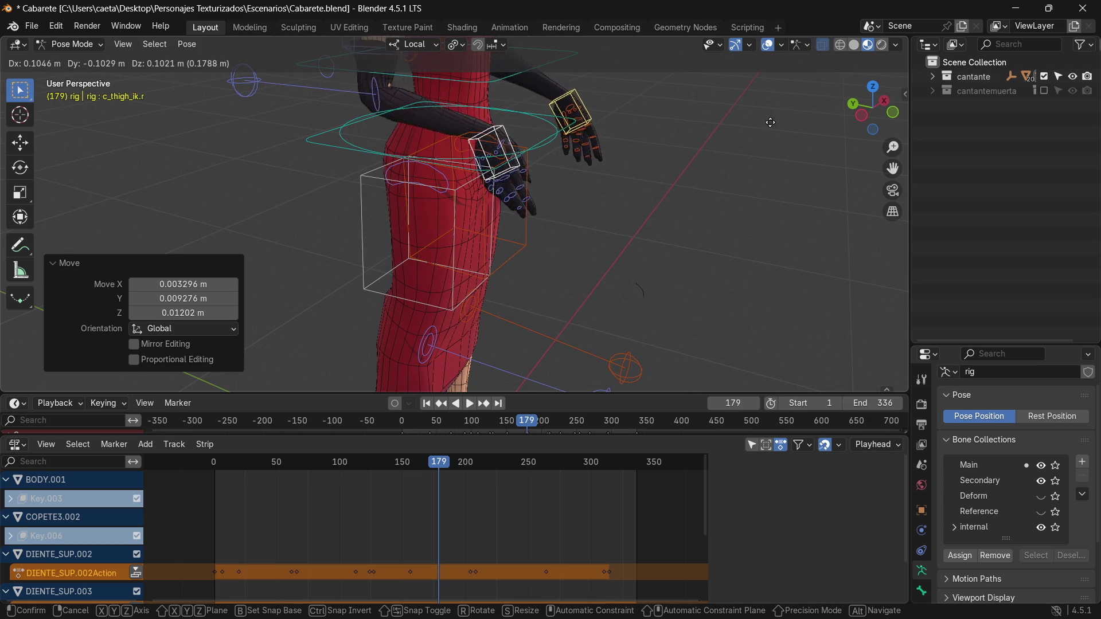
click(674, 150)
Reposition the left arm stretch pin, viewed from the front.
drag(674, 150, 555, 156)
scroll(577, 157, down, 5)
scroll(562, 264, up, 5)
drag(613, 263, 559, 270)
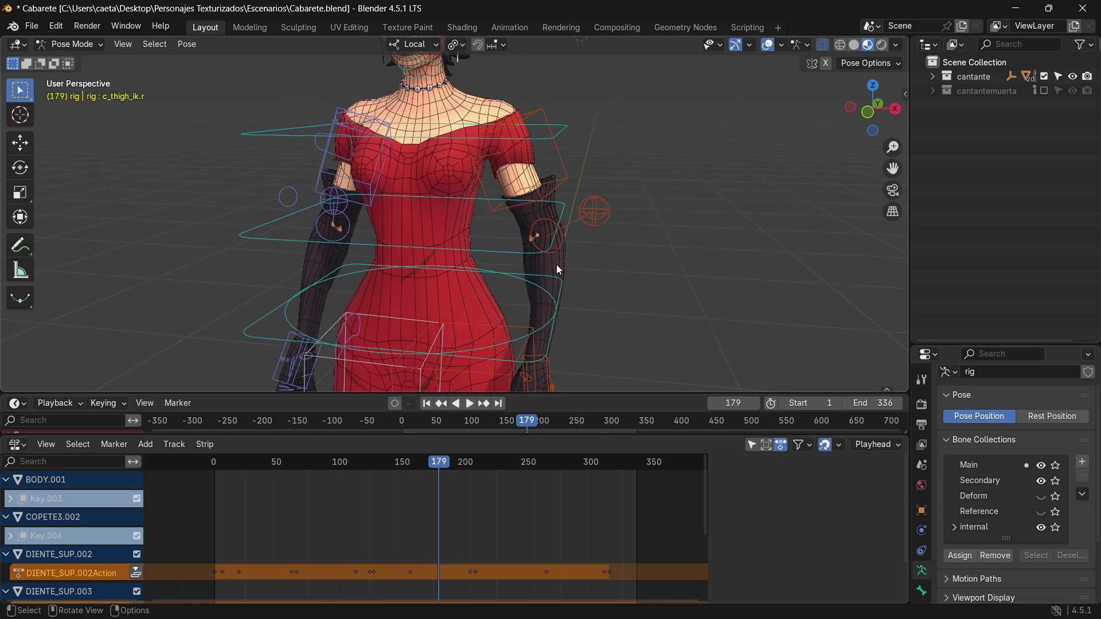
key(g)
click(632, 267)
Shift c_arms_pole.l about 0.2 m back and reposition c_arms_pole.r so the elbows bend naturally.
click(595, 211)
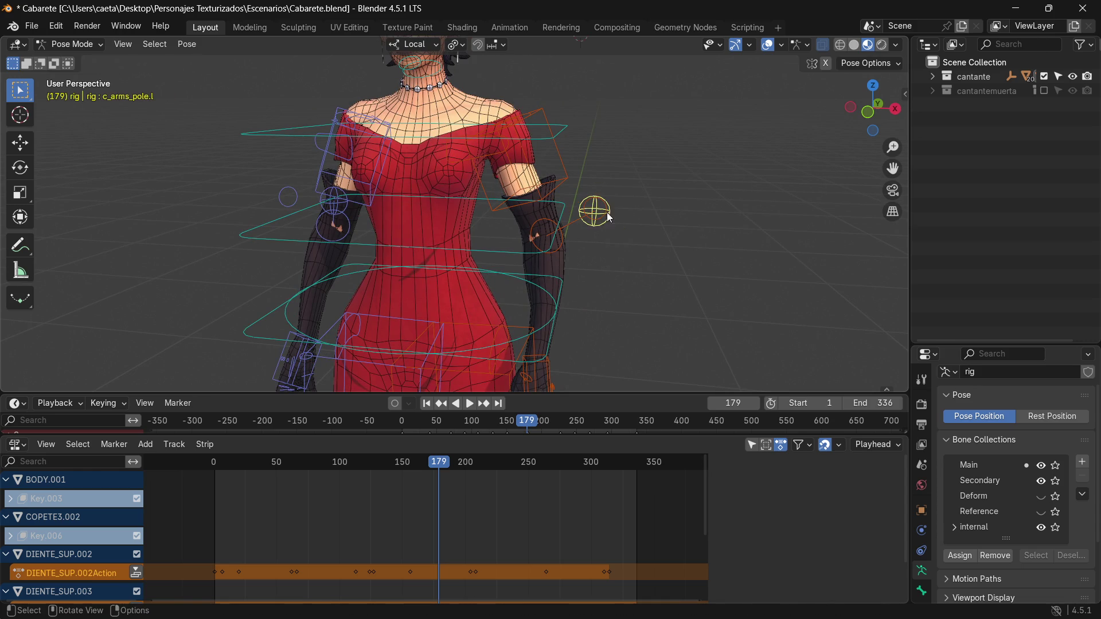
drag(595, 211, 566, 246)
key(g)
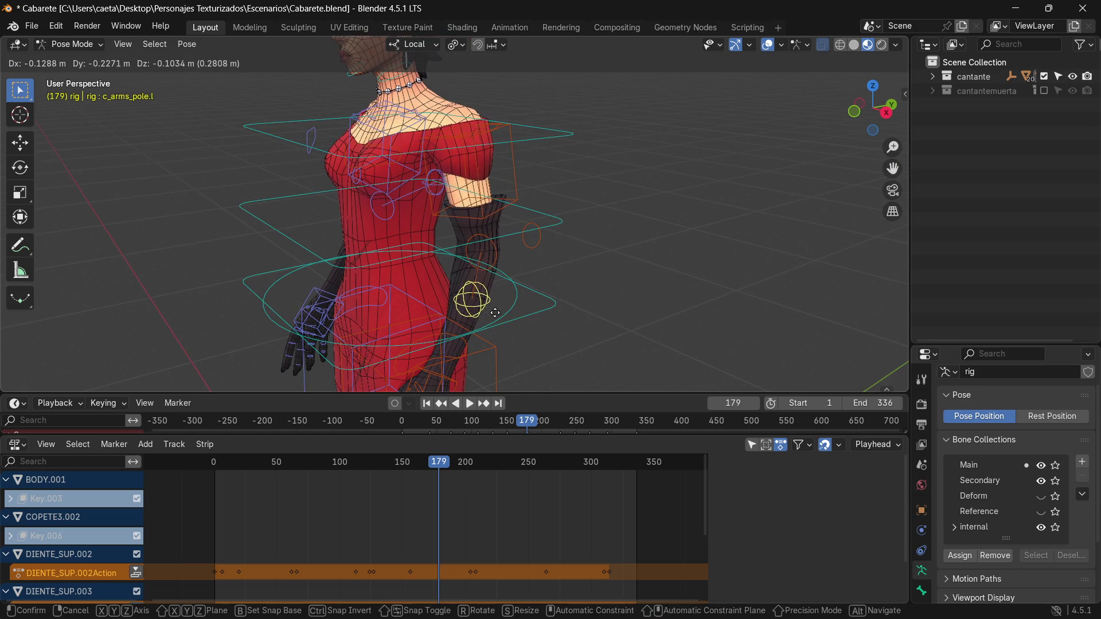
click(510, 312)
mouse_move(511, 311)
mouse_down()
mouse_move(695, 278)
mouse_move(435, 294)
mouse_up()
click(272, 247)
key(g)
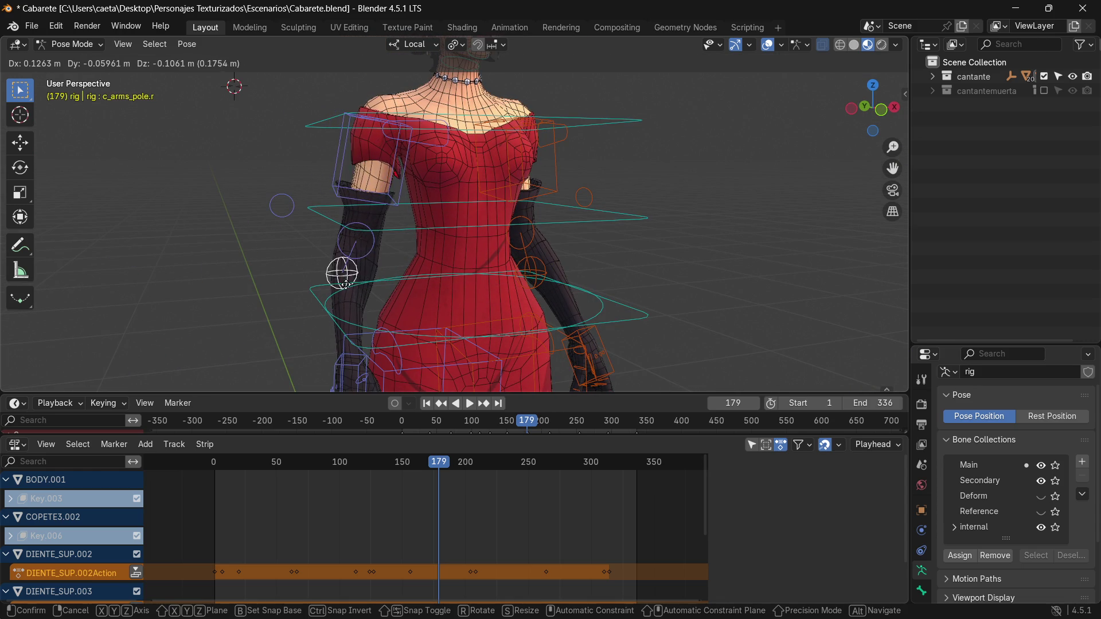
click(367, 292)
scroll(628, 271, down, 5)
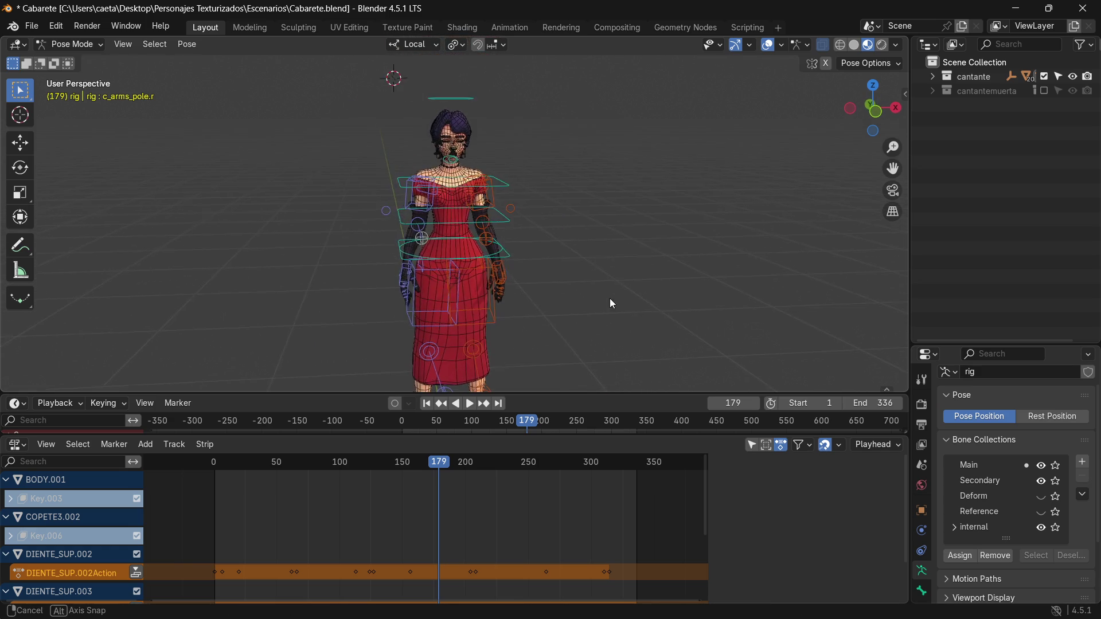
Inspect the posed singer from several angles and return the playhead to frame 149.
scroll(610, 299, up, 4)
mouse_move(592, 296)
mouse_down()
mouse_move(619, 301)
mouse_move(587, 295)
mouse_move(538, 180)
mouse_up()
scroll(528, 212, up, 3)
scroll(526, 226, down, 4)
mouse_move(550, 244)
mouse_down()
mouse_move(559, 251)
mouse_move(593, 158)
mouse_move(674, 169)
mouse_move(596, 168)
mouse_move(577, 143)
mouse_up()
scroll(580, 188, up, 3)
scroll(573, 150, up, 5)
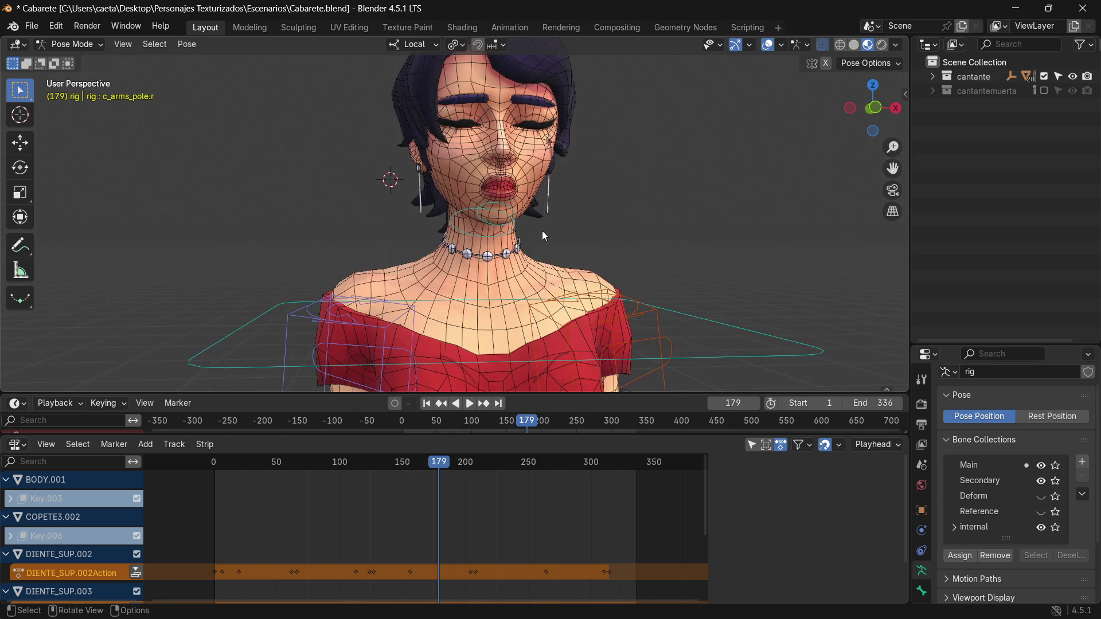
mouse_move(535, 227)
mouse_down()
mouse_move(516, 160)
mouse_move(496, 172)
mouse_up()
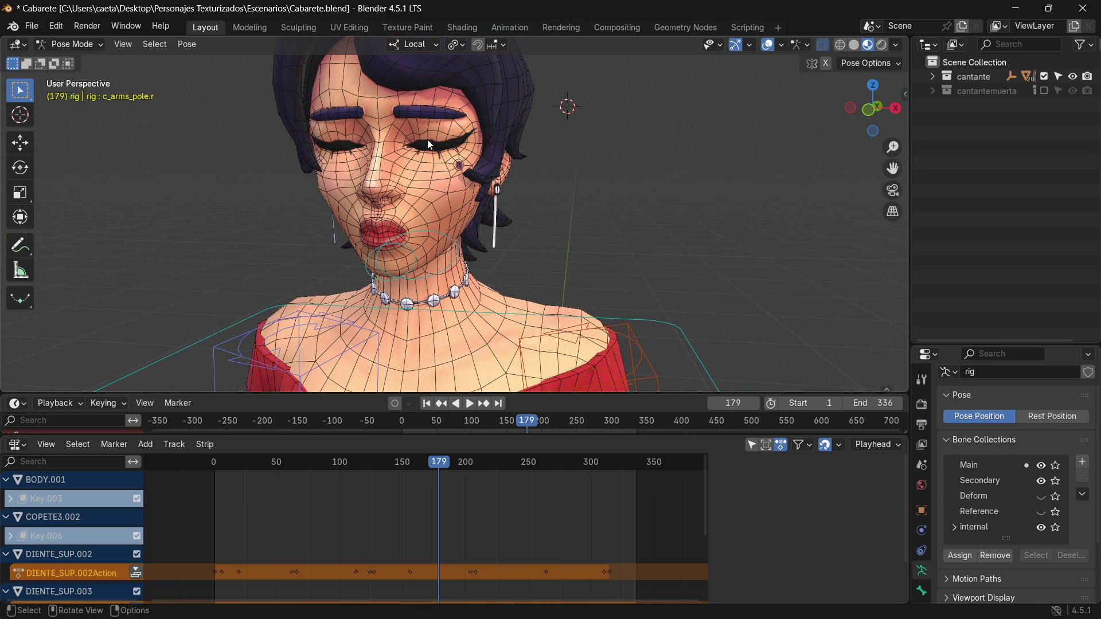
scroll(73, 544, down, 5)
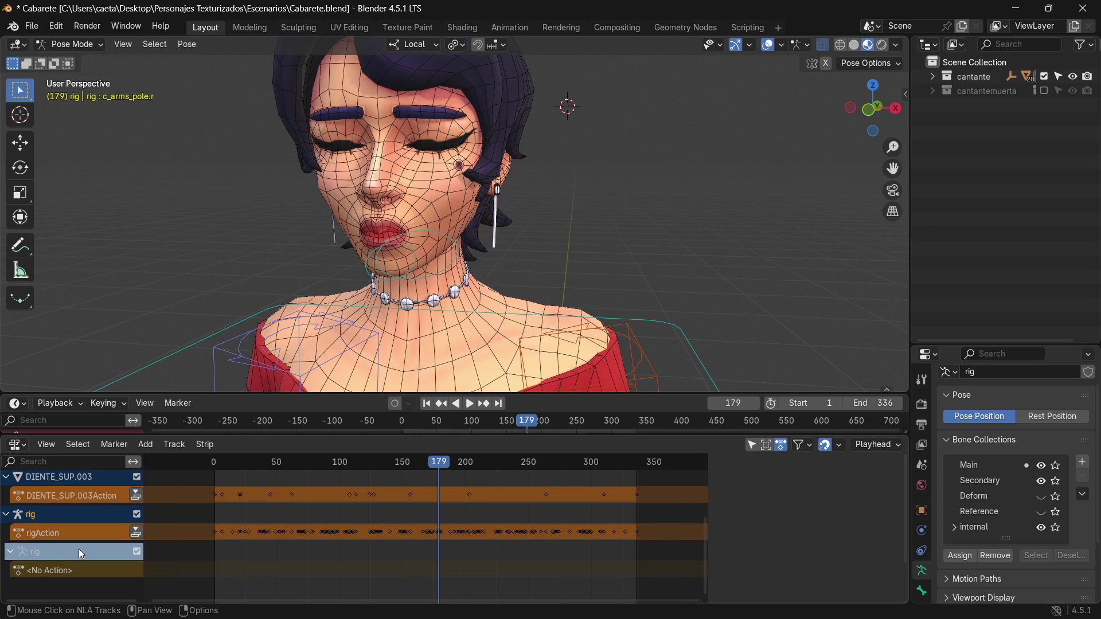
mouse_move(221, 435)
mouse_down()
mouse_move(220, 574)
mouse_move(261, 453)
mouse_up()
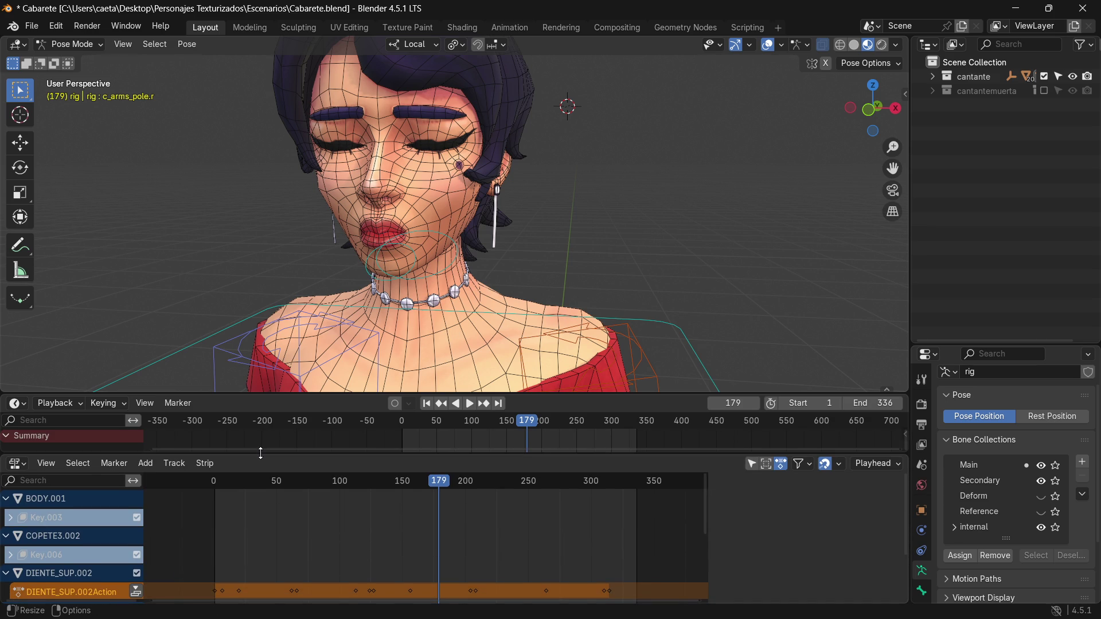
scroll(559, 301, down, 2)
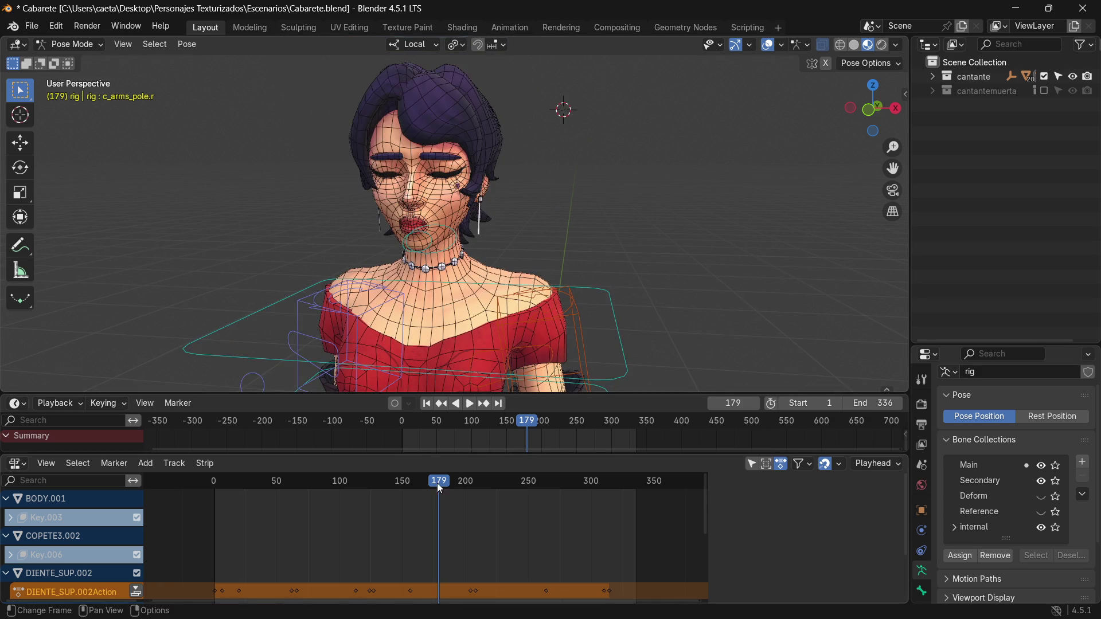
drag(440, 488, 401, 489)
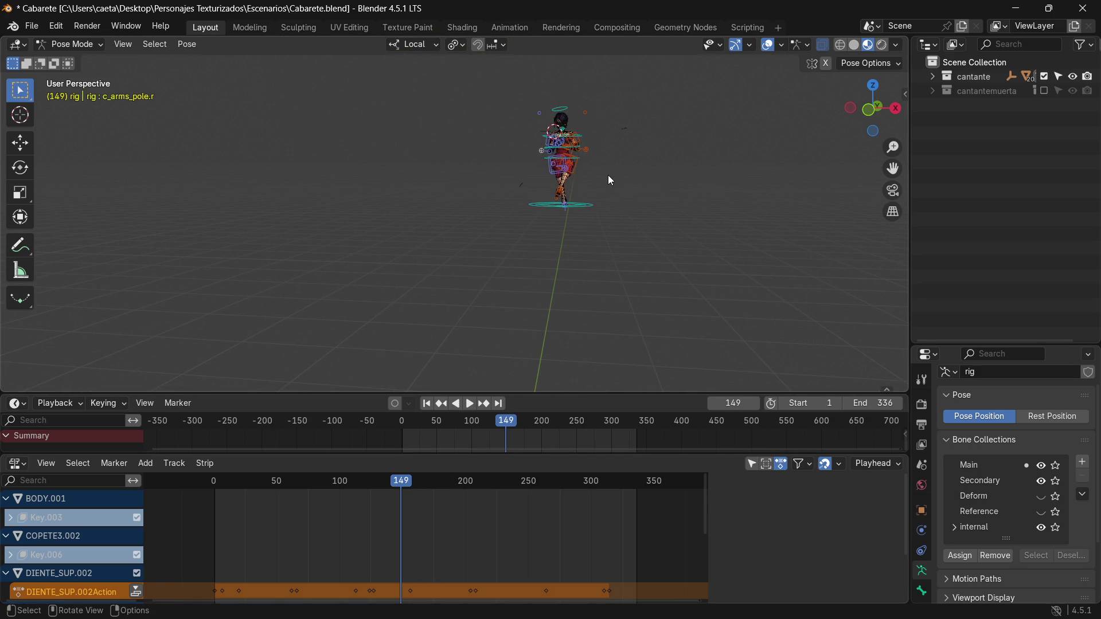
Select the c_traj root bone, switch to Object Mode and rewind to frame 7.
click(577, 202)
key(KP_Decimal)
key(ctrl+Tab)
key(KP_Decimal)
scroll(546, 317, up, 6)
mouse_move(393, 505)
mouse_down()
mouse_move(342, 488)
mouse_move(191, 494)
mouse_move(363, 525)
mouse_move(349, 526)
mouse_move(460, 520)
mouse_move(152, 514)
mouse_move(231, 515)
mouse_move(218, 518)
mouse_move(233, 526)
mouse_up()
drag(269, 457, 310, 550)
Push the DIENTE_SUP.002 and DIENTE_SUP.003 actions down into NLA strips.
drag(332, 395, 337, 321)
drag(326, 543, 324, 415)
scroll(84, 556, down, 5)
scroll(63, 514, up, 3)
click(68, 543)
right_click(73, 553)
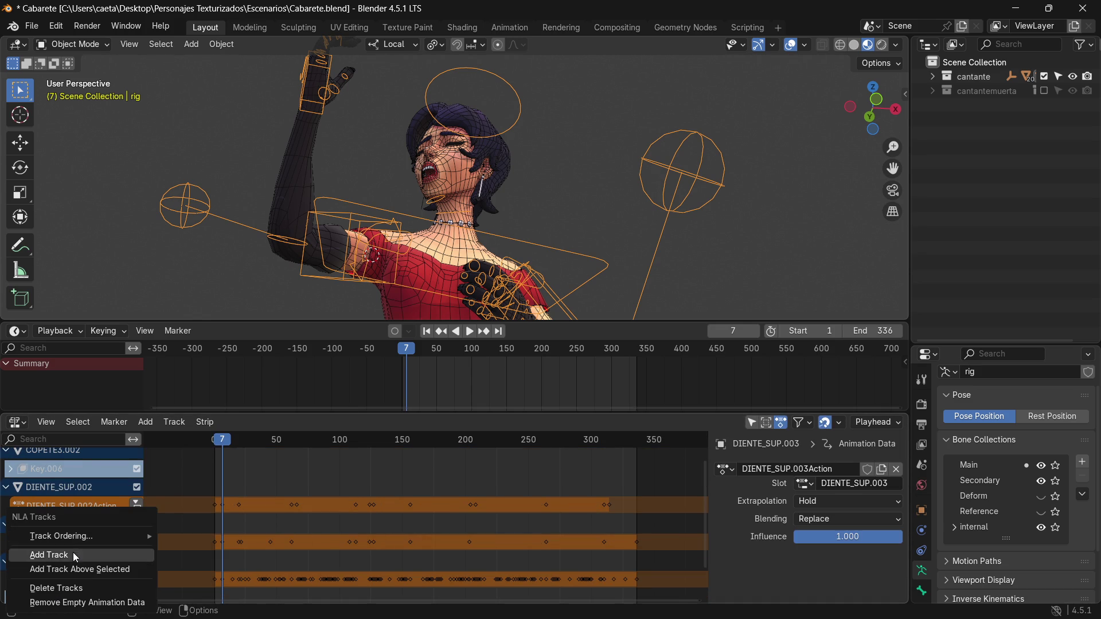
click(74, 573)
right_click(74, 508)
click(110, 501)
click(136, 505)
click(134, 562)
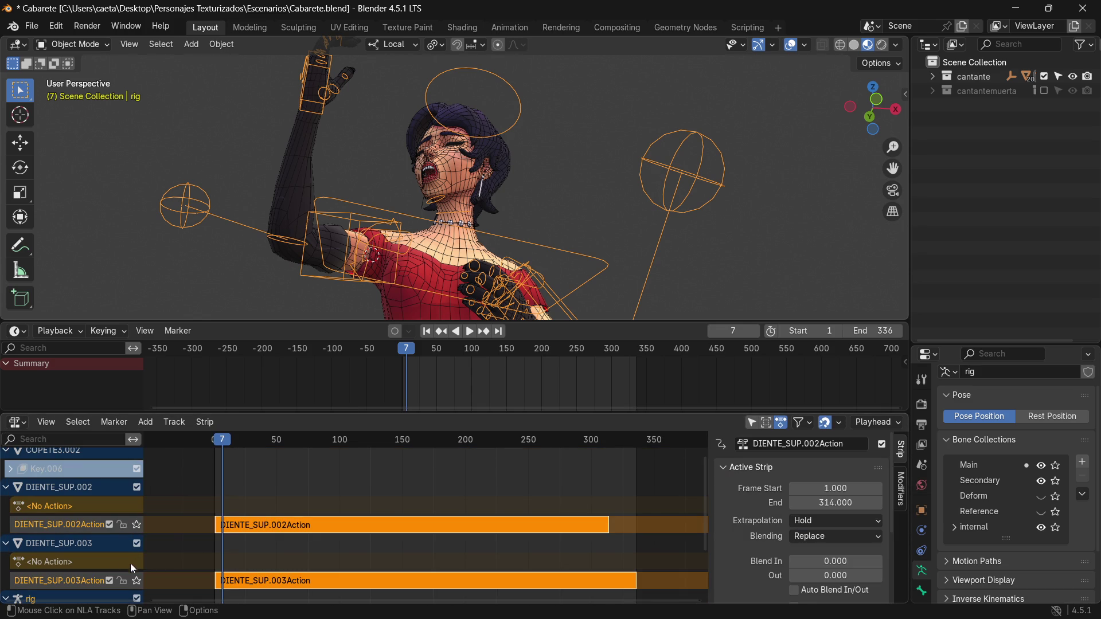
Delete the DIENTE_SUP.002Action, rigAction and DIENTE_SUP.003Action tracks and empty animation data, then go to frame 120.
right_click(73, 525)
click(63, 458)
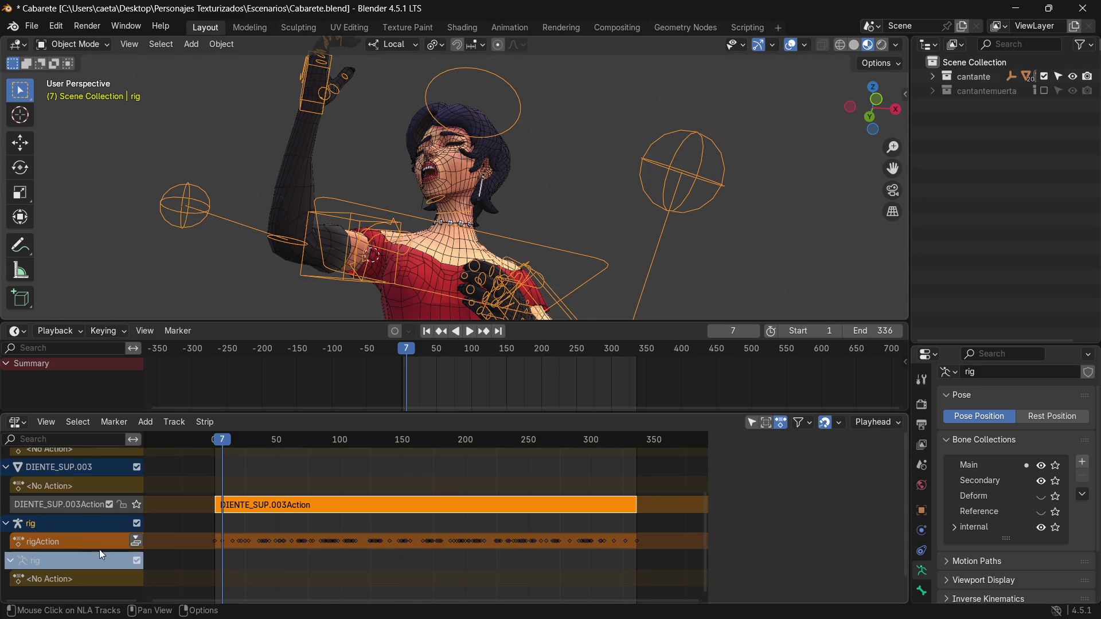
right_click(102, 501)
click(98, 516)
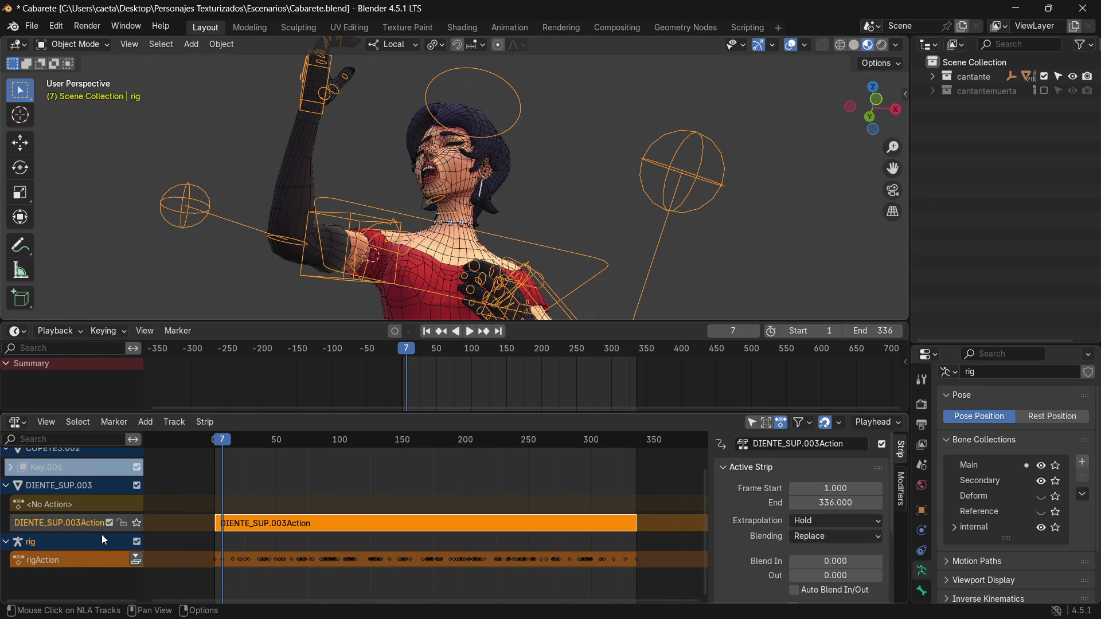
click(136, 561)
right_click(65, 581)
click(77, 566)
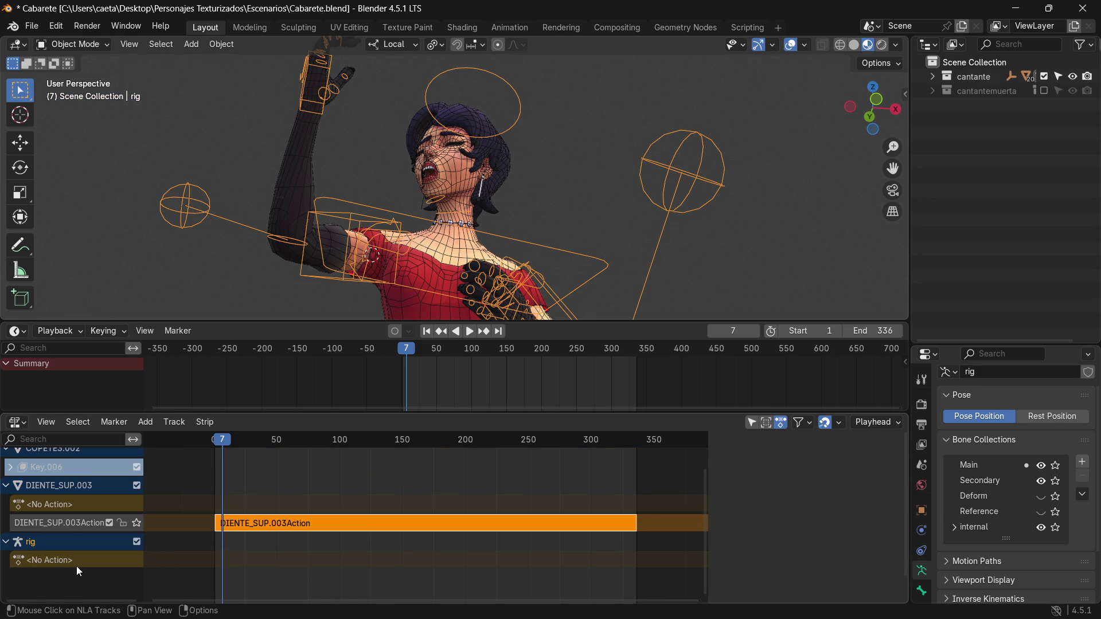
click(67, 523)
key(x)
drag(226, 441, 368, 443)
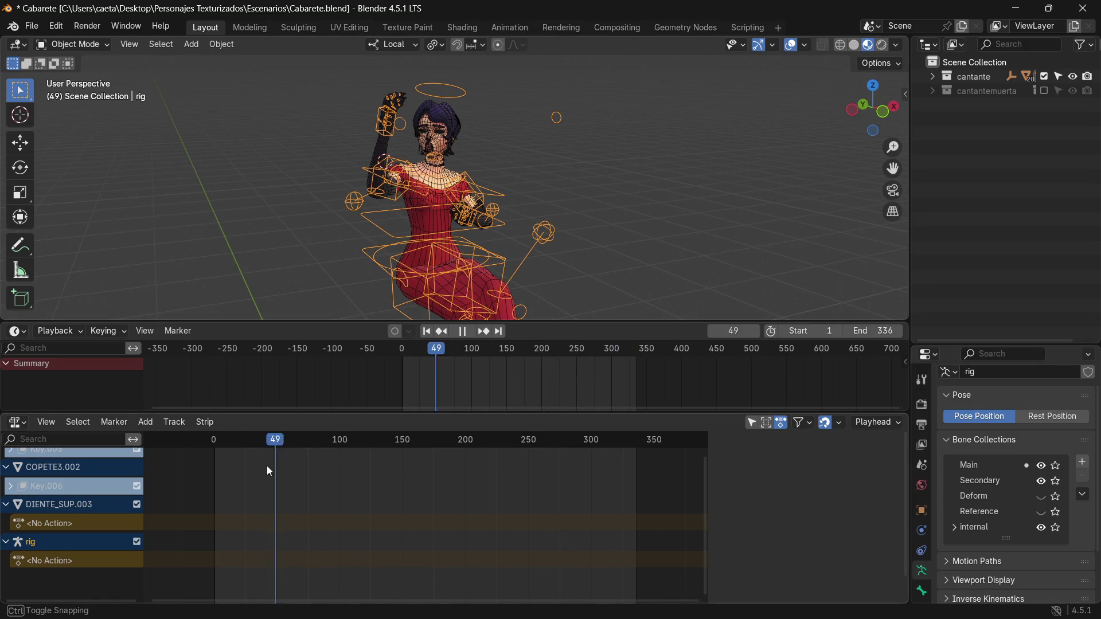
key(Escape)
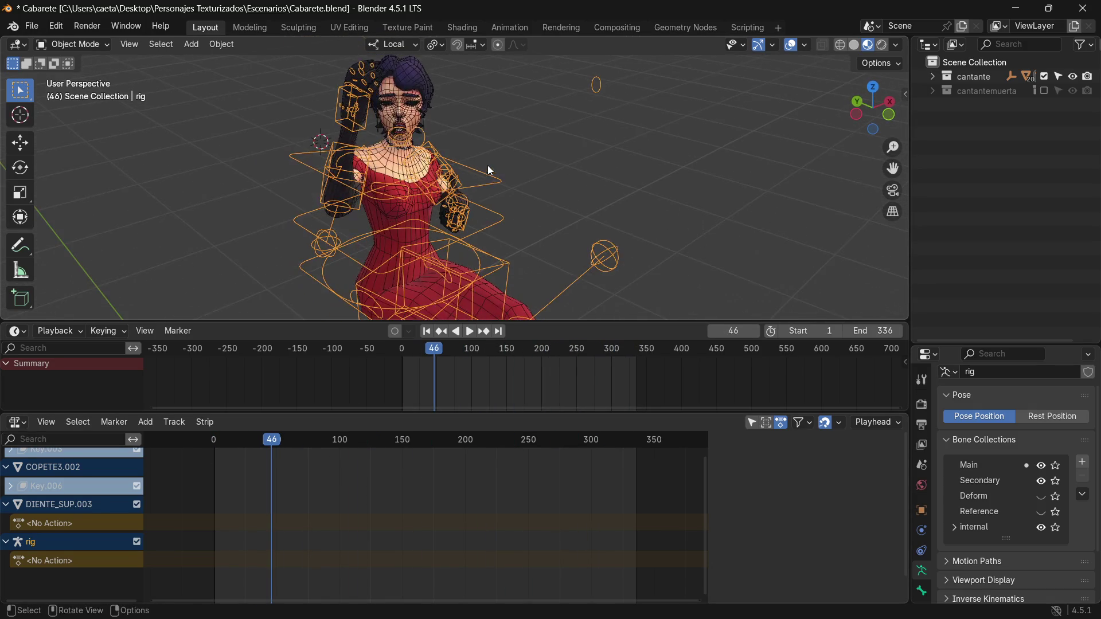
scroll(600, 236, up, 5)
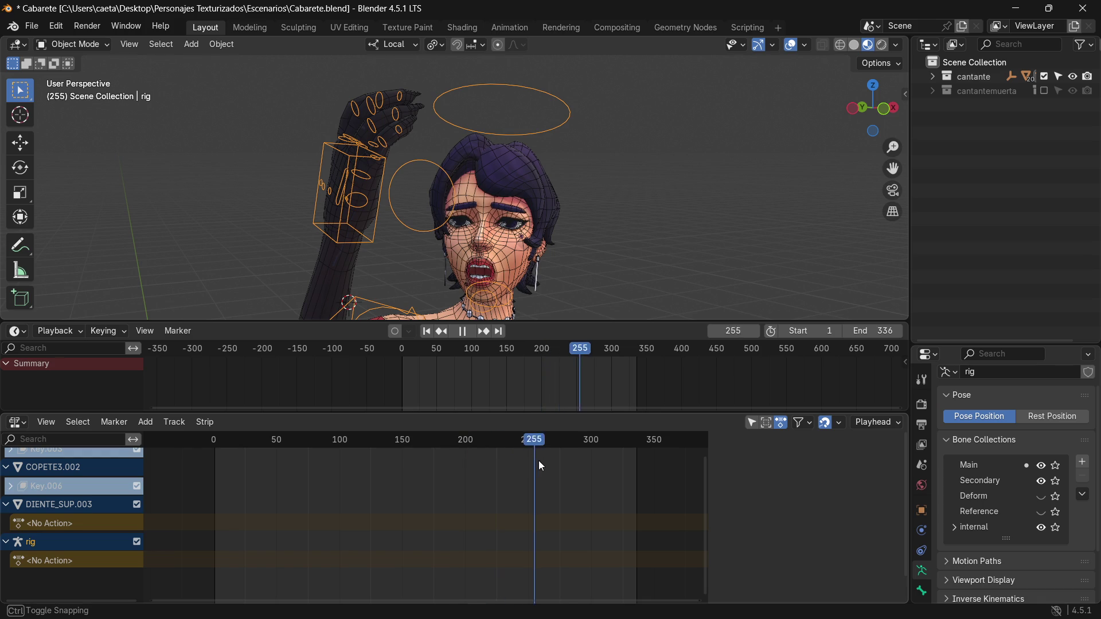
scroll(653, 257, down, 4)
key(space)
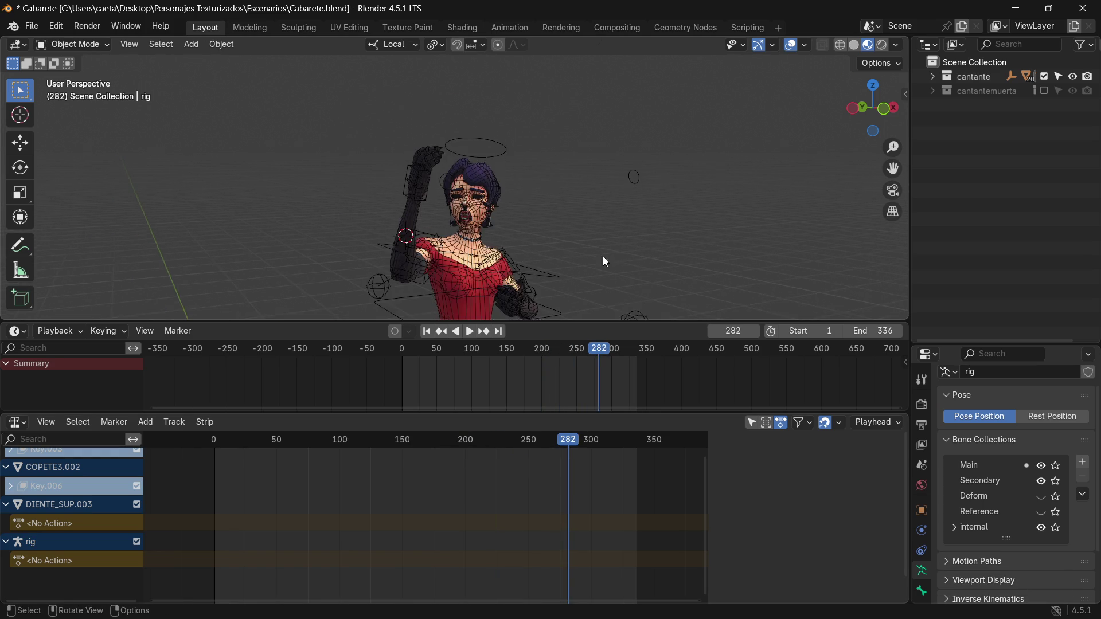
key(a)
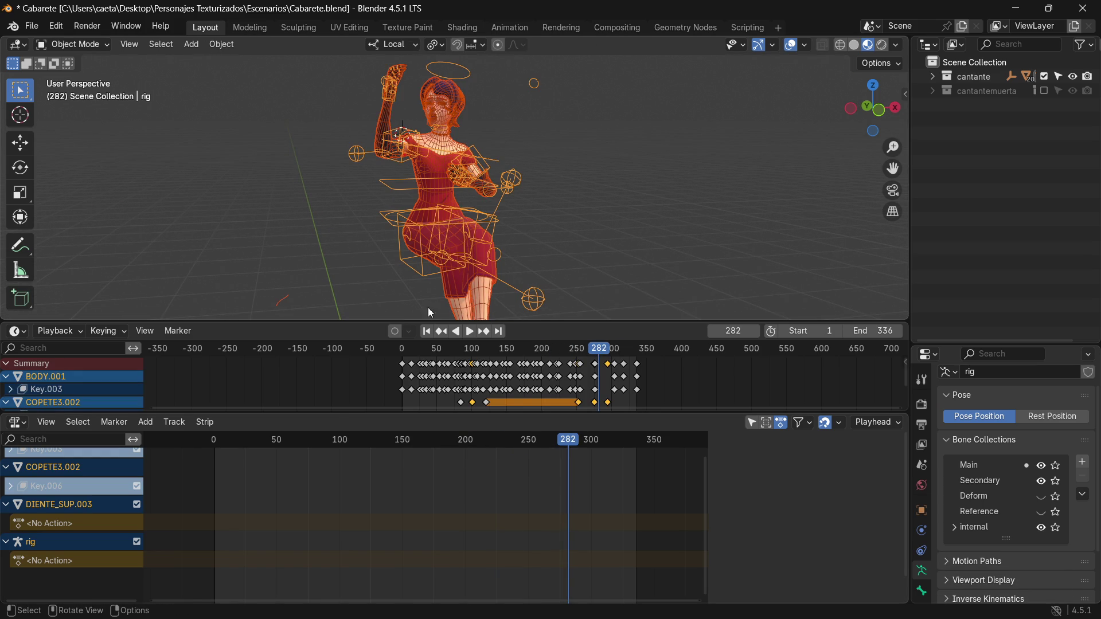
drag(337, 413, 337, 536)
mouse_move(710, 468)
mouse_down()
mouse_move(552, 469)
mouse_move(295, 360)
mouse_up()
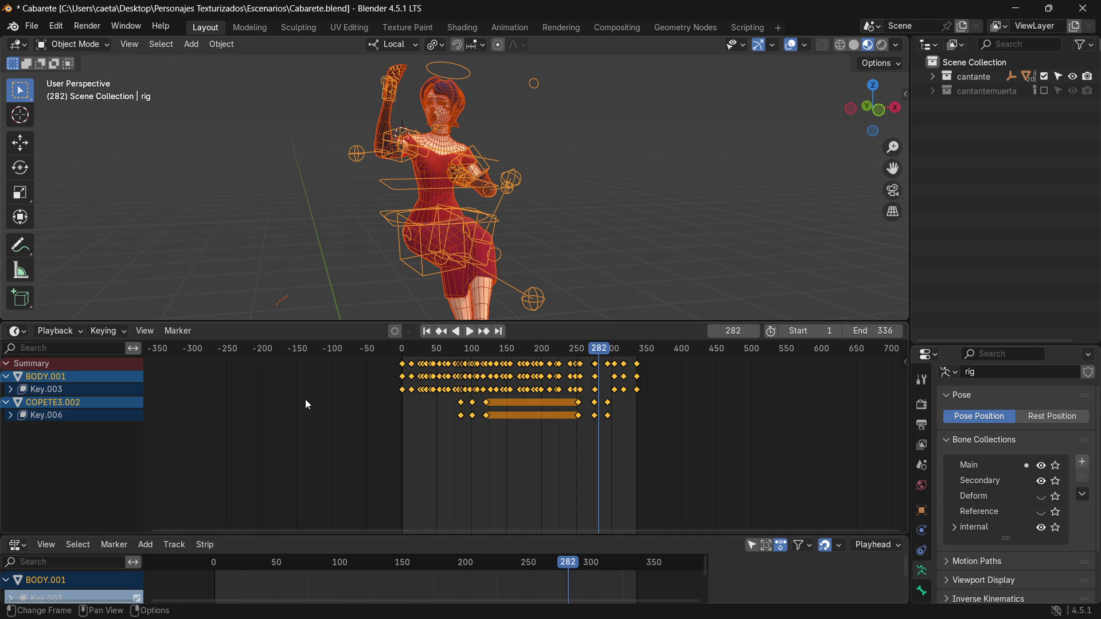
click(308, 405)
mouse_move(511, 346)
mouse_down()
mouse_move(413, 365)
mouse_move(399, 357)
mouse_move(485, 359)
mouse_up()
key(ctrl+z)
key(ctrl+z)
scroll(591, 211, up, 6)
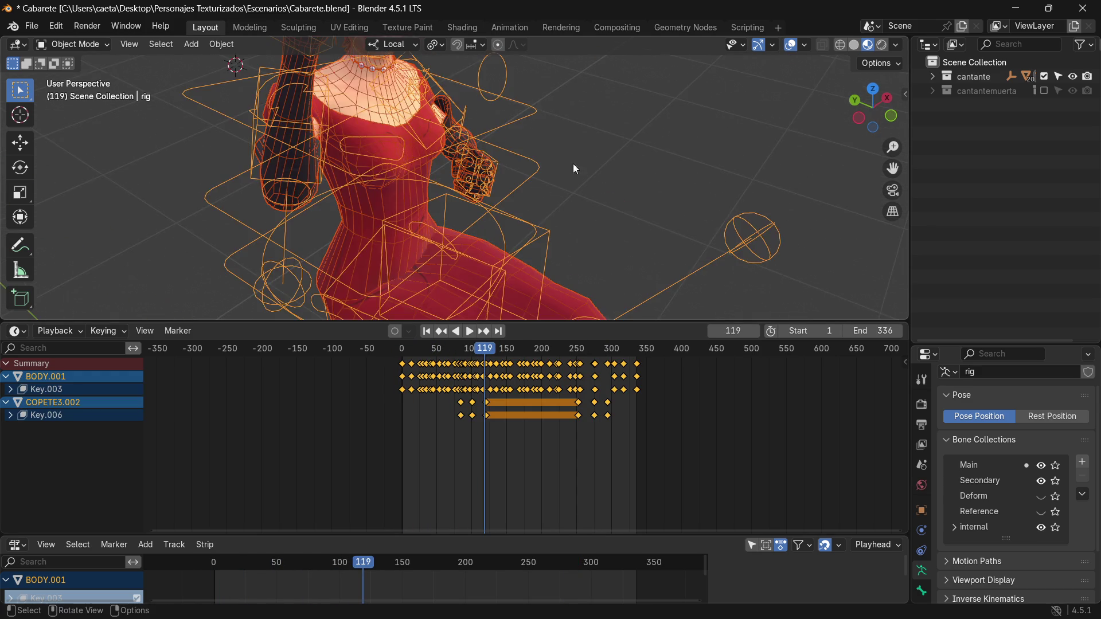
mouse_move(485, 361)
mouse_down()
mouse_move(650, 368)
mouse_move(631, 372)
mouse_up()
key(Escape)
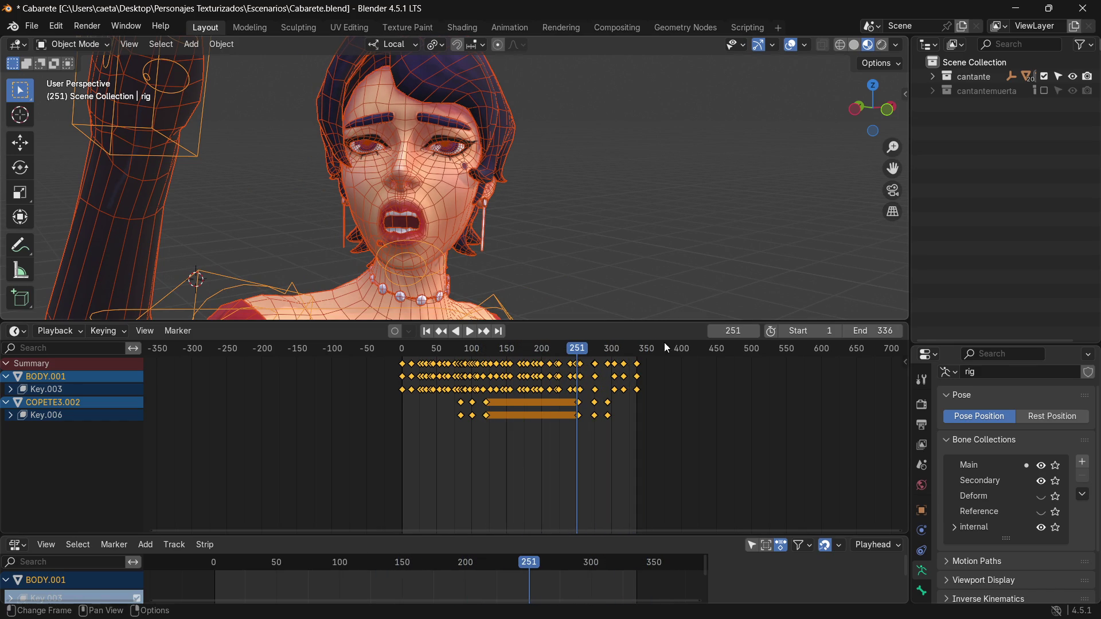
click(967, 86)
Exclude the cantante collection and include the cantantemuerta collection in the scene.
key(F2)
key(Return)
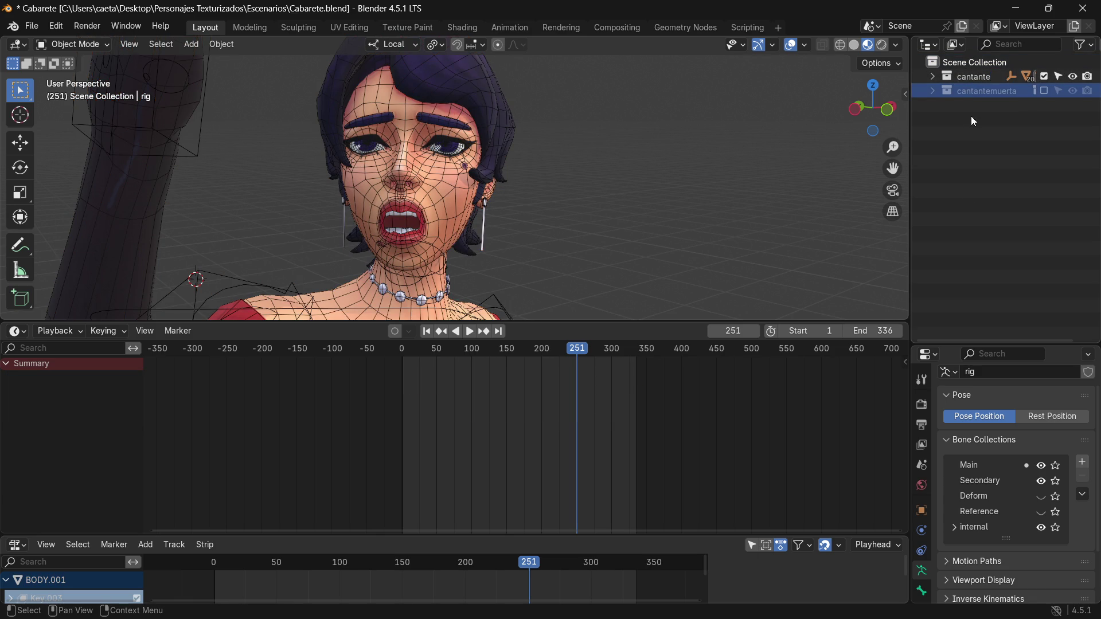
click(968, 80)
click(1044, 76)
click(1044, 90)
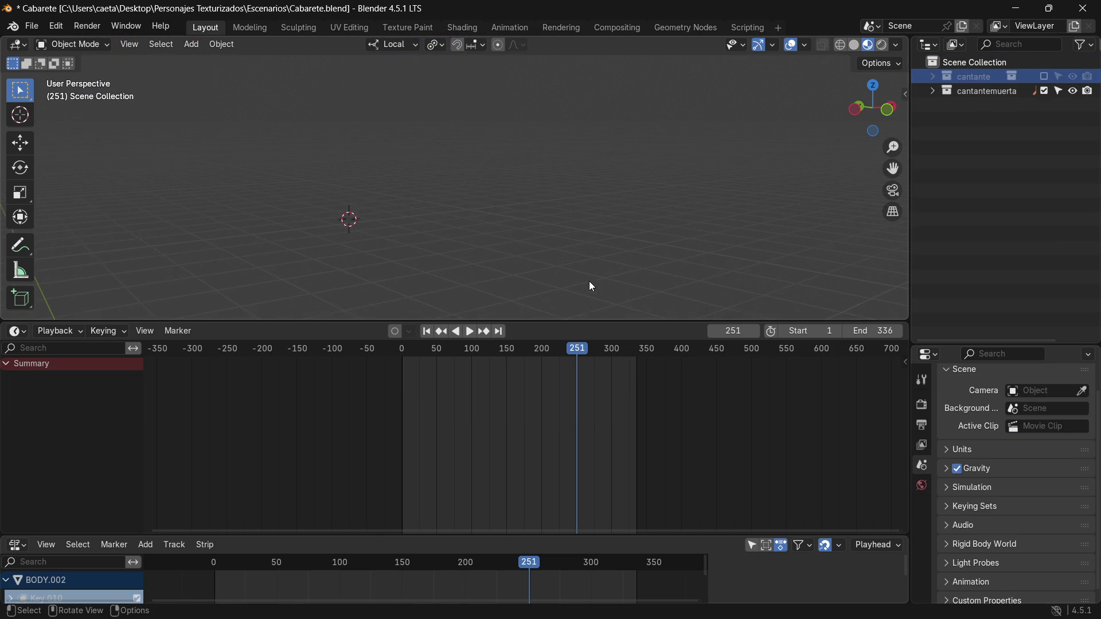
Select the fallen character's BODY.002 mesh, start and cancel a move, then deselect it.
mouse_move(355, 219)
mouse_down()
mouse_move(462, 204)
mouse_move(275, 219)
mouse_move(427, 228)
mouse_up()
click(274, 217)
scroll(427, 228, up, 15)
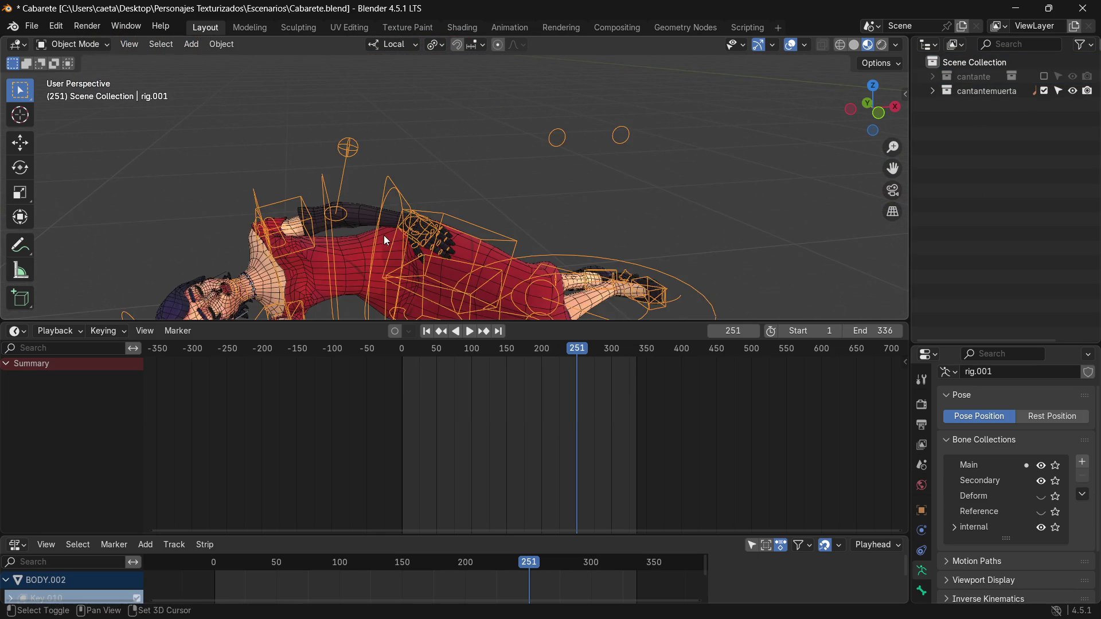
scroll(373, 234, down, 6)
scroll(342, 248, up, 6)
scroll(363, 246, down, 6)
scroll(343, 256, up, 6)
click(260, 220)
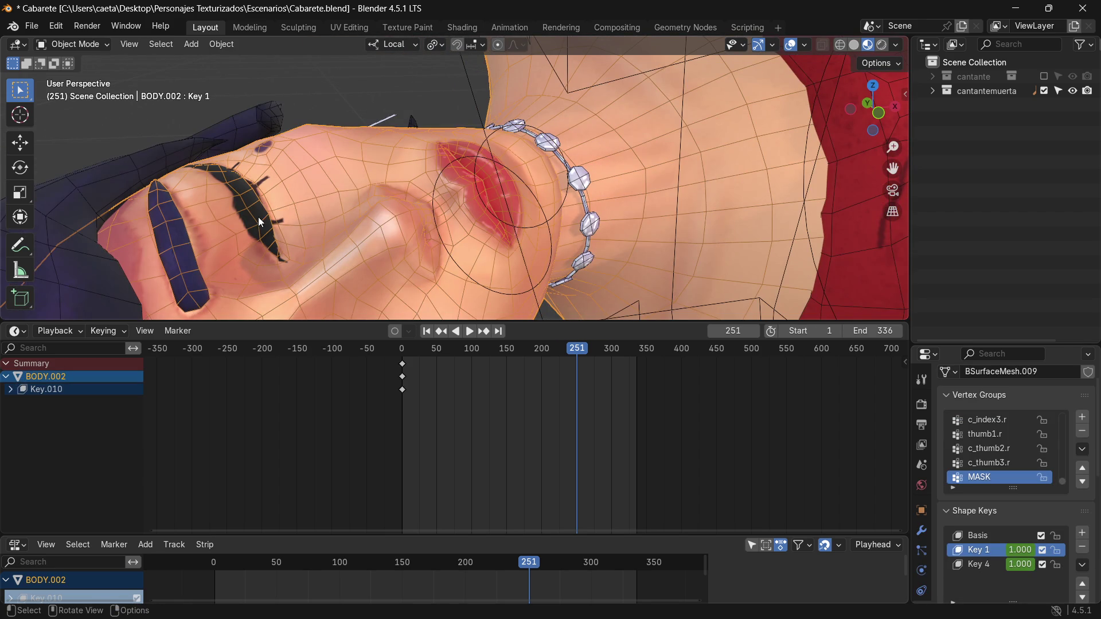
key(g)
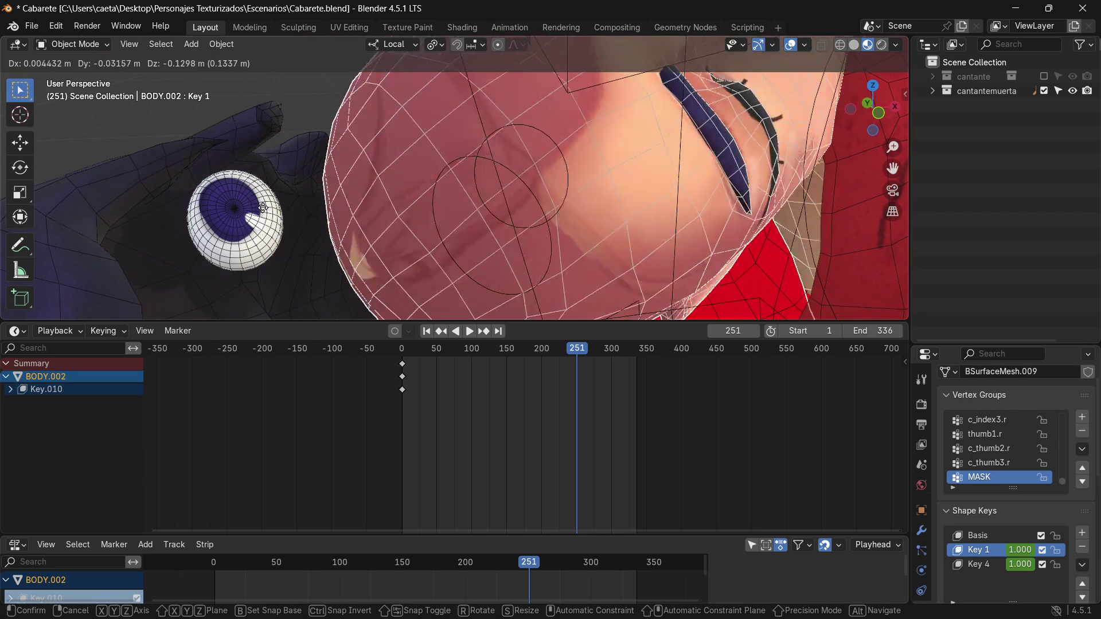
key(Escape)
scroll(344, 208, down, 6)
click(487, 314)
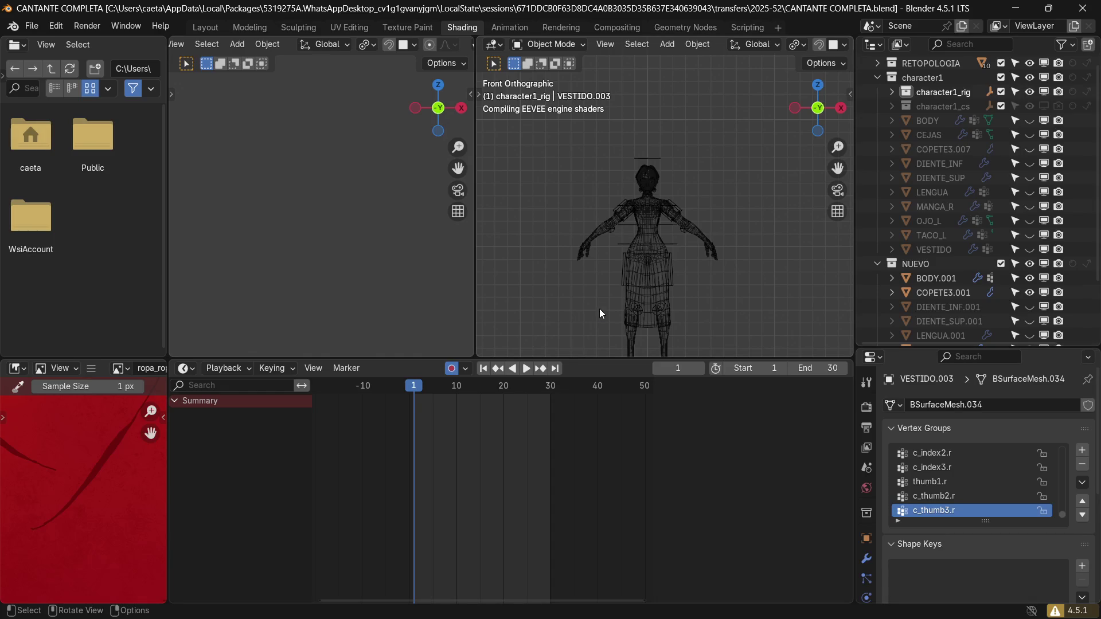
Switch the viewport shading to Material Preview.
key(z)
click(719, 312)
scroll(716, 276, up, 2)
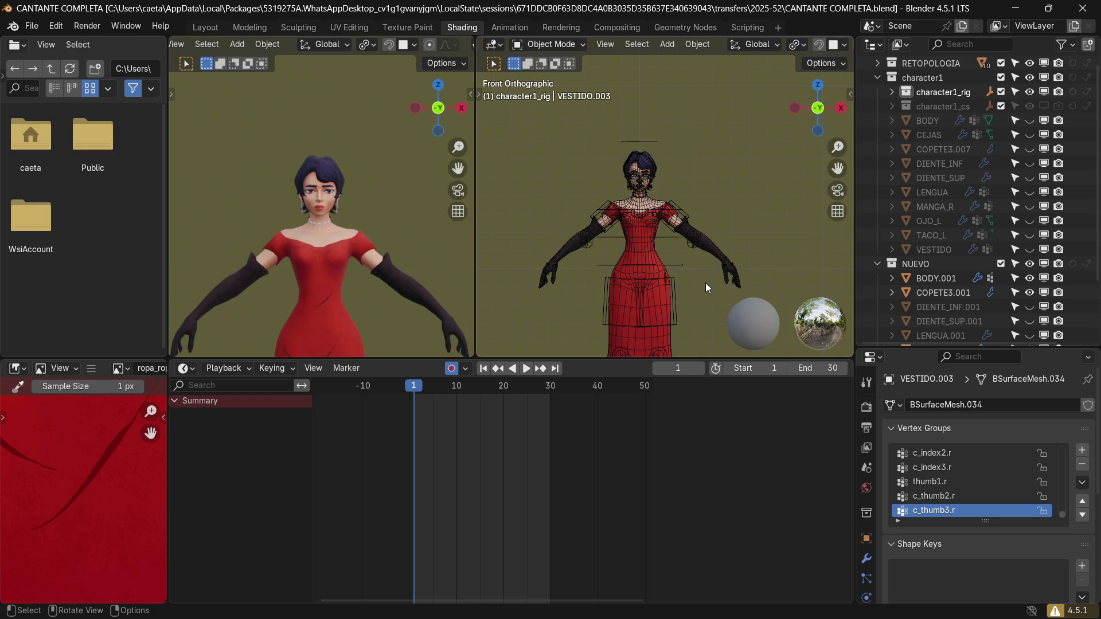
Merge the left 3D view into the right one and switch to the Animation workspace.
mouse_move(559, 613)
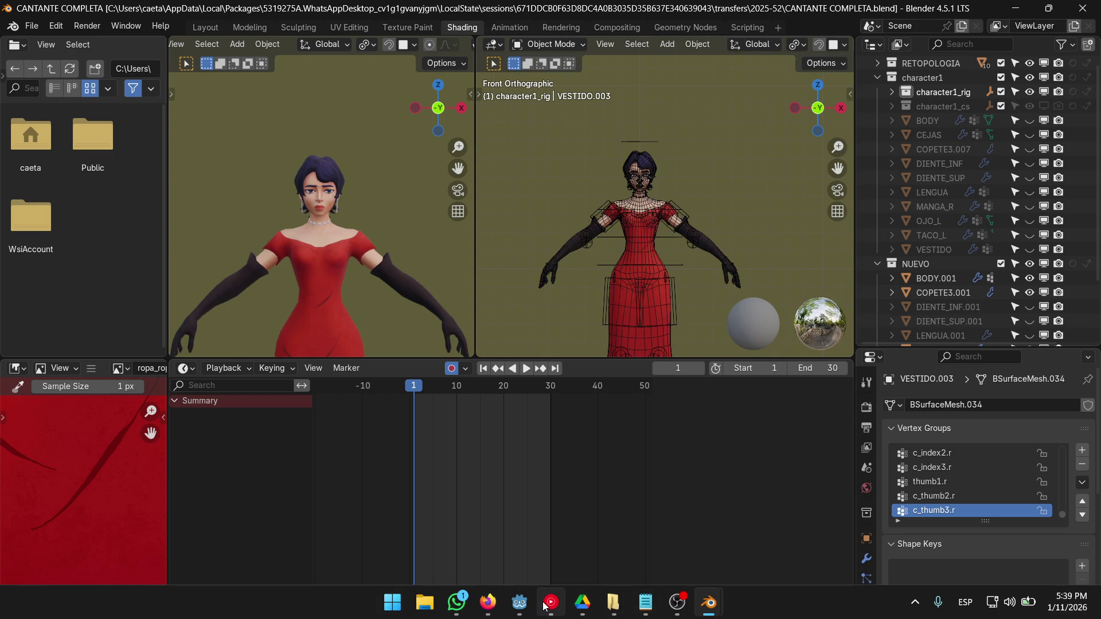
mouse_move(683, 309)
mouse_down()
mouse_move(697, 306)
mouse_move(703, 257)
mouse_up()
scroll(631, 195, up, 4)
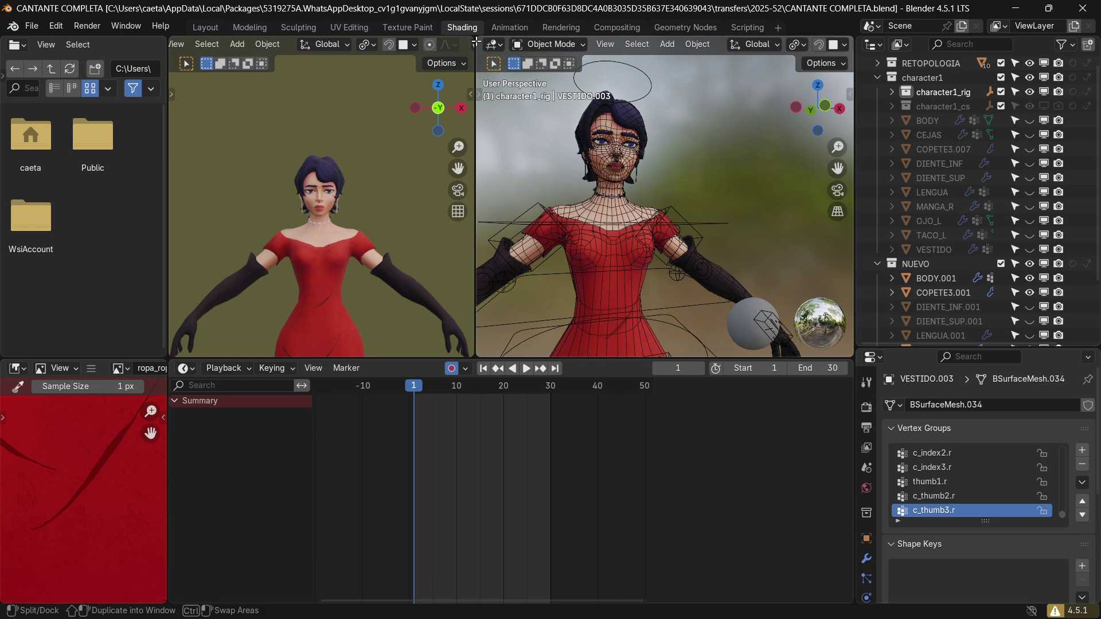
drag(476, 41, 344, 115)
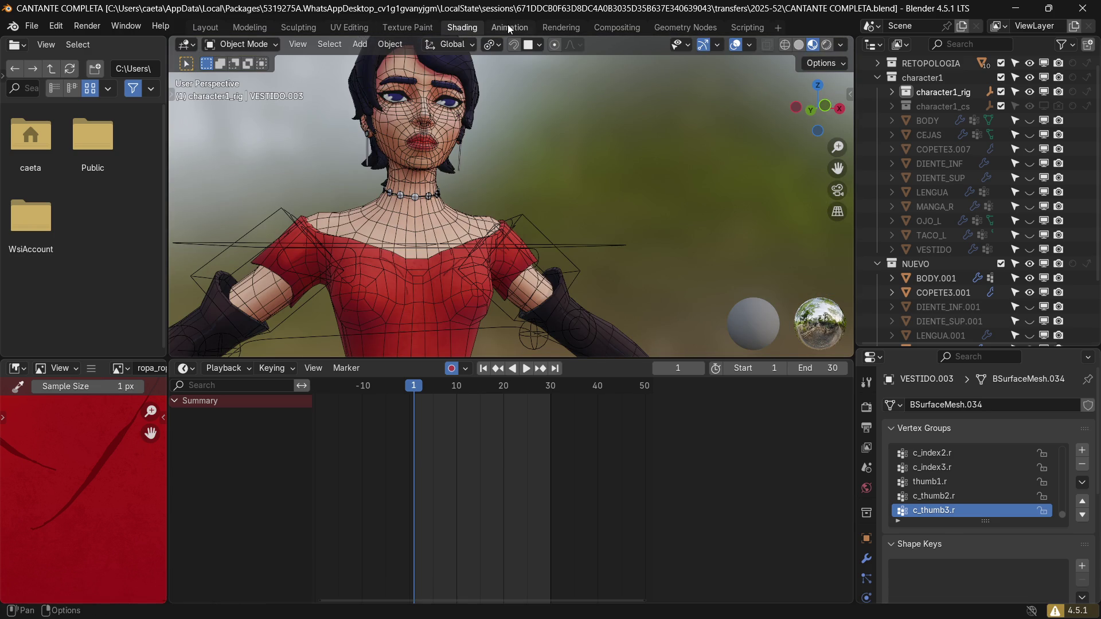
click(508, 27)
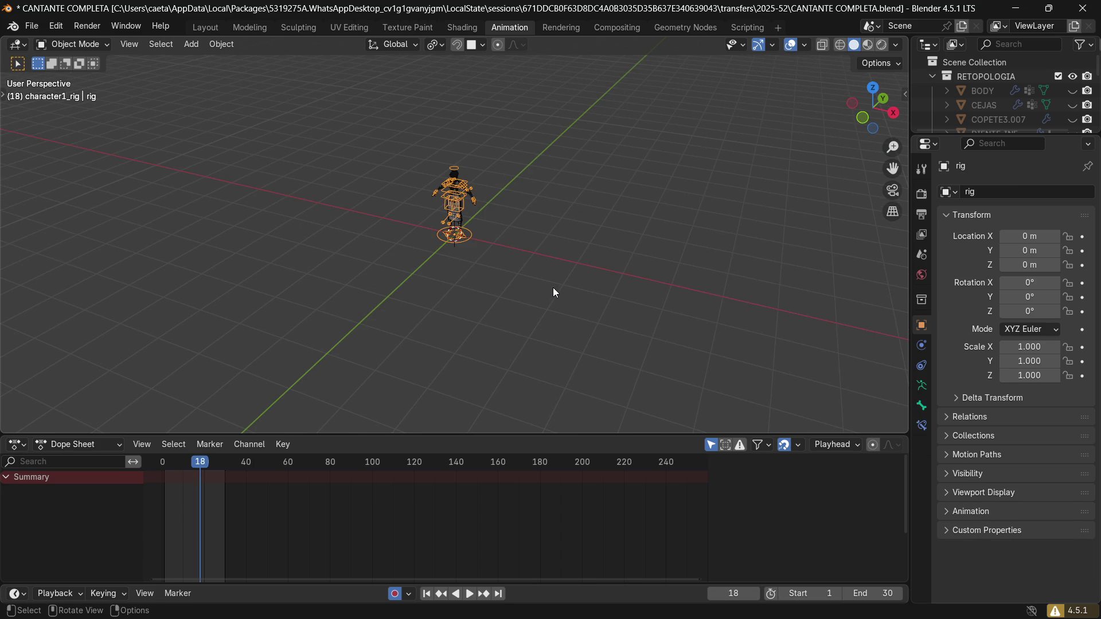
Frame the rig in Material Preview and set the playhead to frame 1.
key(KP_Decimal)
drag(564, 285, 644, 263)
key(z)
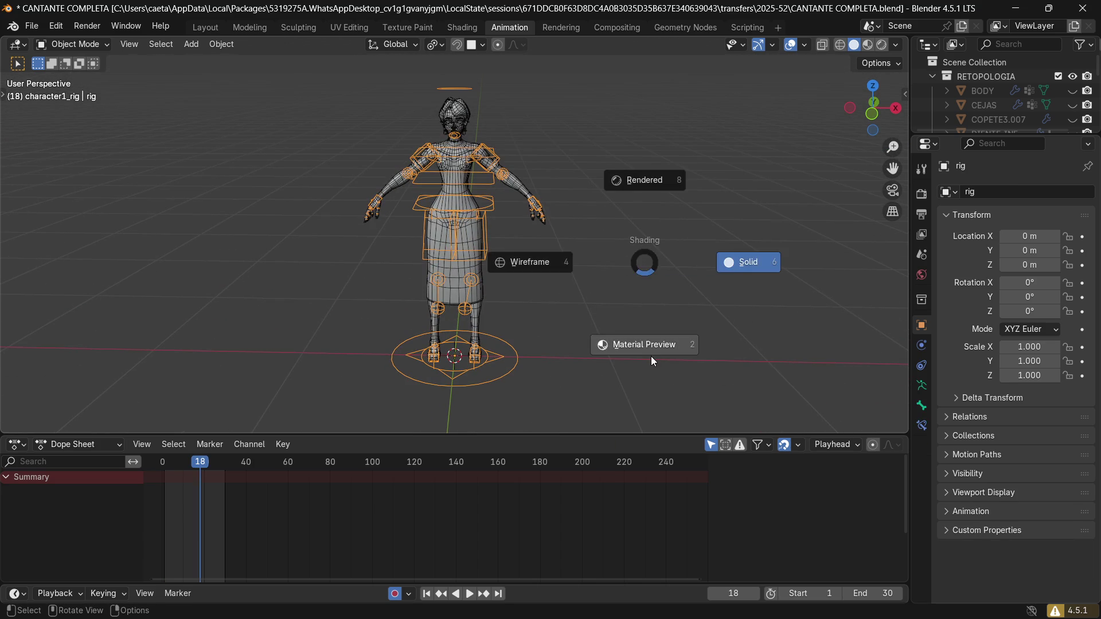
click(651, 356)
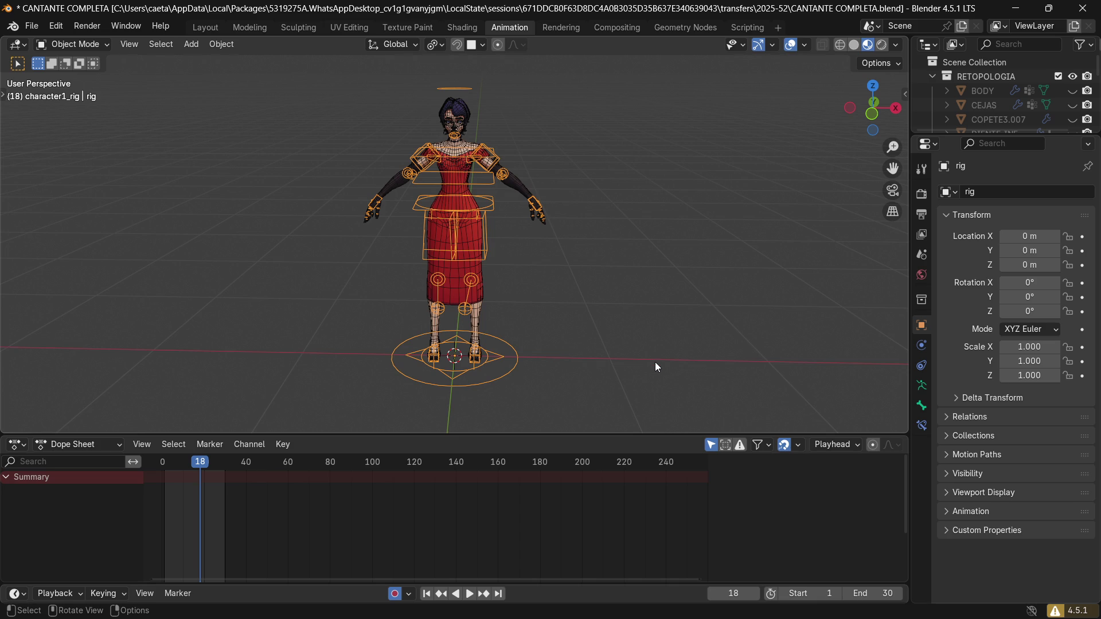
mouse_move(659, 370)
mouse_down()
mouse_move(689, 348)
mouse_move(638, 341)
mouse_up()
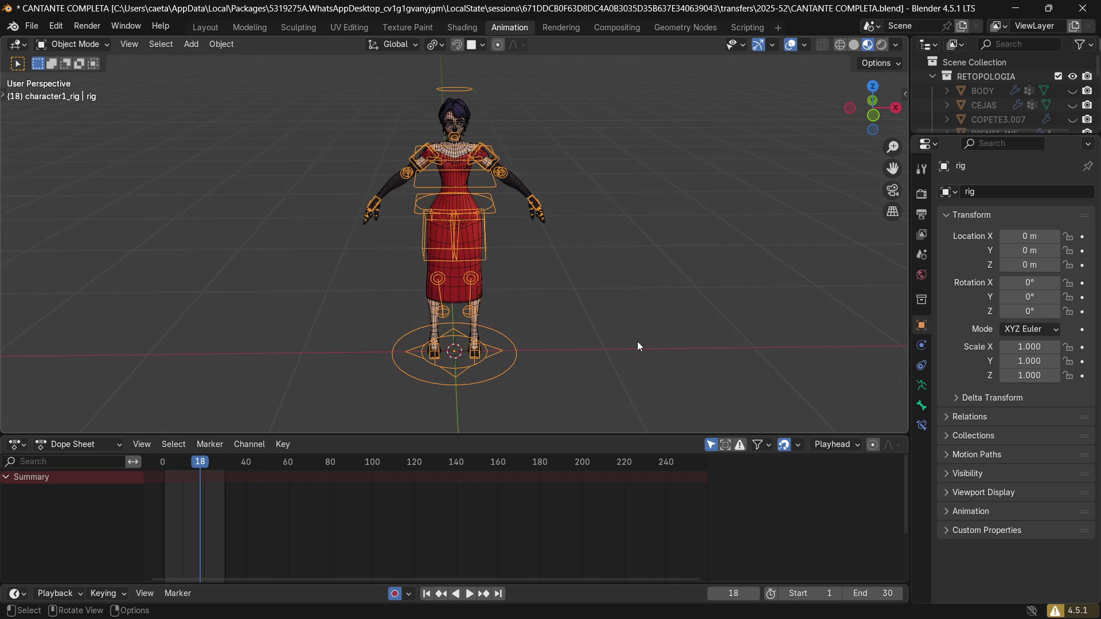
key(space)
drag(200, 465, 164, 483)
key(space)
scroll(501, 259, up, 3)
mouse_move(501, 260)
mouse_down()
mouse_move(534, 274)
mouse_move(597, 266)
mouse_move(579, 215)
mouse_move(558, 215)
mouse_move(574, 215)
mouse_move(552, 270)
mouse_move(384, 212)
mouse_move(486, 190)
mouse_move(477, 186)
mouse_move(474, 199)
mouse_up()
scroll(574, 215, down, 3)
Enter Pose Mode, select c_hand_ik.r and insert a keyframe at frame 1, viewed from the front.
key(ctrl+Tab)
click(370, 185)
key(i)
scroll(467, 202, up, 3)
key(KP_1)
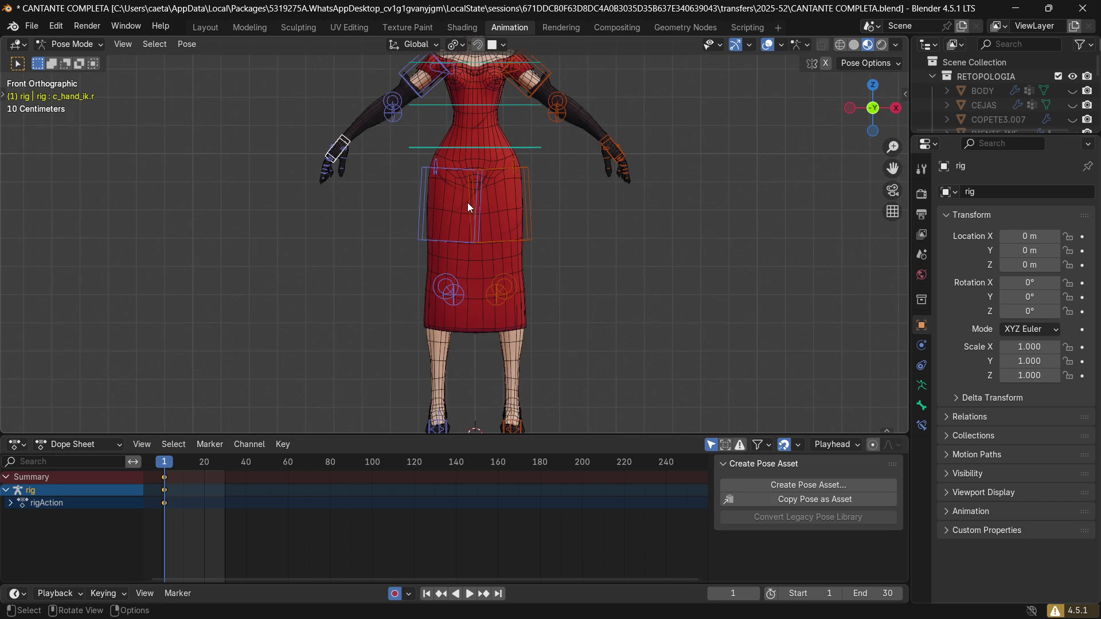
Lower the c_hand_ik.r and c_hand_ik.l controls beside the hips and rotate both hands into place.
key(g)
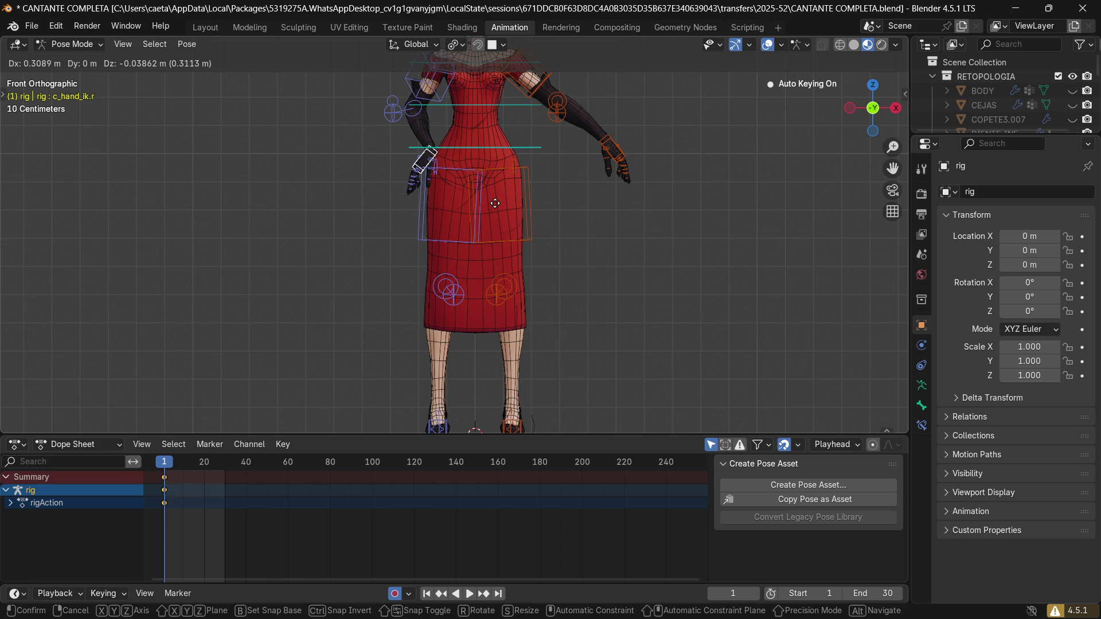
click(532, 223)
click(611, 150)
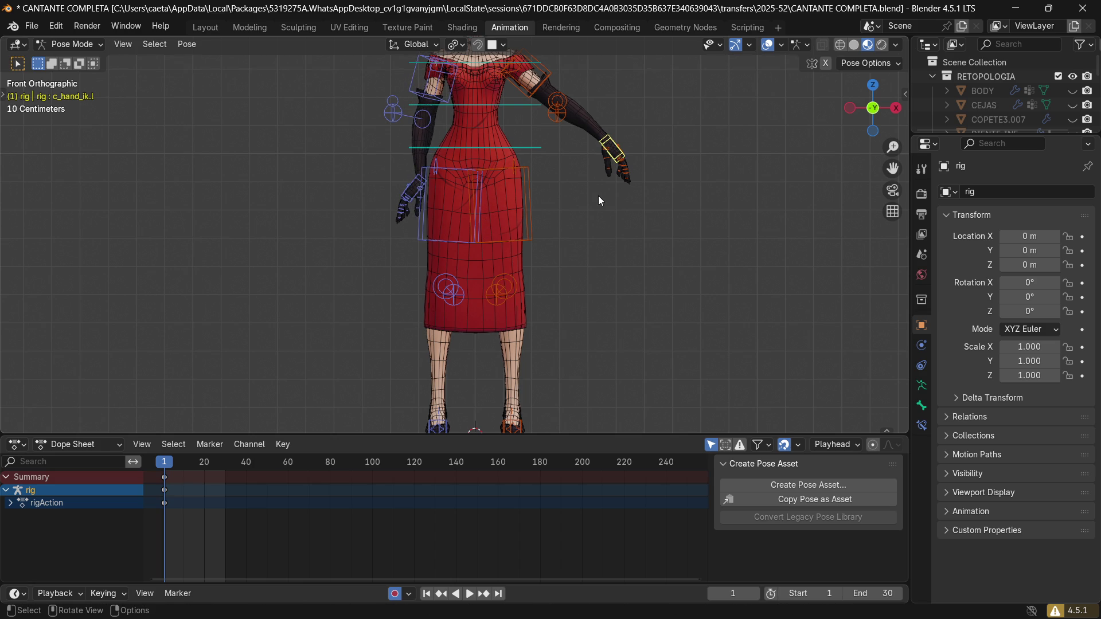
key(g)
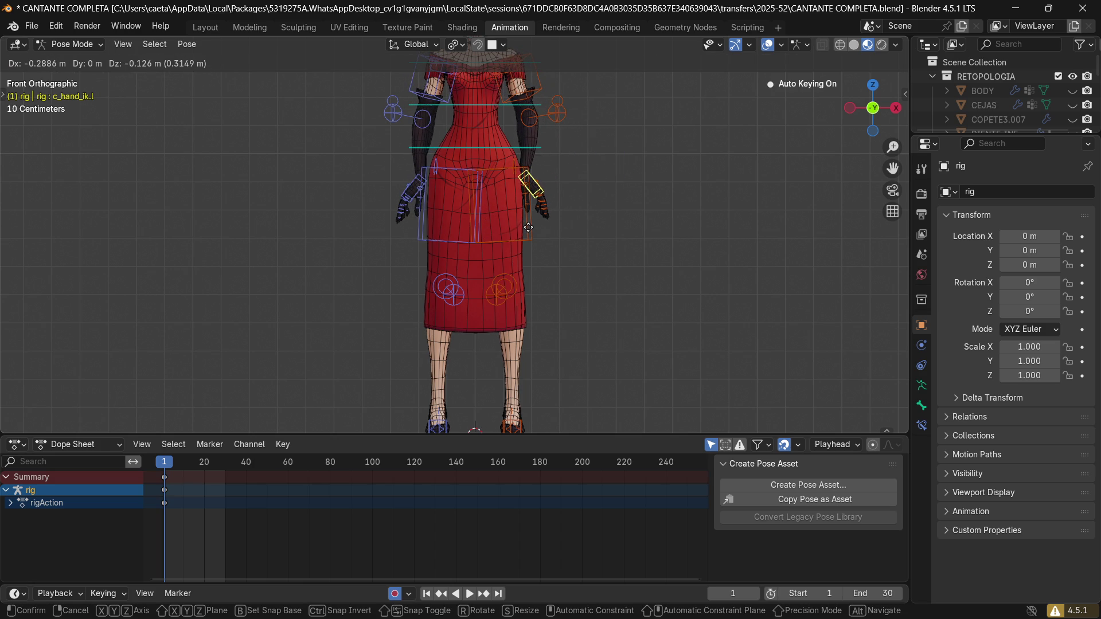
click(528, 227)
key(r)
click(648, 263)
key(g)
click(658, 269)
click(408, 194)
click(414, 197)
key(r)
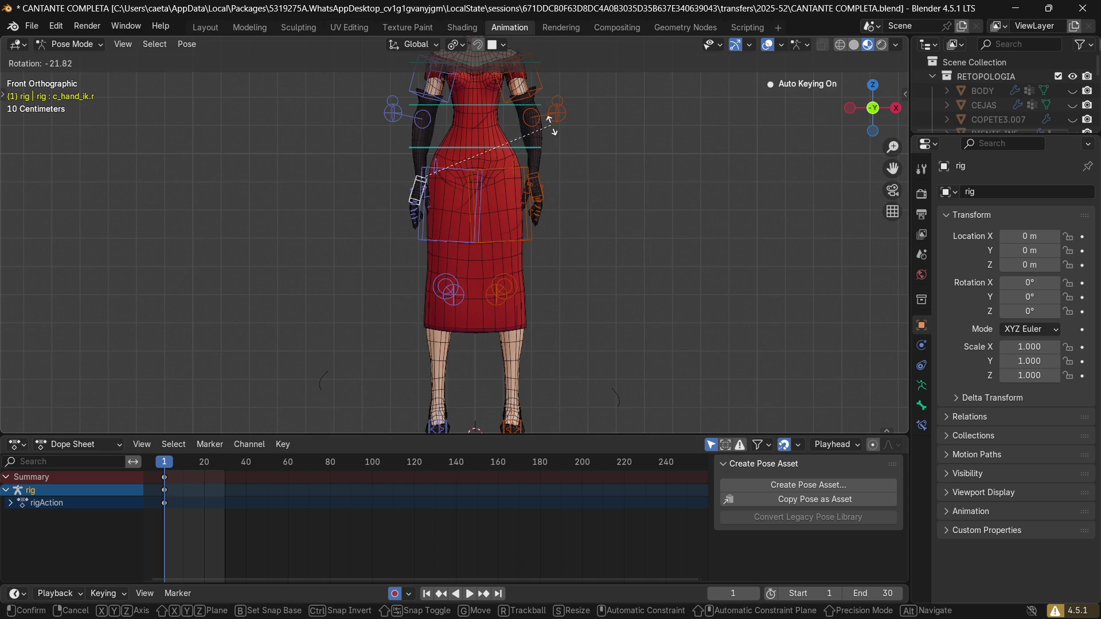
click(602, 168)
Rotate the c_arm_ik.r control, cancel the arm pole move, and deselect all bones.
mouse_move(605, 169)
mouse_down()
mouse_move(700, 218)
mouse_move(591, 164)
mouse_move(587, 175)
mouse_move(607, 136)
mouse_move(556, 232)
mouse_move(536, 192)
mouse_move(518, 194)
mouse_move(575, 229)
mouse_move(646, 237)
mouse_move(582, 242)
mouse_up()
click(302, 207)
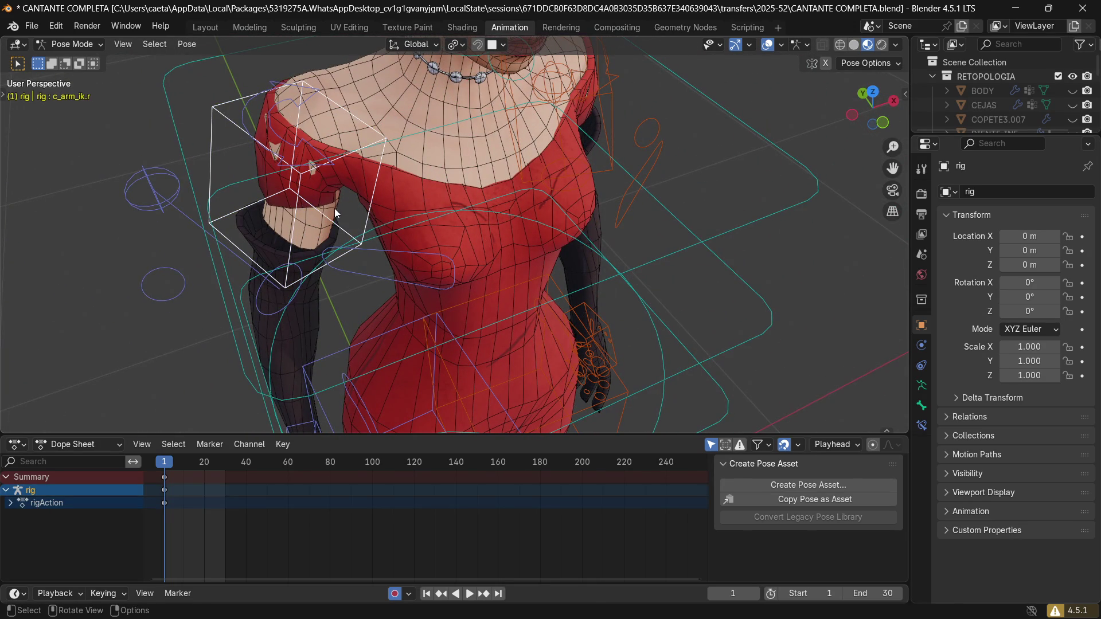
key(r)
click(464, 198)
key(s)
click(471, 197)
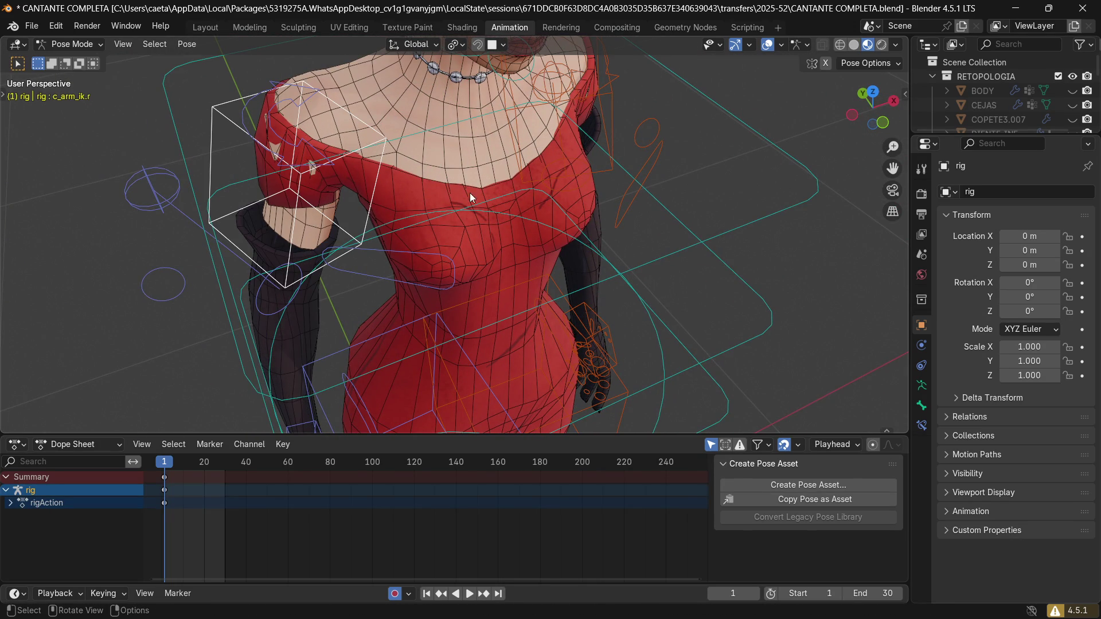
click(153, 187)
key(g)
right_click(116, 266)
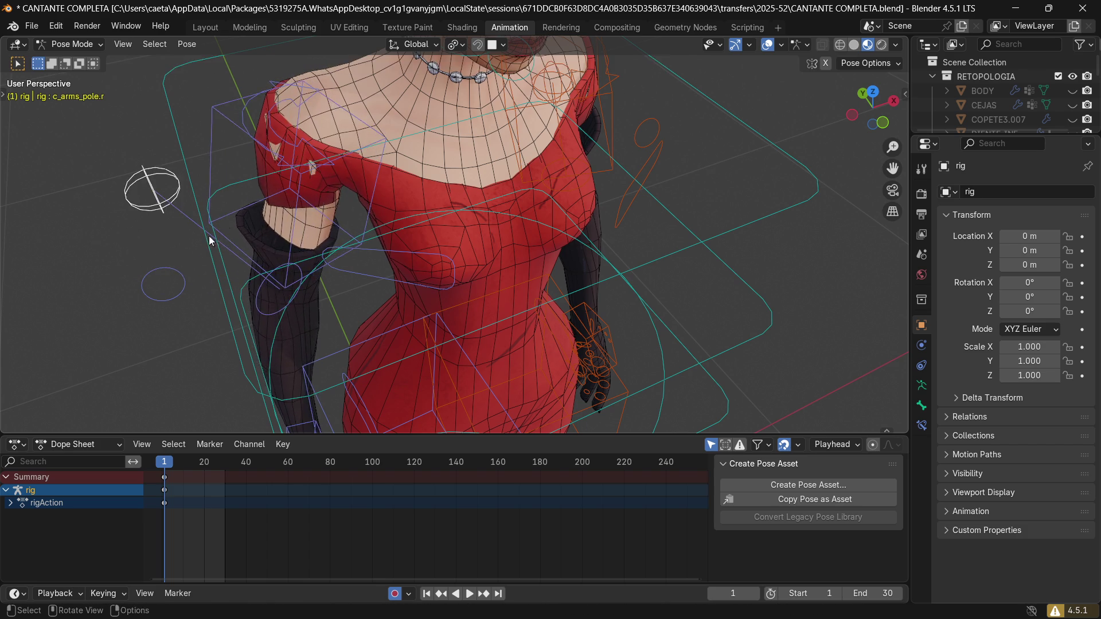
click(389, 172)
scroll(389, 172, down, 10)
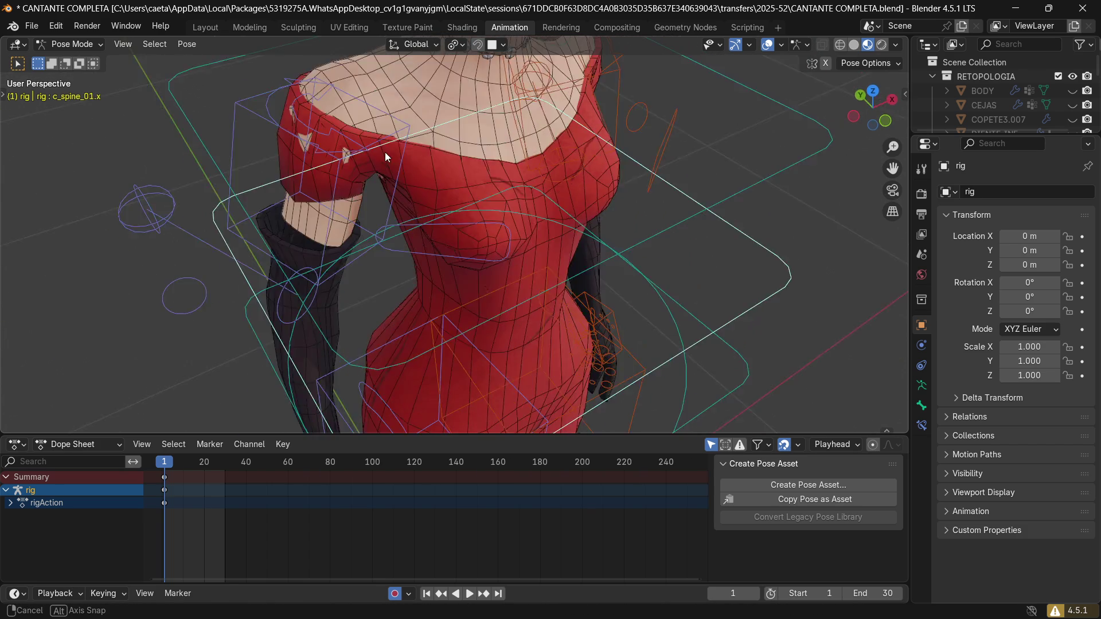
click(590, 254)
scroll(608, 214, up, 5)
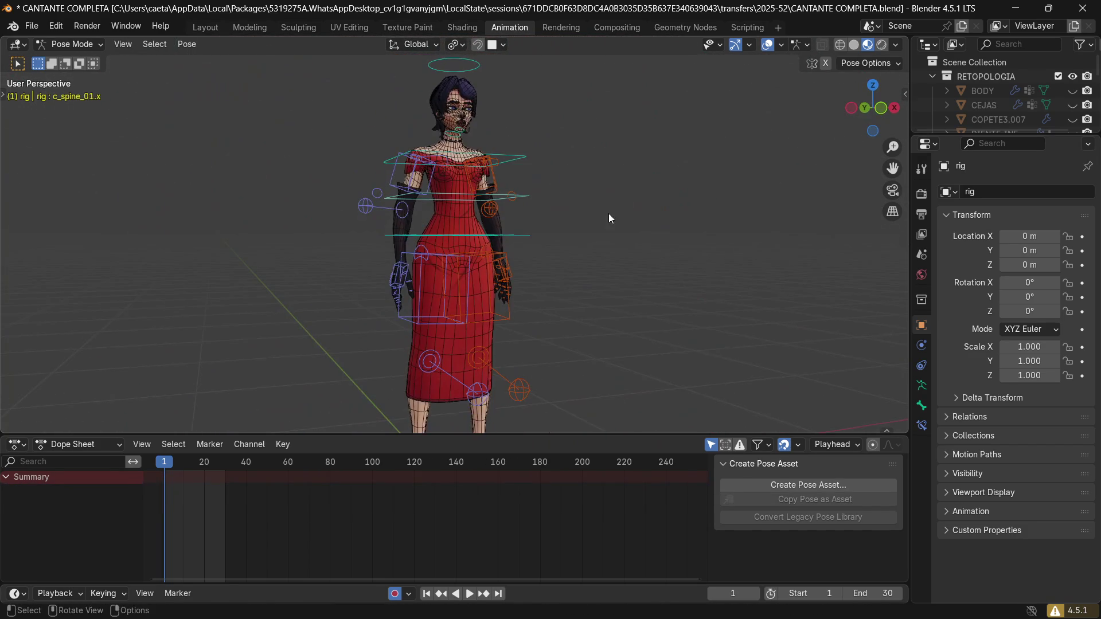
Select all the rig's bones, keyframe them at frame 1, then deselect them.
mouse_move(545, 255)
mouse_down()
mouse_move(564, 199)
mouse_move(615, 250)
mouse_move(593, 252)
mouse_move(569, 304)
mouse_move(556, 297)
mouse_move(505, 334)
mouse_move(529, 340)
mouse_move(562, 302)
mouse_move(574, 332)
mouse_move(580, 318)
mouse_move(536, 119)
mouse_move(566, 288)
mouse_move(529, 202)
mouse_move(541, 221)
mouse_move(571, 221)
mouse_move(572, 261)
mouse_move(570, 246)
mouse_move(591, 249)
mouse_move(579, 250)
mouse_up()
scroll(579, 250, down, 8)
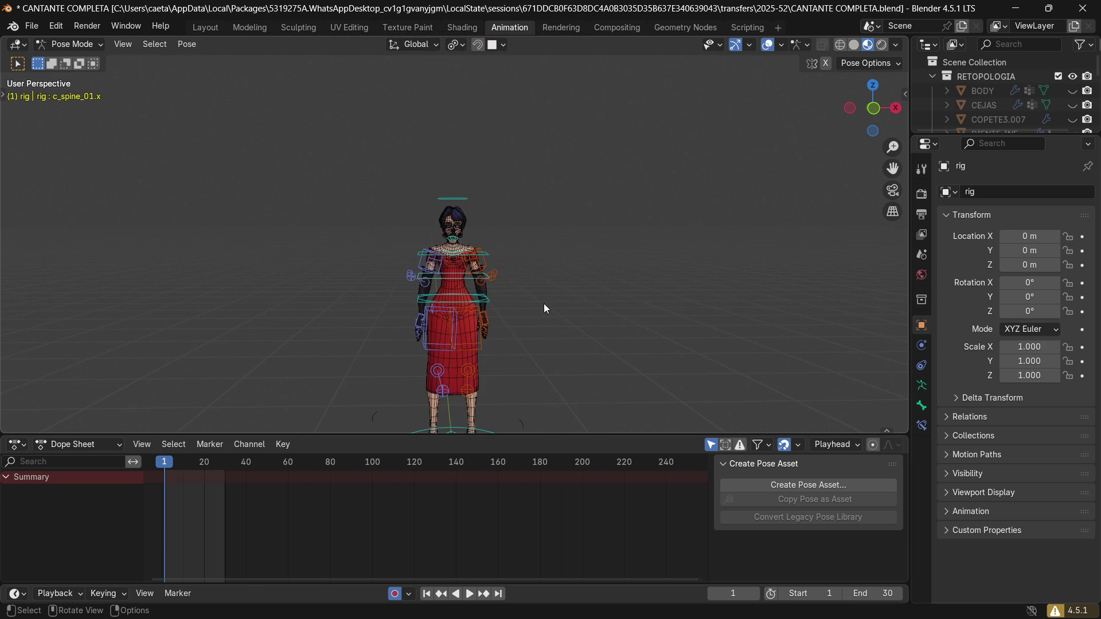
key(a)
key(i)
scroll(549, 316, up, 5)
key(alt+a)
mouse_move(607, 267)
mouse_down()
mouse_move(615, 249)
mouse_move(570, 256)
mouse_up()
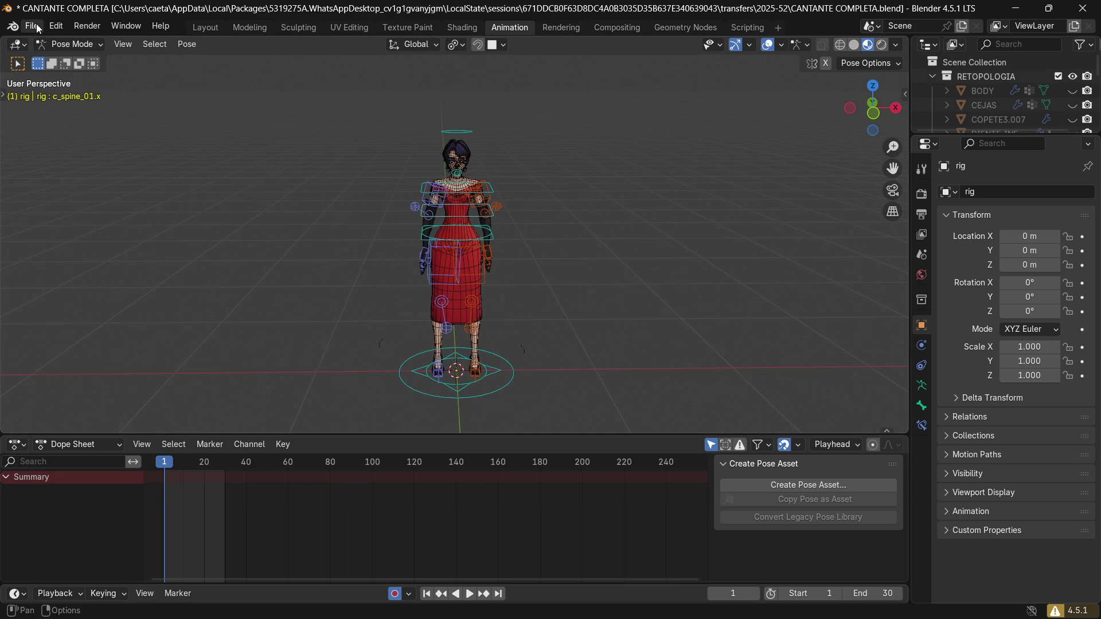
Save the blend file over the older-version warning and start a glTF 2.0 export.
key(ctrl+s)
click(582, 353)
click(32, 26)
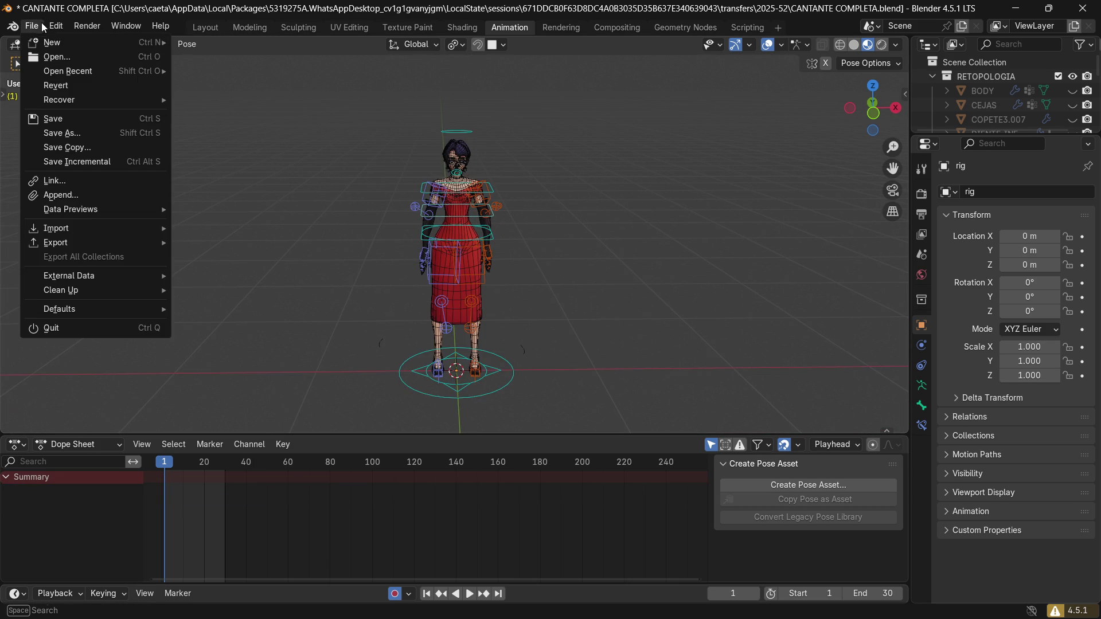
mouse_move(86, 243)
click(228, 386)
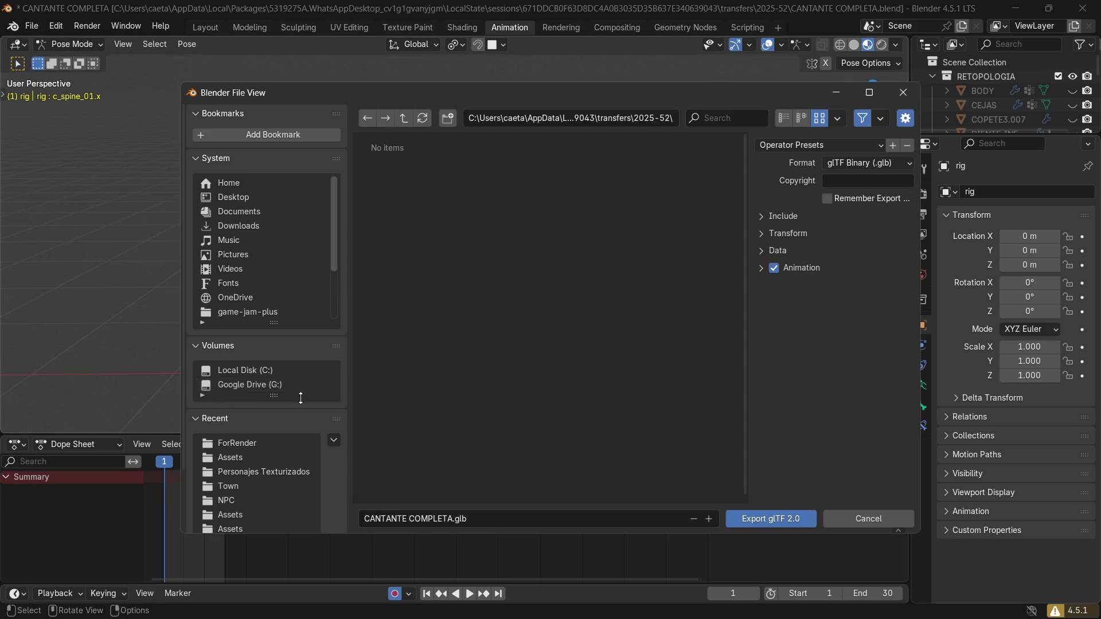
Cancel the export and save CANTANTE COMPLETA.blend into Desktop\Personajes Texturizados\Personajes.
click(866, 518)
click(32, 25)
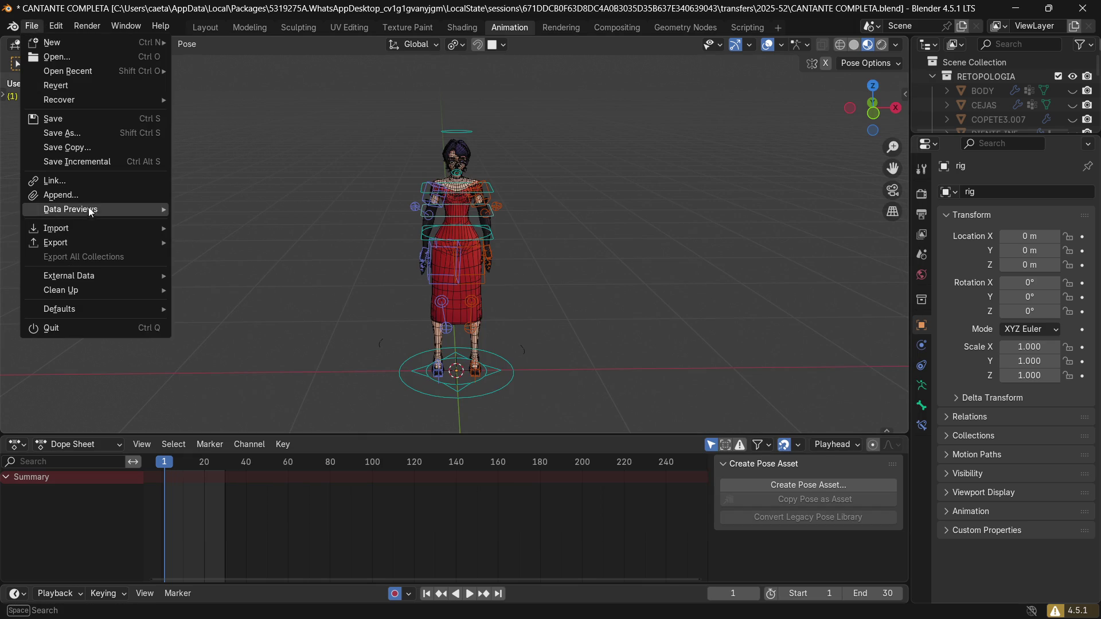
click(80, 132)
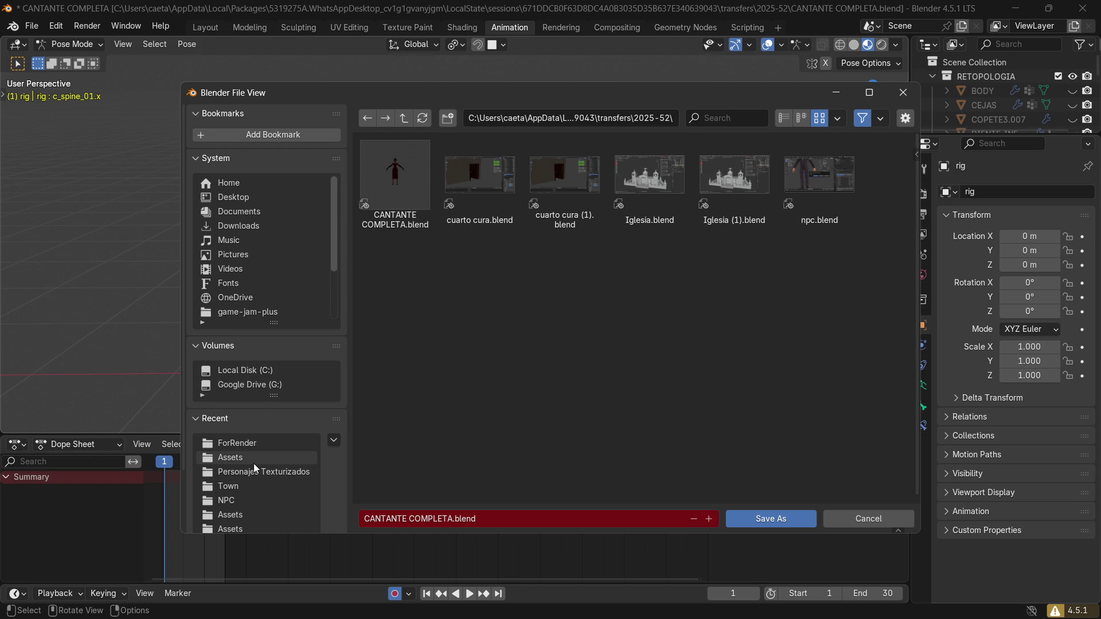
click(266, 472)
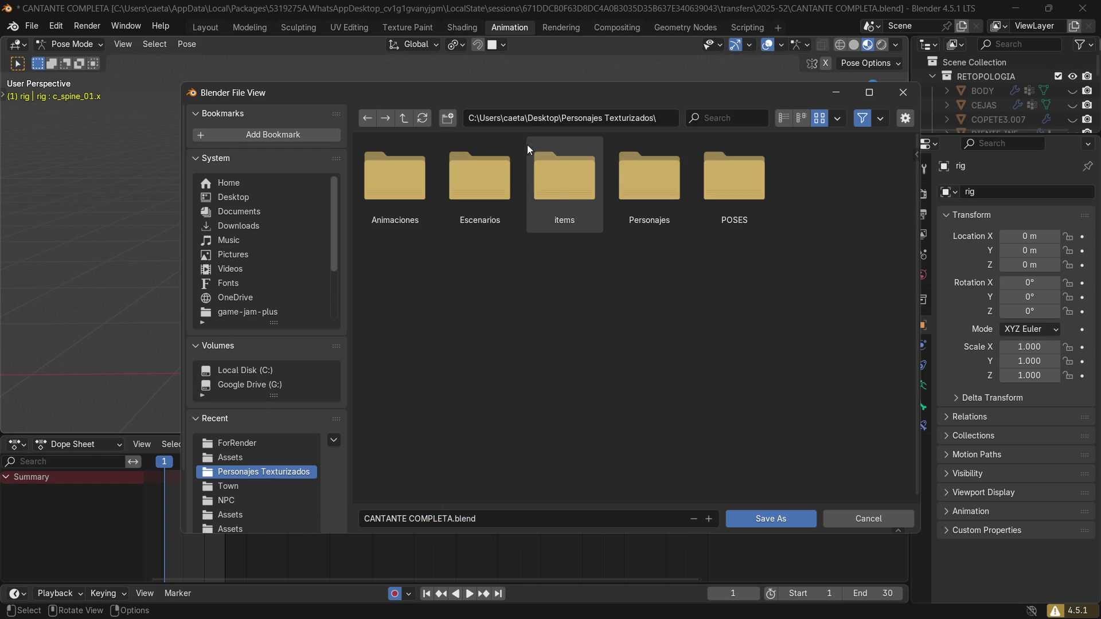
click(635, 182)
double_click(635, 180)
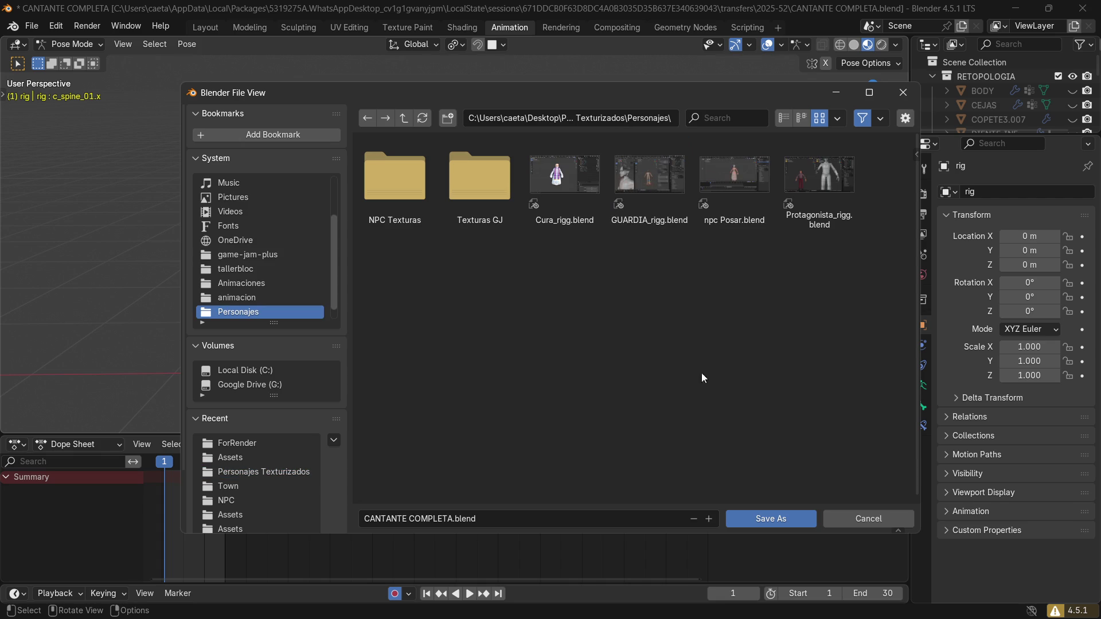
click(787, 518)
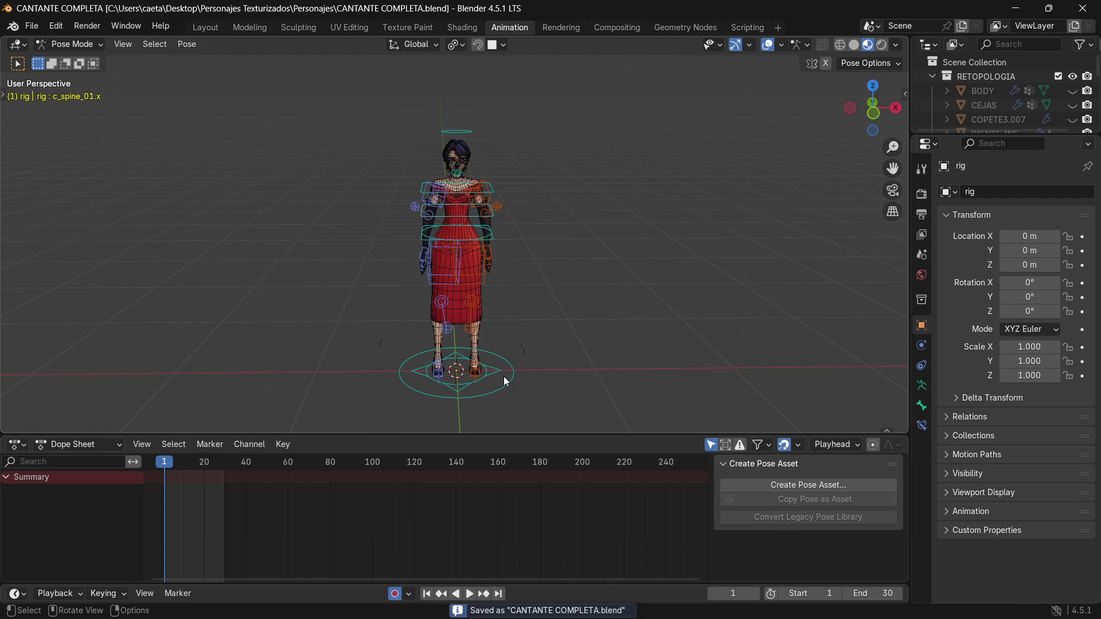
click(31, 26)
Open the glTF 2.0 export, apply the NO ANIM preset and turn animation export on.
mouse_move(114, 248)
click(262, 386)
click(817, 145)
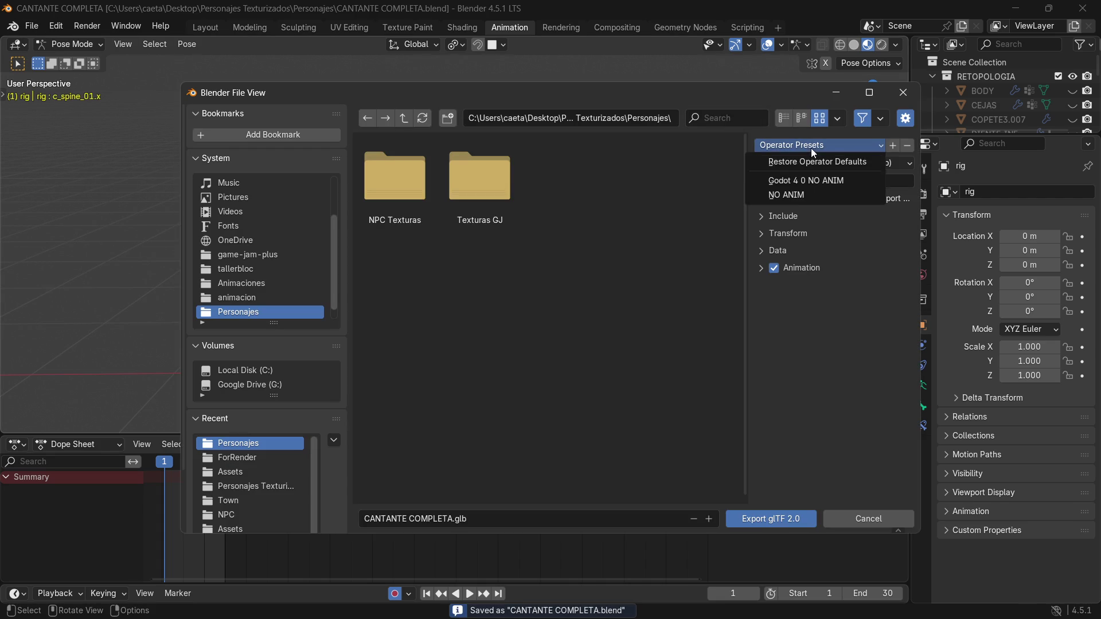
click(804, 191)
click(761, 268)
click(774, 268)
click(760, 270)
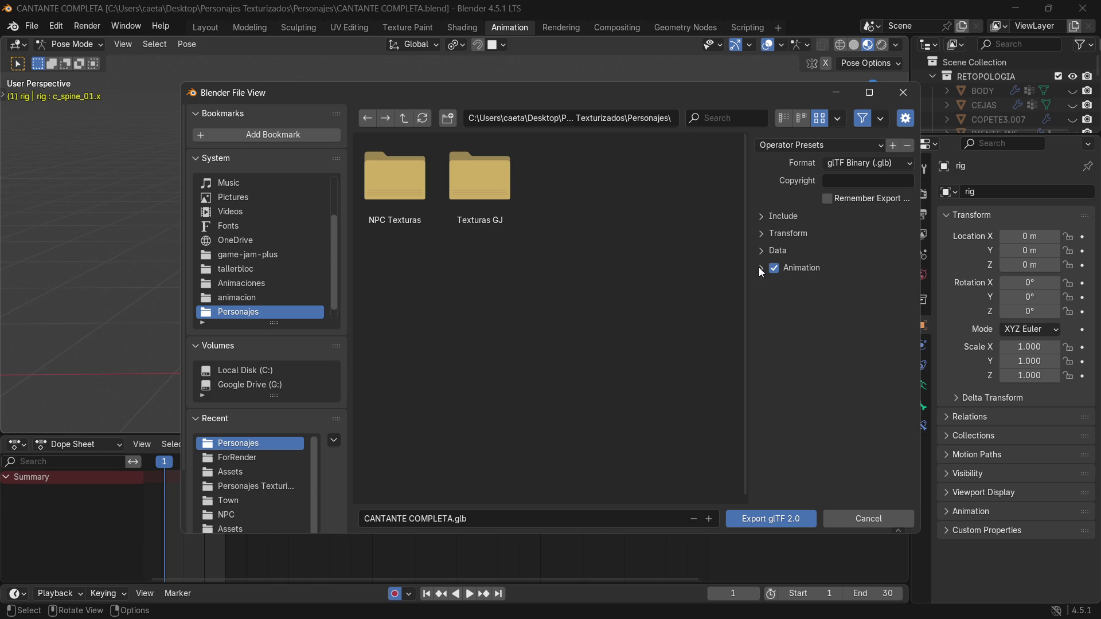
Create a Chapter4NPCs folder under the project's Chapters folder and export CANTANTE COMPLETA.glb there.
click(268, 458)
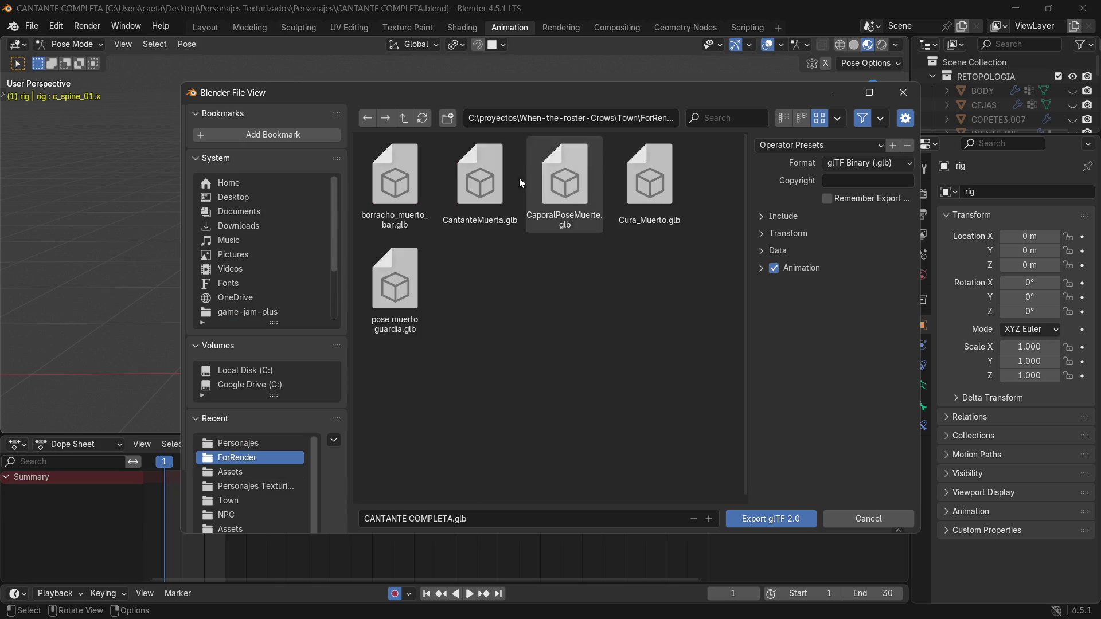
click(405, 118)
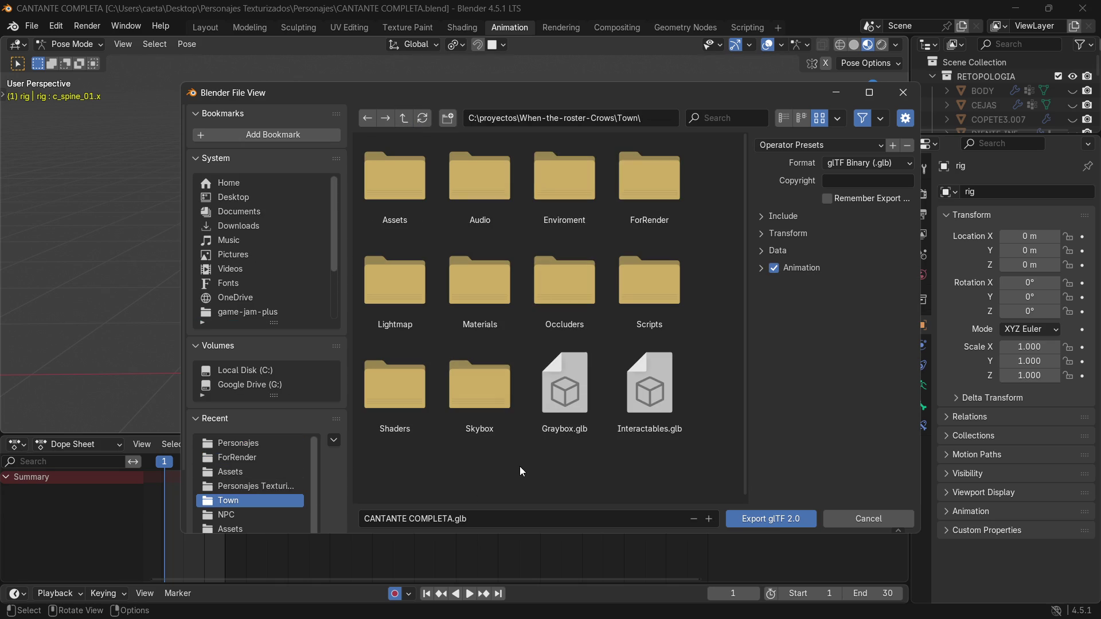
click(405, 118)
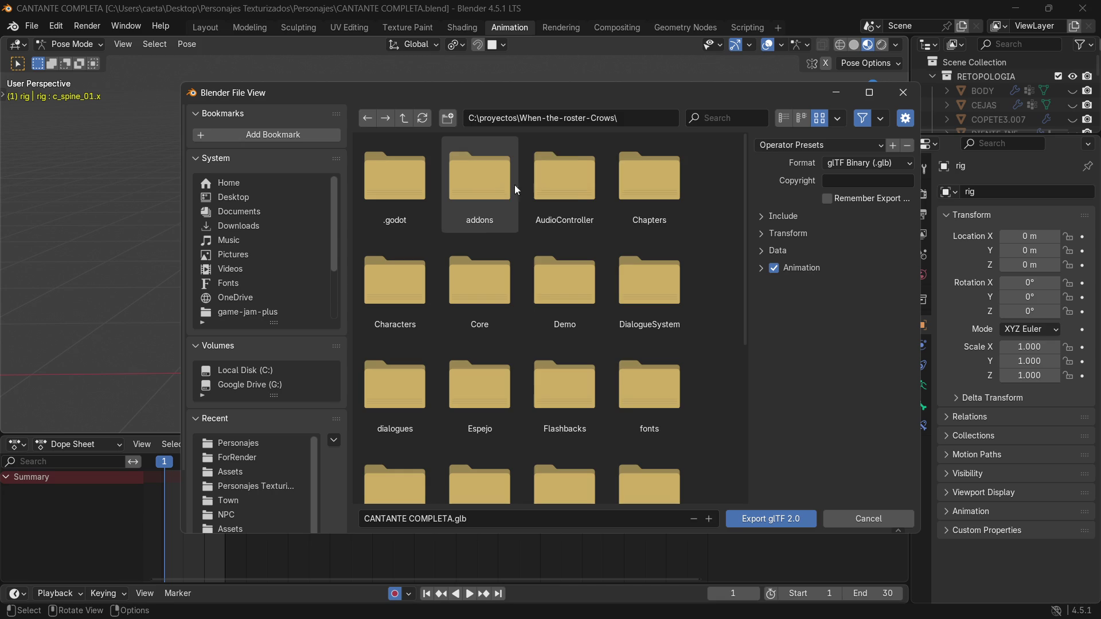
click(644, 200)
right_click(501, 296)
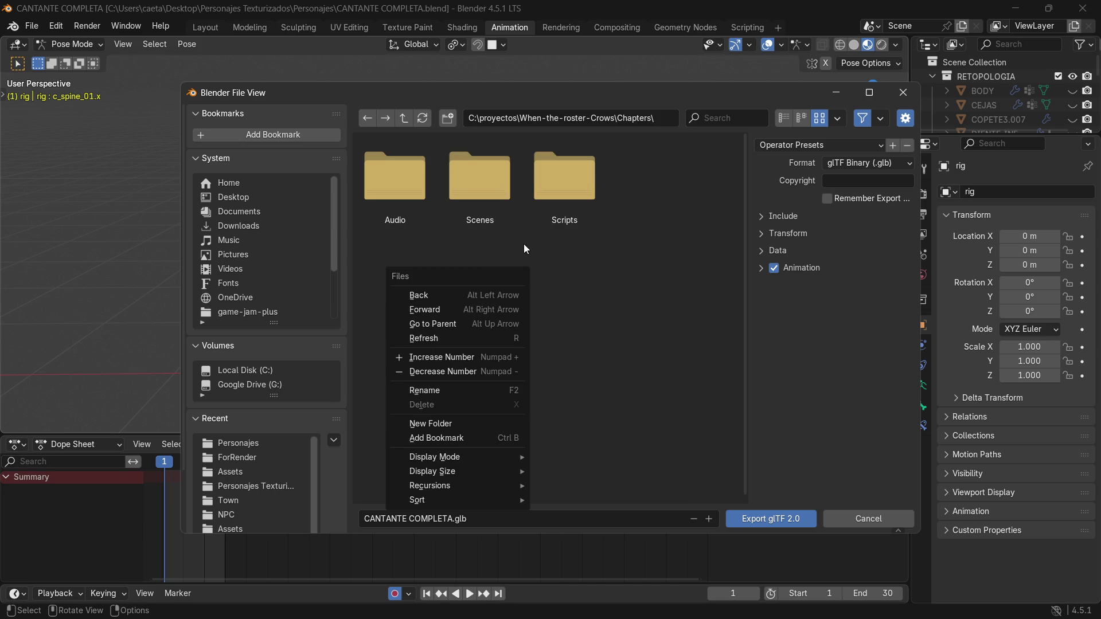
right_click(449, 296)
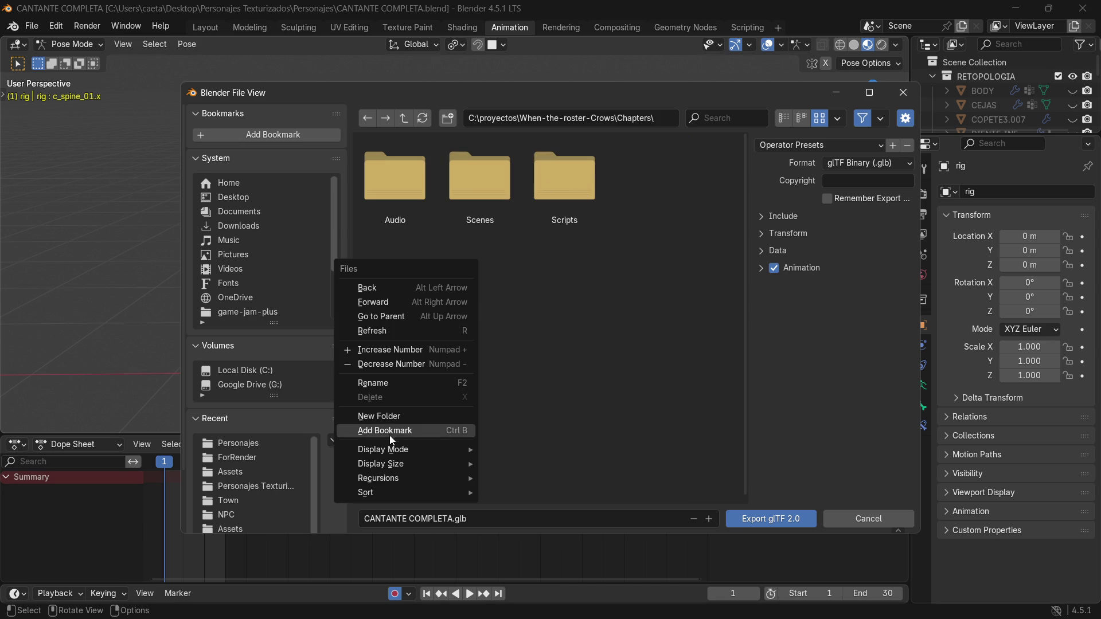
click(406, 417)
text(Chp)
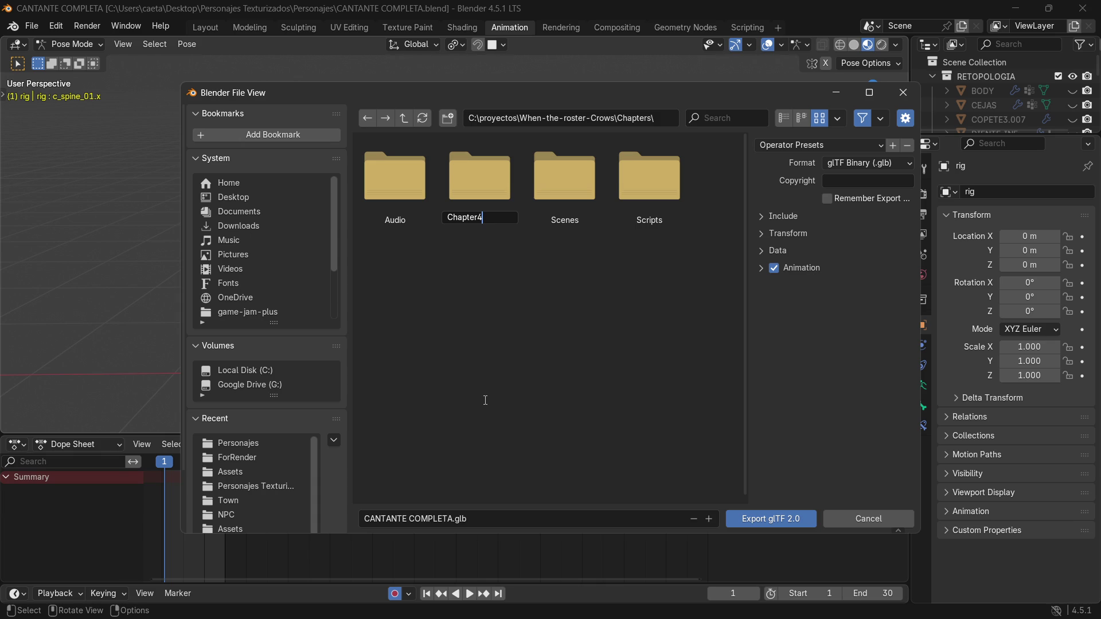
text(NPCs)
key(Return)
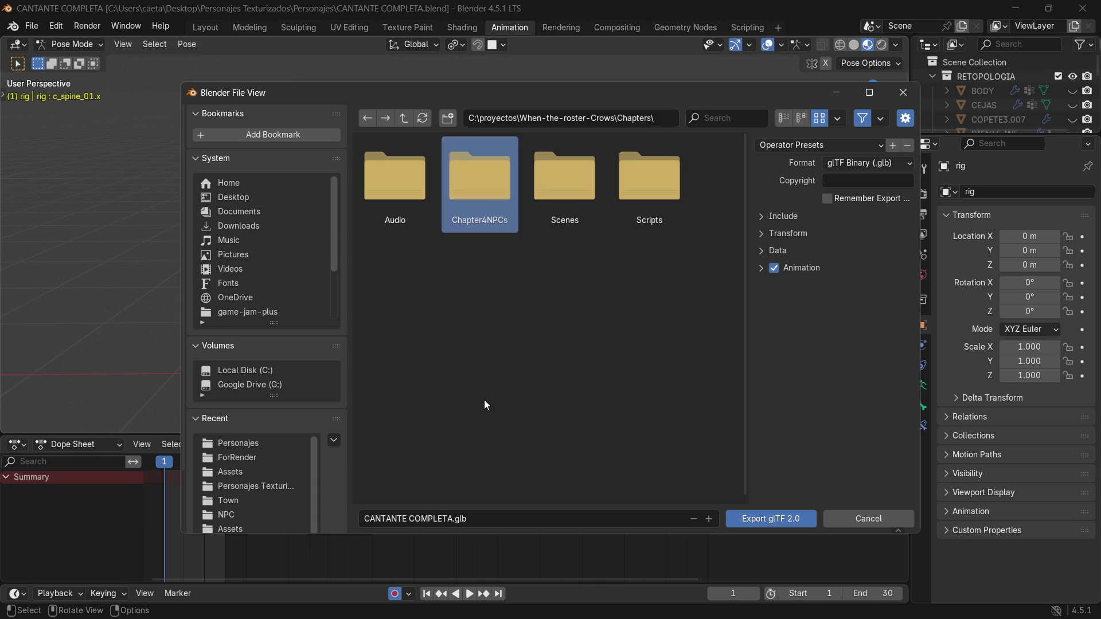
key(Return)
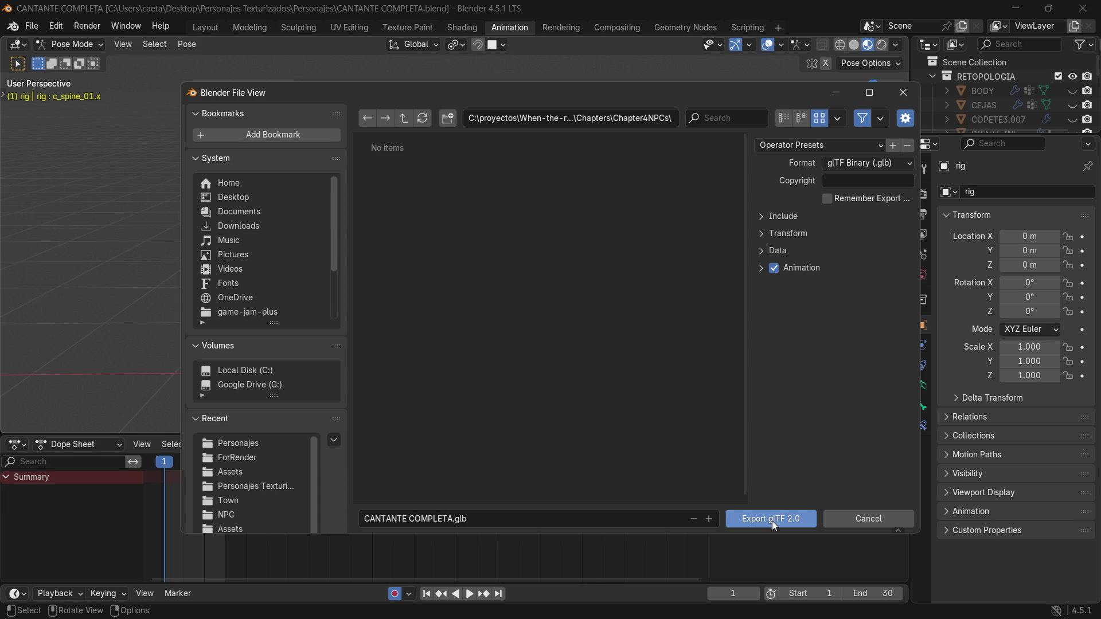
click(772, 519)
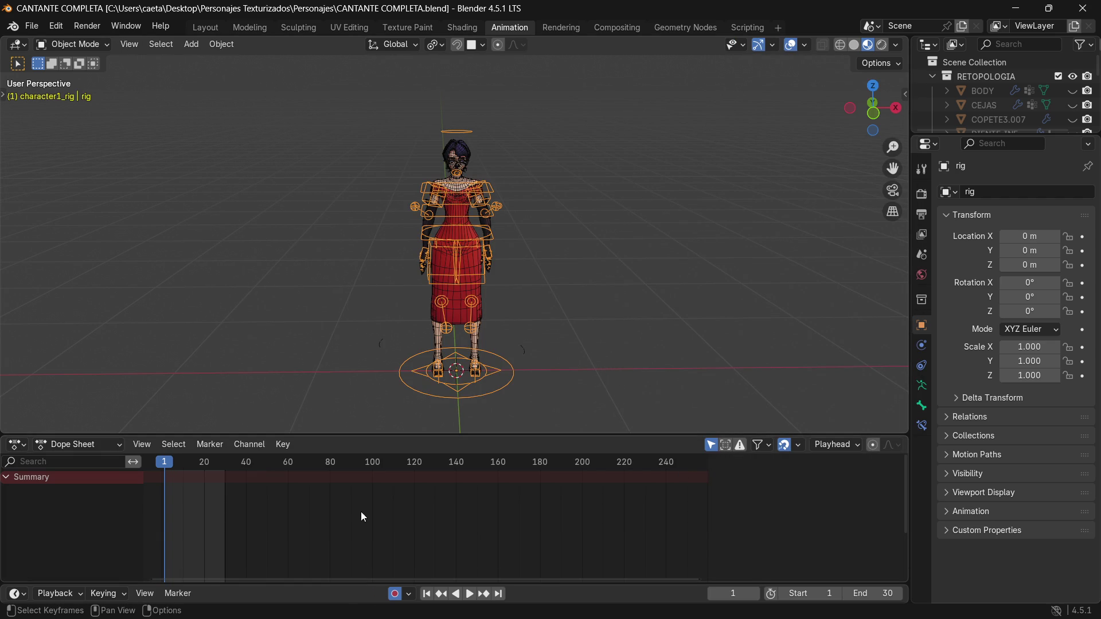
Switch the bottom area to the NLA editor, push down rigAction and rename it Idle.
drag(333, 586, 335, 499)
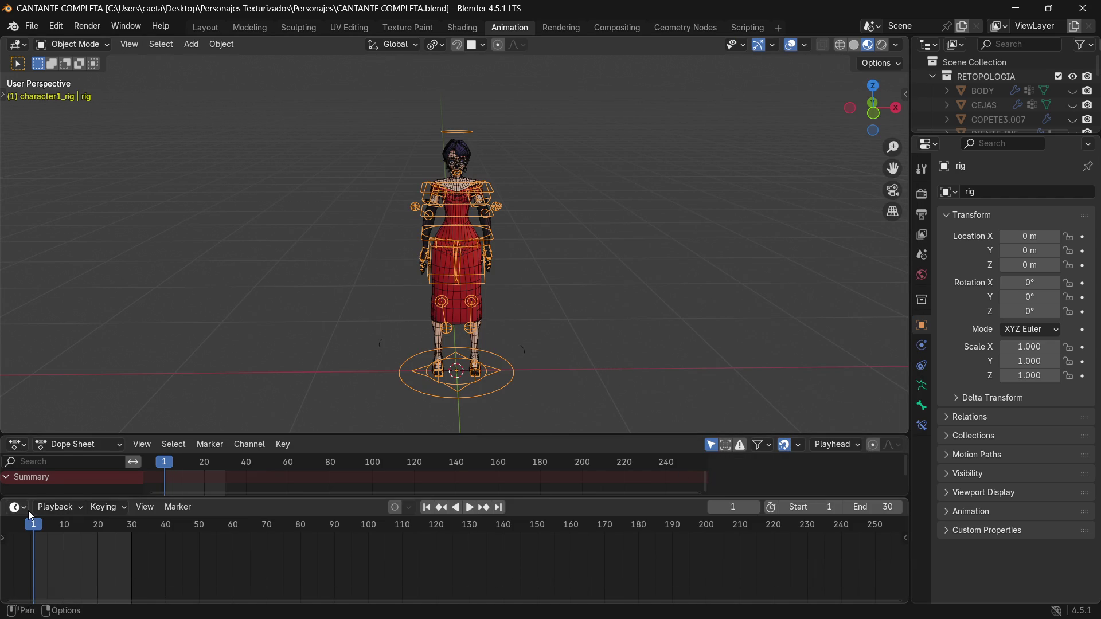
click(28, 510)
click(249, 424)
scroll(111, 564, up, 2)
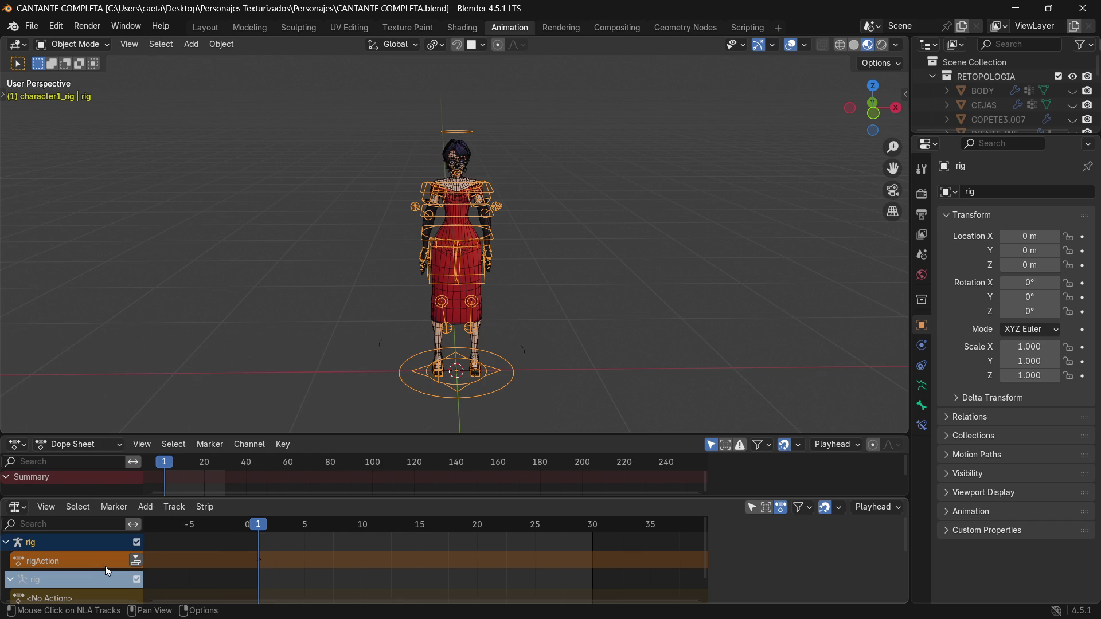
click(136, 561)
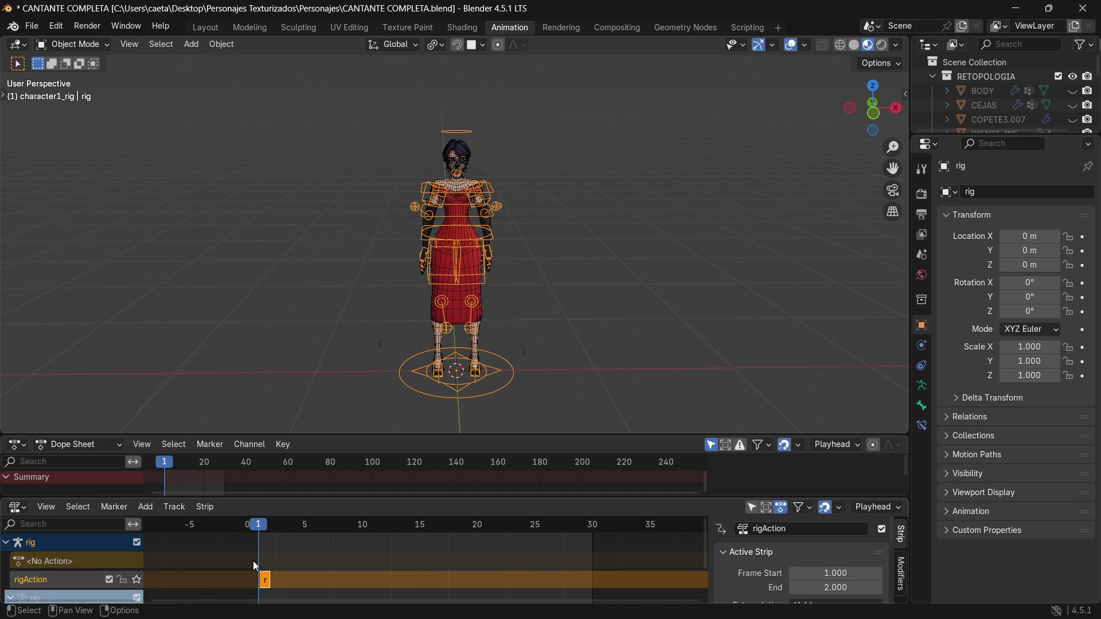
double_click(41, 580)
key(BackSpace)
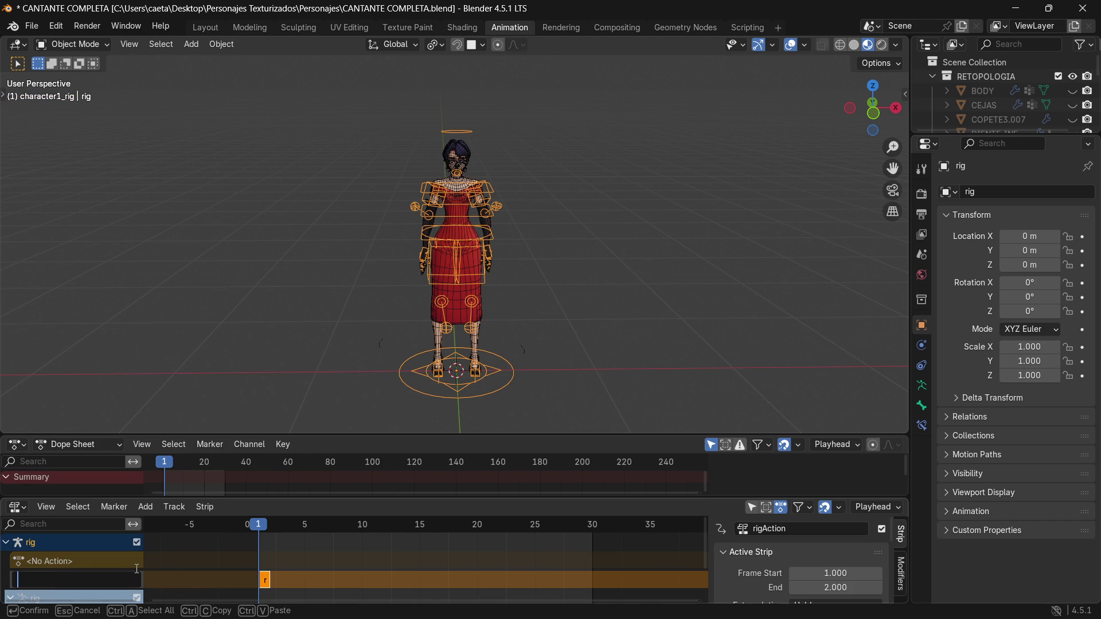
text(dle)
key(Return)
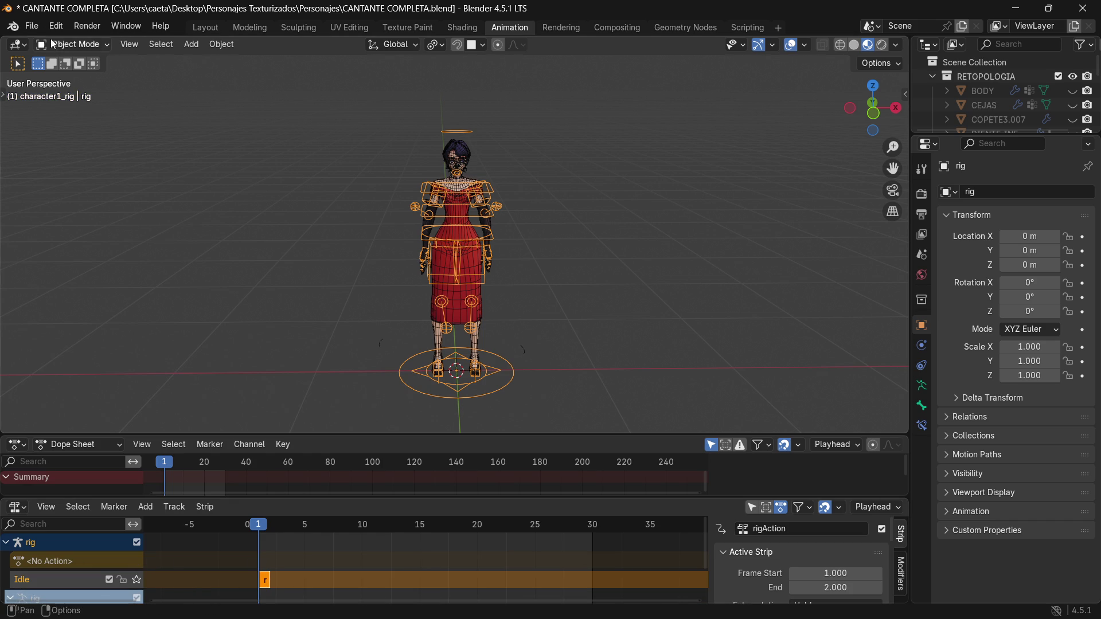
Save the blend file and re-export CANTANTE COMPLETA.glb over the existing file.
key(ctrl+s)
click(30, 25)
mouse_move(79, 249)
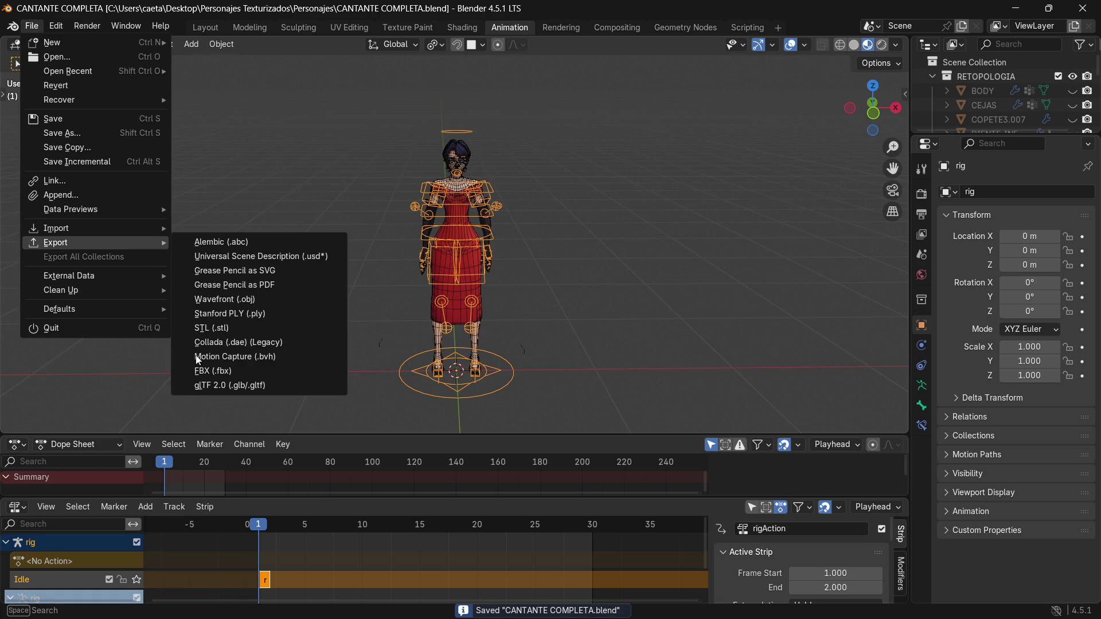
click(227, 385)
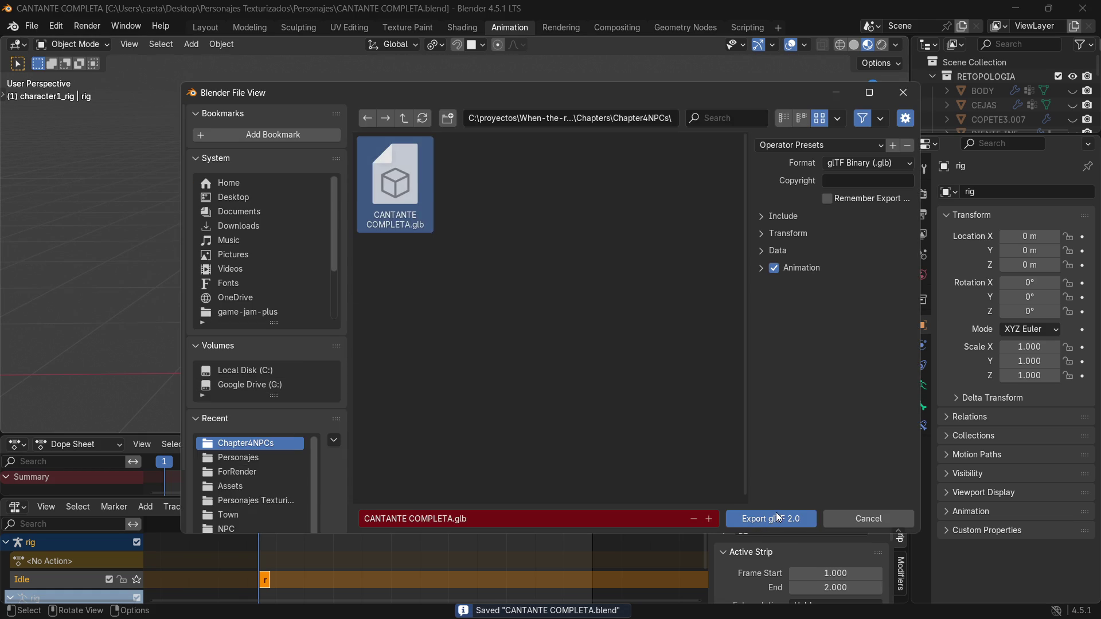
click(779, 518)
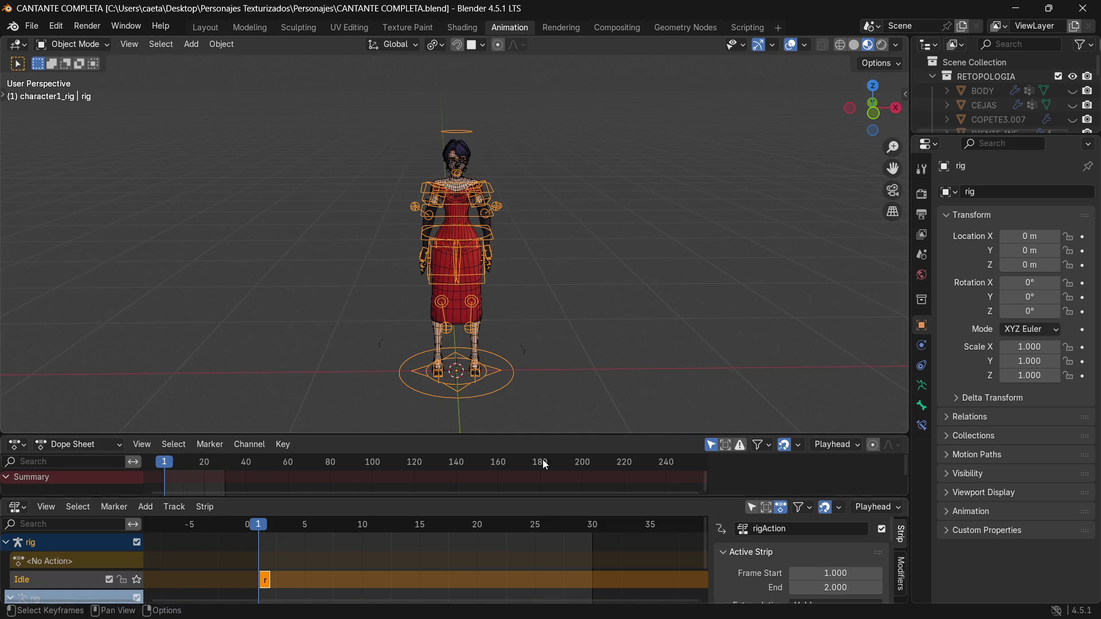
click(1083, 8)
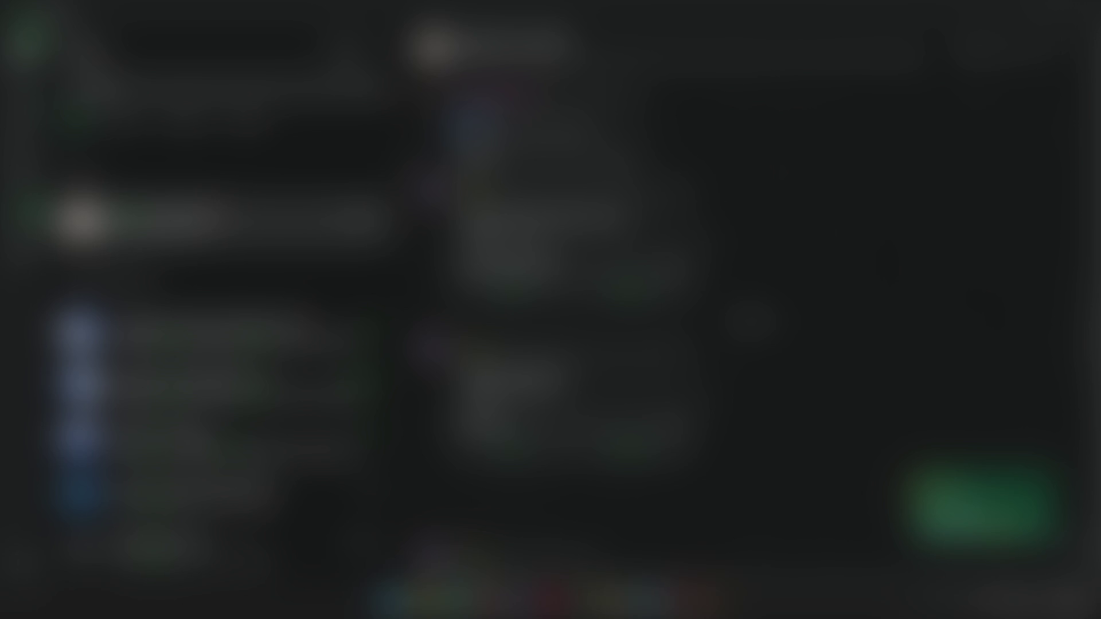
In the Cabarete window, select all of the rig's bones in Pose Mode and move the playhead back to the start.
mouse_move(705, 605)
click(1014, 529)
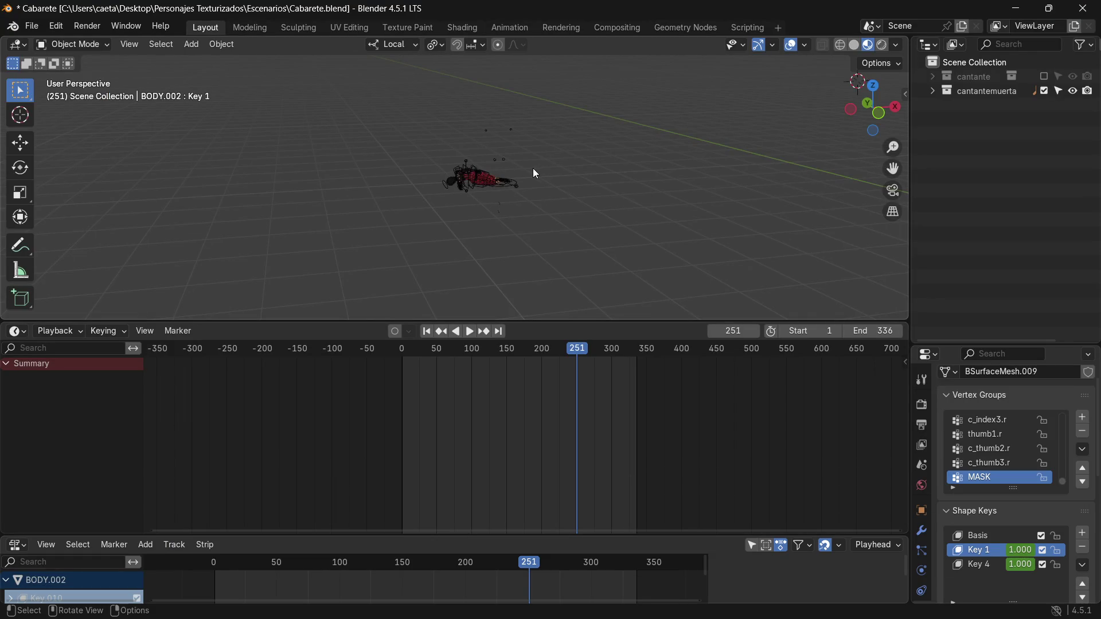
scroll(536, 174, up, 5)
scroll(521, 216, down, 2)
mouse_move(668, 236)
mouse_down()
mouse_move(621, 235)
mouse_move(584, 251)
mouse_up()
click(584, 250)
key(ctrl+Tab)
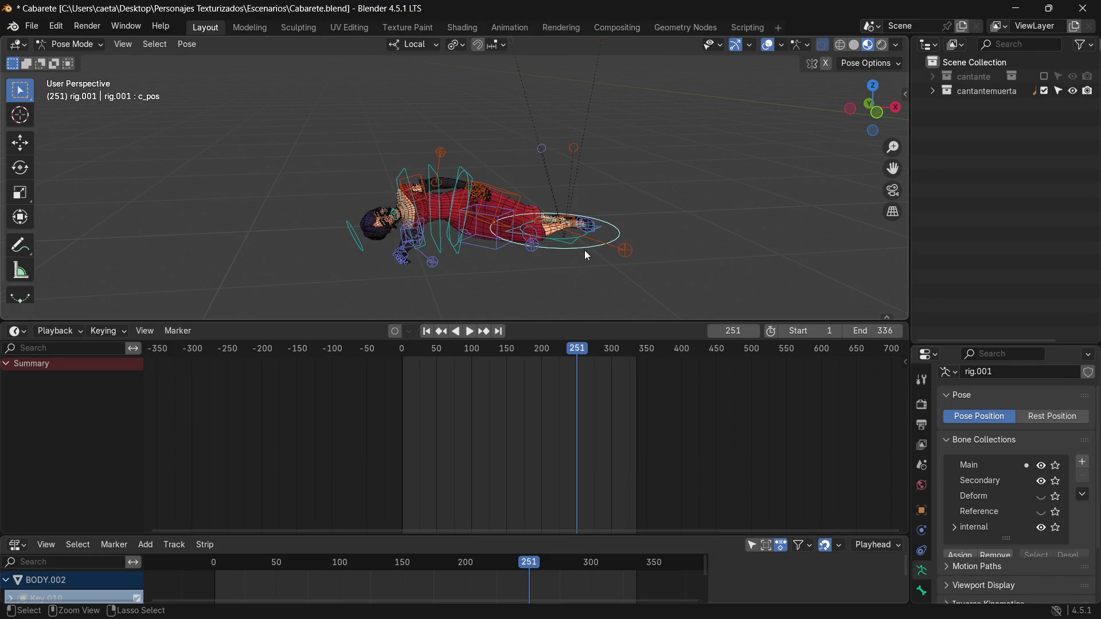
key(a)
drag(576, 350, 403, 368)
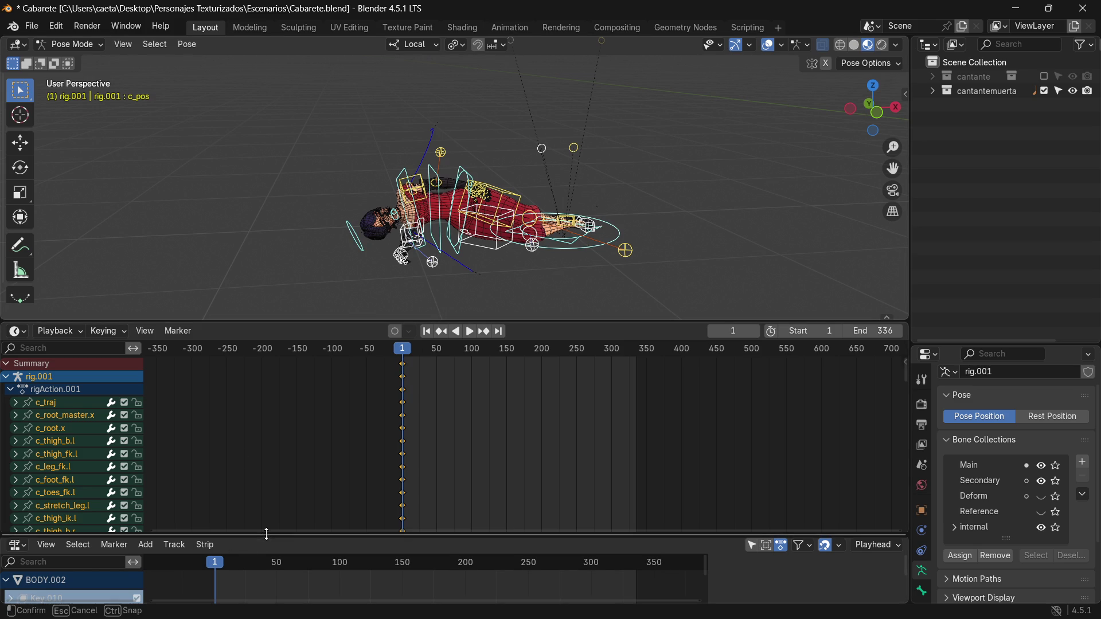
Rename rigAction.001 and the DIENTE_SUP.003 and DIENTE_SUP.002 actions to Death.
drag(223, 539, 262, 431)
scroll(95, 538, down, 2)
scroll(95, 538, down, 2)
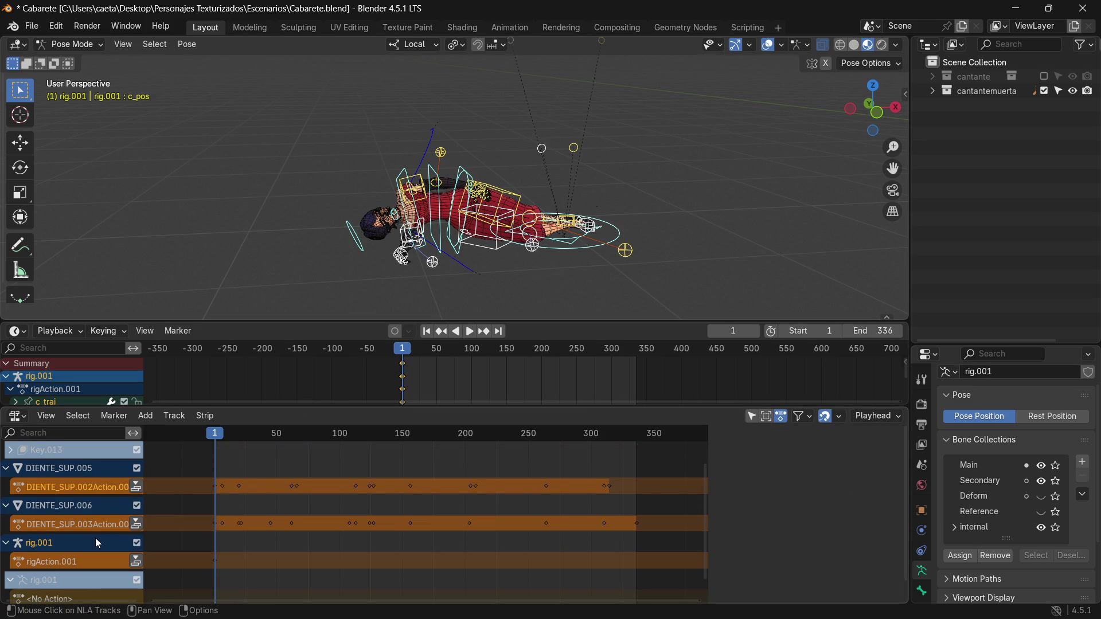
scroll(98, 538, down, 2)
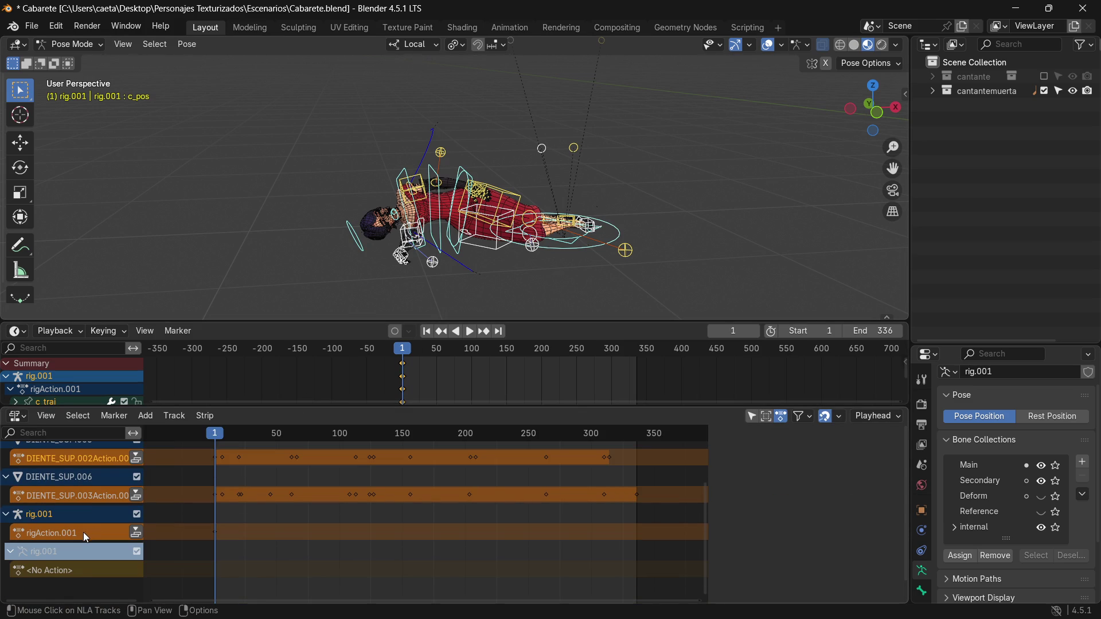
double_click(84, 533)
key(BackSpace)
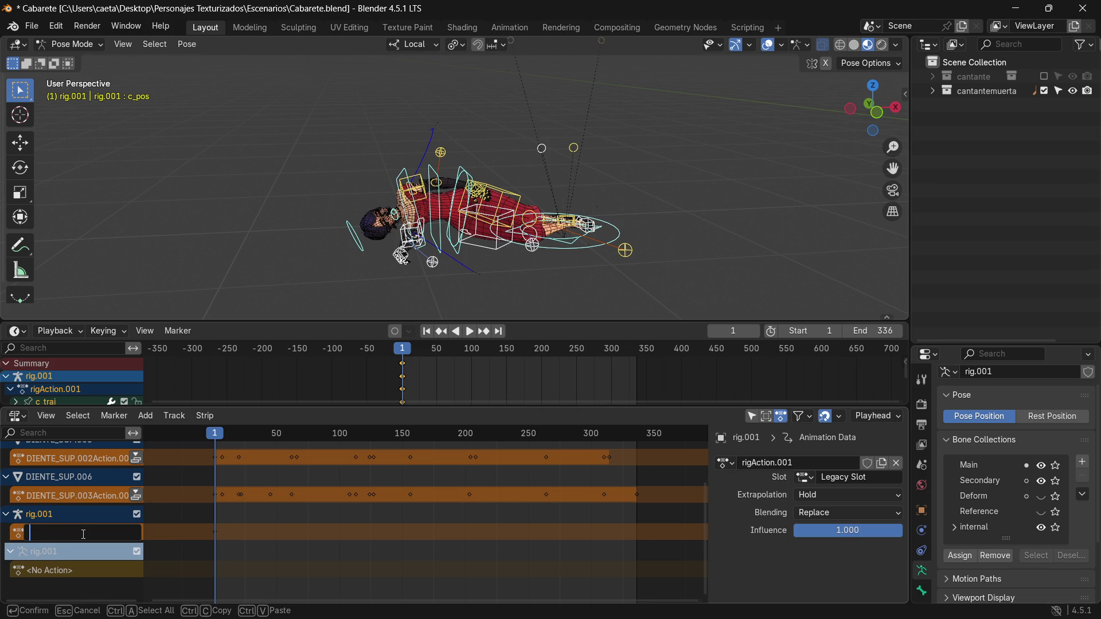
text(Death)
double_click(79, 496)
key(BackSpace)
text(Death)
key(Return)
double_click(86, 462)
key(BackSpace)
text(Death)
key(Return)
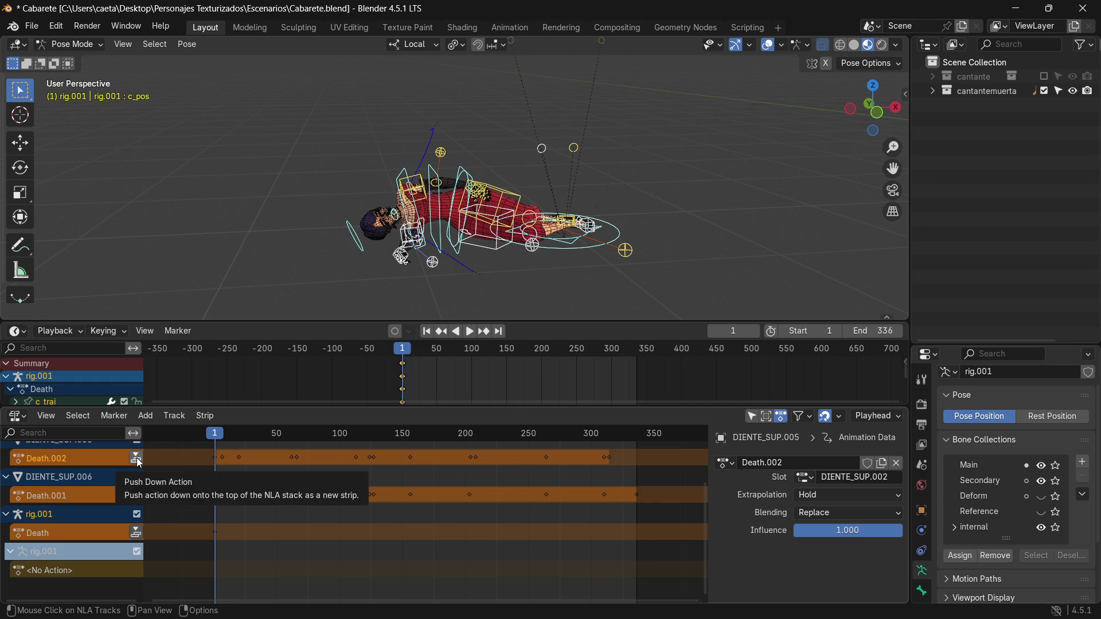
Select the Death.001 track of DIENTE_SUP.006 and take the Death strips out of tweak mode.
drag(235, 434, 221, 434)
right_click(68, 460)
key(Escape)
click(63, 489)
right_click(64, 490)
key(Escape)
scroll(67, 498, up, 2)
click(136, 487)
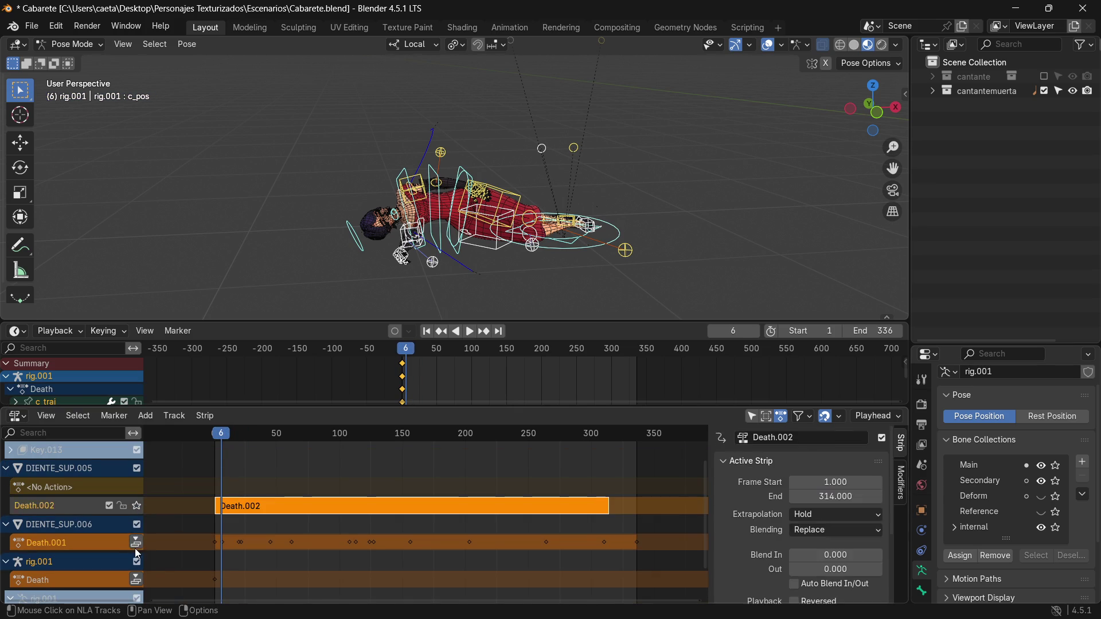
Delete the Death.001 and Death.002 tracks, push the Death action down and return to frame -1.
click(63, 541)
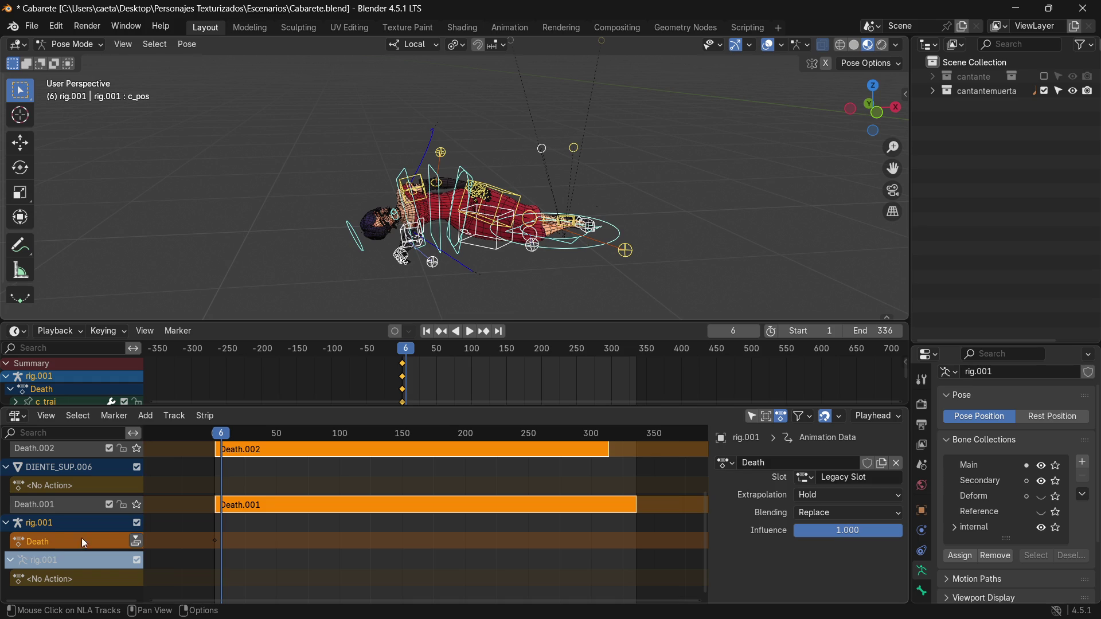
scroll(78, 544, up, 4)
click(46, 563)
key(x)
click(68, 505)
key(x)
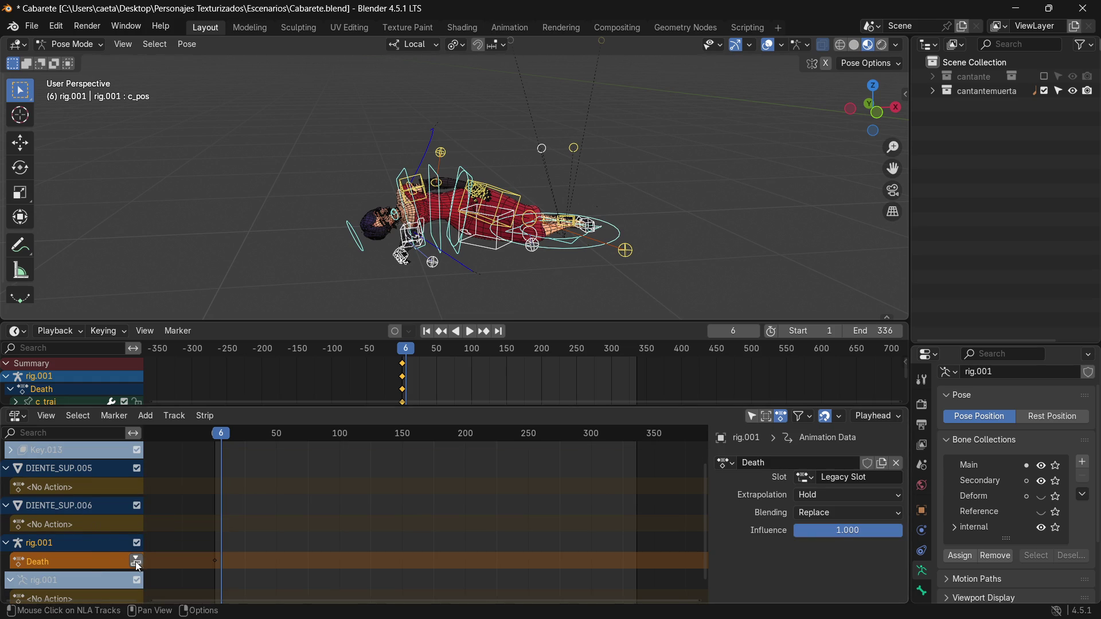
click(136, 562)
drag(221, 439, 213, 435)
click(929, 48)
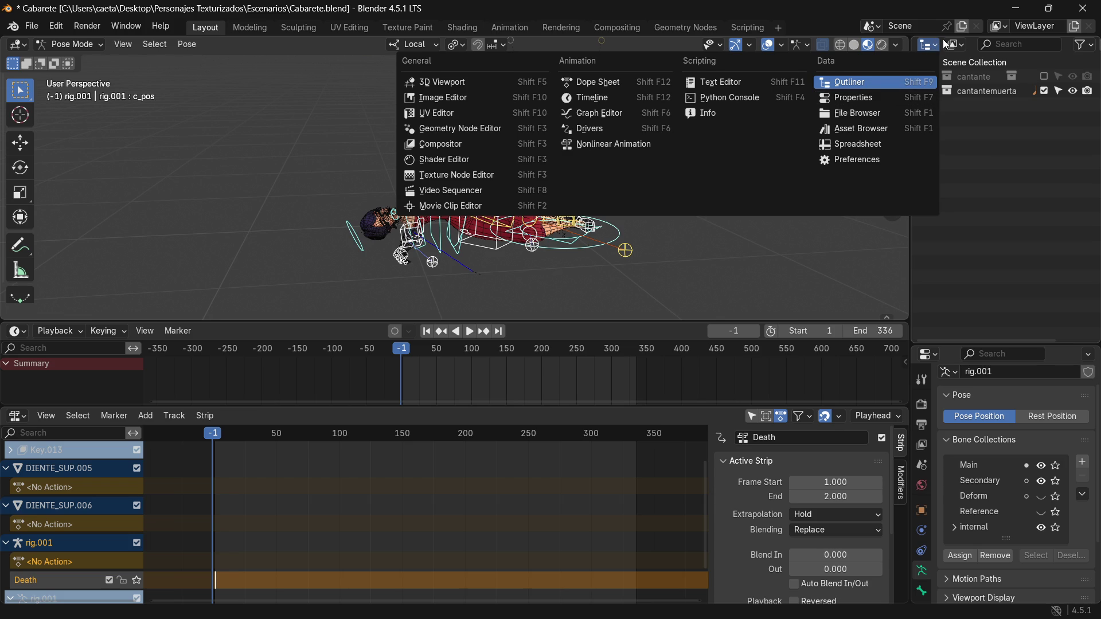
Set the right-hand area to an Outliner in Blender File display mode.
click(874, 113)
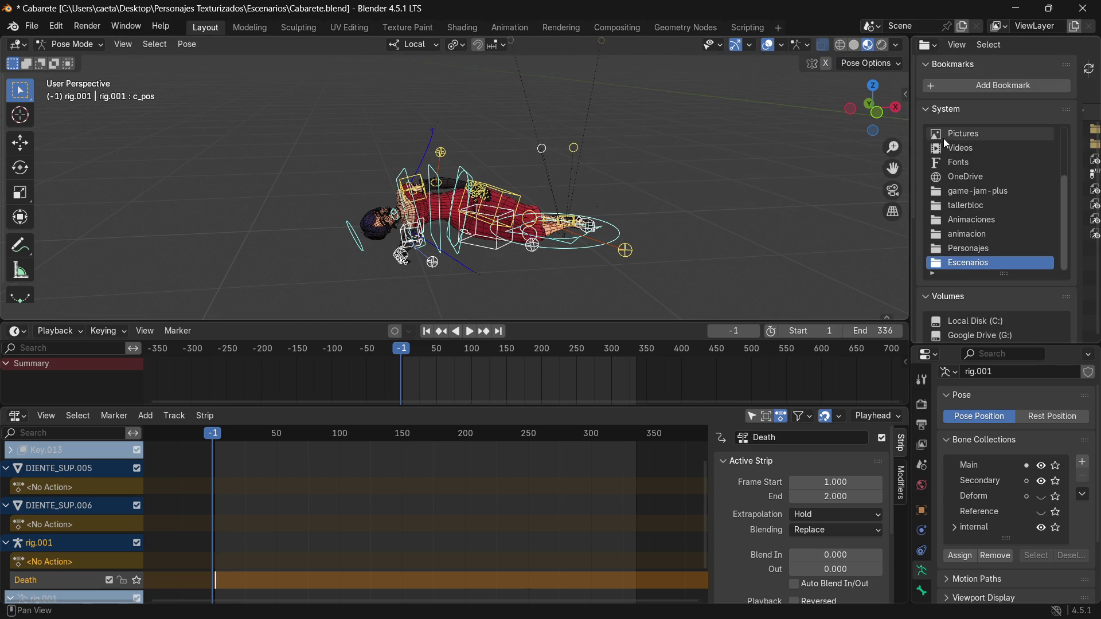
click(929, 45)
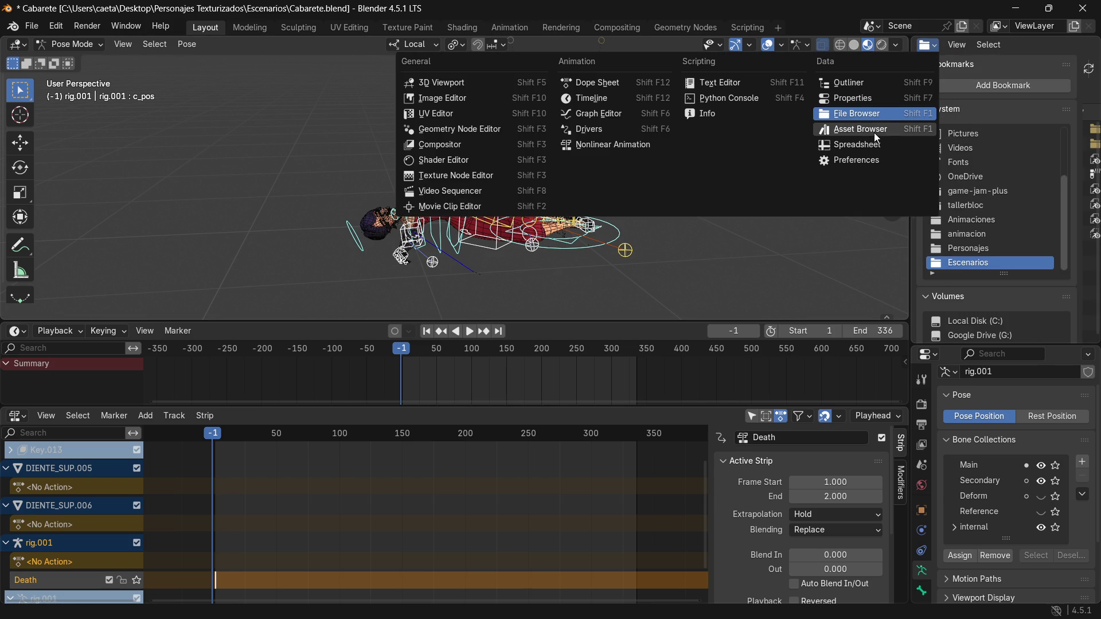
click(875, 129)
click(928, 45)
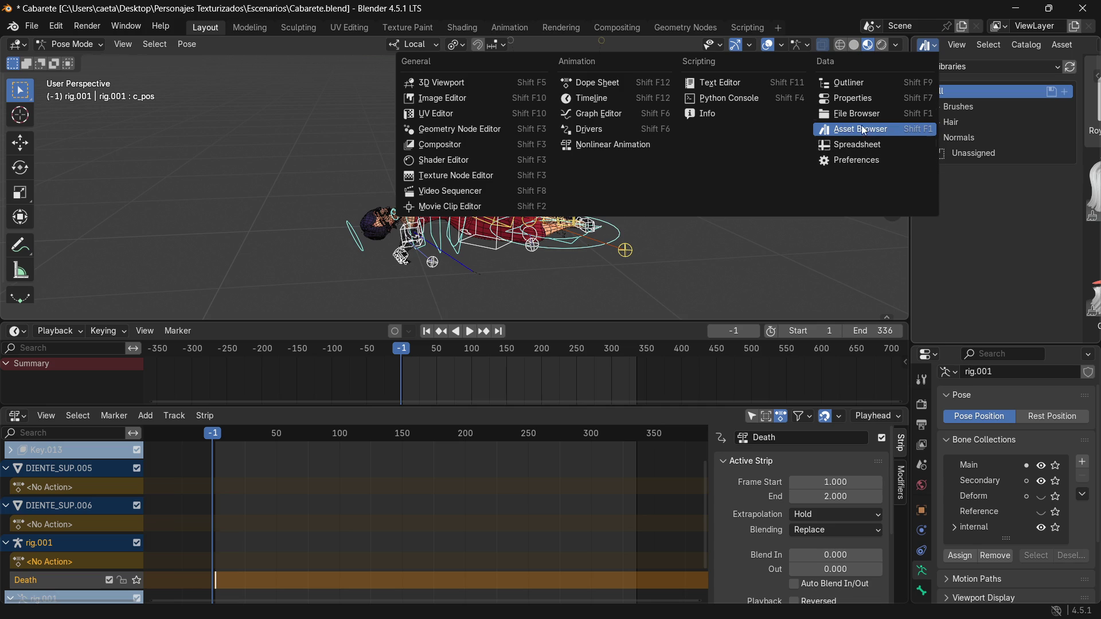
click(860, 83)
click(956, 45)
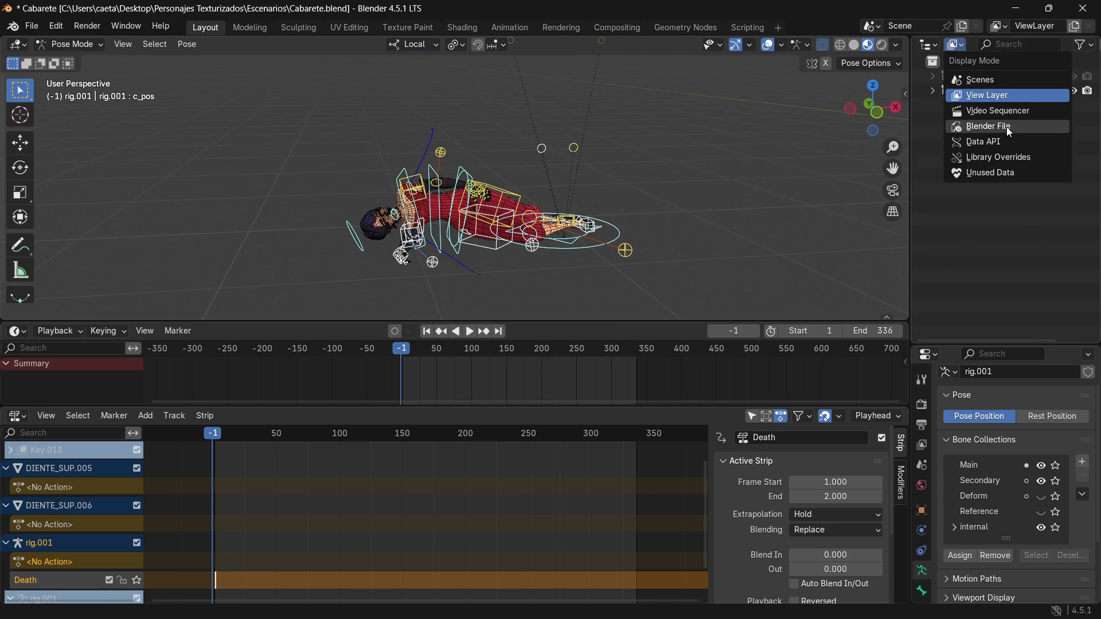
click(1006, 126)
Delete every action except Death, deselect the bones, and save Cabarete.blend.
click(933, 76)
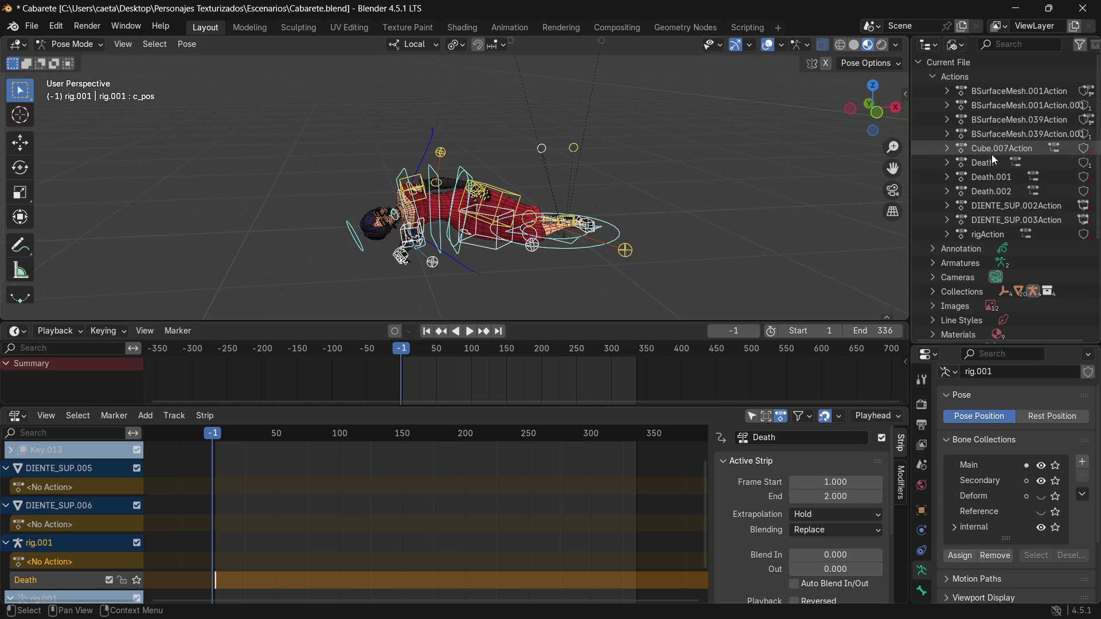
drag(976, 228, 998, 177)
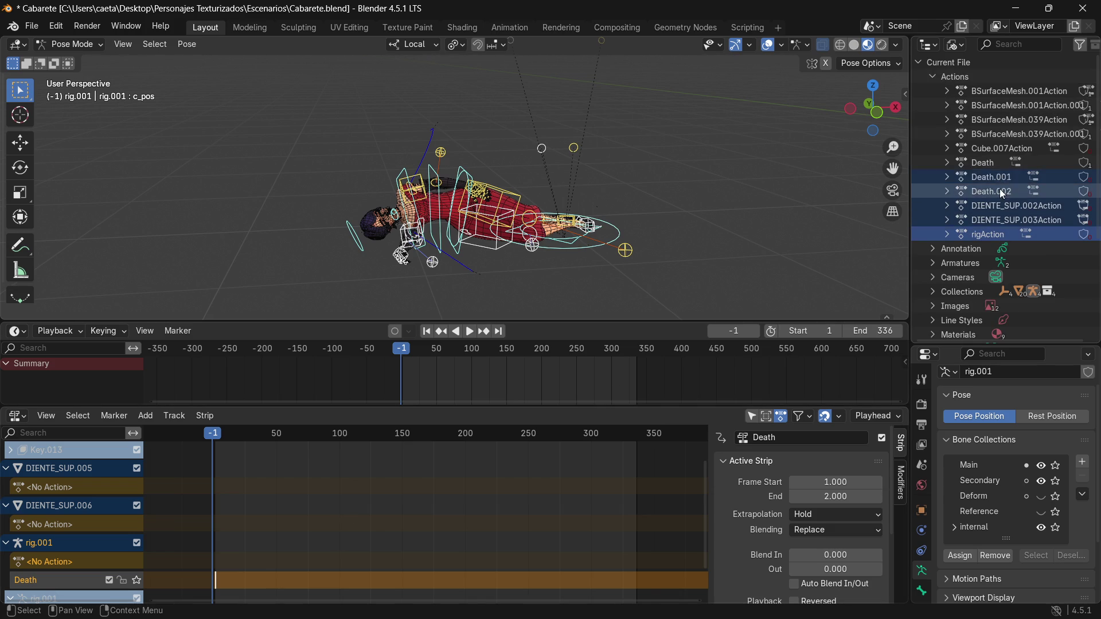
right_click(1003, 194)
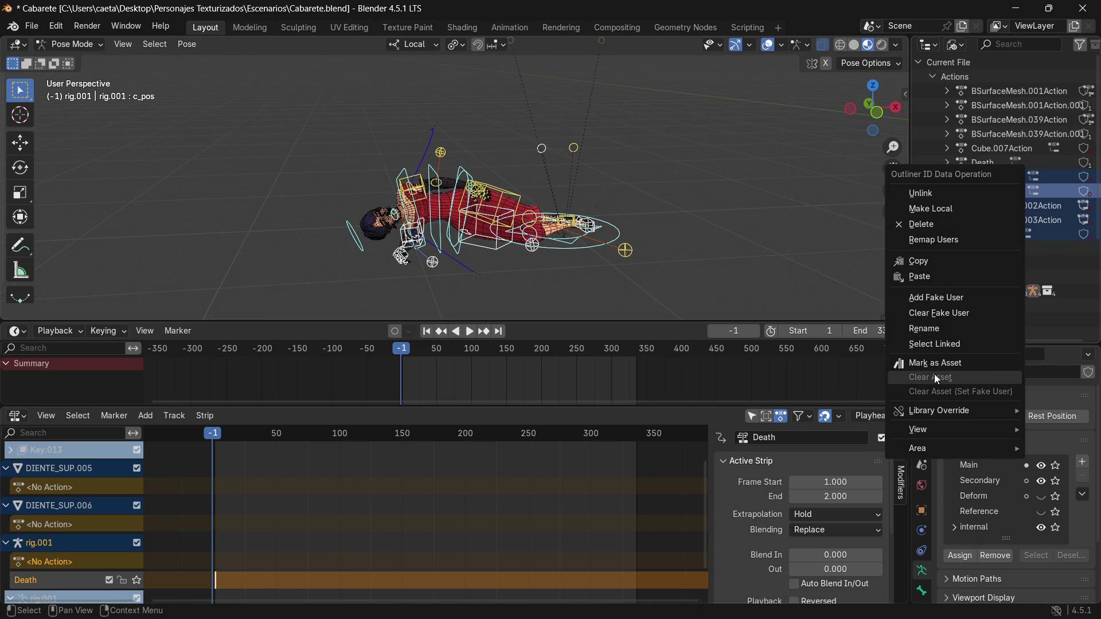
click(931, 224)
mouse_move(986, 146)
mouse_down()
mouse_move(1000, 136)
mouse_move(999, 96)
mouse_move(995, 105)
mouse_up()
right_click(995, 106)
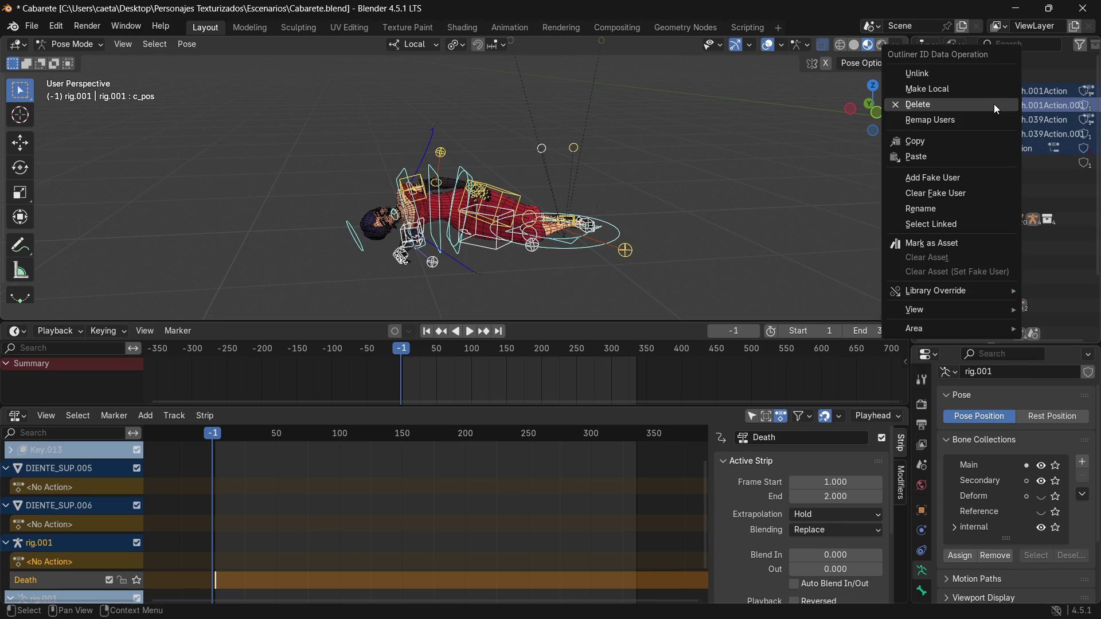
click(934, 104)
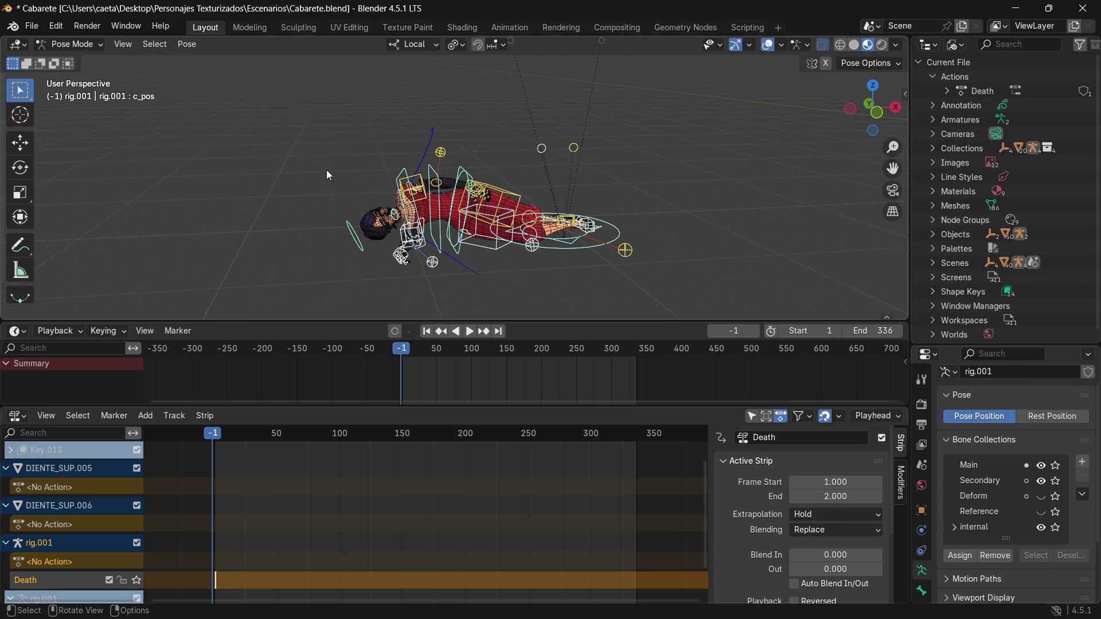
click(597, 177)
key(ctrl+s)
click(32, 27)
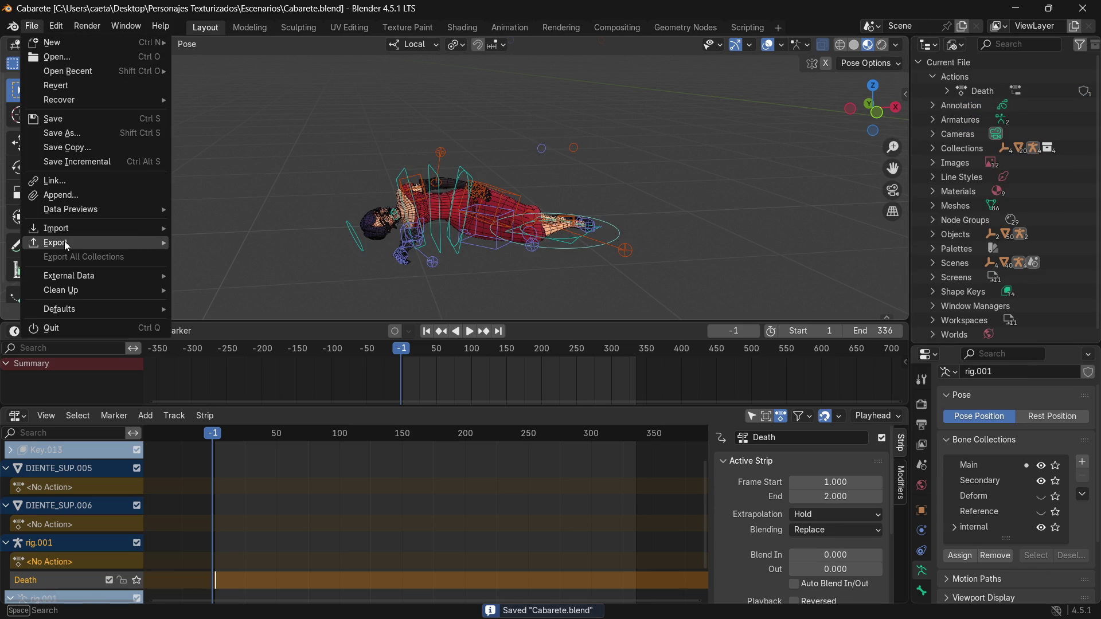
Export Cabarete.glb with the Godot 4.0 NO ANIM preset into the game's Town\ForRender folder.
mouse_move(65, 242)
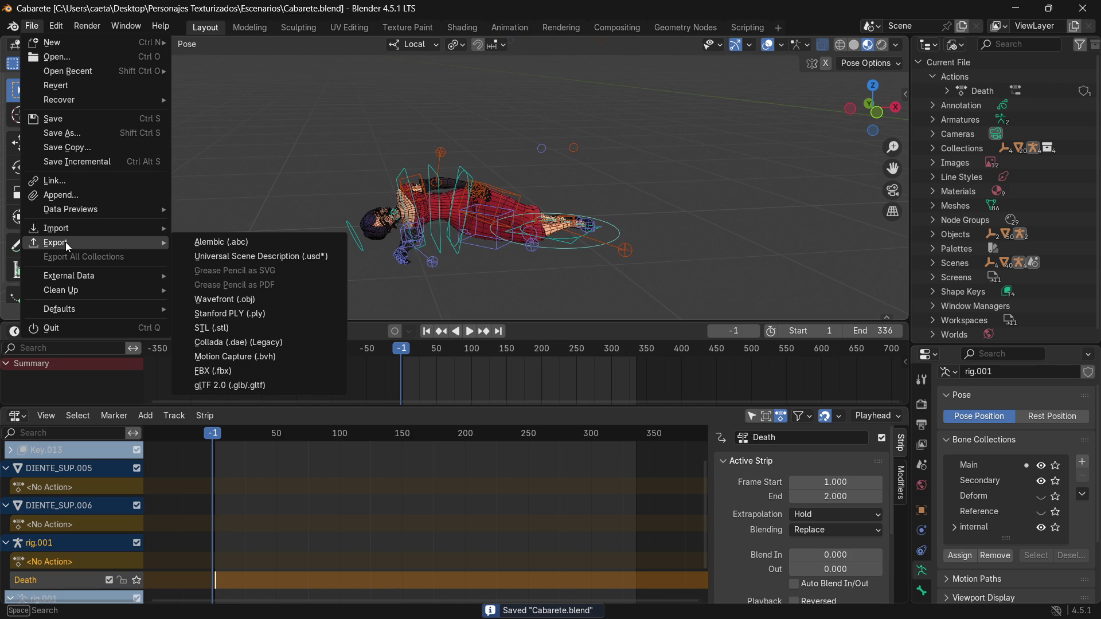
click(252, 384)
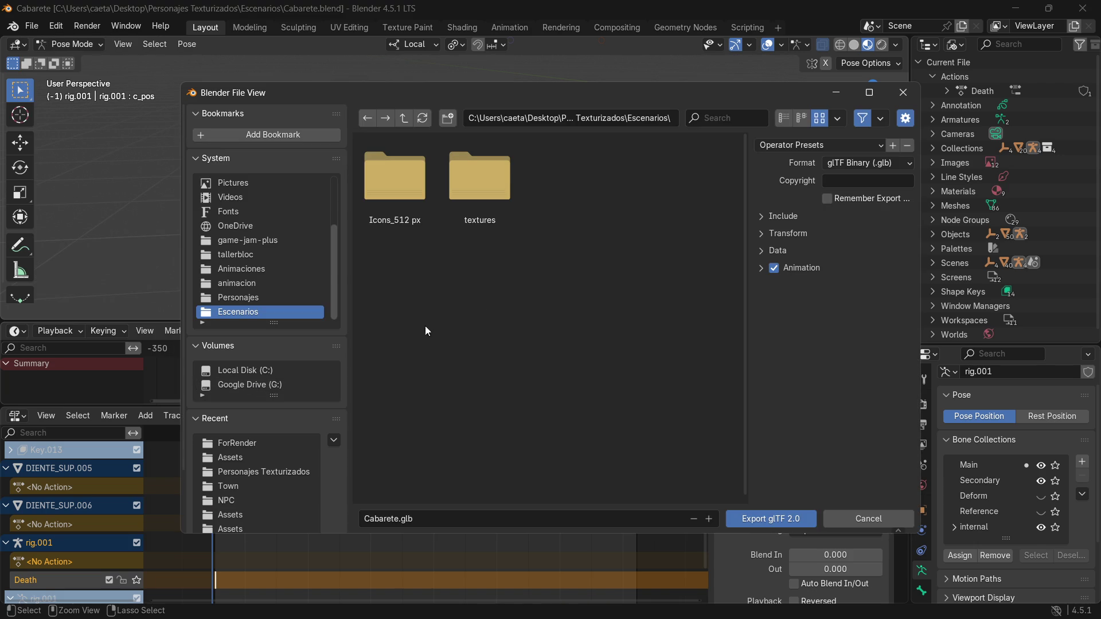
click(809, 141)
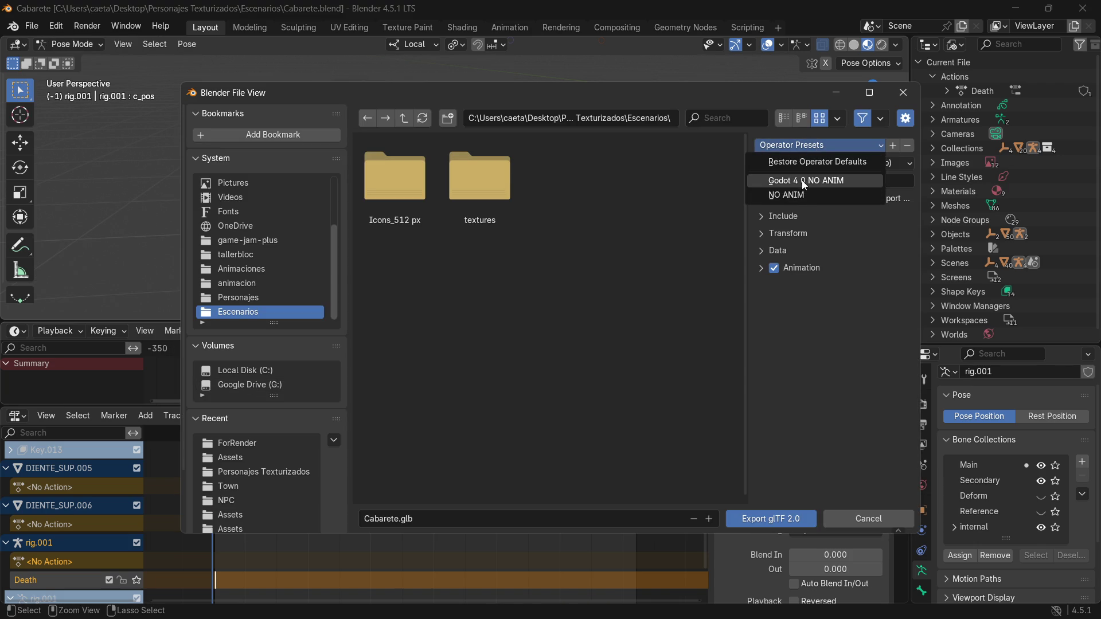
click(802, 180)
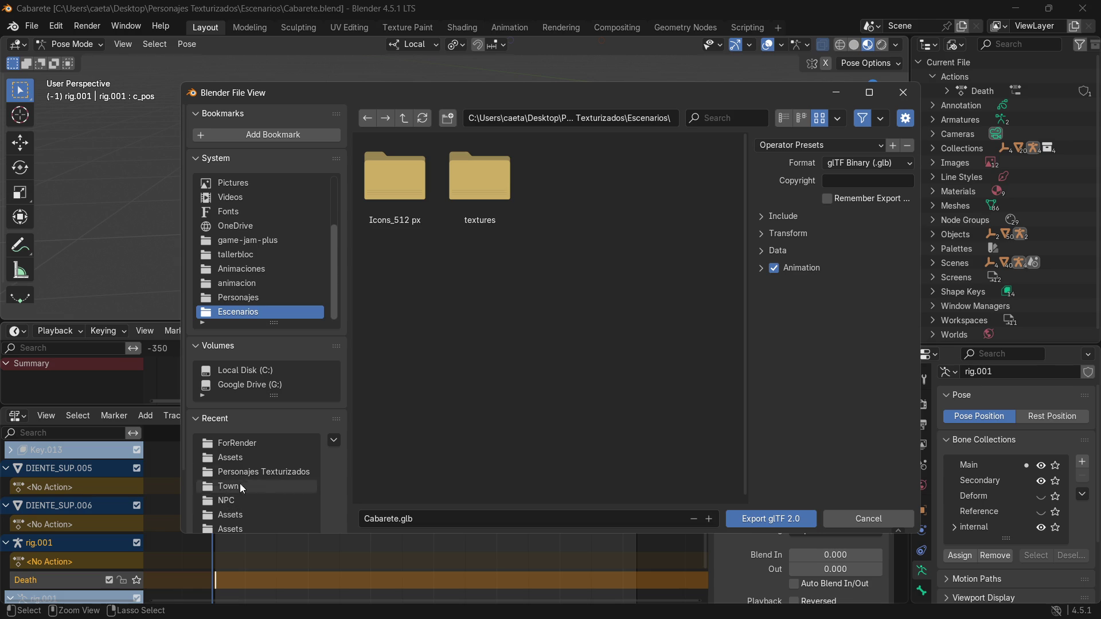
scroll(263, 487, down, 1)
click(242, 460)
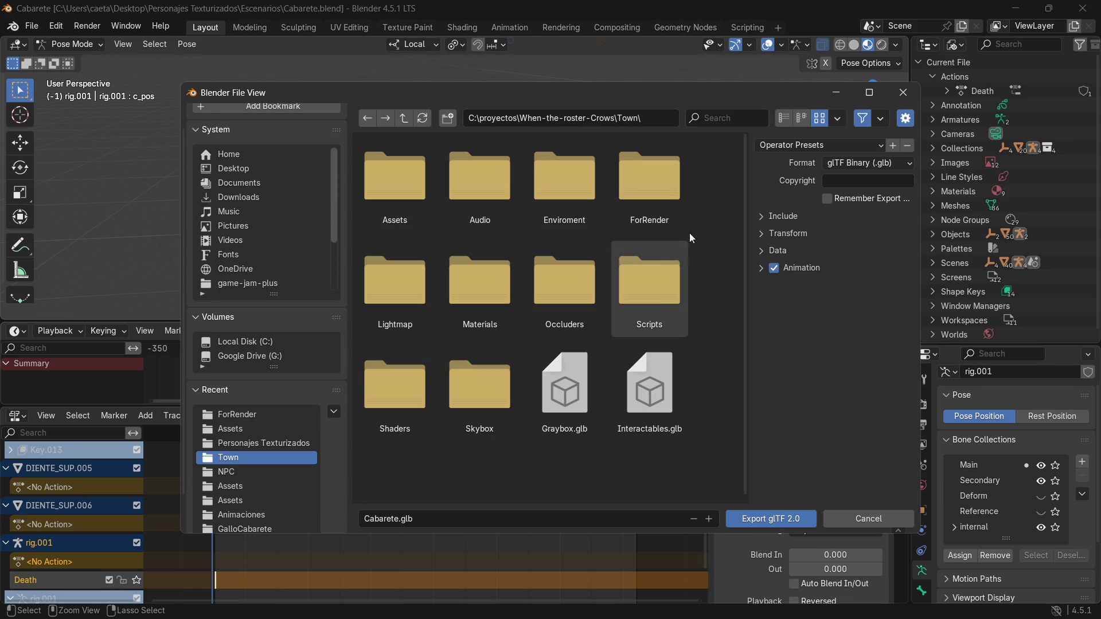
double_click(673, 181)
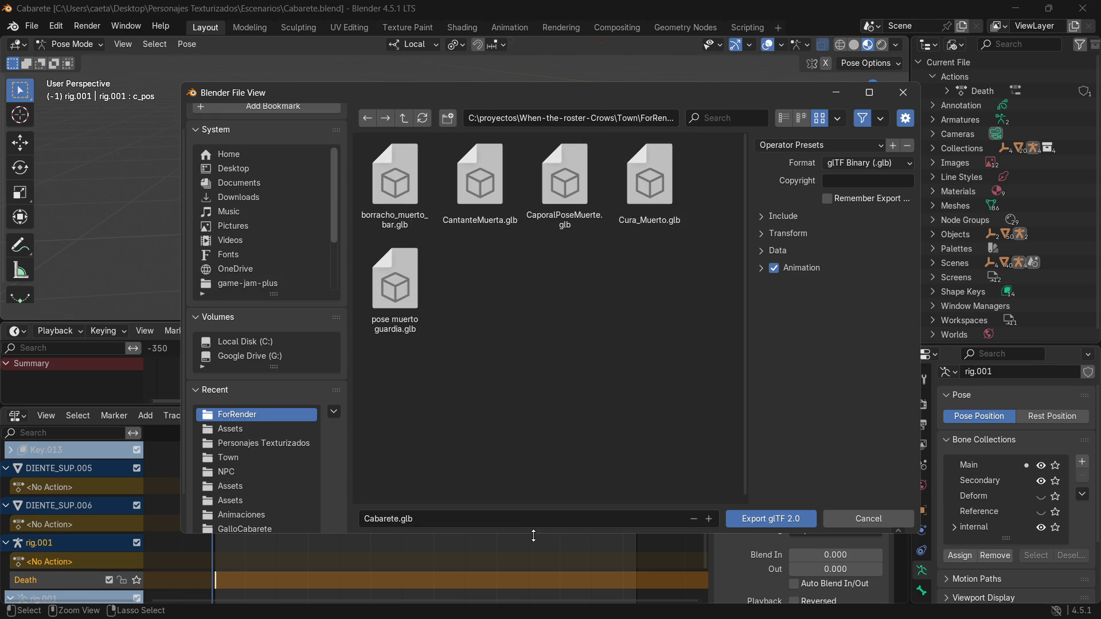
click(761, 520)
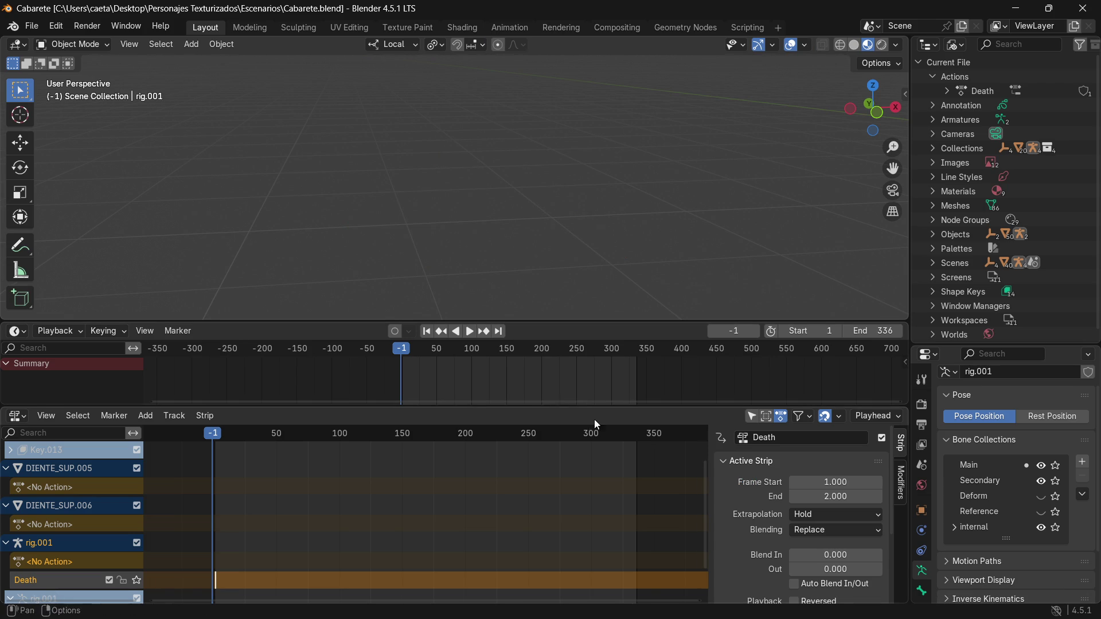
Inspect the Cabarete rig in pose mode, then close the Cabarete Blender window.
scroll(612, 245, down, 5)
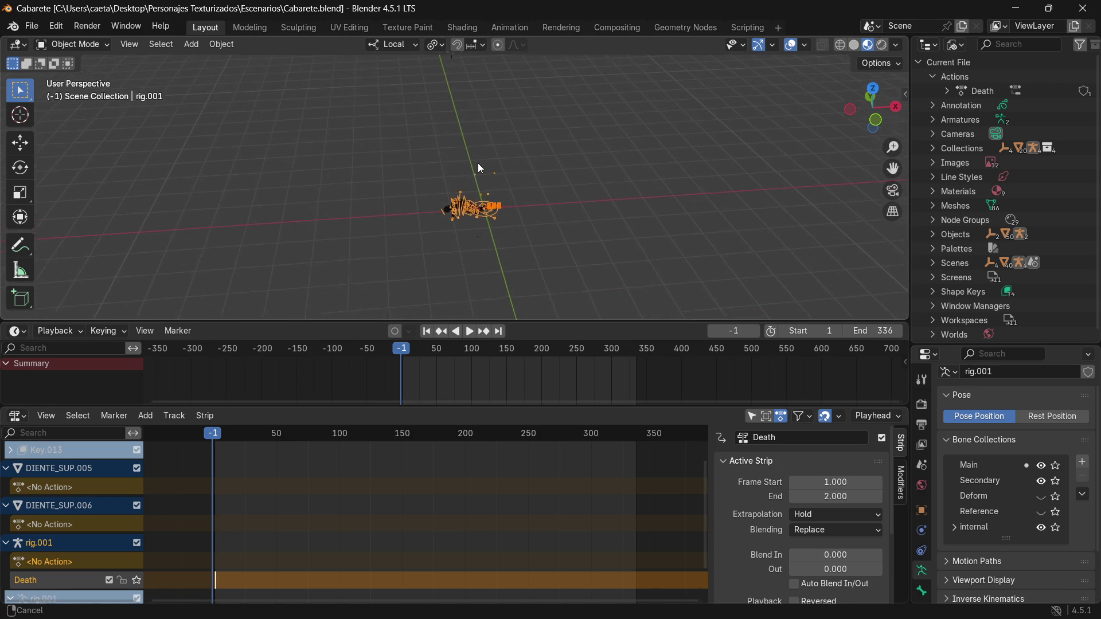
key(ctrl+Tab)
scroll(573, 187, up, 5)
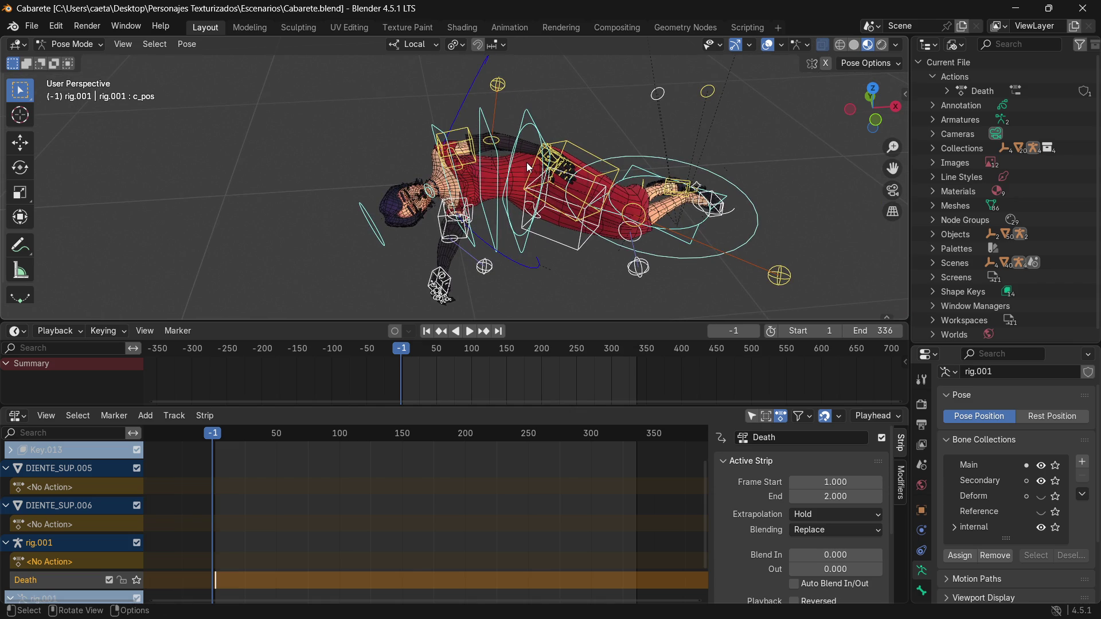
scroll(414, 227, up, 7)
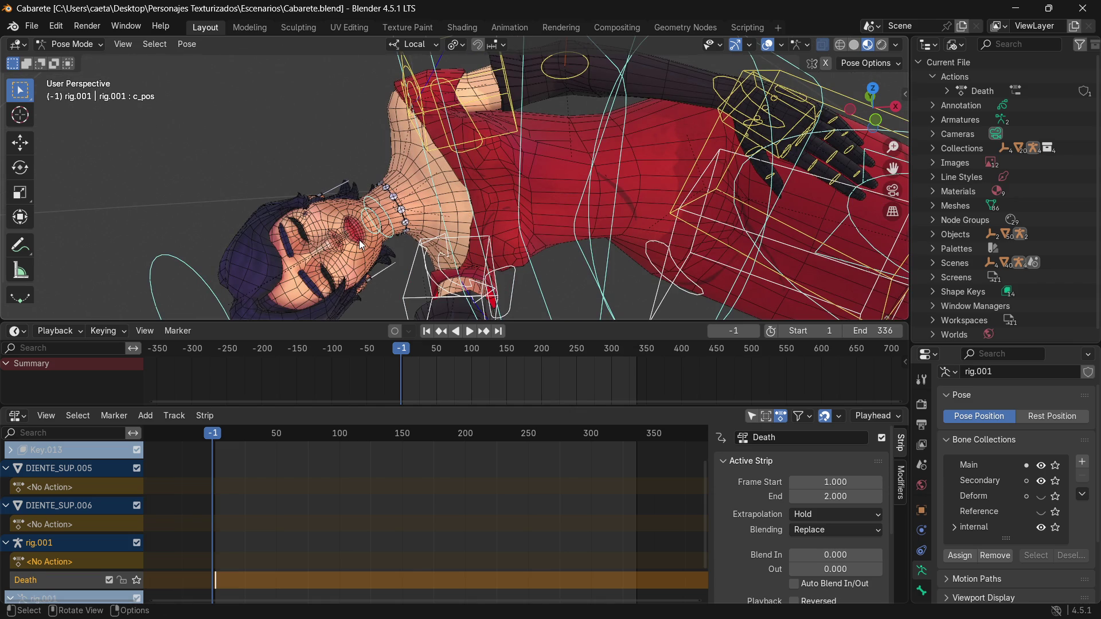
click(1084, 8)
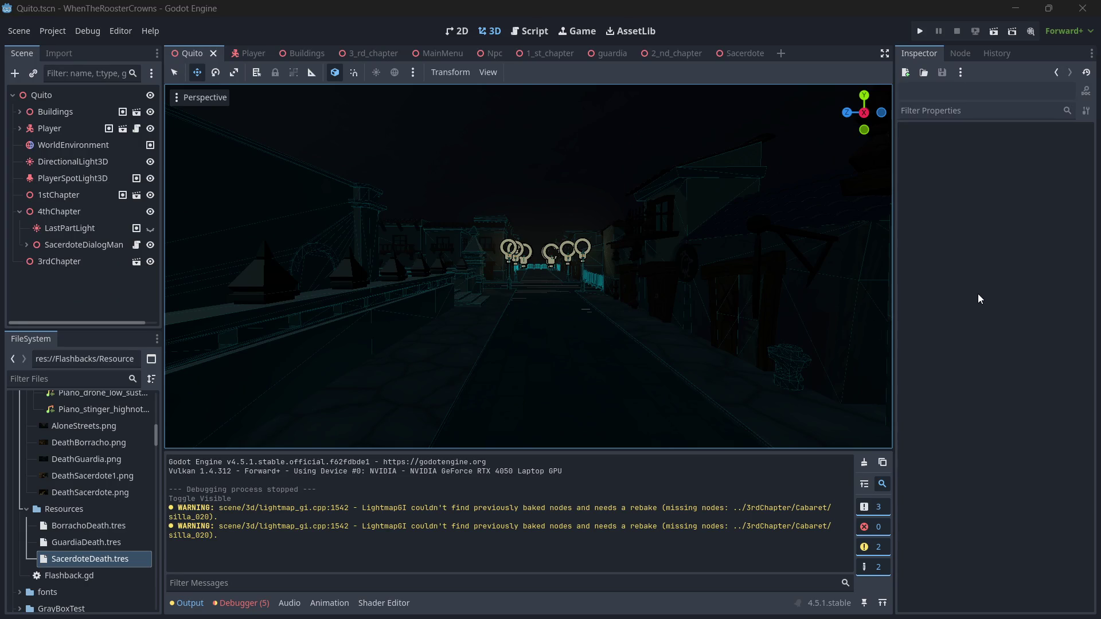
Switch from Godot to the borracho_muerto_bar.blend window using the taskbar's Blender previews.
mouse_move(709, 602)
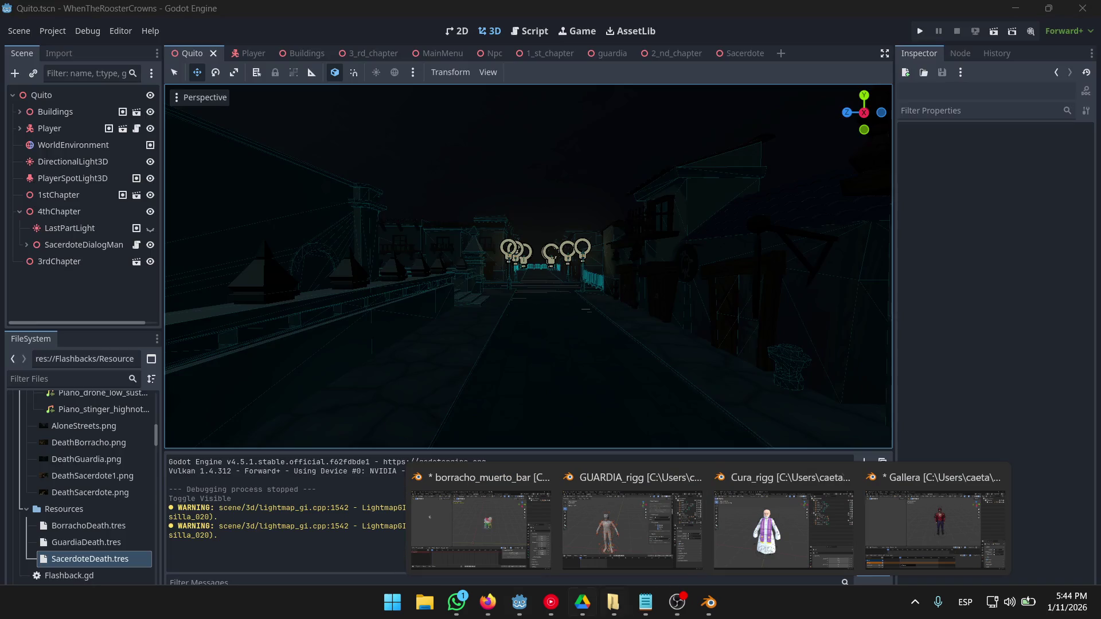
click(457, 602)
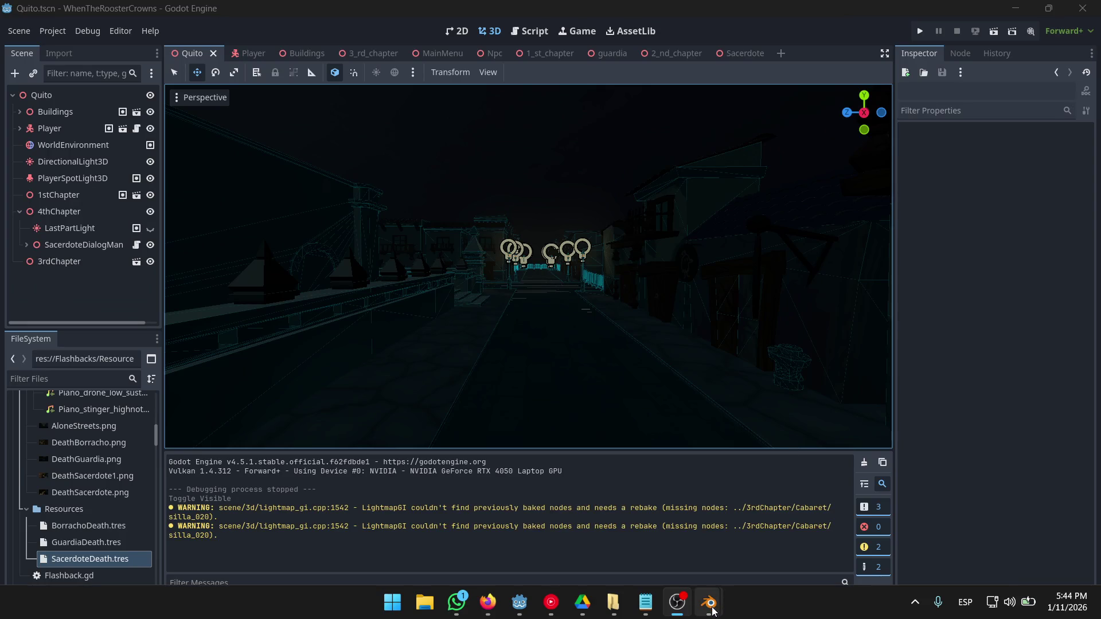
mouse_move(708, 602)
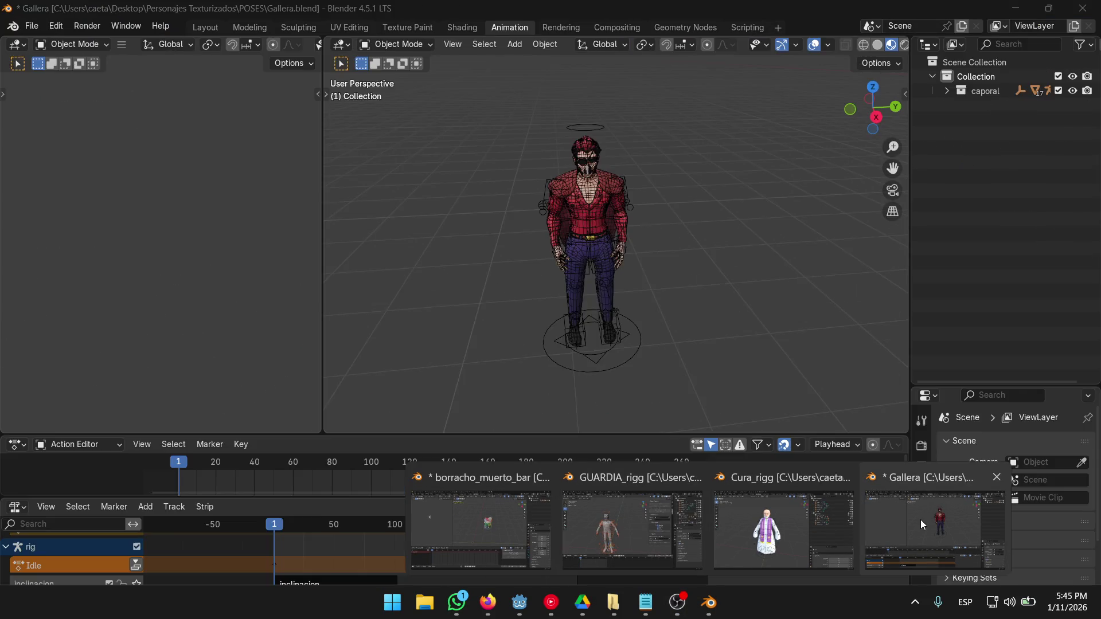
Put the Gallera rig in pose mode at frame -3, then close Gallera.blend without saving.
click(920, 519)
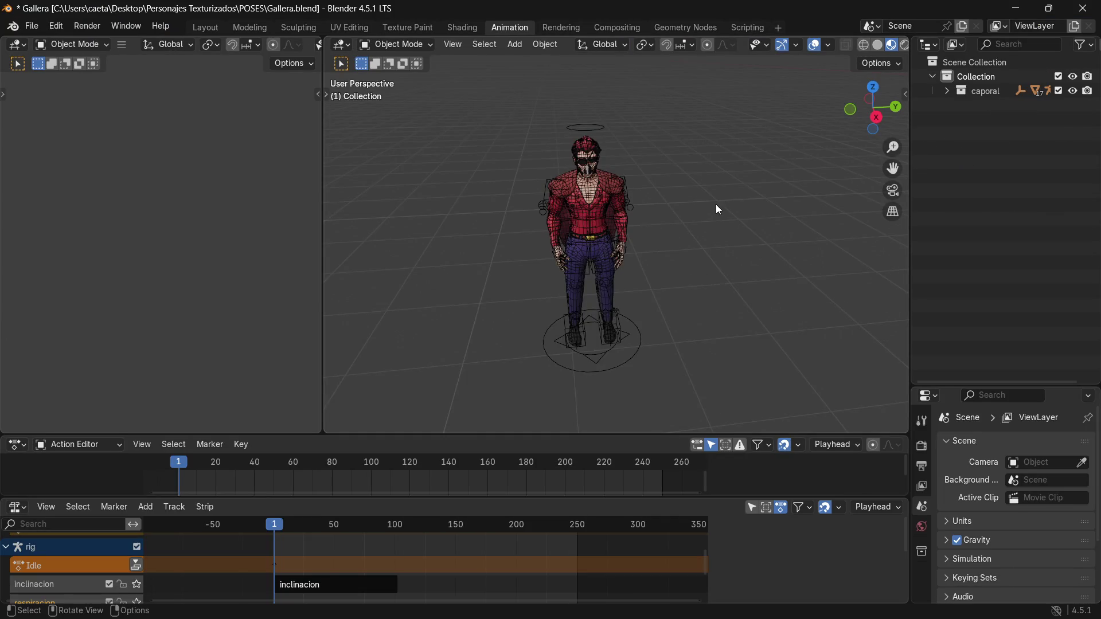
scroll(716, 204, up, 2)
shift+scroll(679, 333, down, 3)
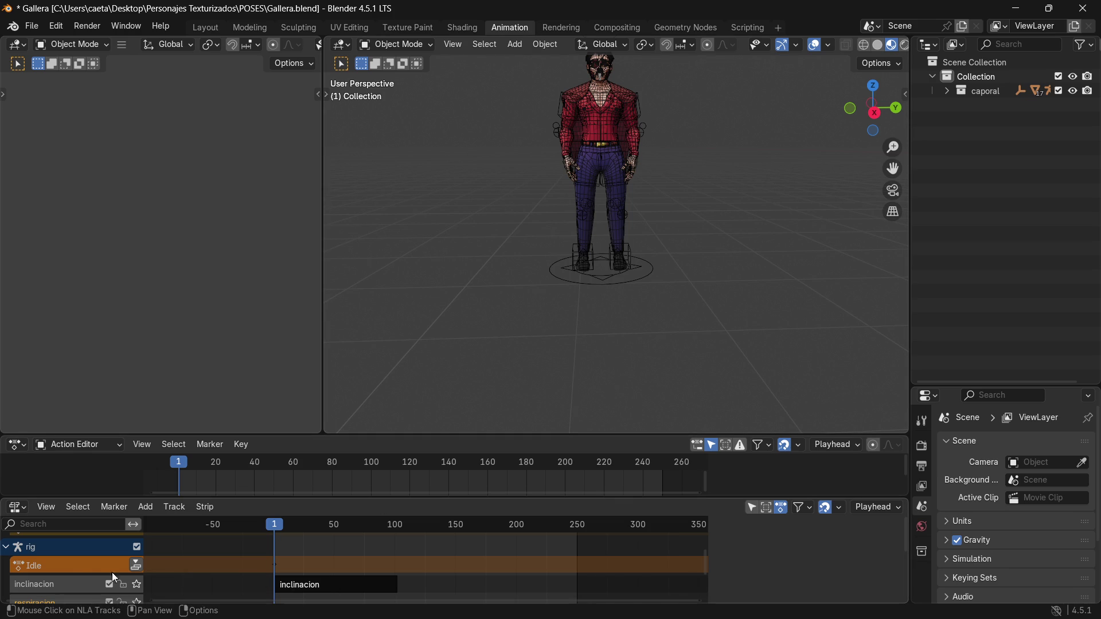
scroll(609, 283, up, 1)
click(605, 286)
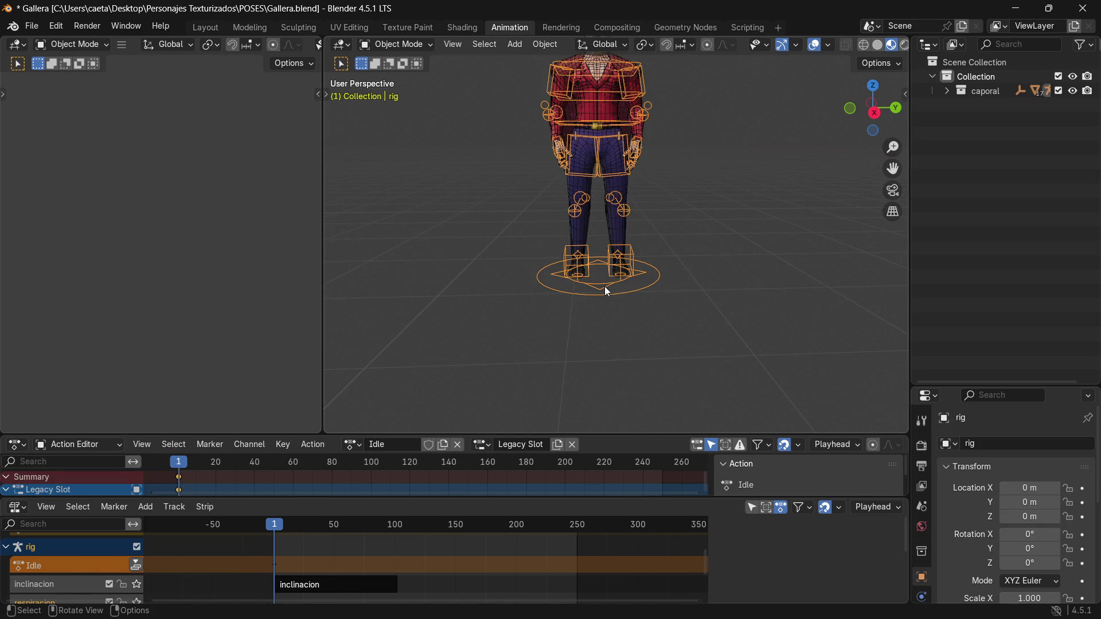
key(ctrl+Tab)
drag(268, 526, 269, 530)
click(1081, 8)
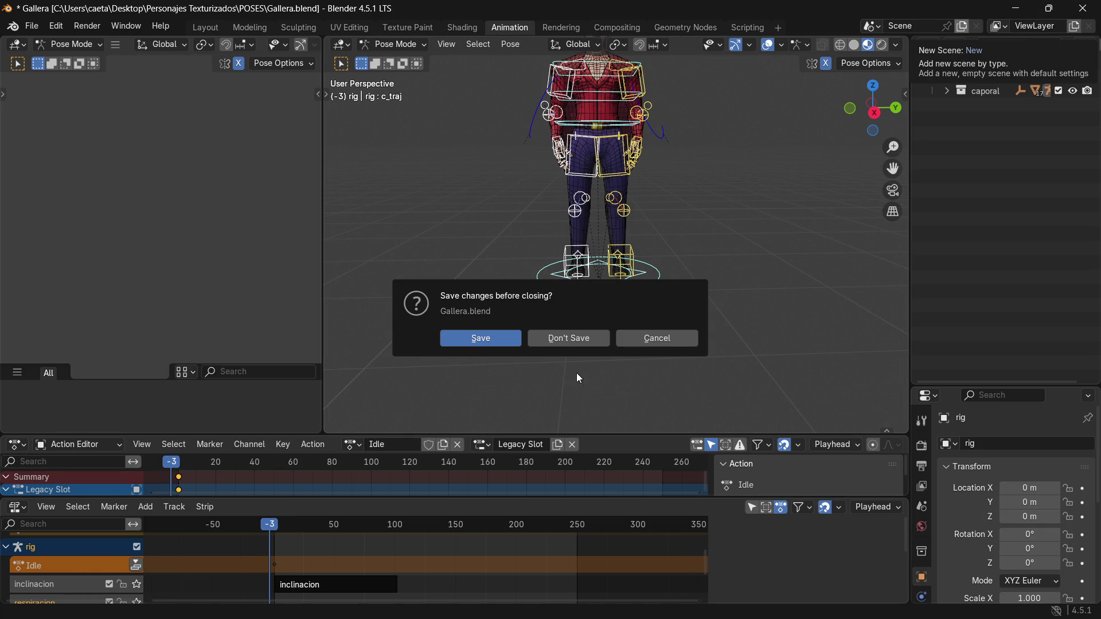
click(565, 347)
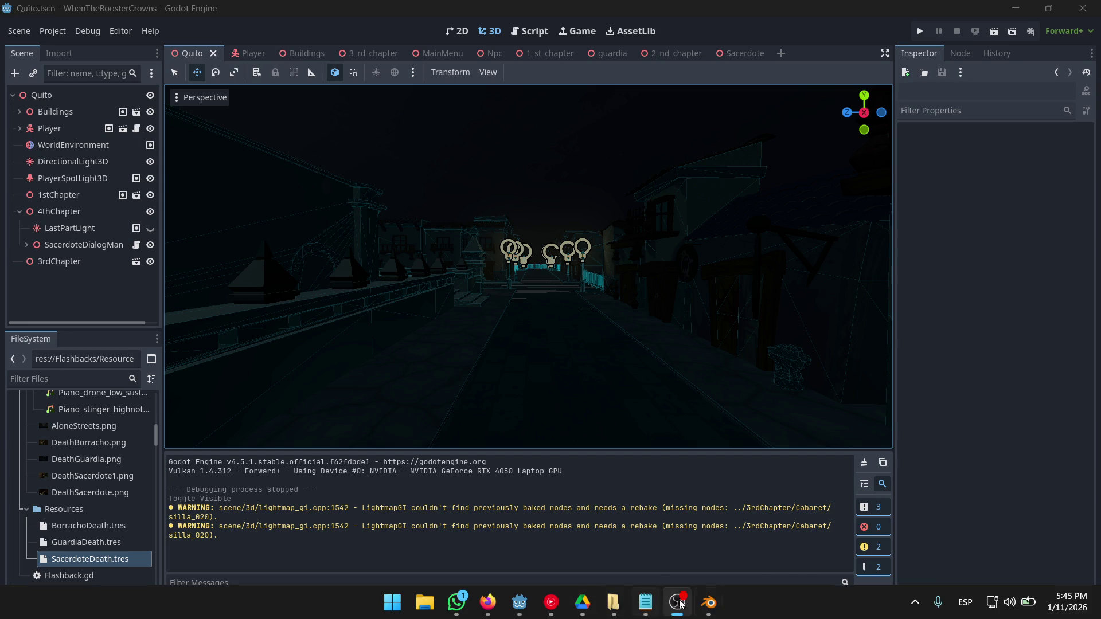
Bring Cura_rigg.blend forward and put the priest's rig into pose mode.
mouse_move(709, 602)
click(830, 519)
drag(660, 407, 570, 425)
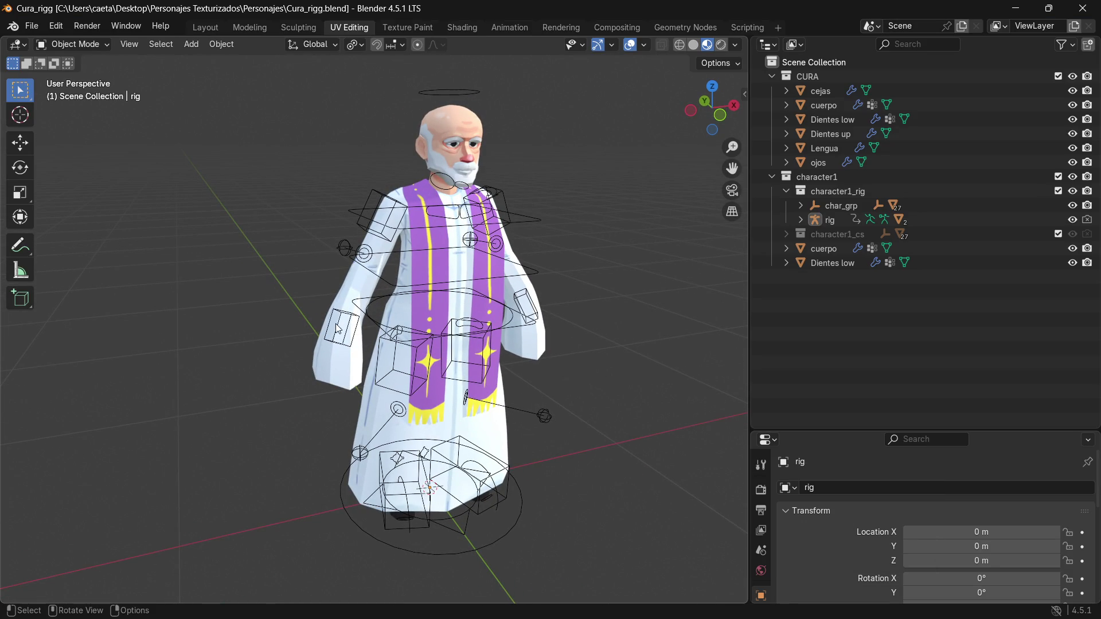
click(481, 526)
key(ctrl+Tab)
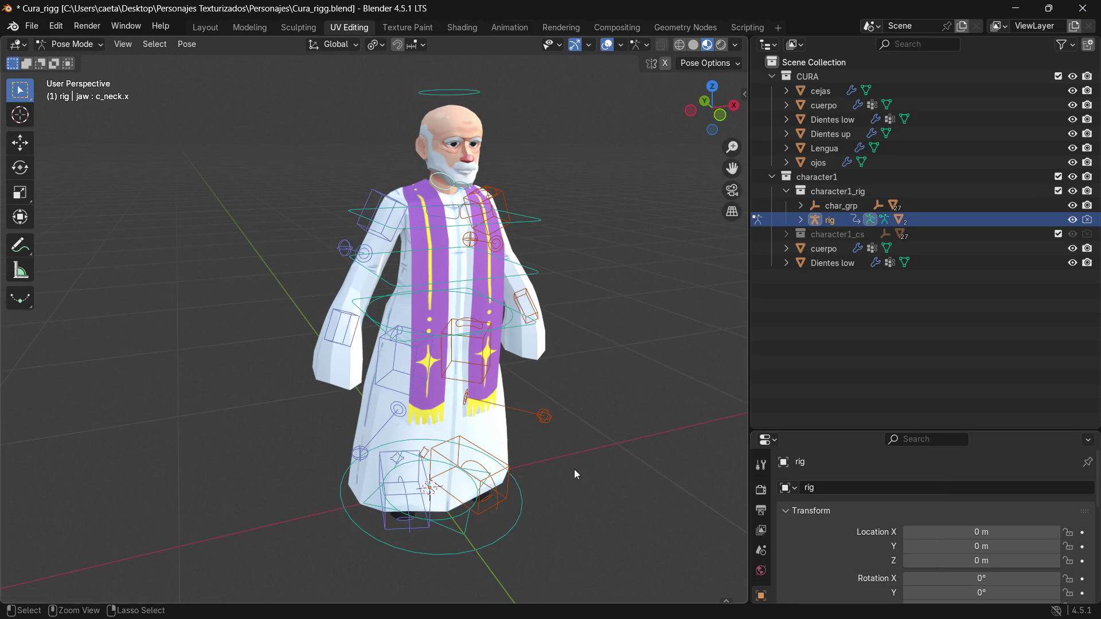
drag(574, 469, 321, 318)
In front view, move the right and left hand IK controls inward.
click(321, 319)
key(KP_1)
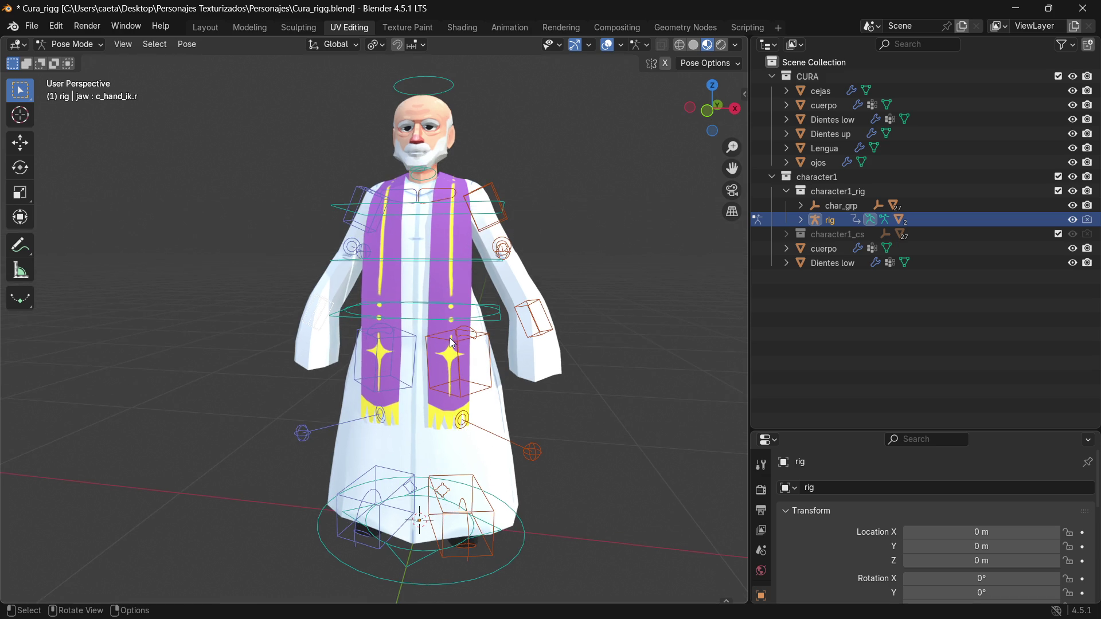
key(g)
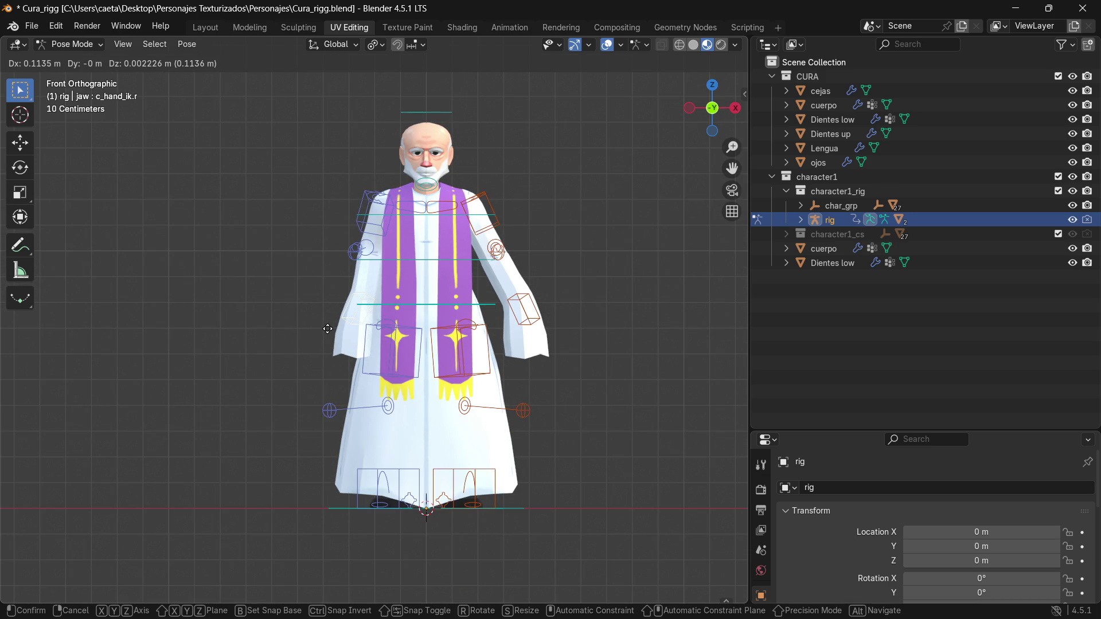
click(328, 328)
click(553, 331)
key(g)
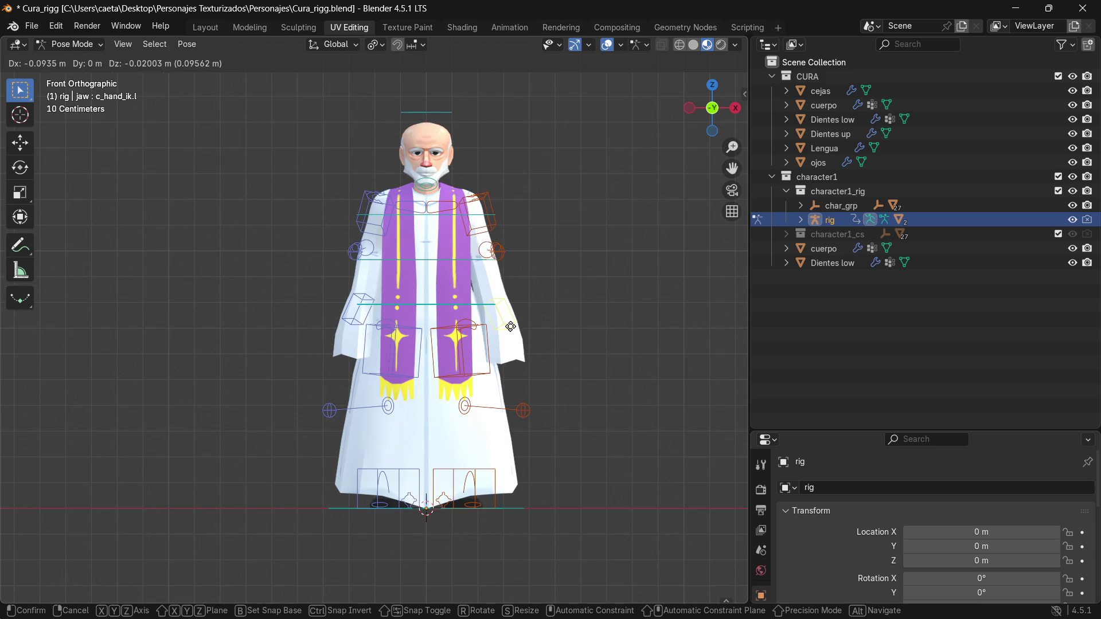
click(541, 323)
From the side view, rotate the left hand control 17.7° and reposition it.
mouse_move(542, 324)
mouse_down()
mouse_move(669, 365)
mouse_move(597, 367)
mouse_move(613, 323)
mouse_move(334, 332)
mouse_move(546, 328)
mouse_up()
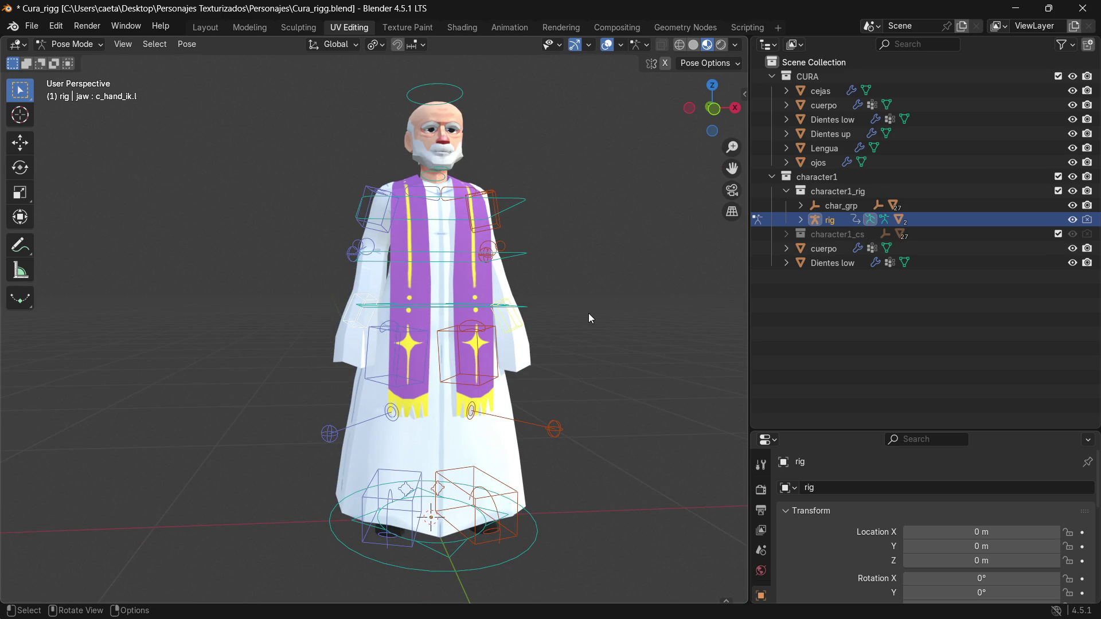
key(KP_5)
key(KP_3)
key(r)
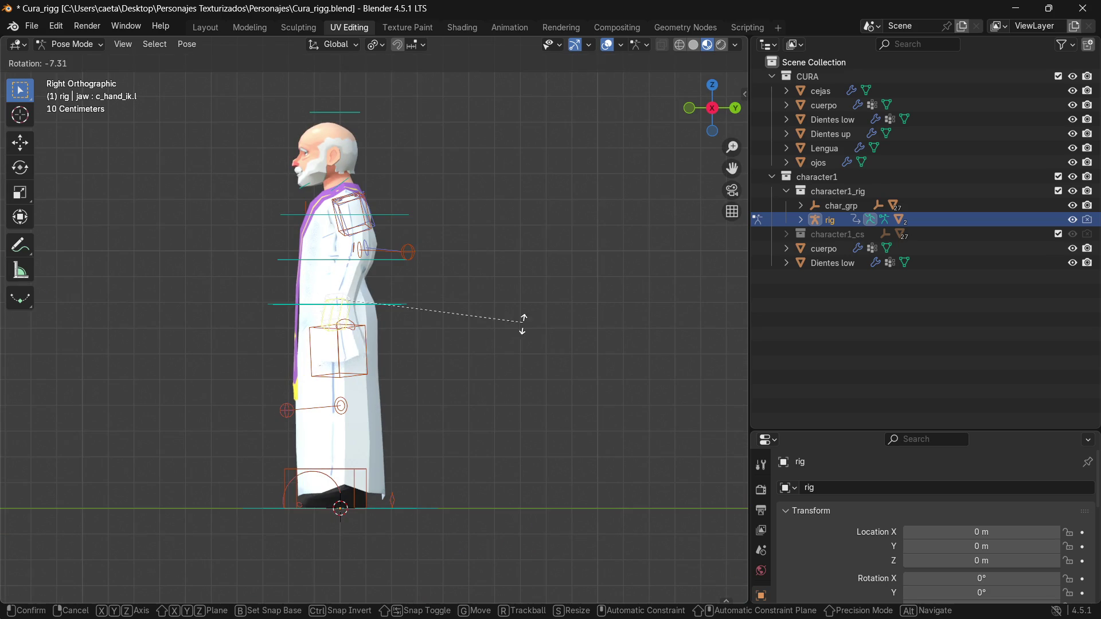
click(464, 376)
key(g)
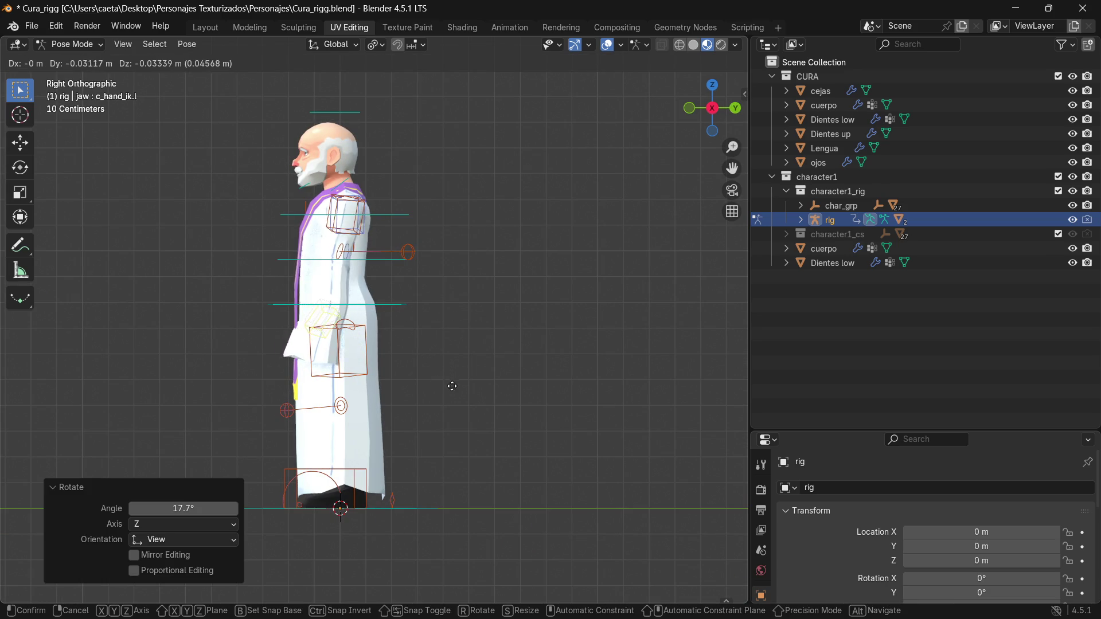
click(462, 387)
Try further hand-control moves from other angles, cancelling both attempts.
mouse_move(461, 387)
mouse_down()
mouse_move(642, 402)
mouse_move(563, 421)
mouse_move(466, 391)
mouse_up()
key(g)
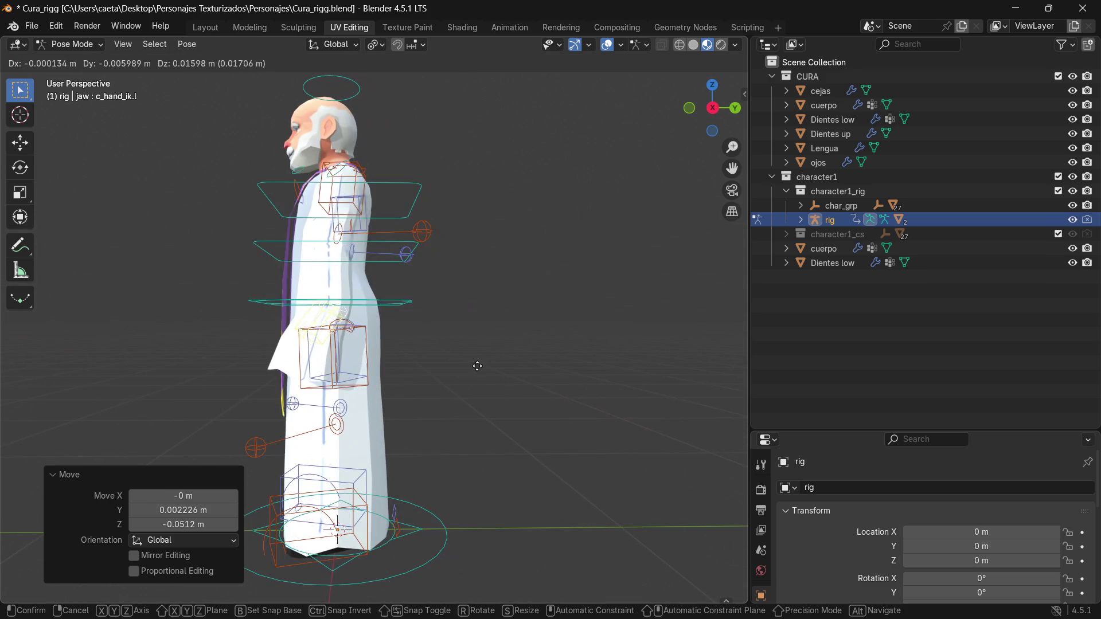
right_click(453, 347)
mouse_move(453, 347)
mouse_down()
mouse_move(593, 381)
mouse_move(621, 371)
mouse_up()
key(g)
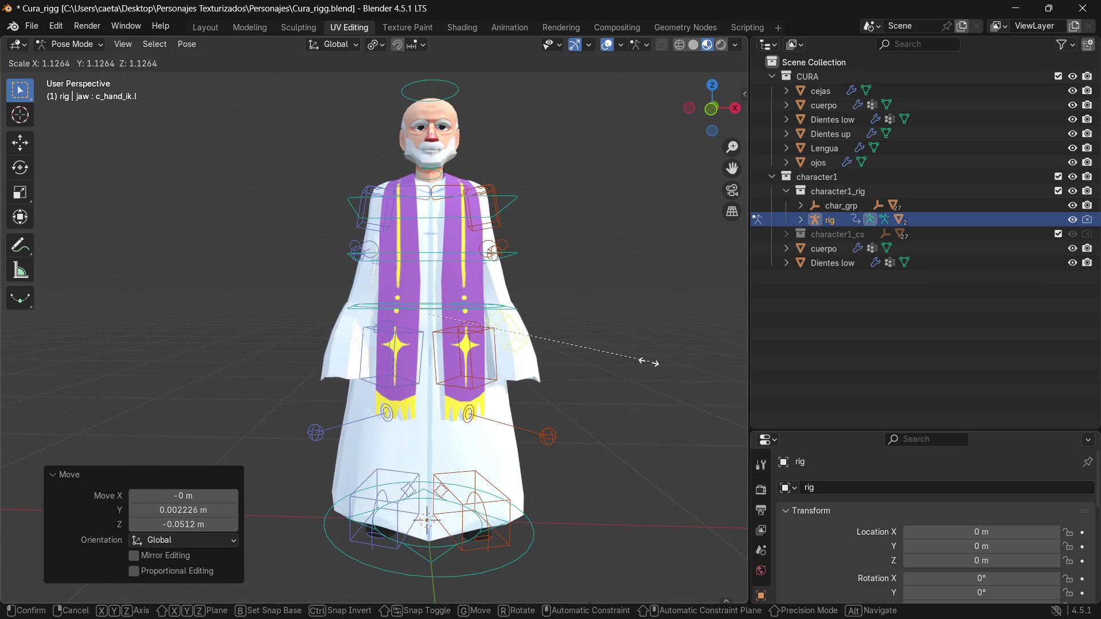
right_click(643, 367)
Nudge both the right and left hand IK controls inward against the robe.
click(351, 330)
key(g)
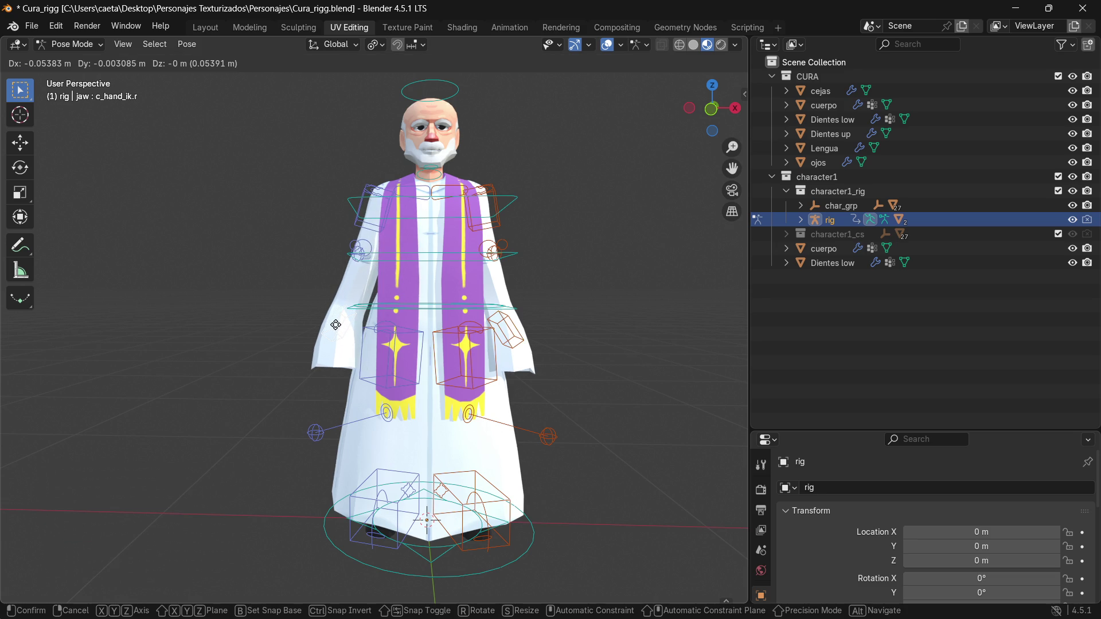
click(338, 330)
click(522, 341)
key(g)
click(588, 339)
drag(587, 338, 582, 338)
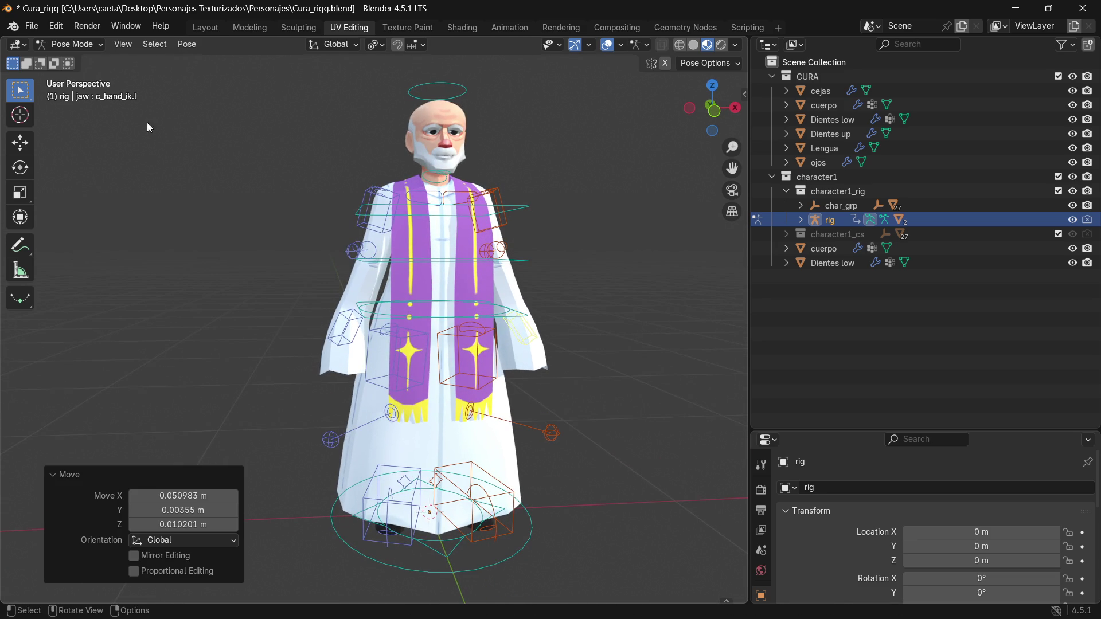
click(33, 27)
mouse_move(116, 245)
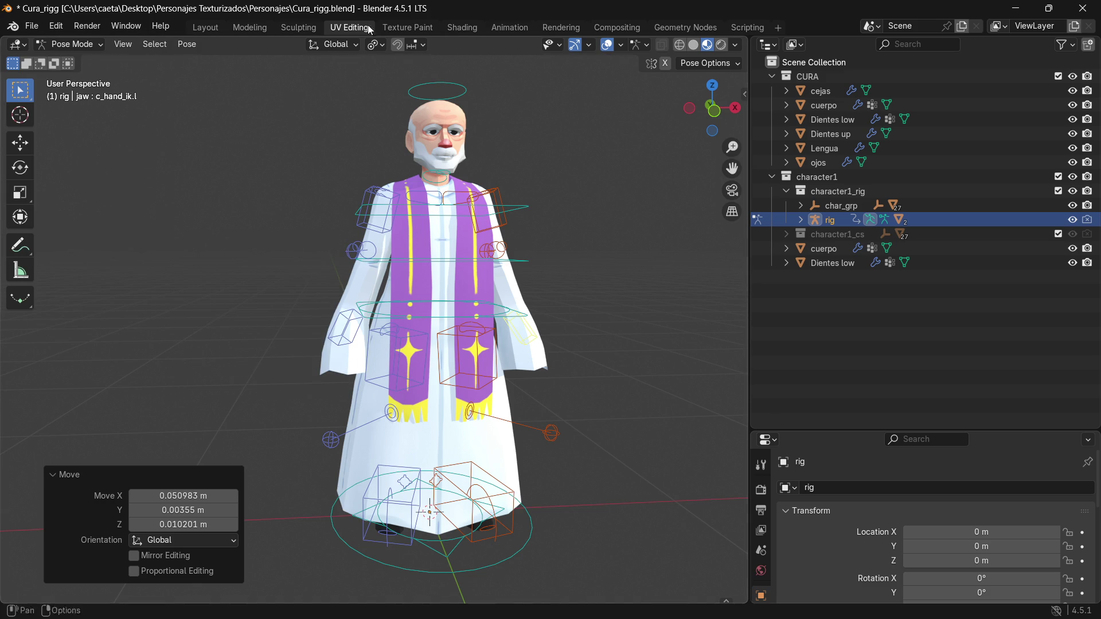
Switch to the Animation workspace and show the priest in Material Preview shading.
click(509, 27)
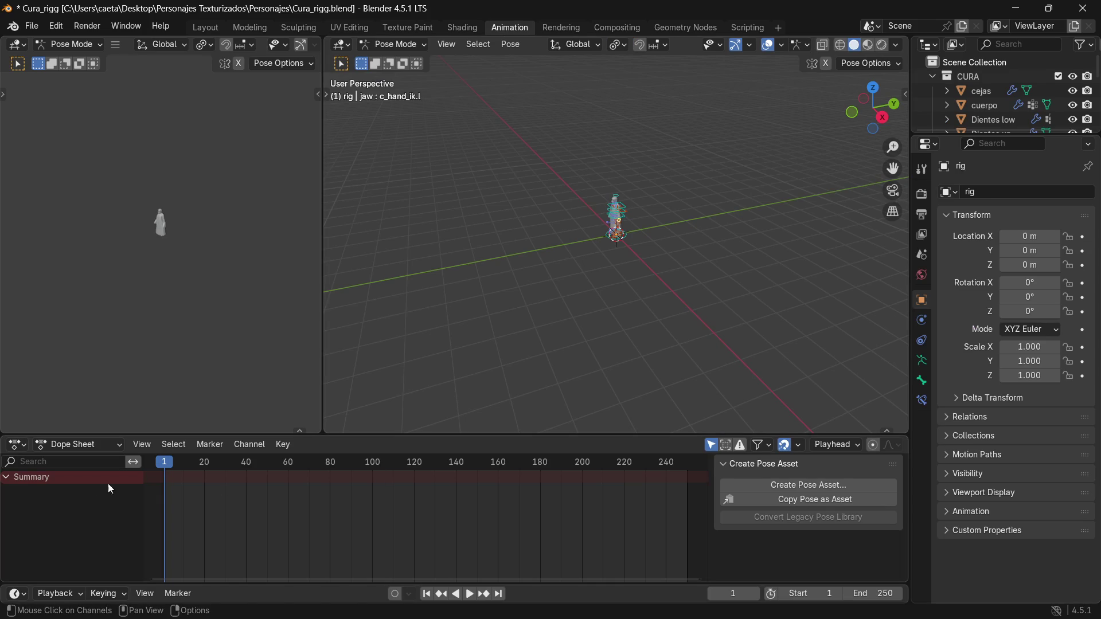
scroll(580, 239, up, 5)
drag(745, 245, 674, 259)
key(z)
click(666, 321)
Enlarge the timeline area and turn it into the Nonlinear Animation editor.
click(178, 594)
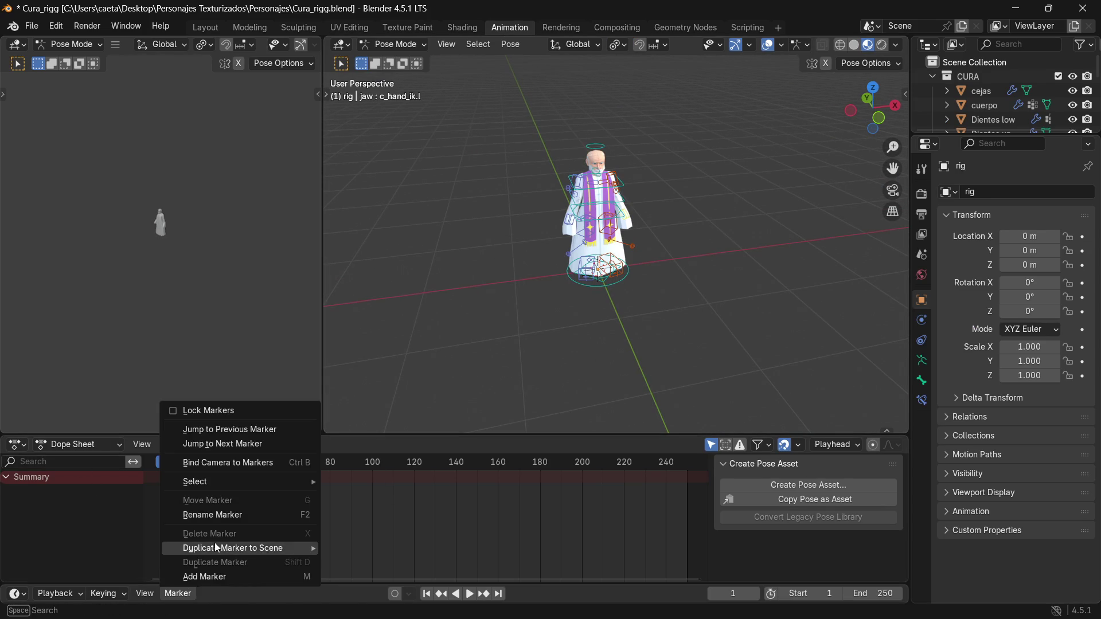
mouse_move(281, 582)
mouse_down()
mouse_move(229, 503)
mouse_move(143, 492)
mouse_up()
click(17, 499)
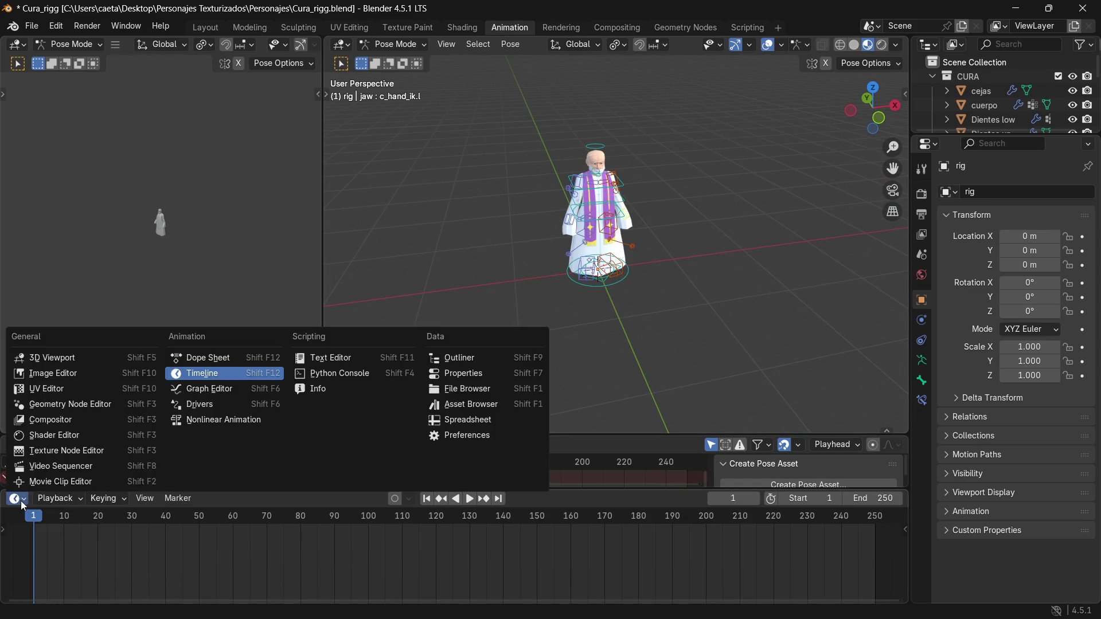
click(17, 499)
click(222, 427)
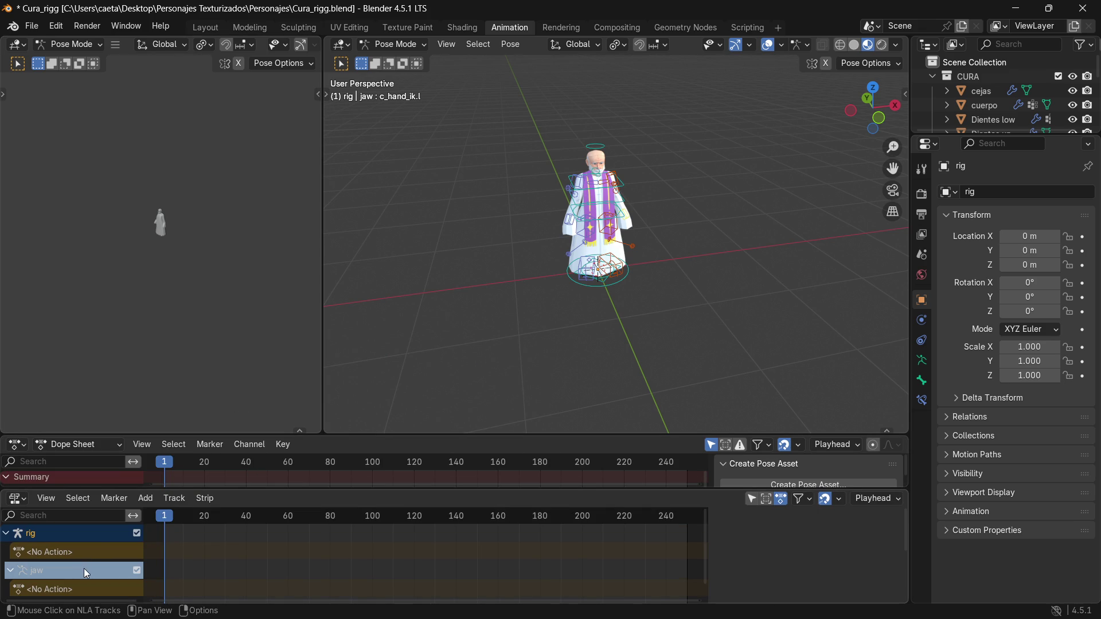
key(Tab)
key(Tab)
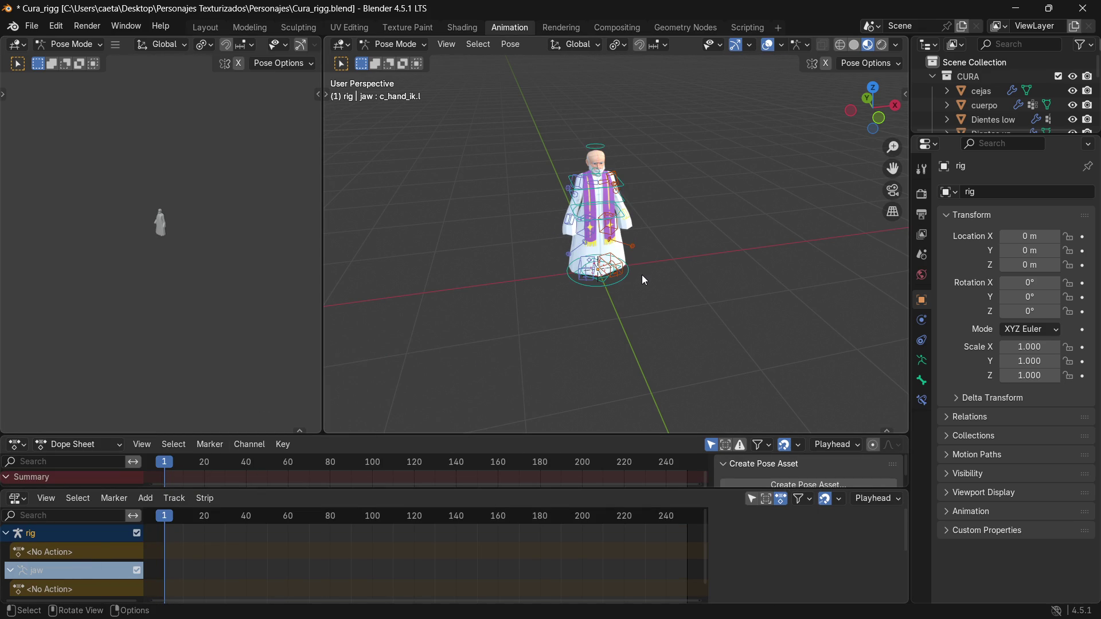
Key all bones on frame 1, rename the action to Idle, and save.
key(a)
key(i)
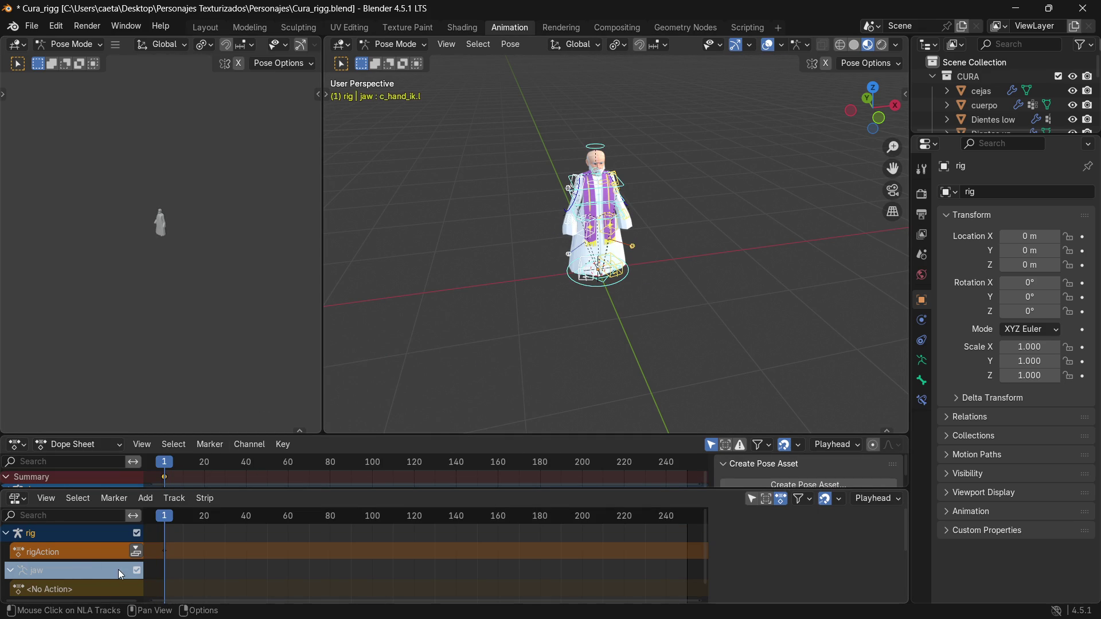
click(87, 546)
double_click(87, 546)
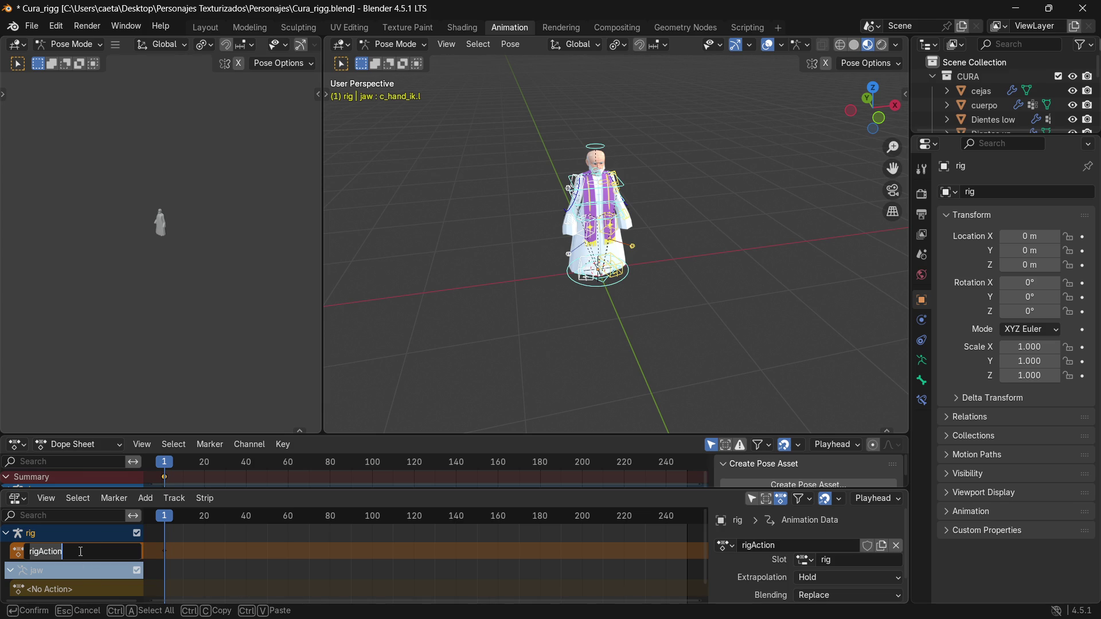
key(BackSpace)
text(Idle)
key(Return)
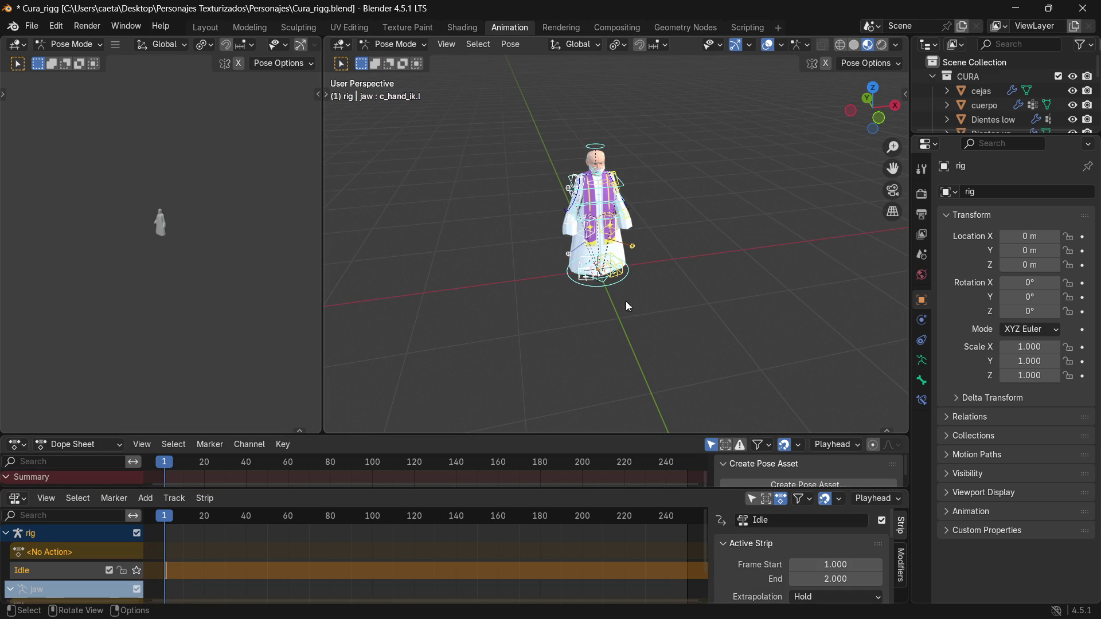
key(ctrl+s)
click(32, 25)
Set up a glTF export of Cura_rigg.glb into Chapters\Chapter4NPCs and expand the Animation options.
mouse_move(81, 248)
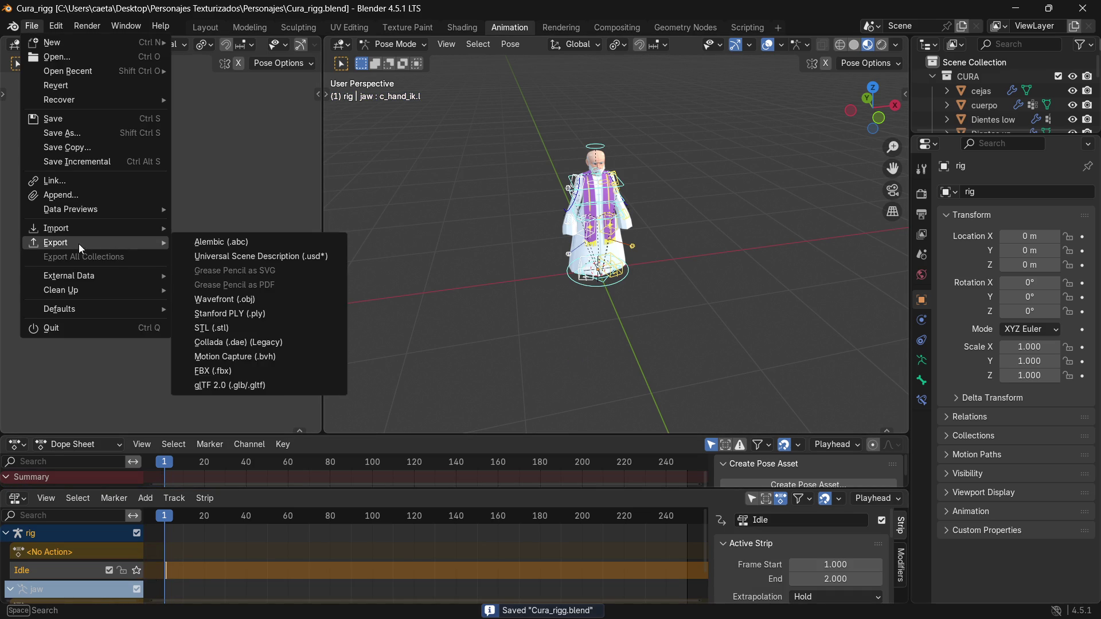
click(230, 385)
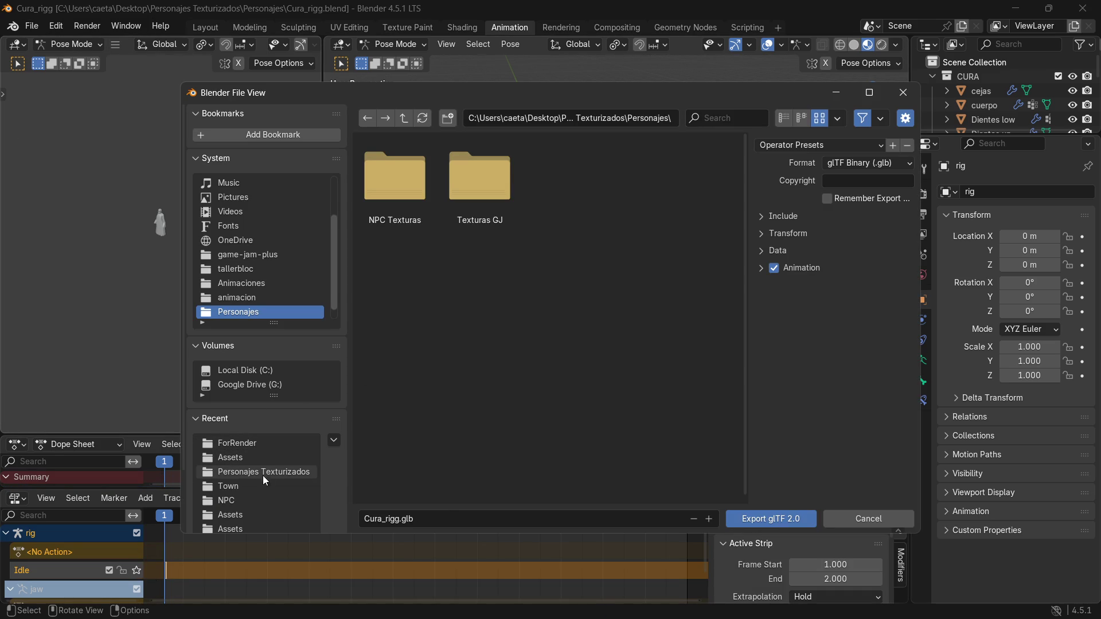
click(256, 486)
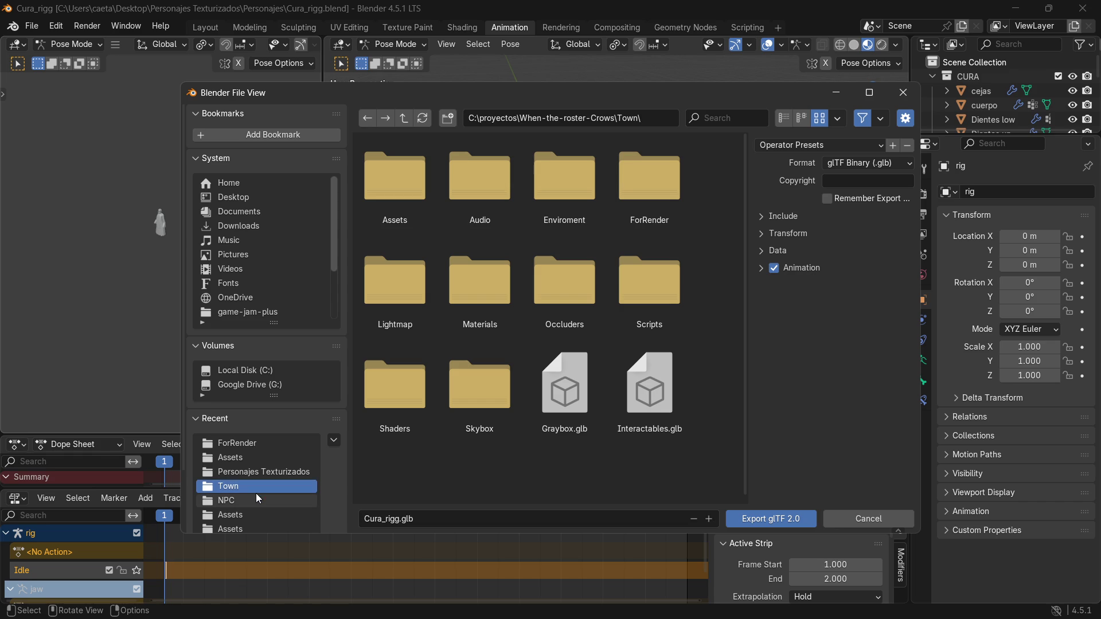
click(404, 118)
double_click(624, 166)
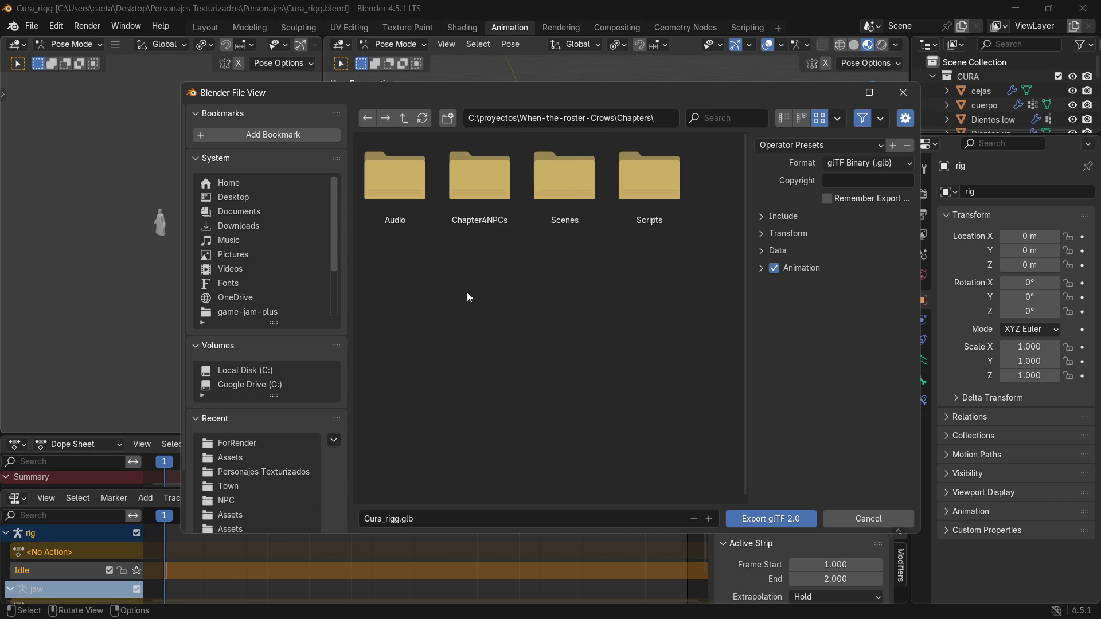
double_click(497, 205)
click(814, 145)
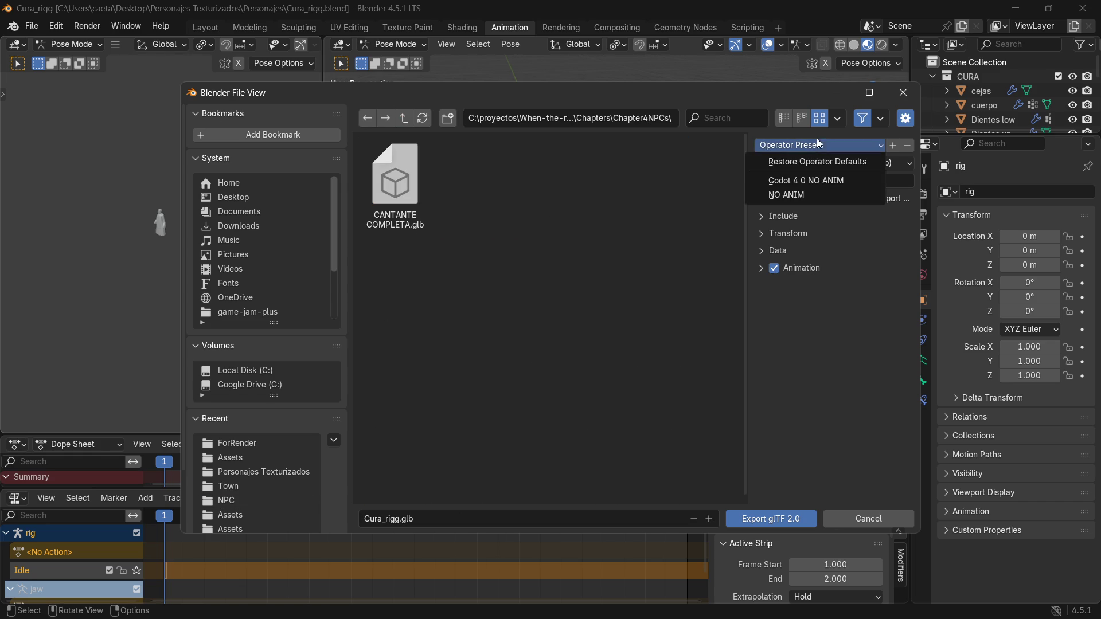
click(771, 269)
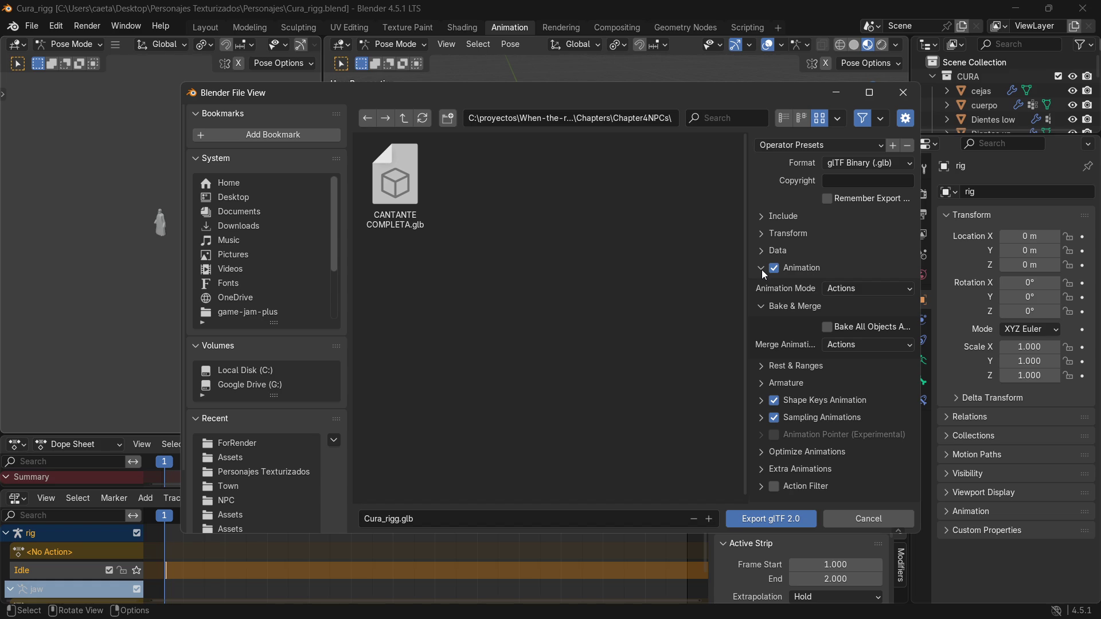
Export the priest rig as a glTF binary, close its window and switch to GUARDIA_rigg.
click(791, 520)
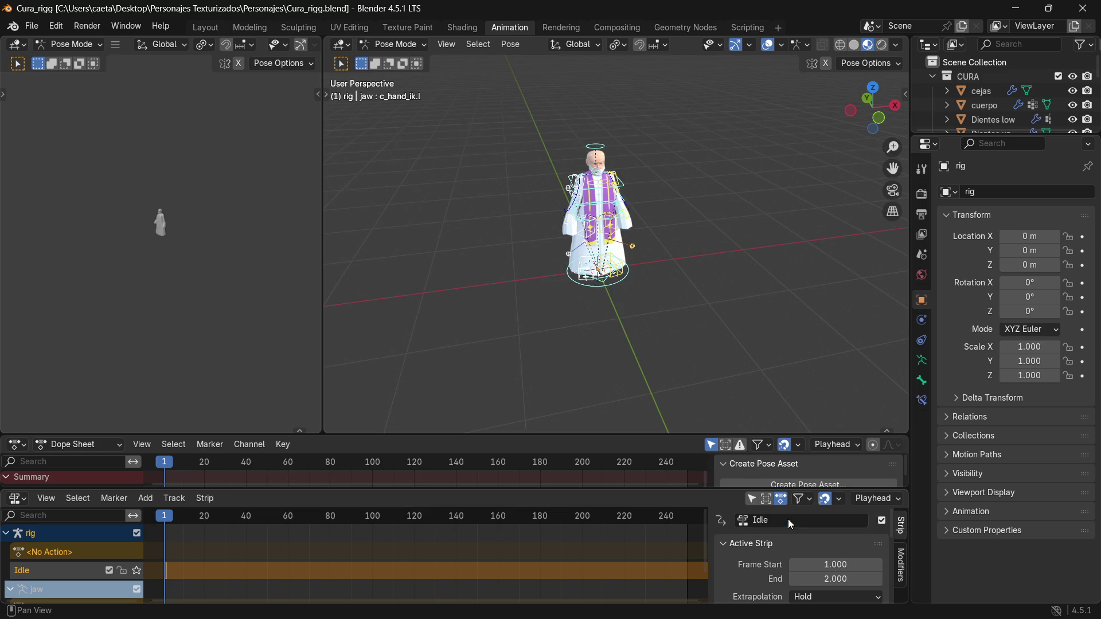
key(ctrl+Tab)
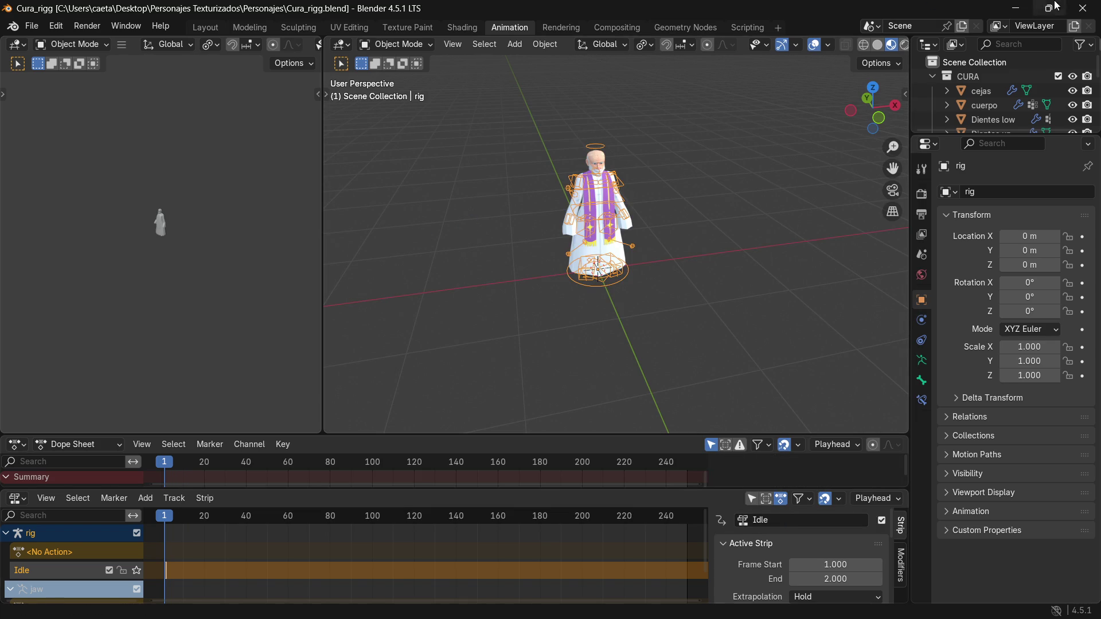
click(1082, 8)
mouse_move(709, 603)
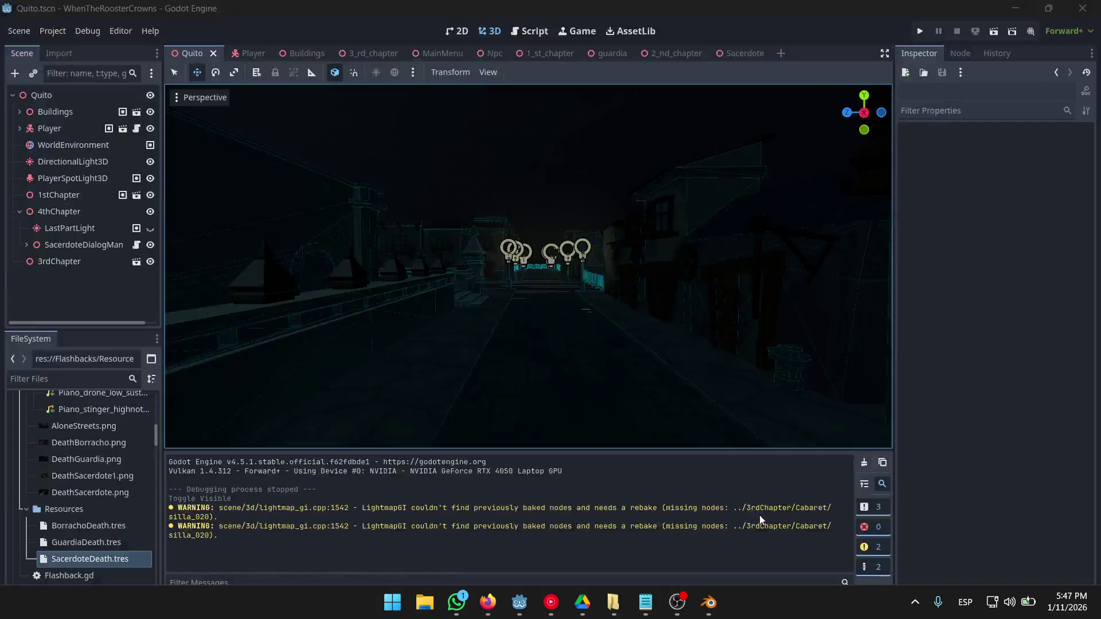
click(759, 515)
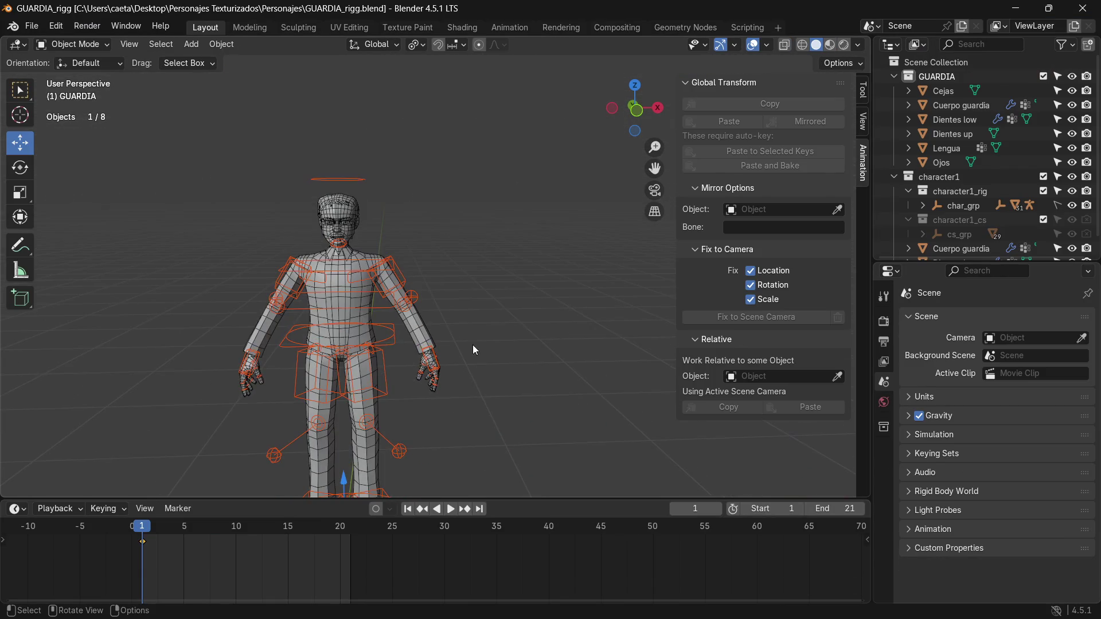
Use Material Preview shading, put the guard rig in Pose Mode, and select the right hand IK in front view.
key(z)
click(480, 414)
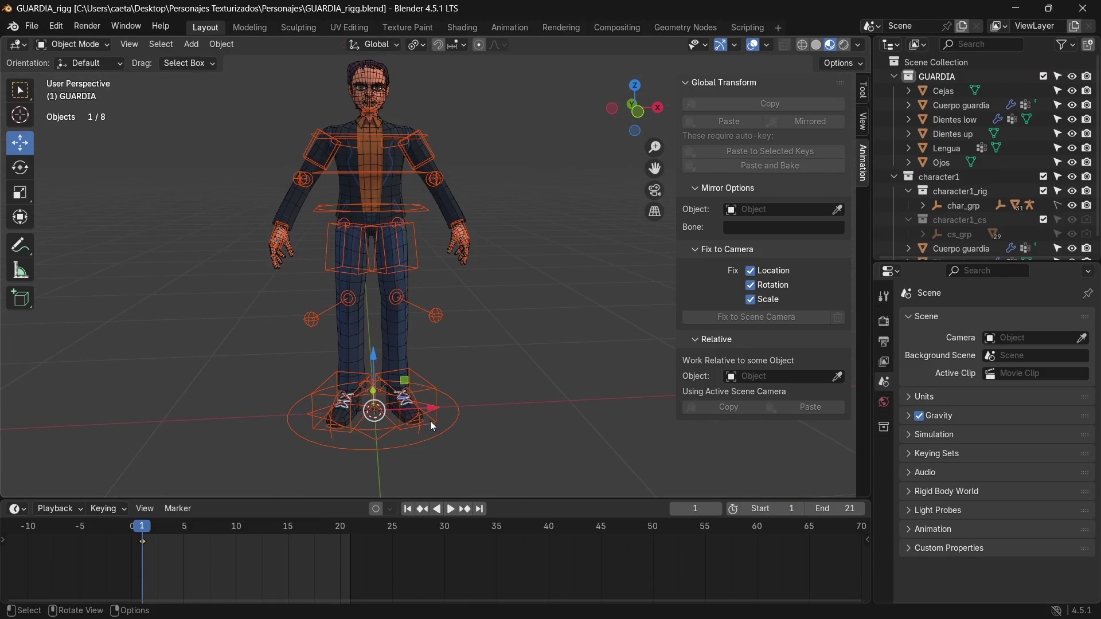
click(408, 443)
key(ctrl+Tab)
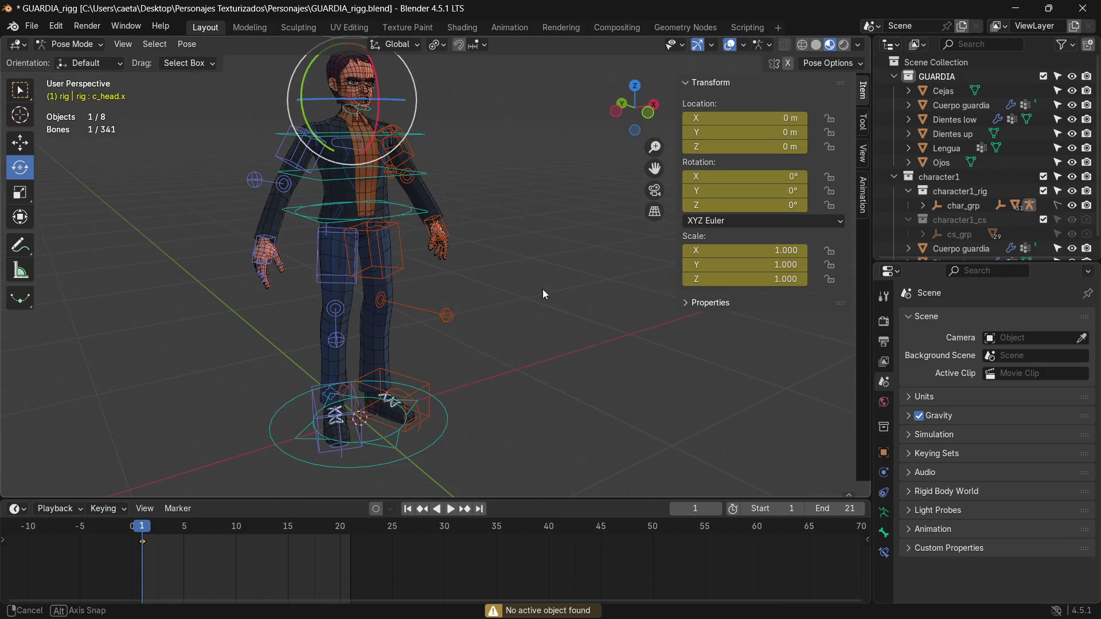
click(265, 249)
key(KP_3)
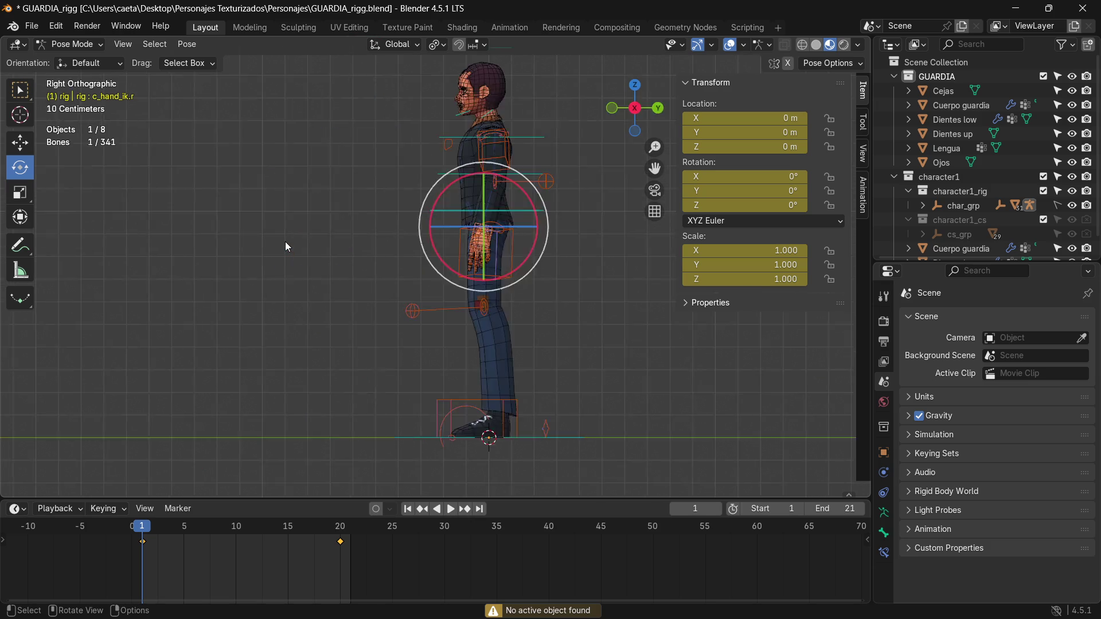
key(KP_1)
Move and rotate the right hand IK control closer to the body.
key(g)
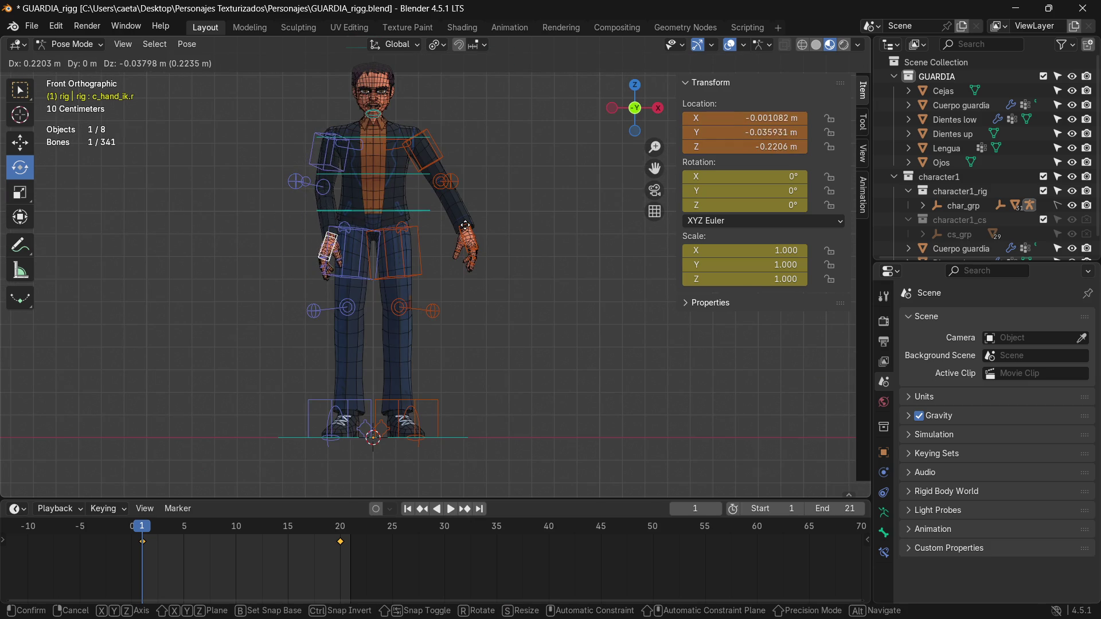
click(459, 217)
key(r)
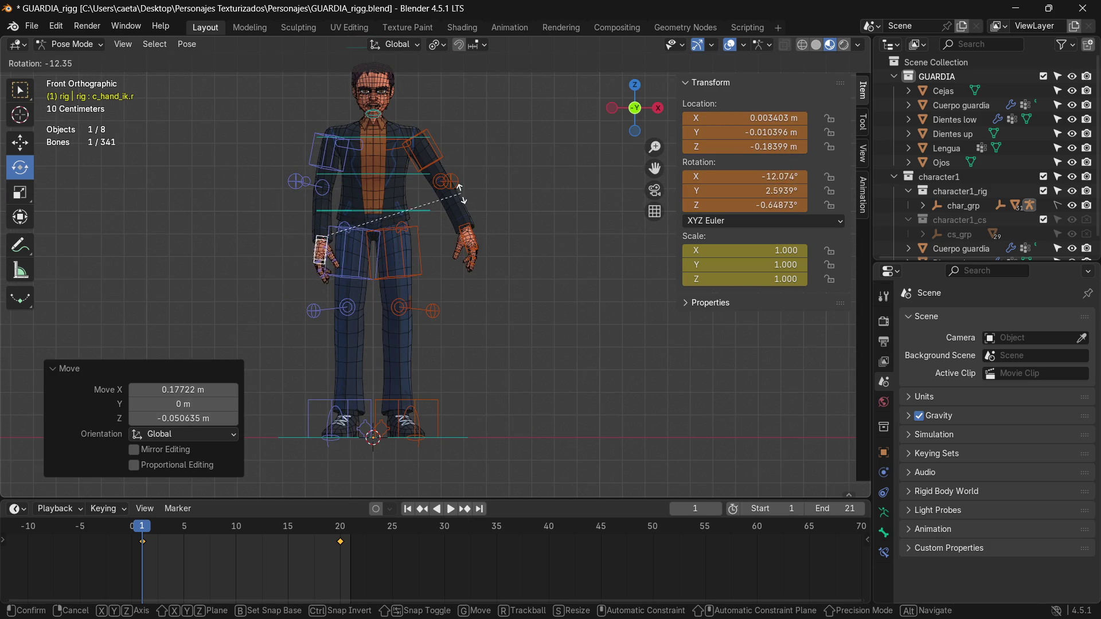
click(454, 211)
key(g)
click(449, 215)
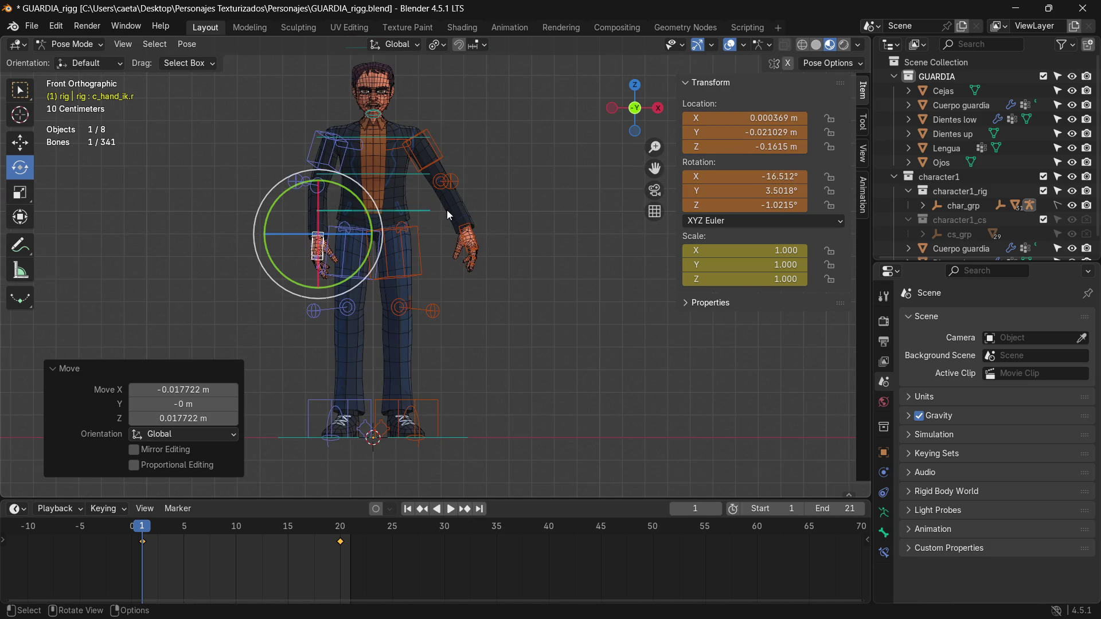
Select the left hand IK control, then move and rotate it nearer the body.
click(464, 232)
key(g)
click(431, 245)
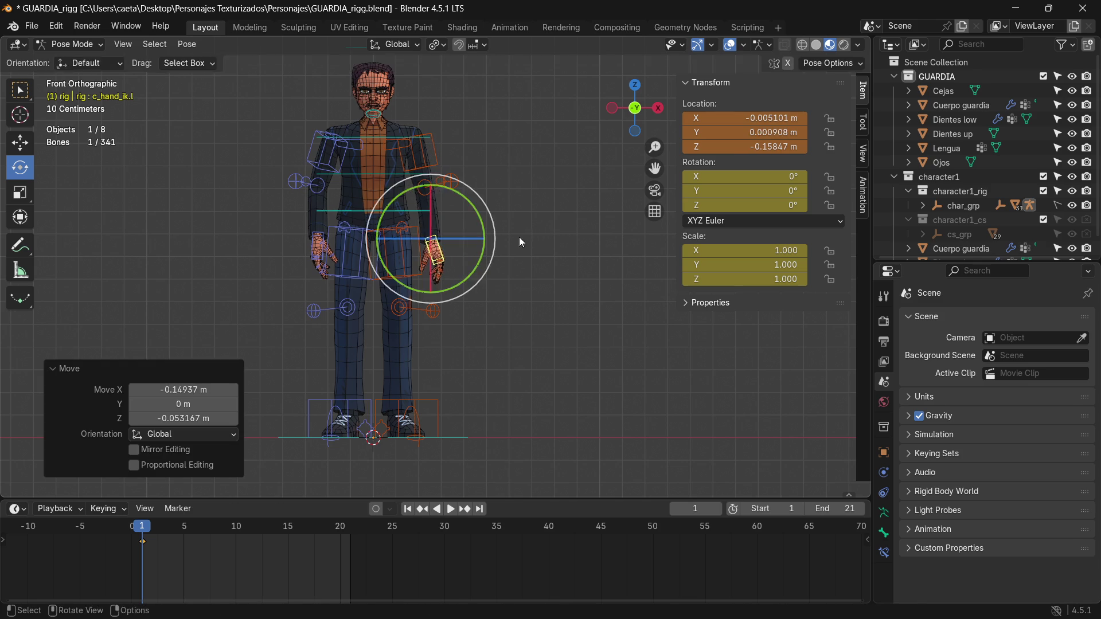
key(r)
click(560, 252)
key(g)
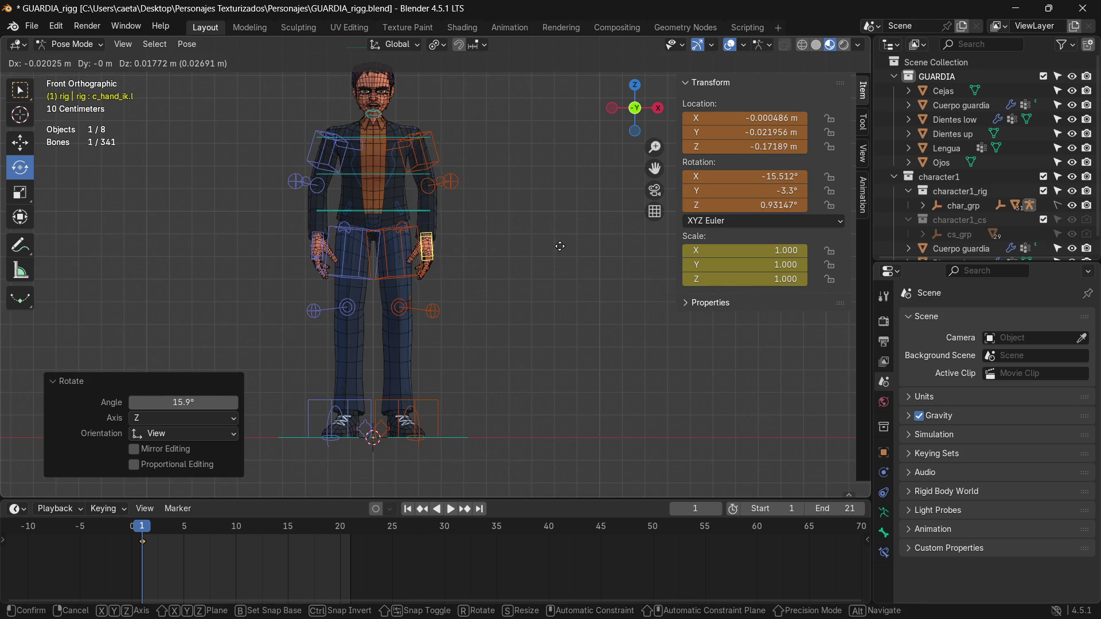
click(512, 278)
Adjust both hand IK controls together with a final move and rotation.
mouse_move(512, 278)
mouse_down()
mouse_move(632, 285)
mouse_move(634, 311)
mouse_move(504, 302)
mouse_move(574, 304)
mouse_move(544, 296)
mouse_move(500, 315)
mouse_move(504, 276)
mouse_move(483, 272)
mouse_up()
shift+click(493, 276)
key(g)
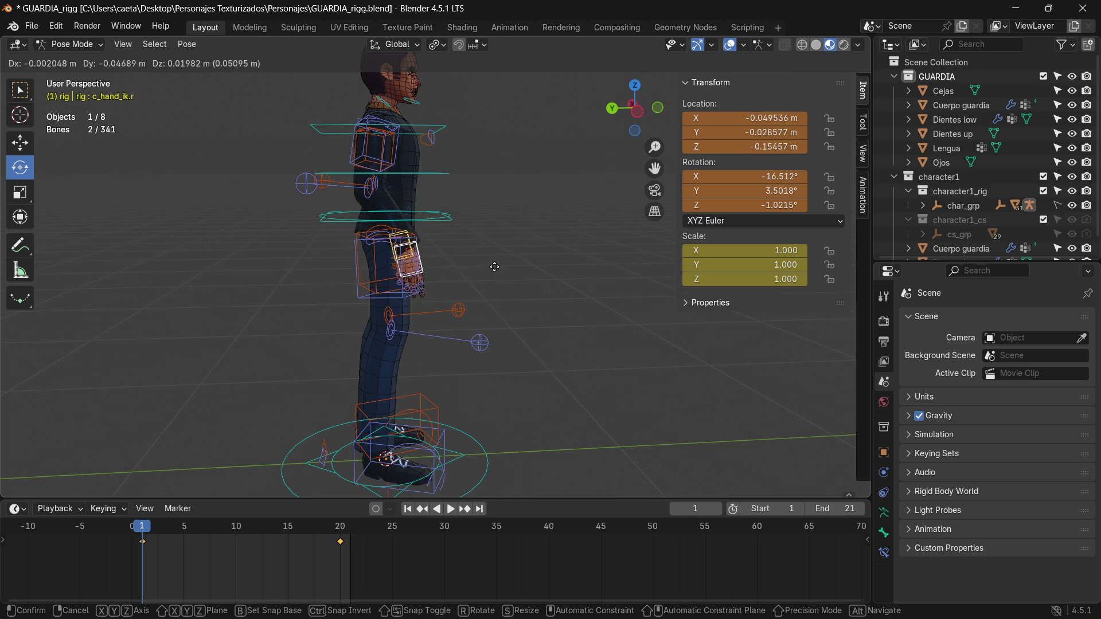
click(501, 271)
key(r)
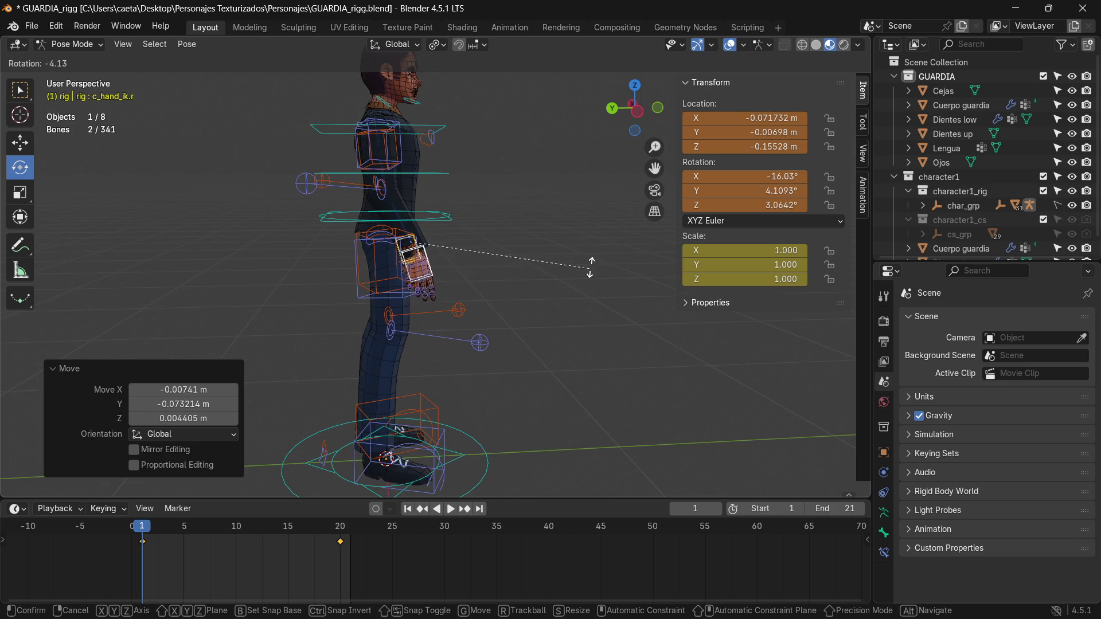
click(585, 227)
key(g)
click(574, 231)
mouse_move(573, 230)
mouse_down()
mouse_move(526, 236)
mouse_move(494, 209)
mouse_up()
scroll(504, 229, up, 5)
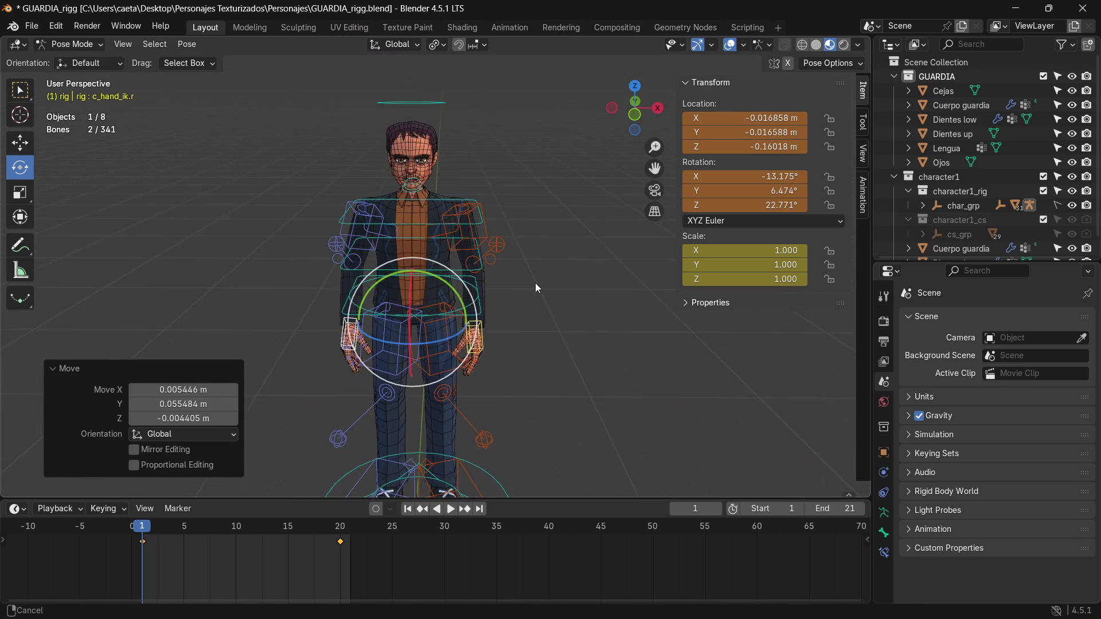
scroll(470, 172, down, 3)
Return to Object Mode, frame the character, select the rig and switch to the Animation workspace.
click(433, 150)
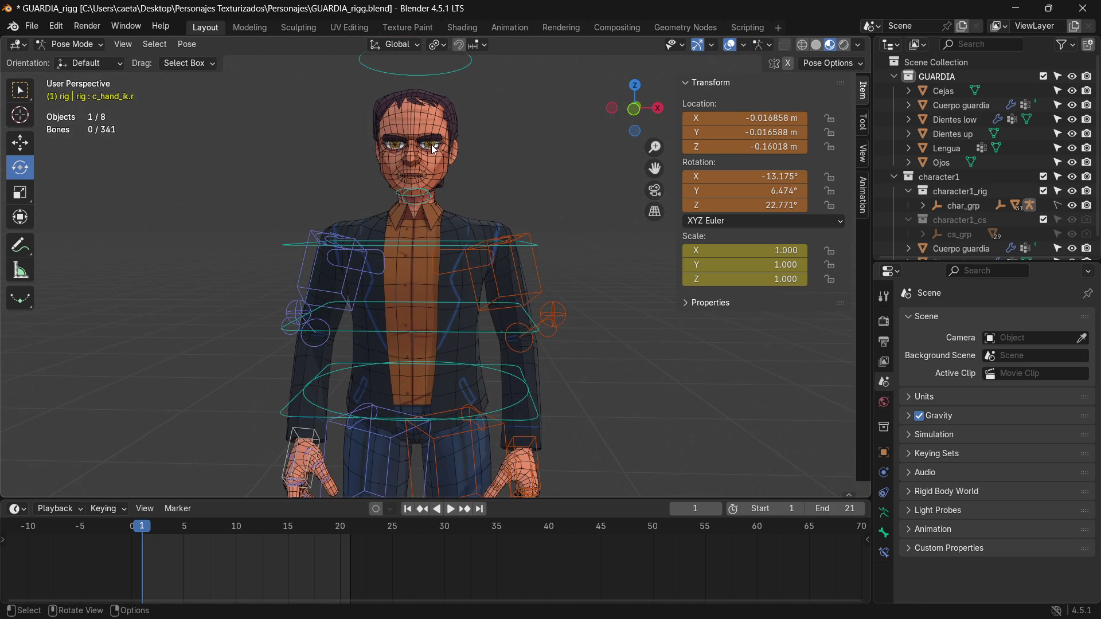
key(ctrl+Tab)
click(433, 153)
click(434, 152)
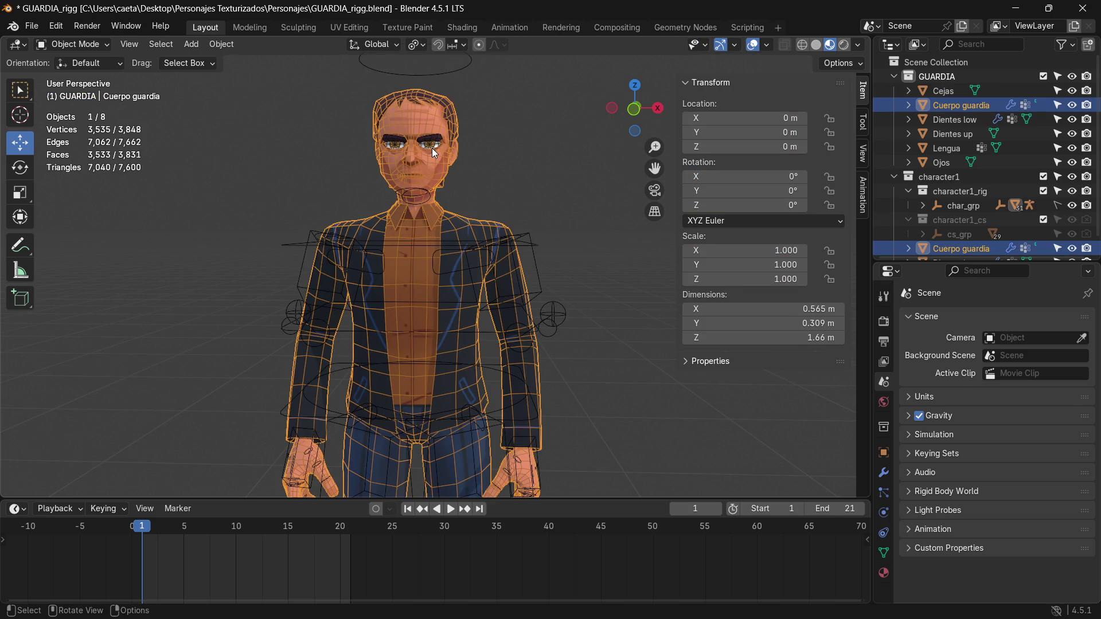
click(435, 150)
click(546, 184)
key(Home)
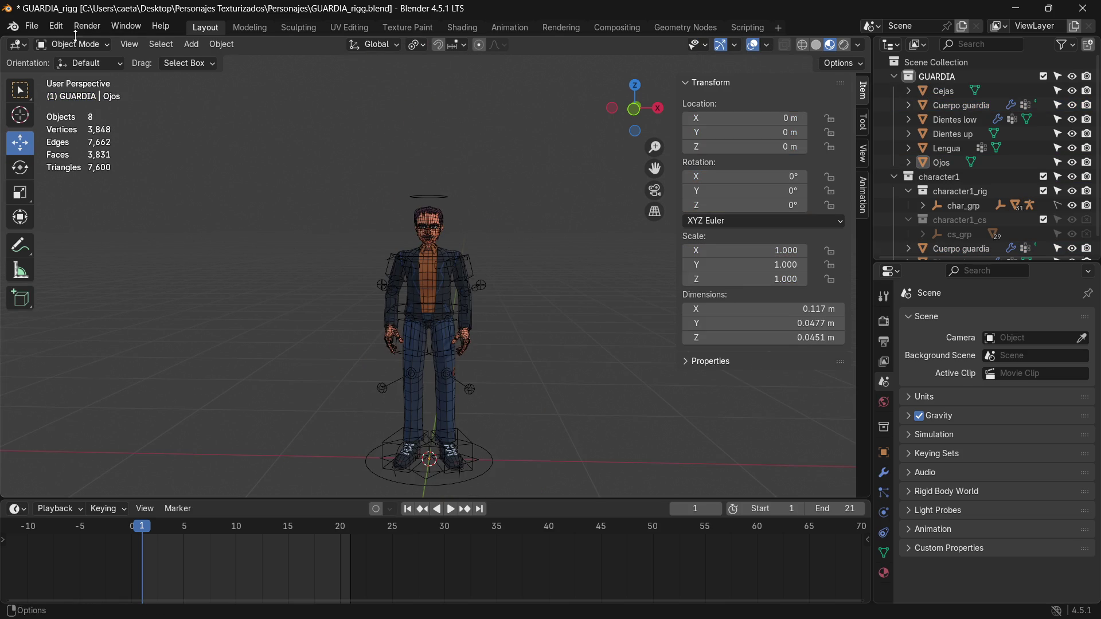
click(389, 466)
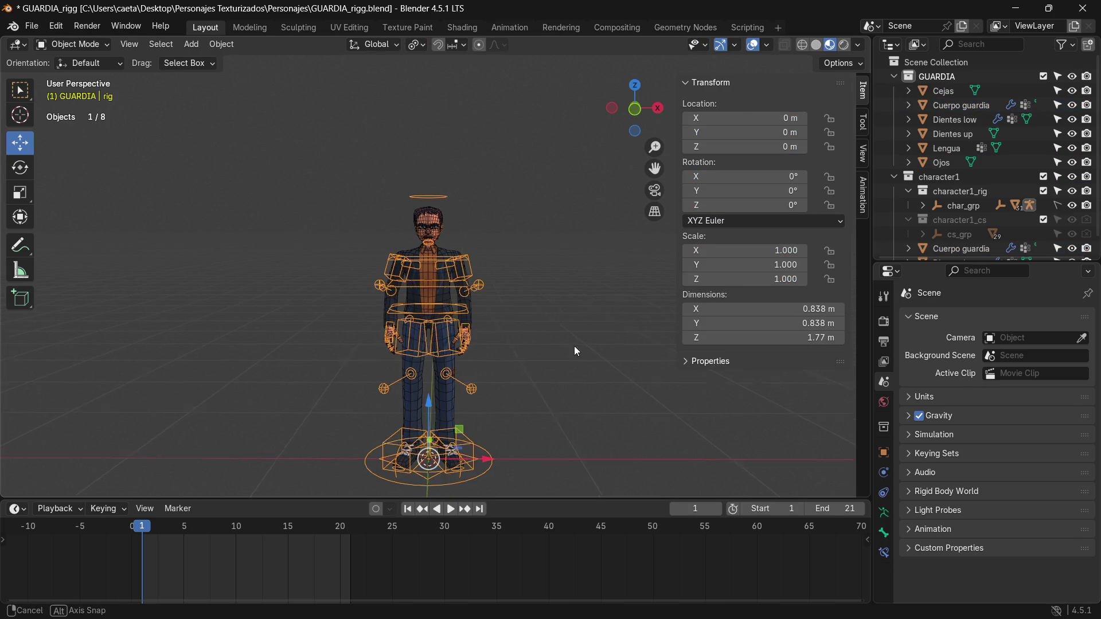
click(510, 28)
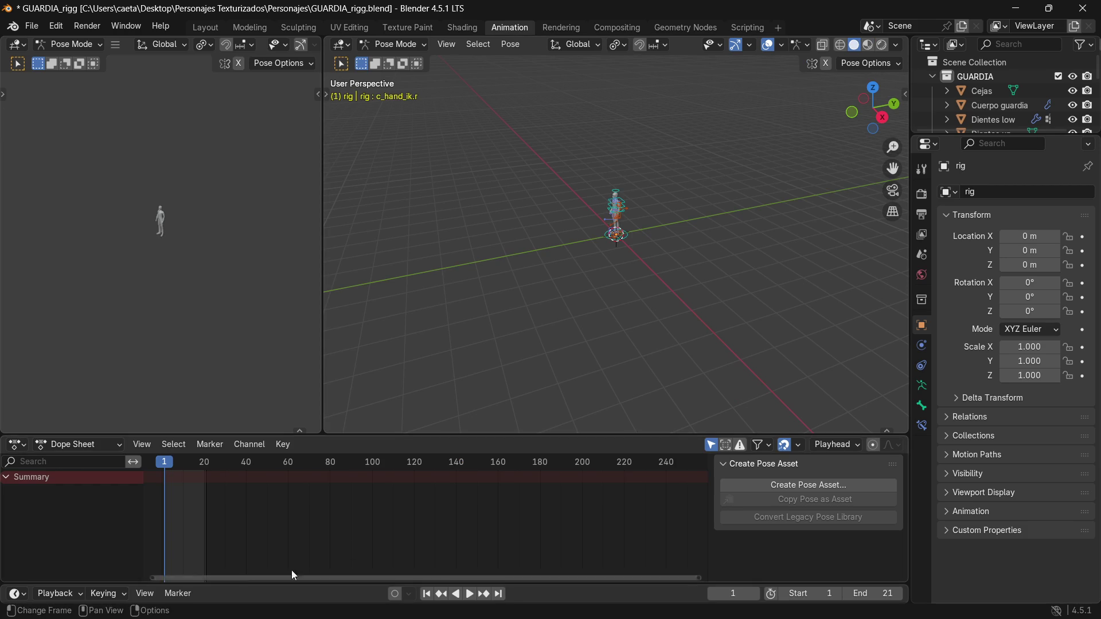
Enlarge the lower editors, select all rig bones and turn the timeline into the NLA editor.
drag(327, 589, 373, 512)
scroll(621, 263, up, 3)
drag(621, 262, 701, 235)
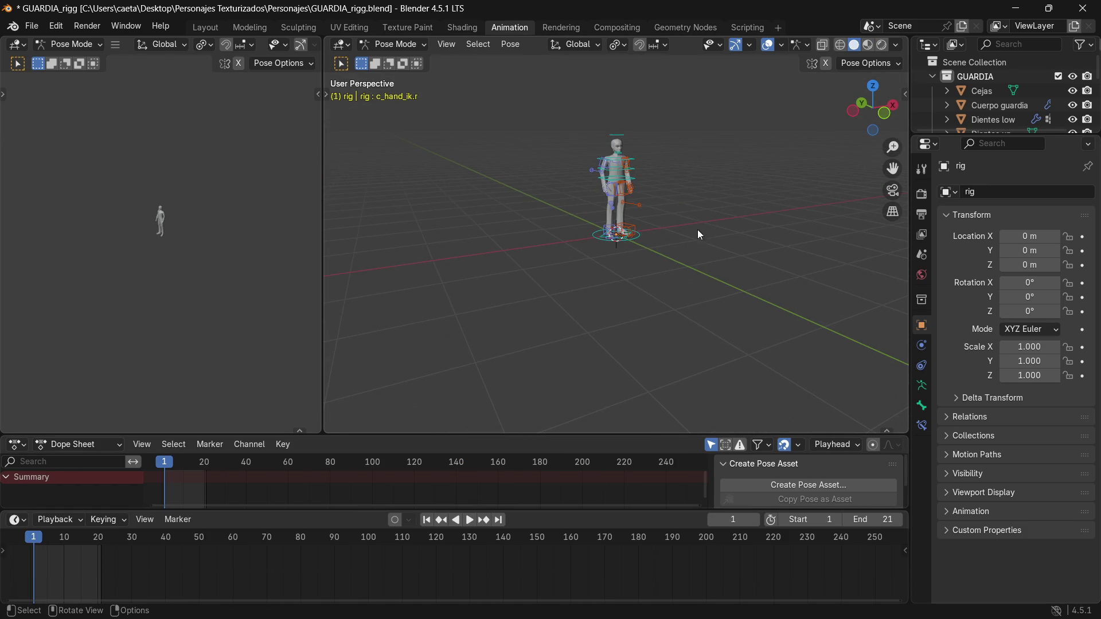
key(a)
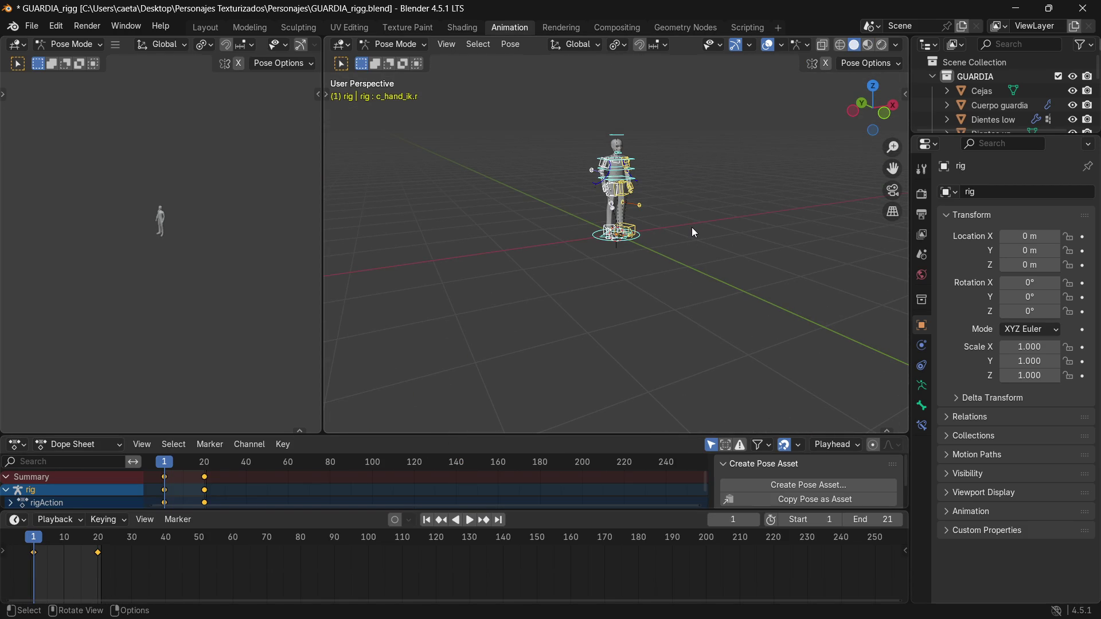
click(61, 492)
scroll(64, 498, down, 2)
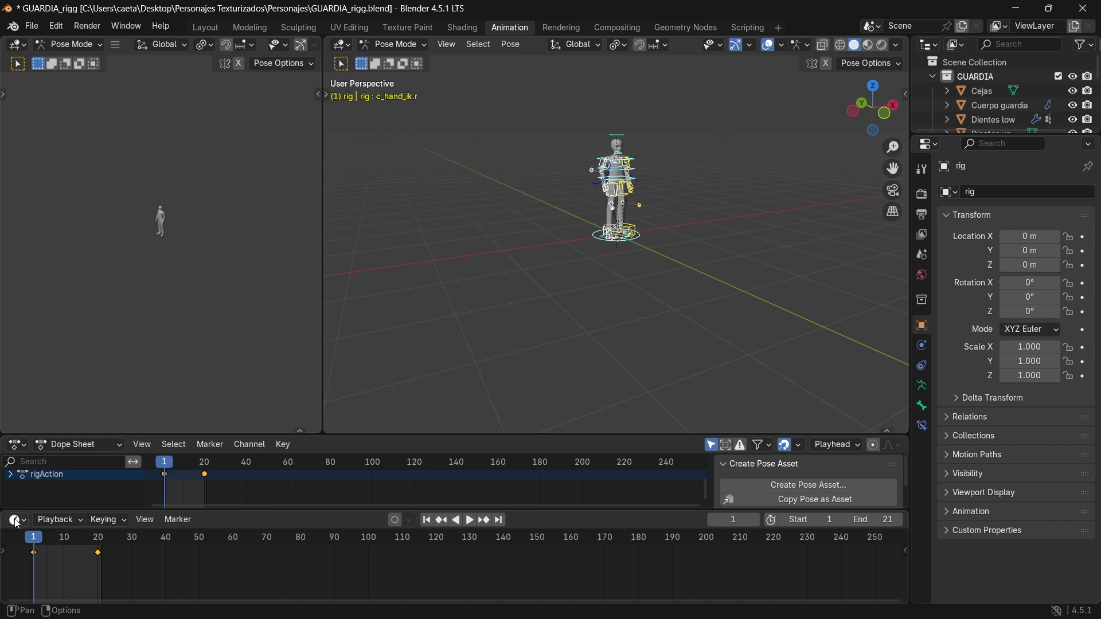
click(22, 524)
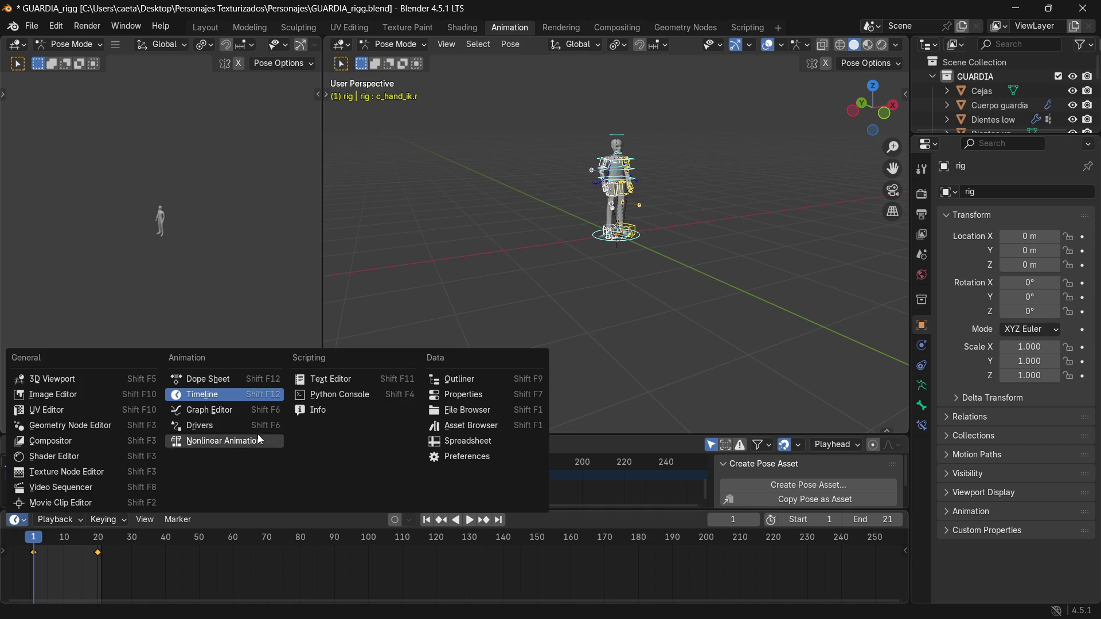
click(231, 442)
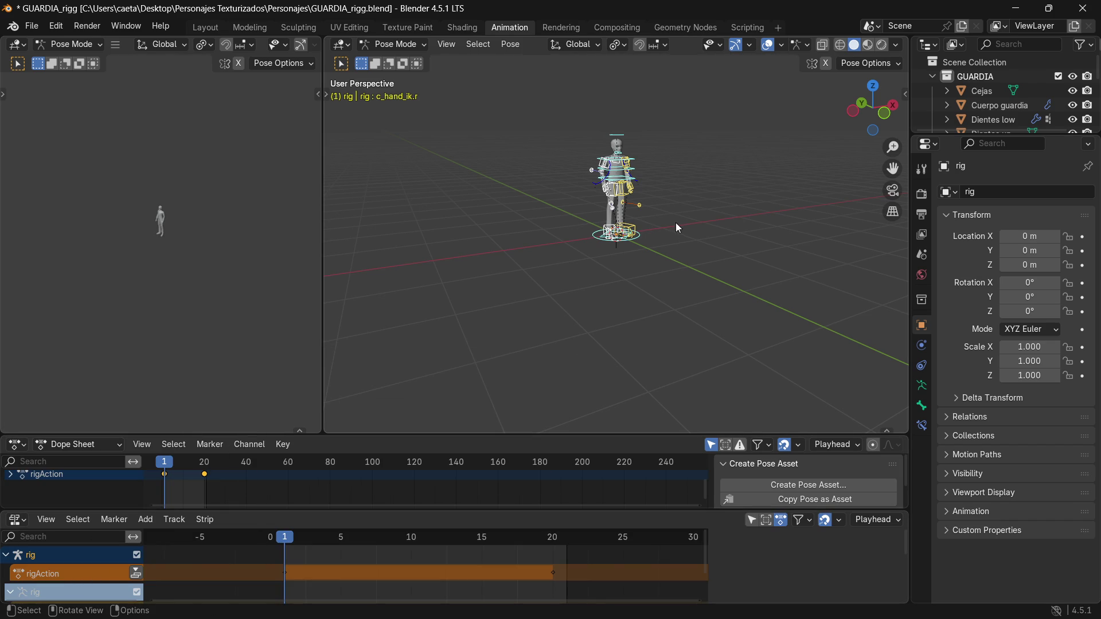
Keyframe the rig's bones and delete the stray keyframe near frame 20.
key(i)
click(200, 492)
click(168, 474)
click(202, 475)
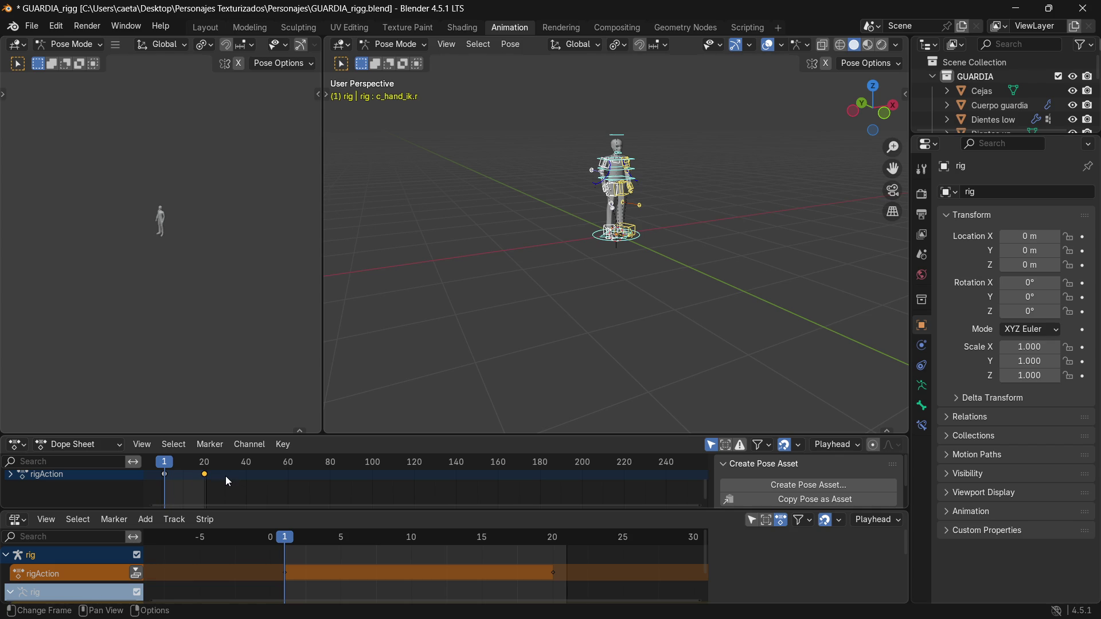
key(Delete)
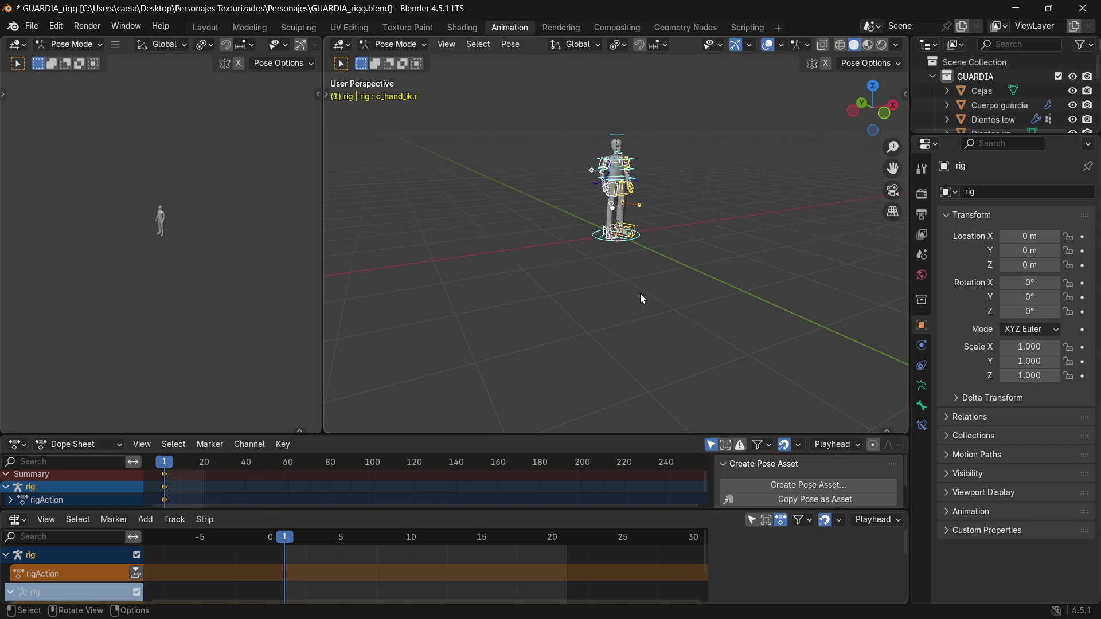
Rename the action to Idle, push it down and save, then undo the push.
double_click(64, 573)
text(Idle)
key(Return)
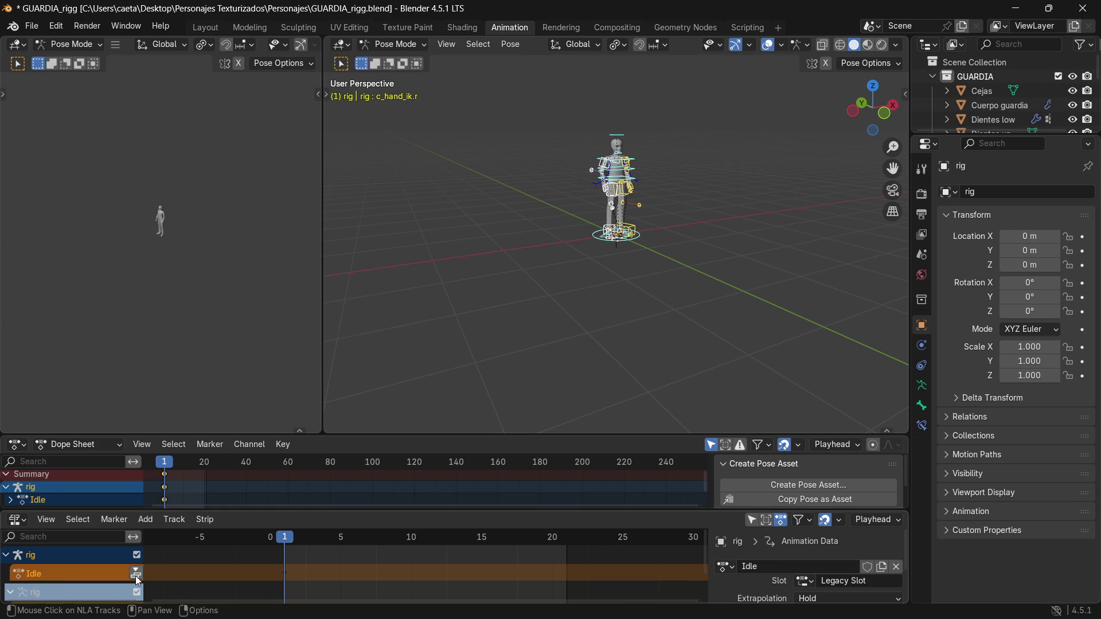
click(136, 573)
key(ctrl+s)
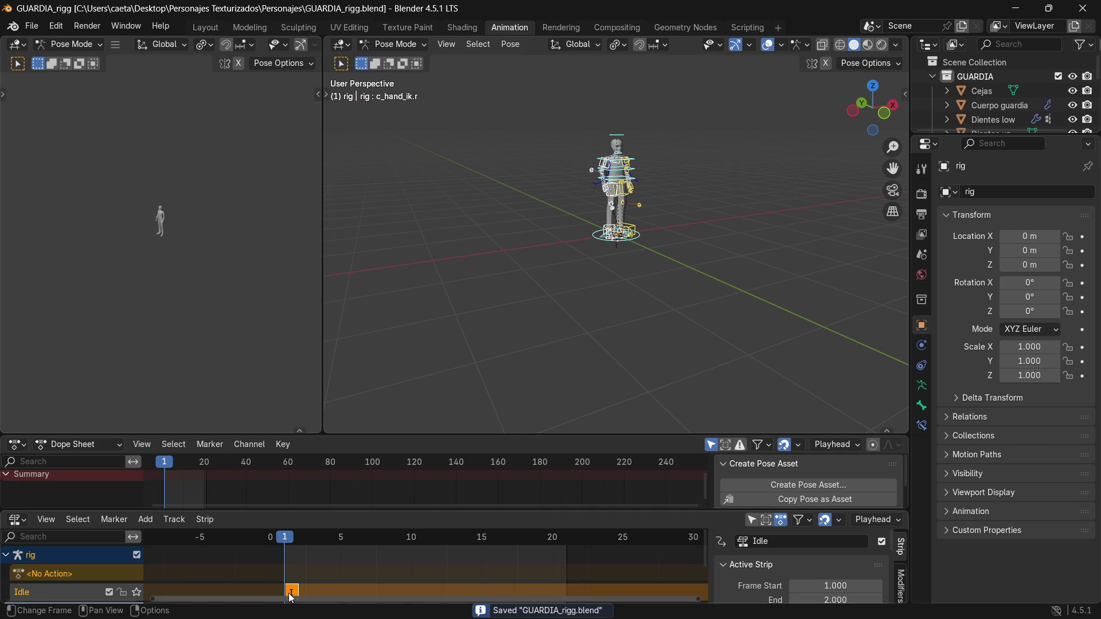
key(ctrl+z)
key(ctrl+z)
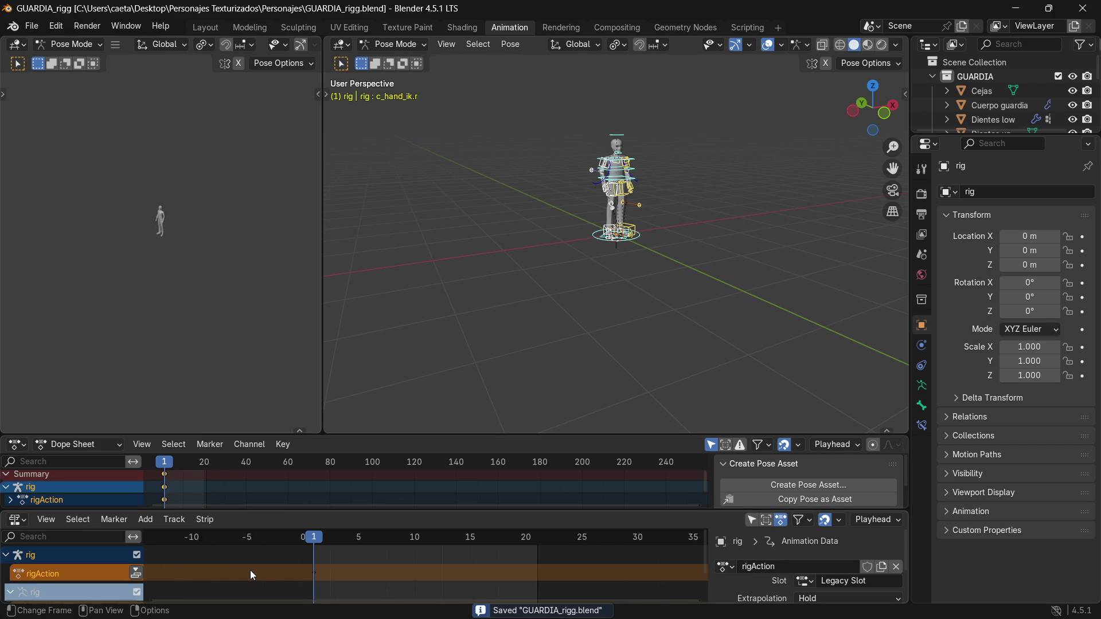
Push rigAction into an NLA strip, set the current frame to 2 and save GUARDIA_rigg.blend.
scroll(252, 575, down, 2)
scroll(171, 488, down, 2)
drag(262, 486, 304, 510)
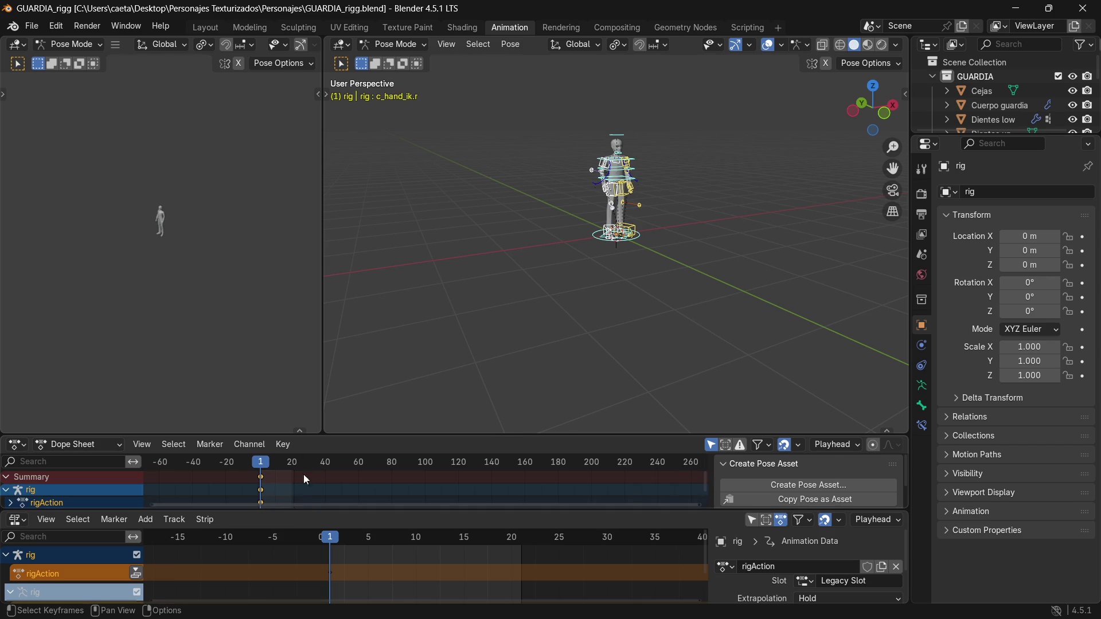
click(136, 573)
drag(334, 539, 342, 550)
drag(333, 551, 341, 551)
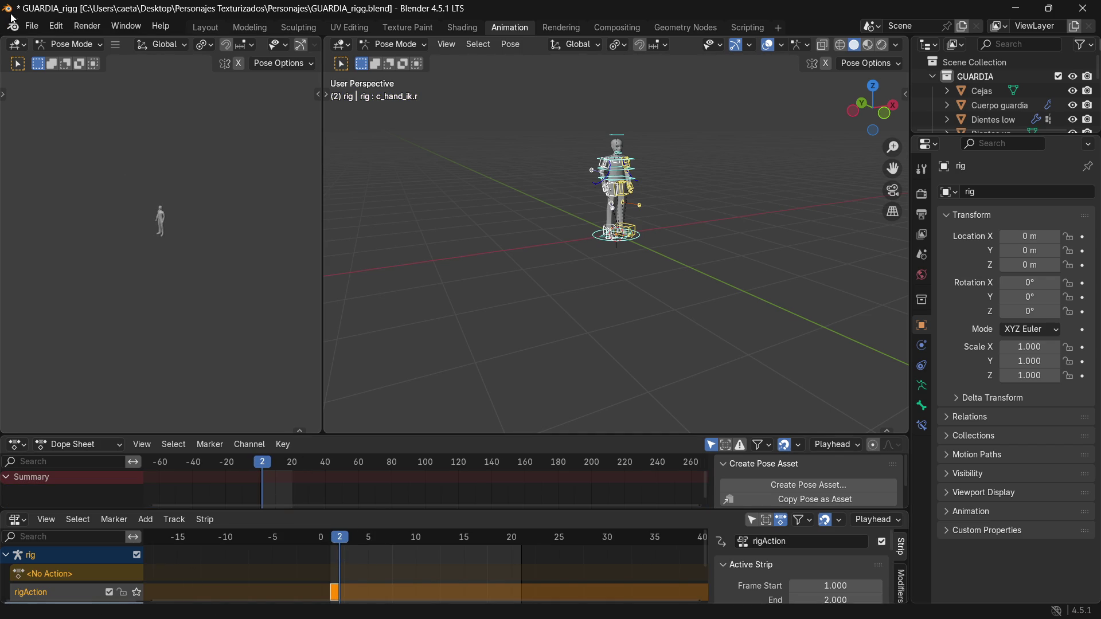
key(ctrl+s)
click(32, 27)
Start a glTF 2.0 export and browse the recent ForRender, Assets and NPC folders.
mouse_move(73, 247)
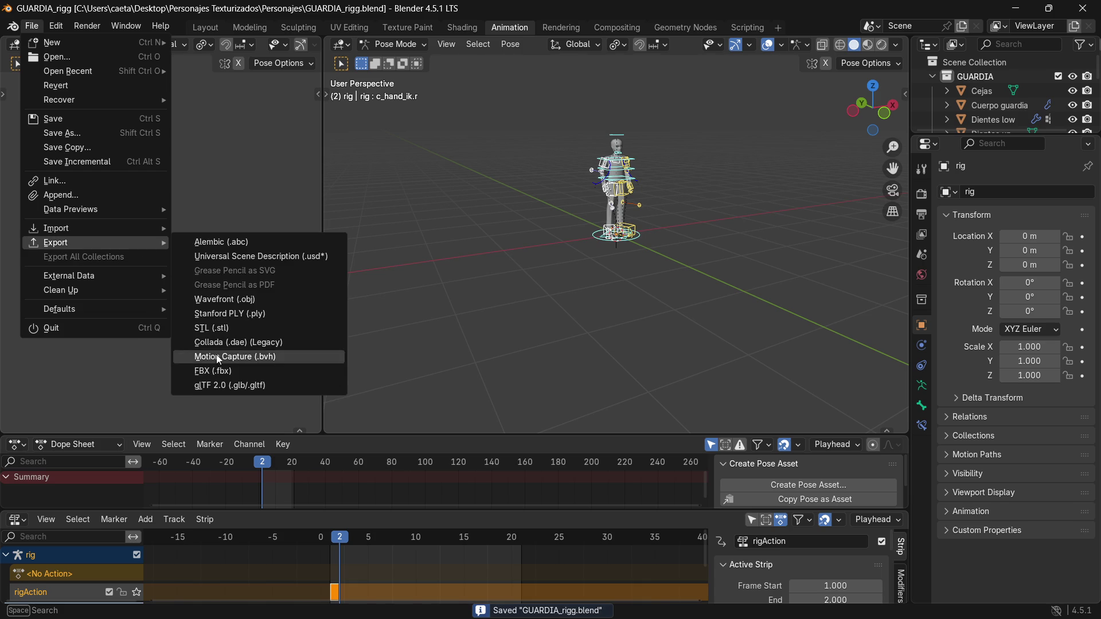
click(263, 385)
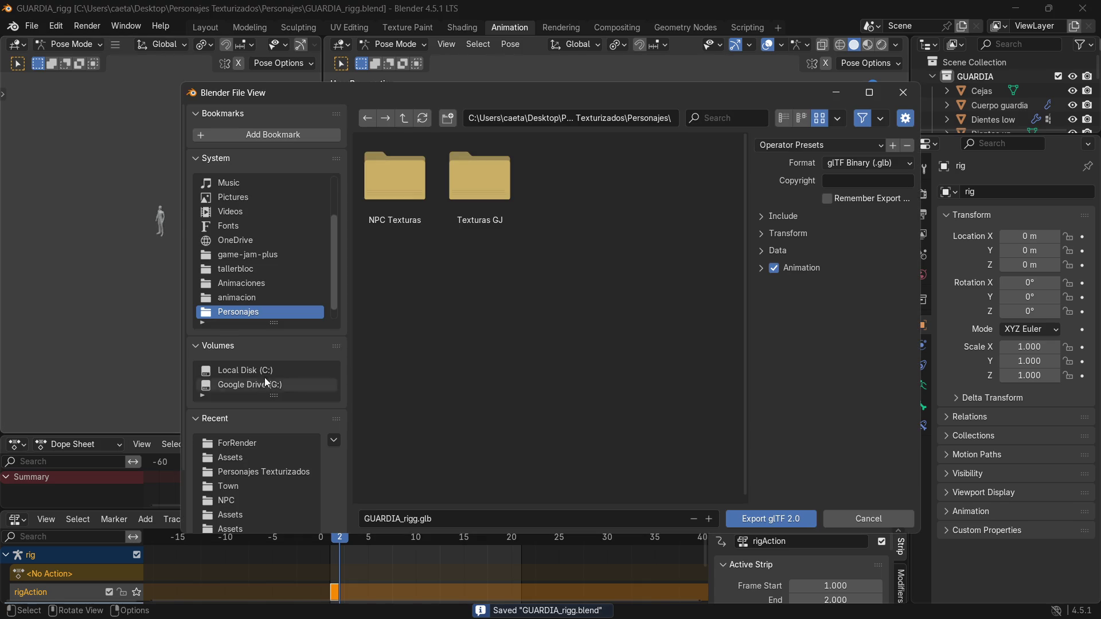
click(403, 120)
click(259, 443)
click(253, 457)
click(243, 500)
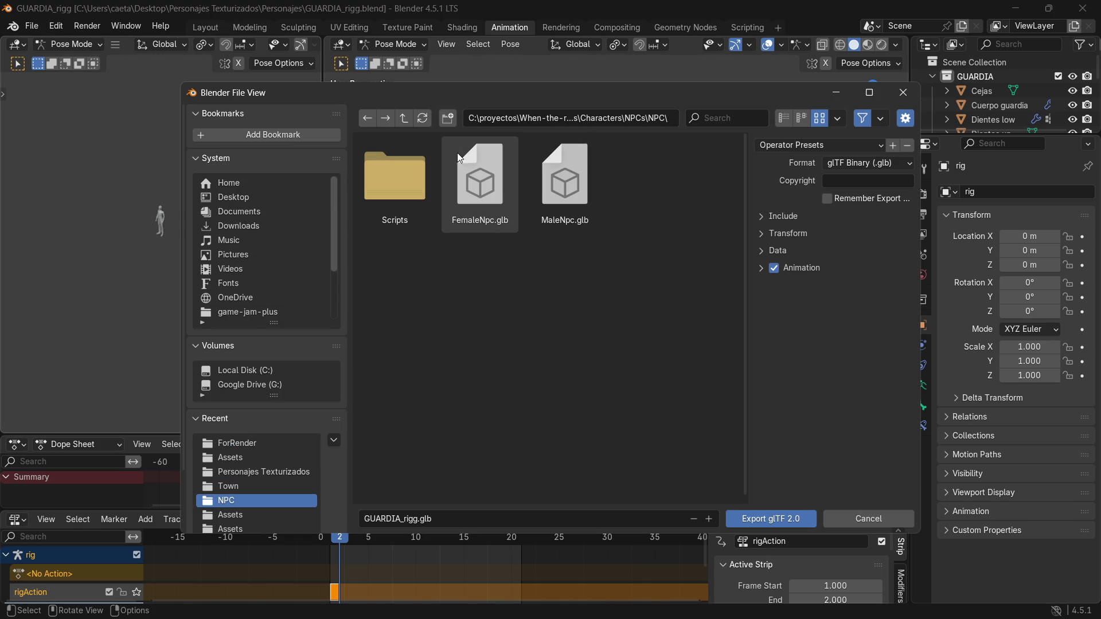
Export GUARDIA_rigg.glb into When-the-roster-Crows\Chapters\Chapter4NPCs.
click(405, 119)
click(404, 119)
click(404, 119)
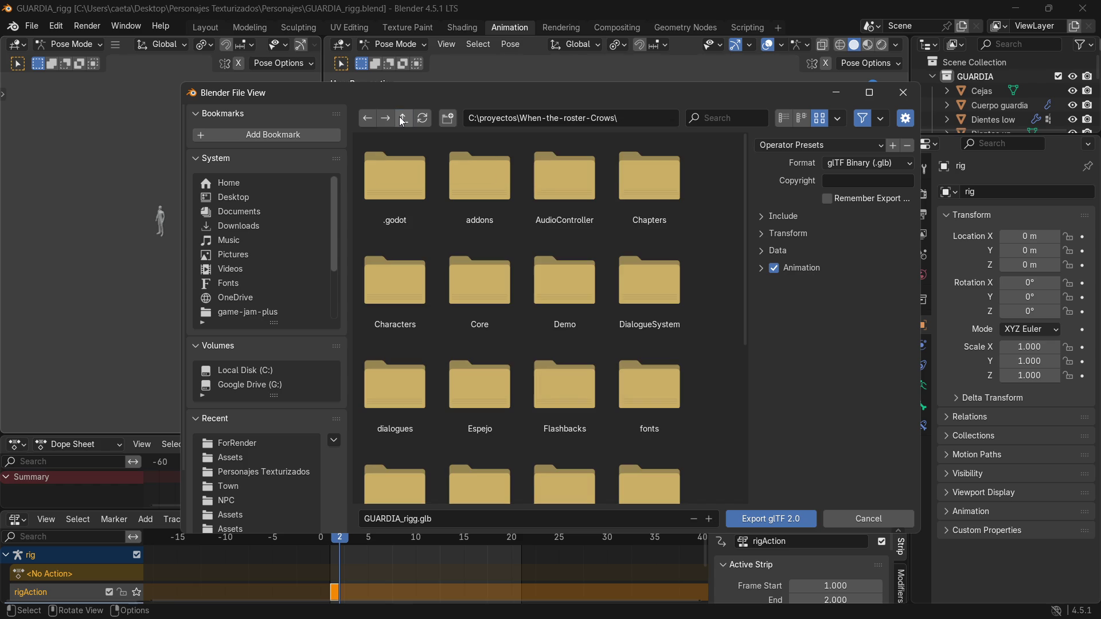
double_click(629, 185)
double_click(485, 220)
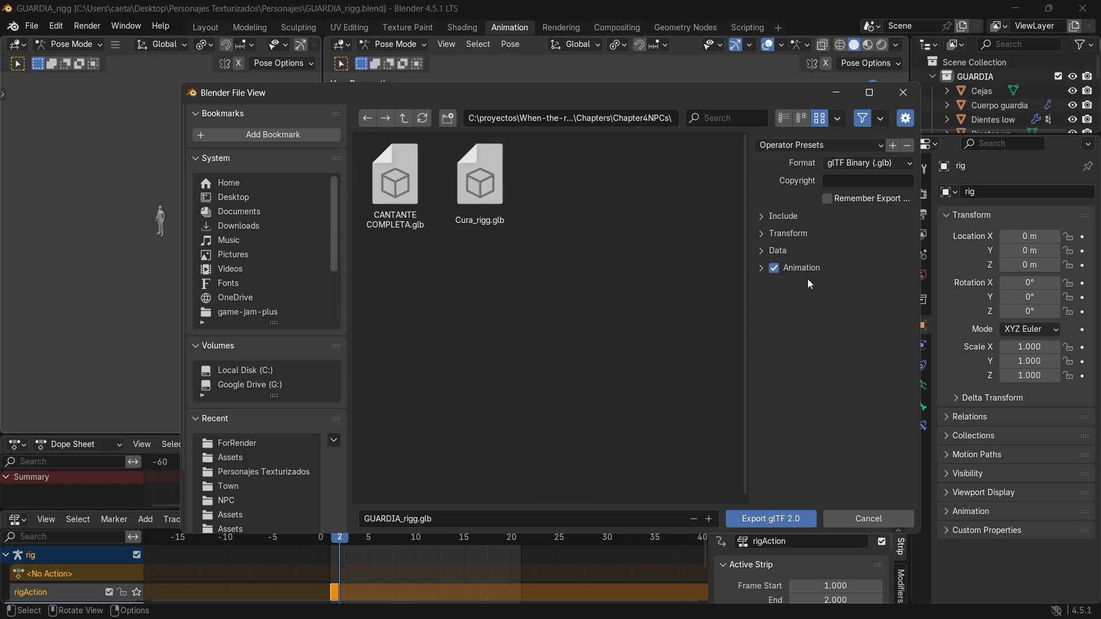
click(835, 148)
click(828, 185)
click(772, 519)
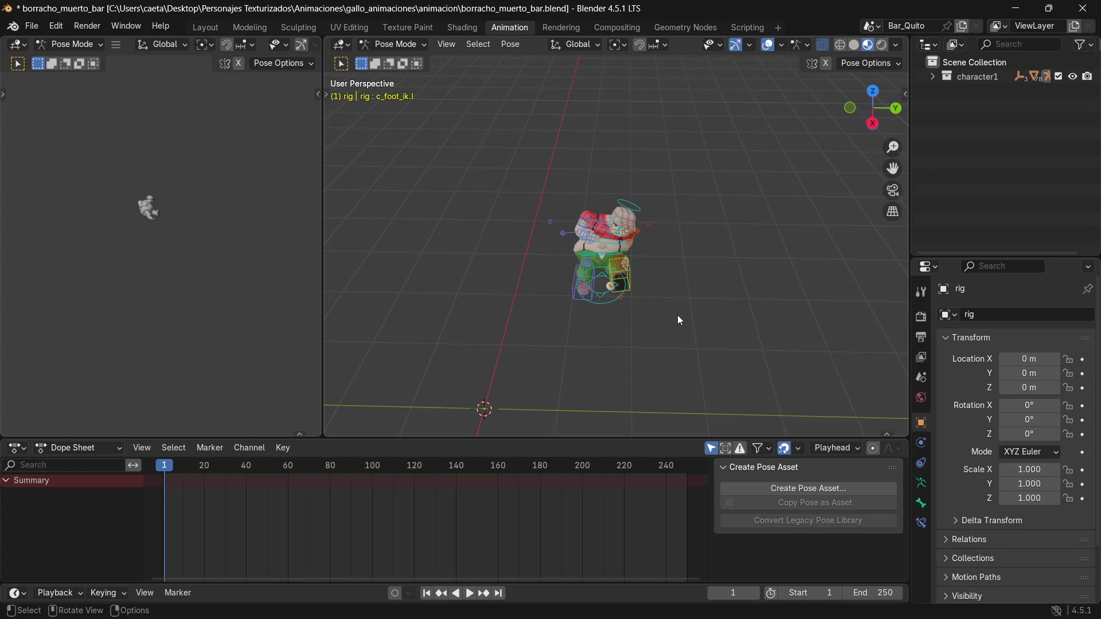
Select all of the drunk character's bones, clear their rotations and frame the rig.
click(609, 304)
scroll(597, 291, up, 3)
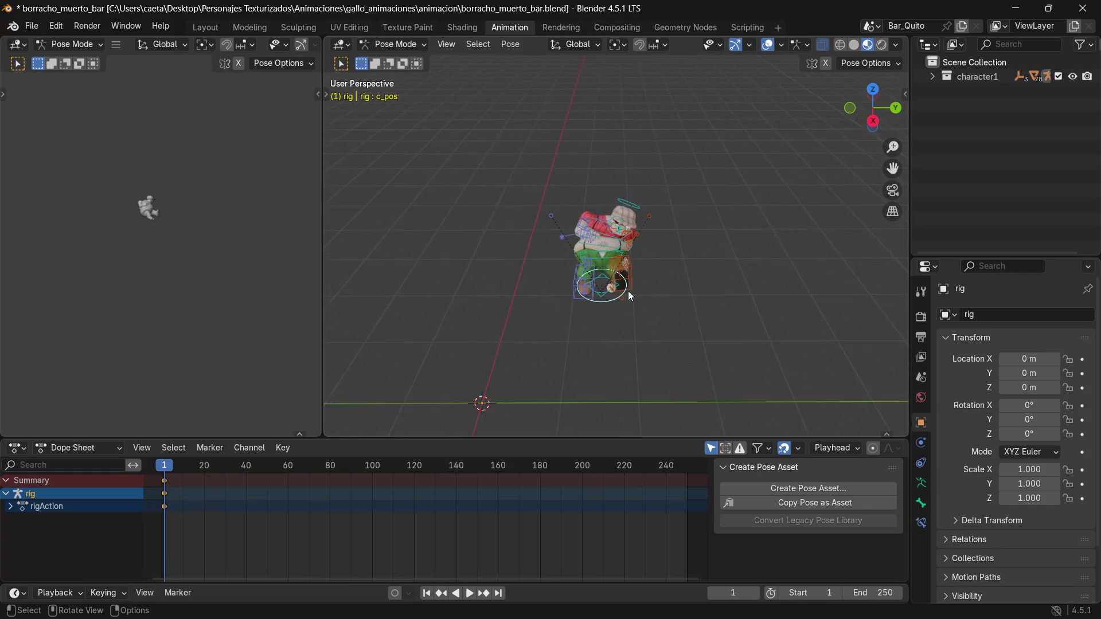
scroll(613, 321, down, 2)
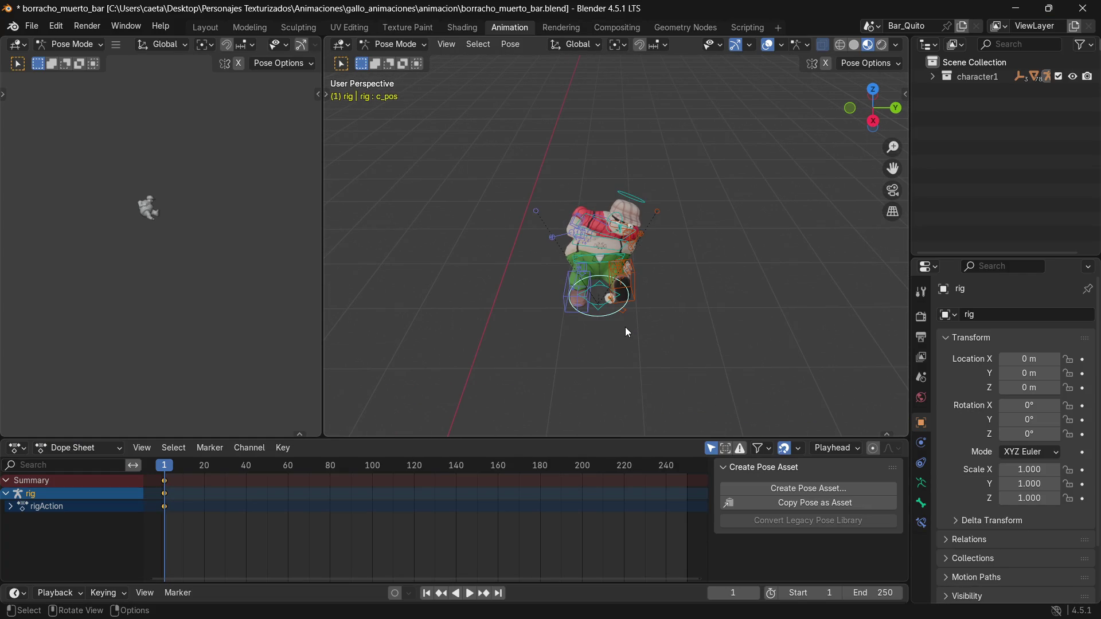
key(a)
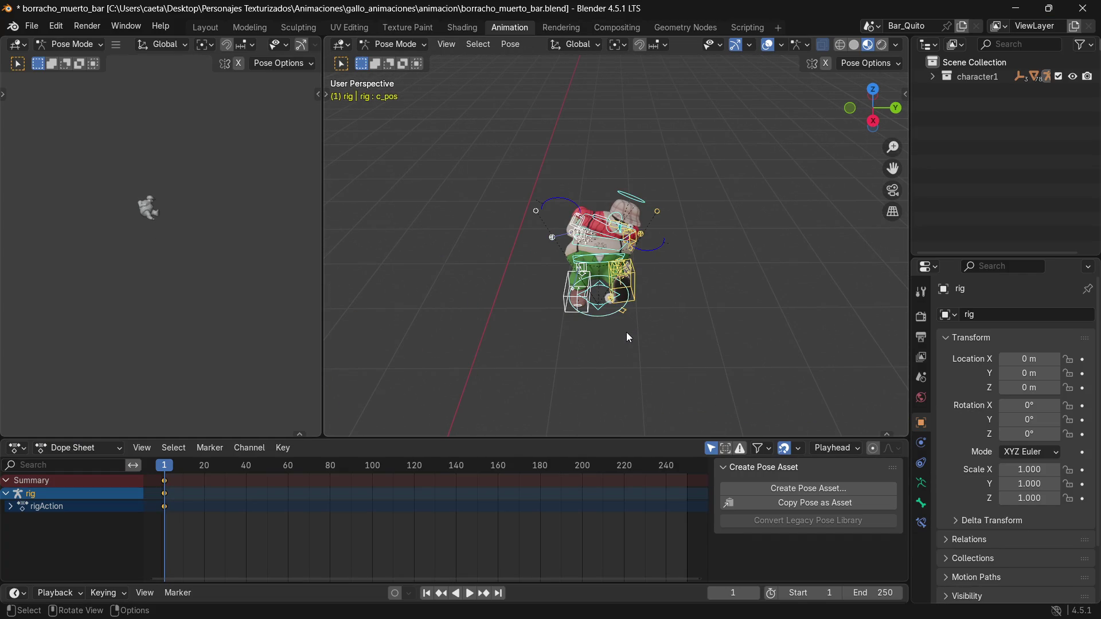
key(alt+r)
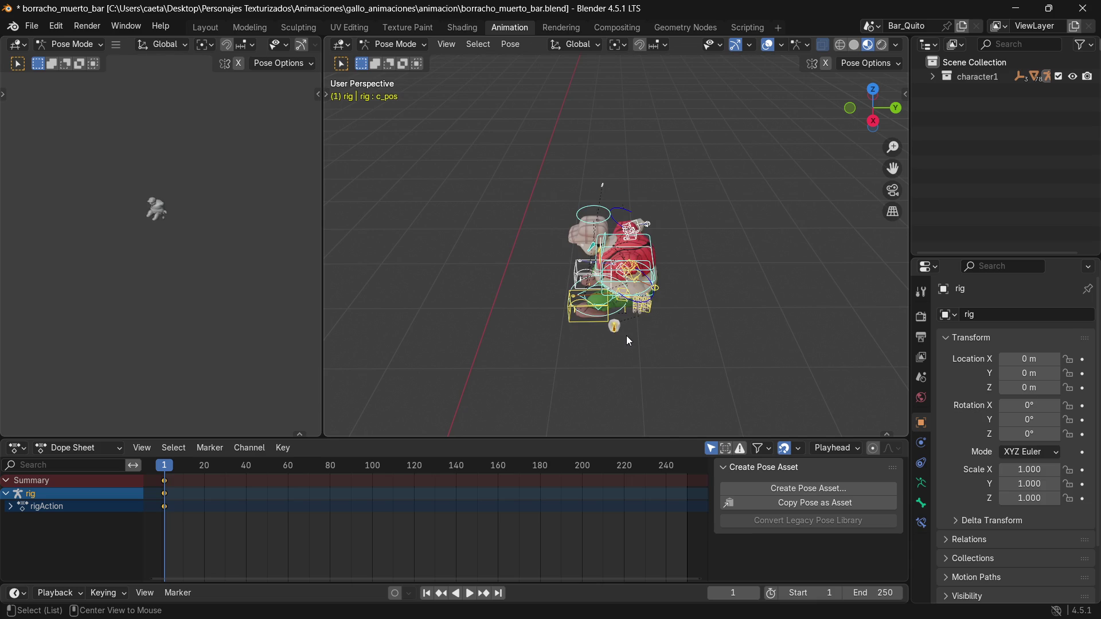
key(KP_Decimal)
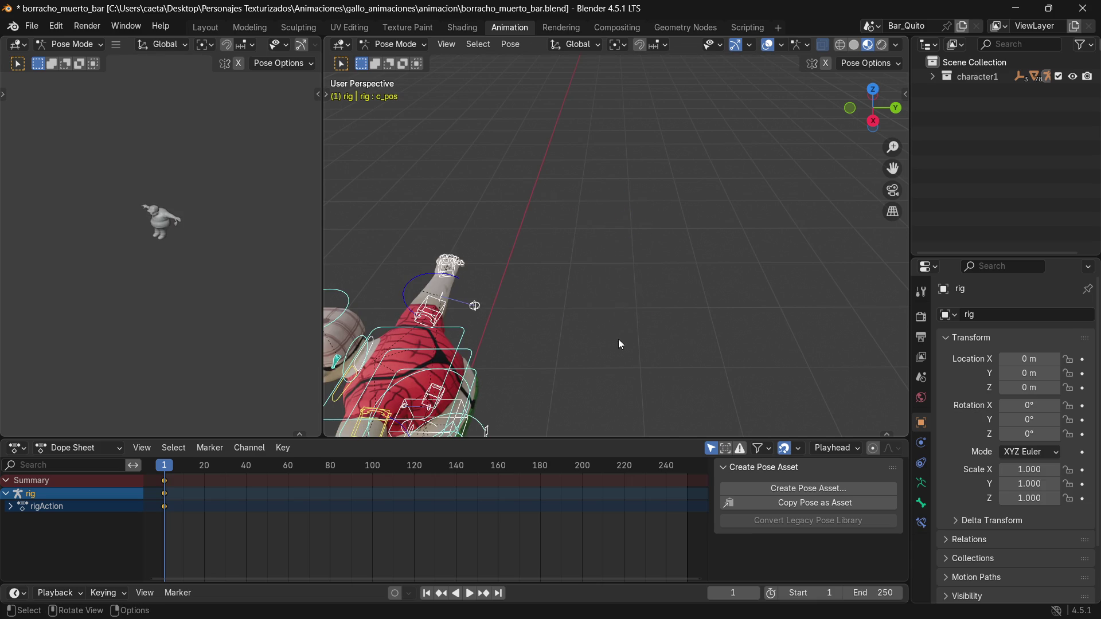
Merge the two 3D views into one and show the character in front view.
mouse_move(324, 38)
mouse_down()
mouse_move(275, 63)
mouse_move(230, 115)
mouse_up()
key(KP_1)
key(grave)
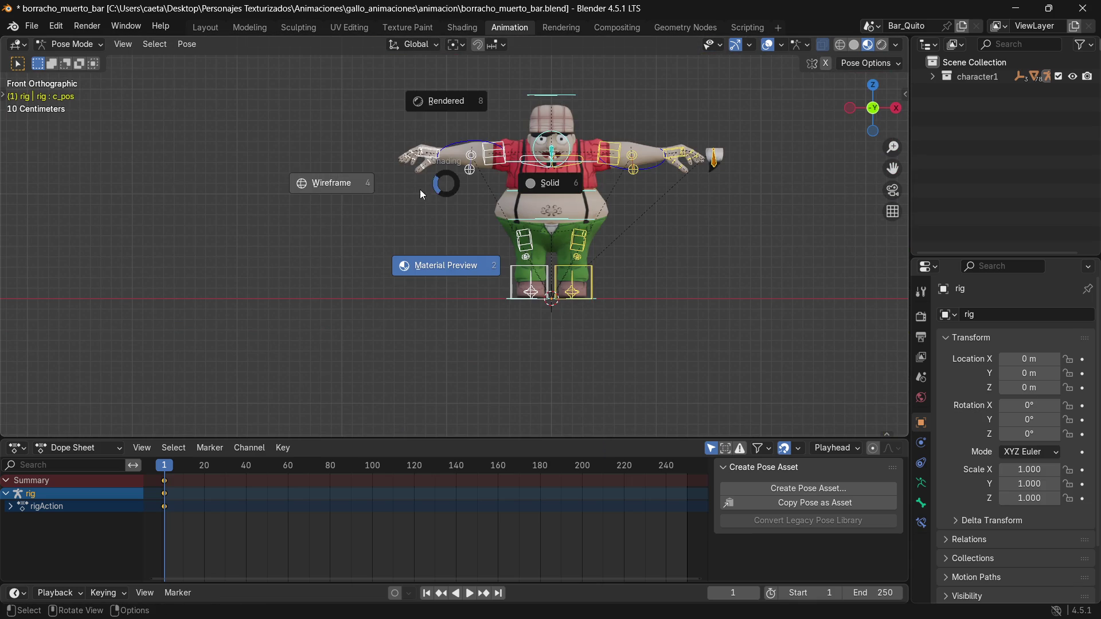
key(Escape)
key(Home)
scroll(456, 280, up, 4)
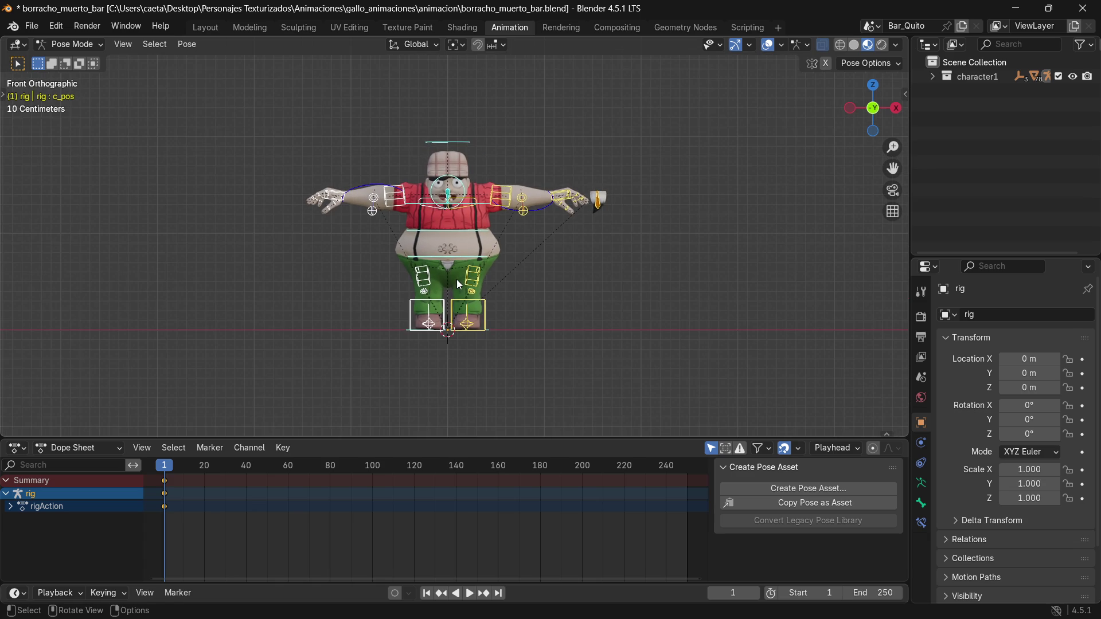
scroll(482, 236, down, 2)
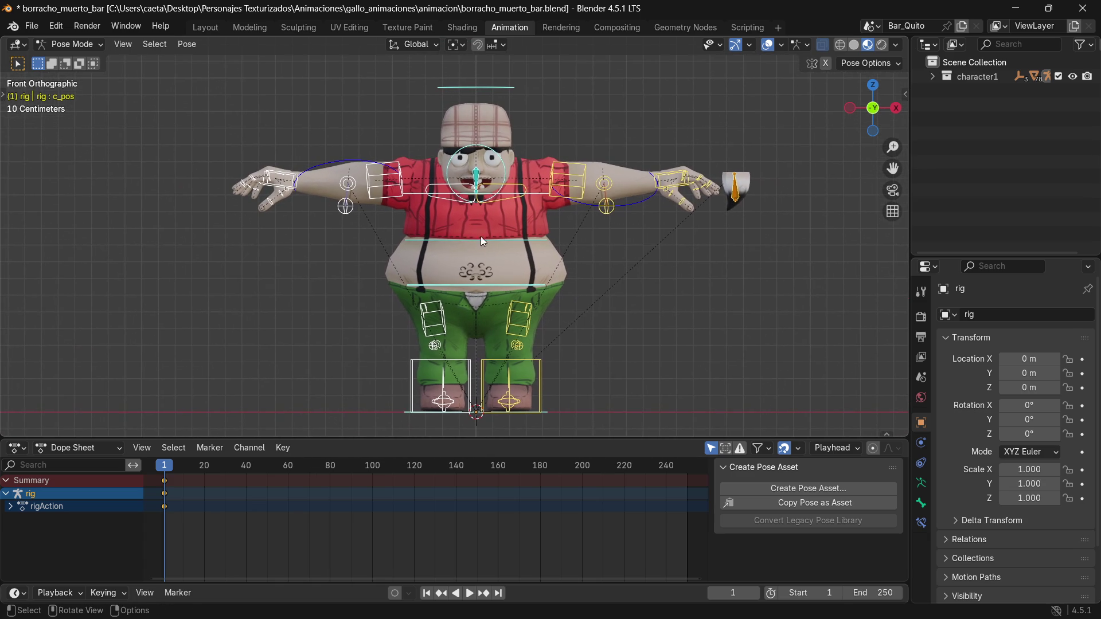
Rotate the right hand IK control c_hand_ik.r downward, discarding the extra move.
click(282, 184)
key(g)
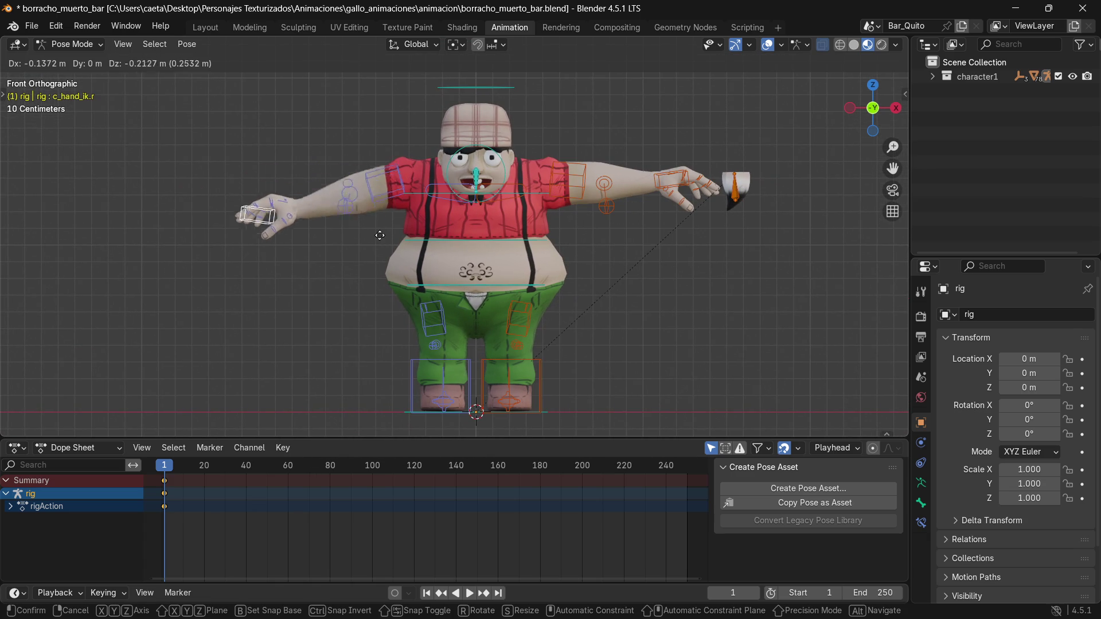
key(r)
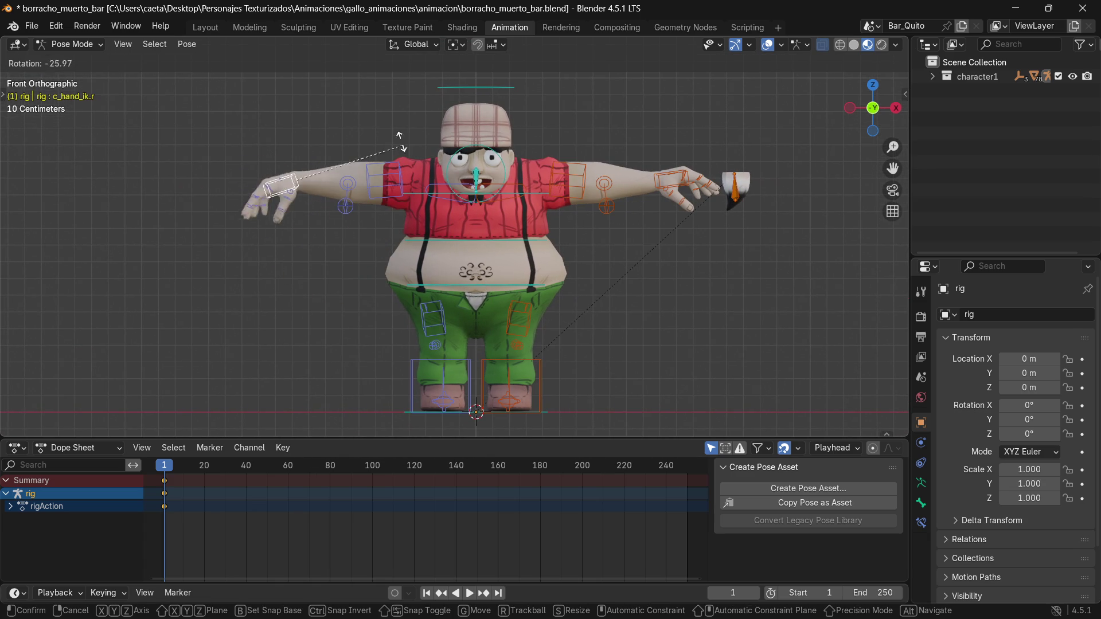
click(374, 136)
key(g)
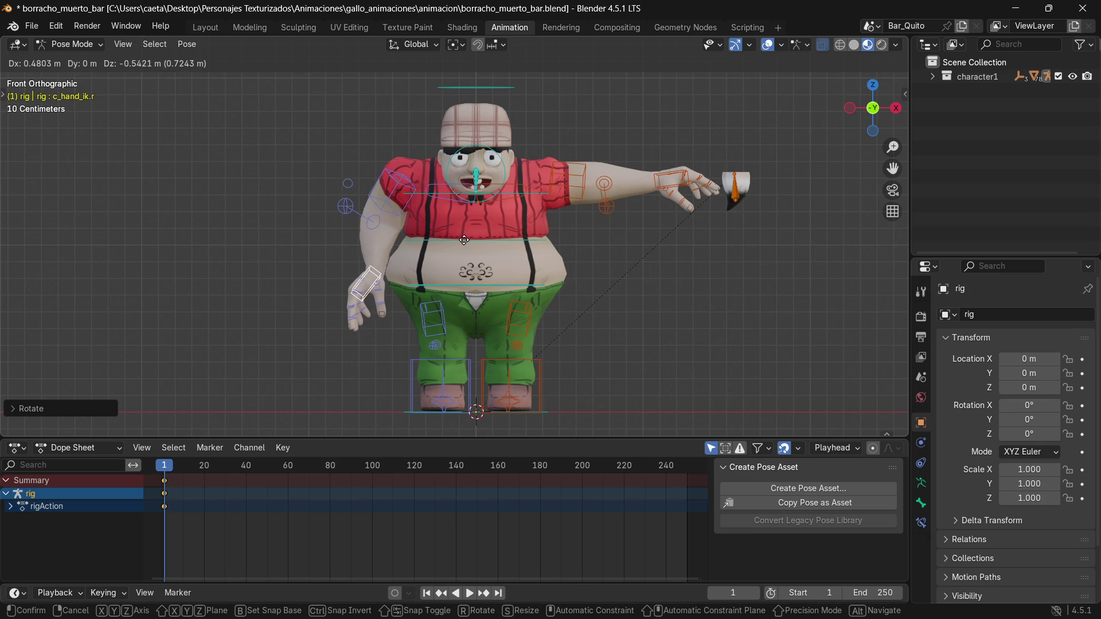
right_click(454, 236)
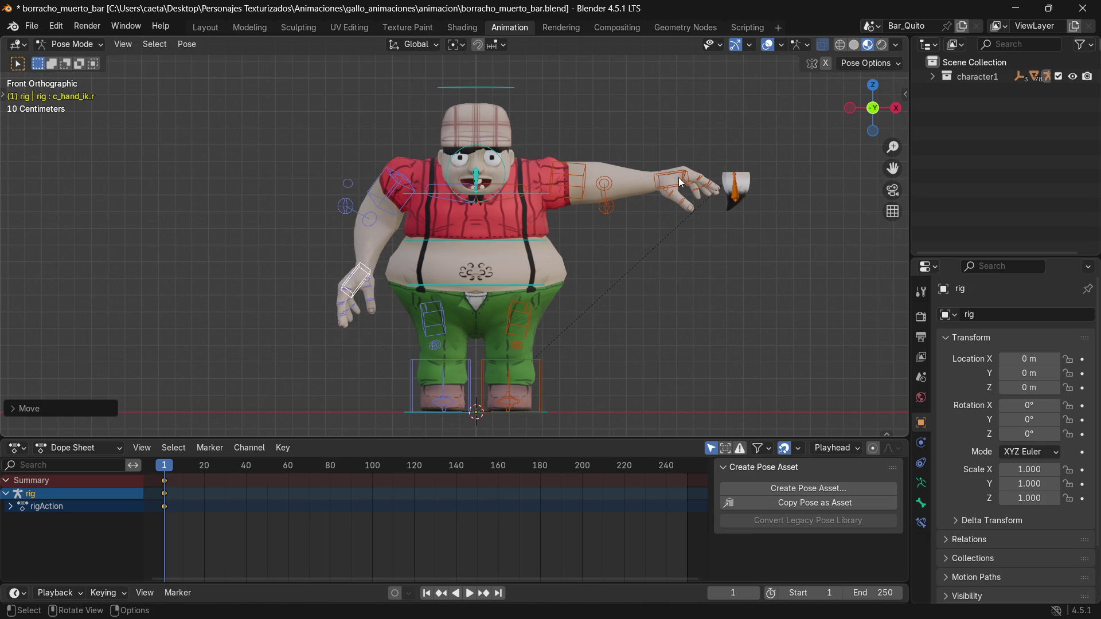
key(ctrl+z)
key(ctrl+z)
Lower c_hand_ik.l beside the body, then return to Object Mode and select vaso.001.
click(738, 199)
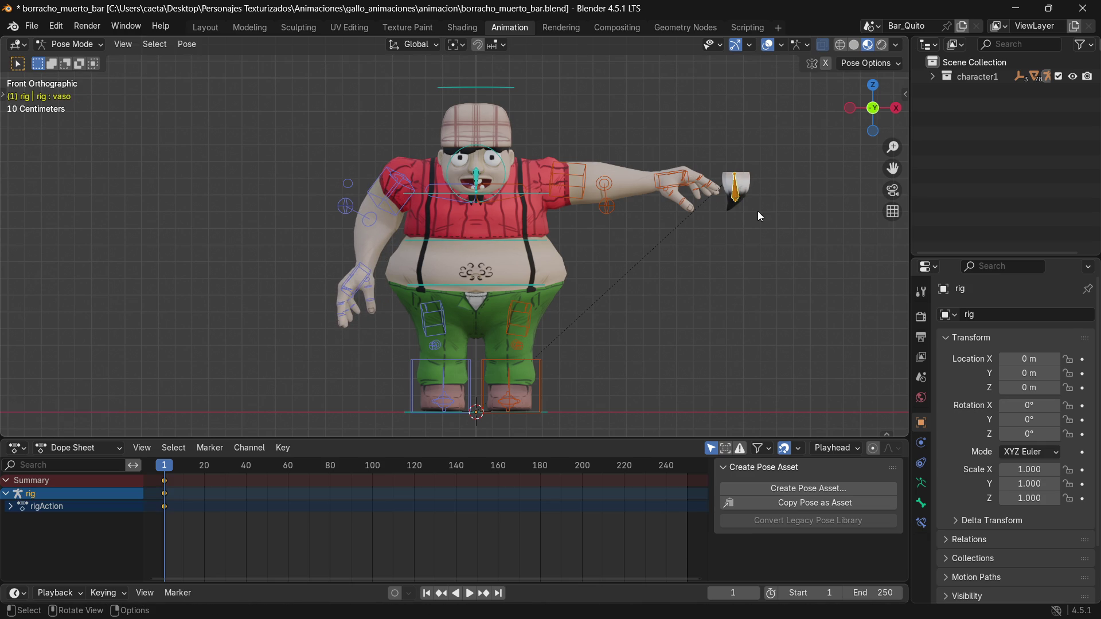
click(932, 77)
key(z)
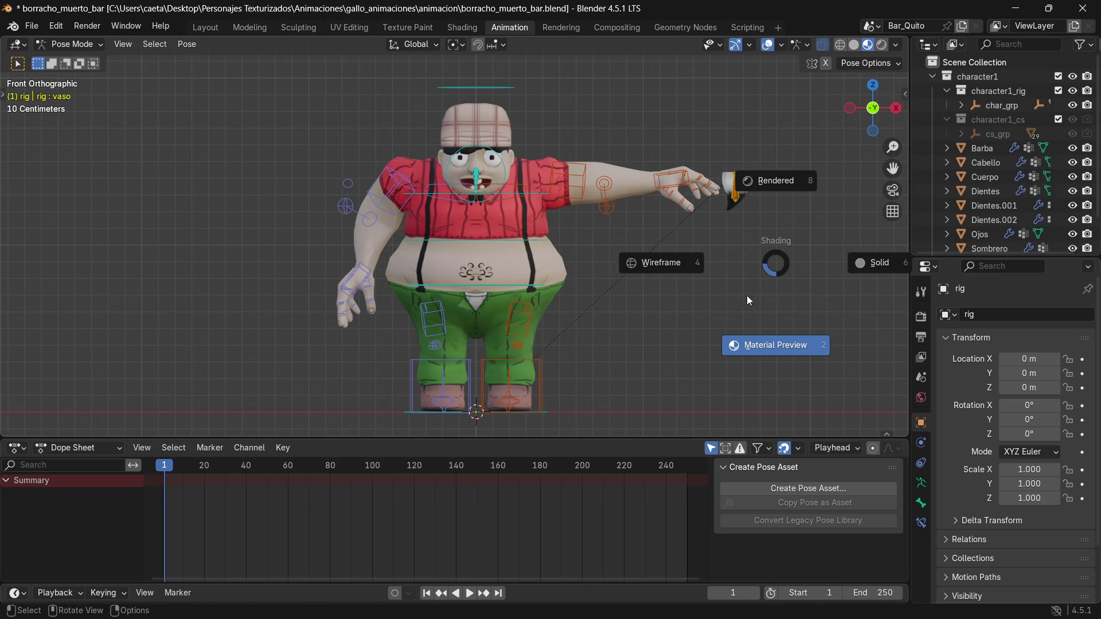
click(746, 344)
click(683, 176)
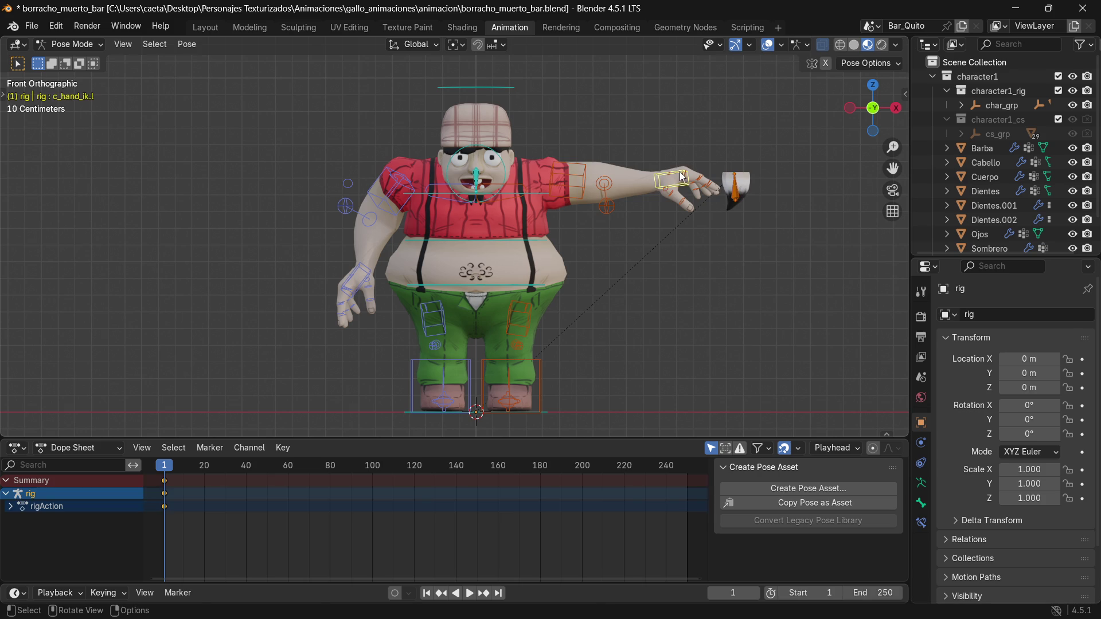
key(r)
click(780, 296)
key(g)
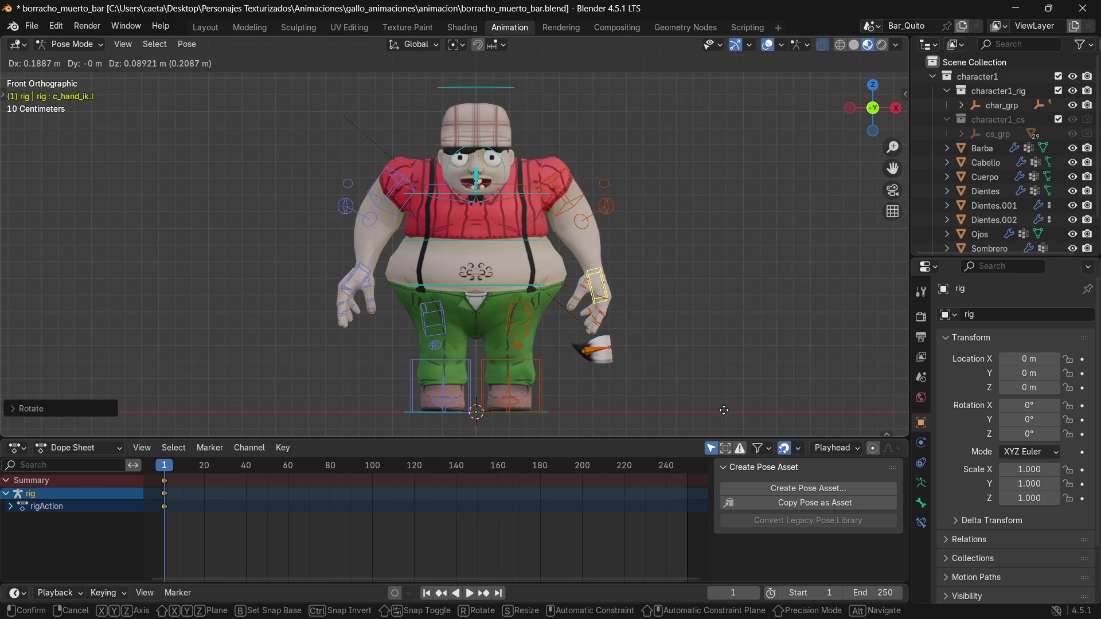
click(723, 410)
mouse_move(772, 364)
mouse_down()
mouse_move(539, 370)
mouse_move(734, 367)
mouse_move(742, 341)
mouse_up()
key(ctrl+Tab)
click(621, 353)
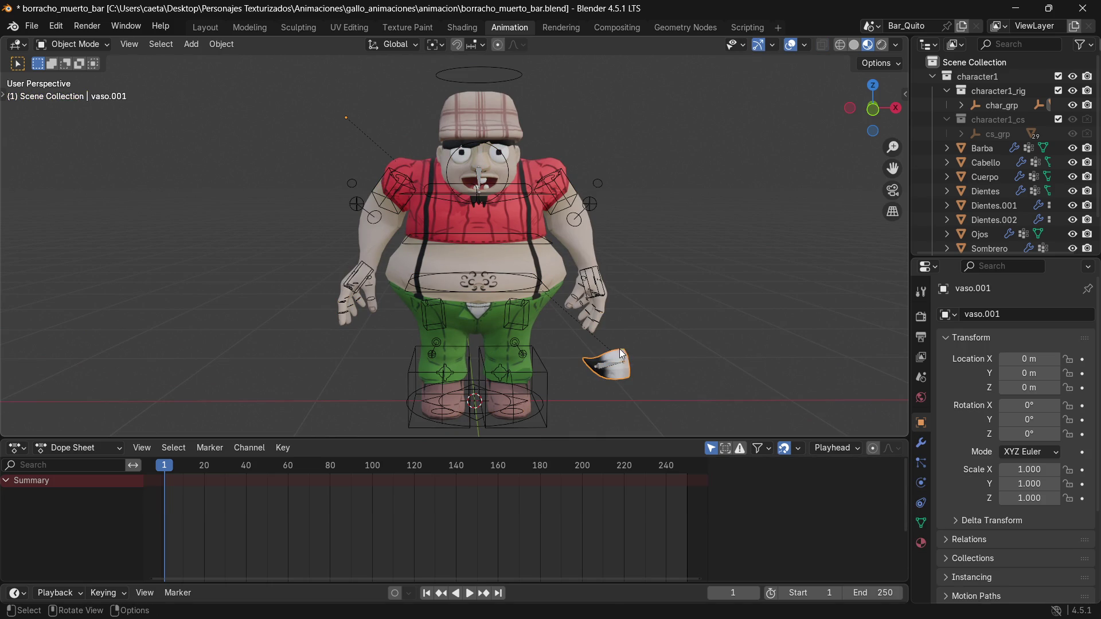
Delete the vaso.001 cup object, then delete the c_hand_ik.l bone from the rig.
key(x)
click(647, 352)
click(608, 365)
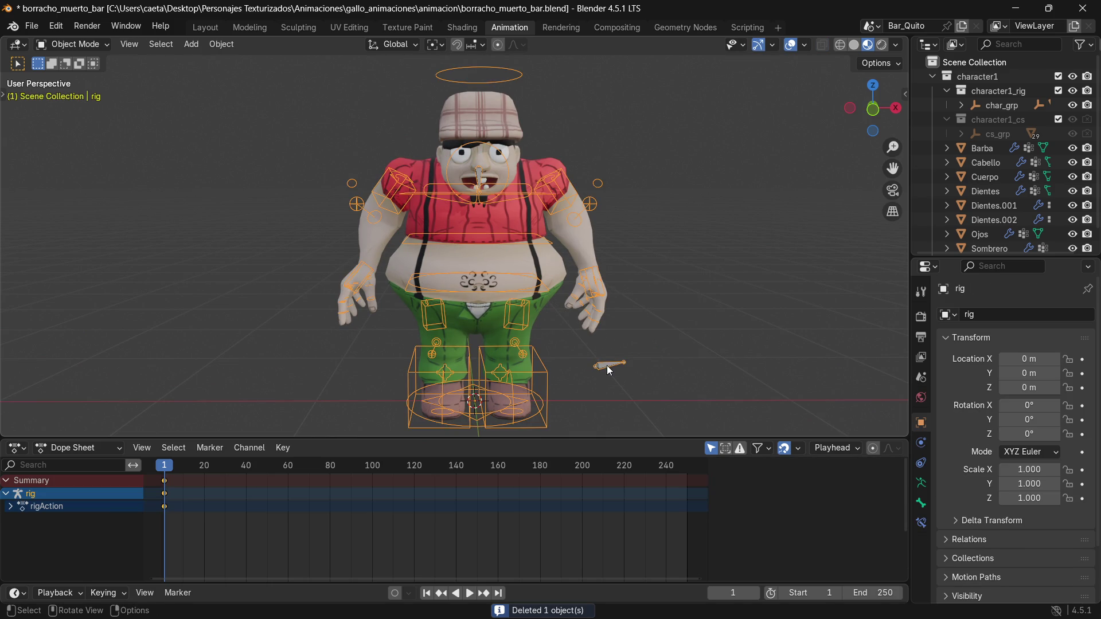
key(Tab)
key(x)
click(766, 204)
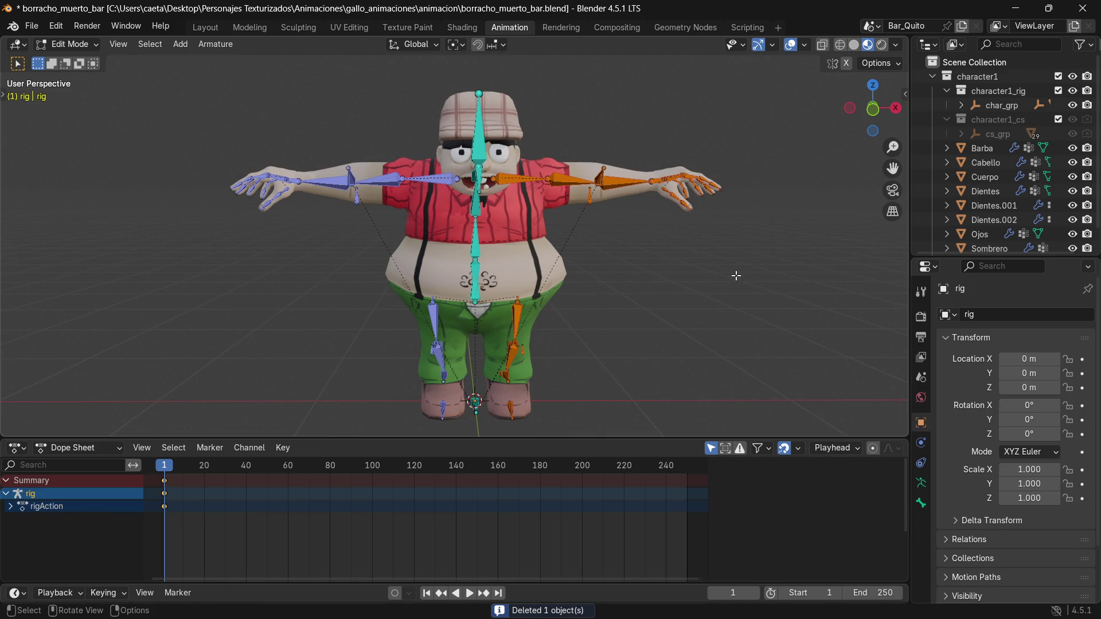
key(Tab)
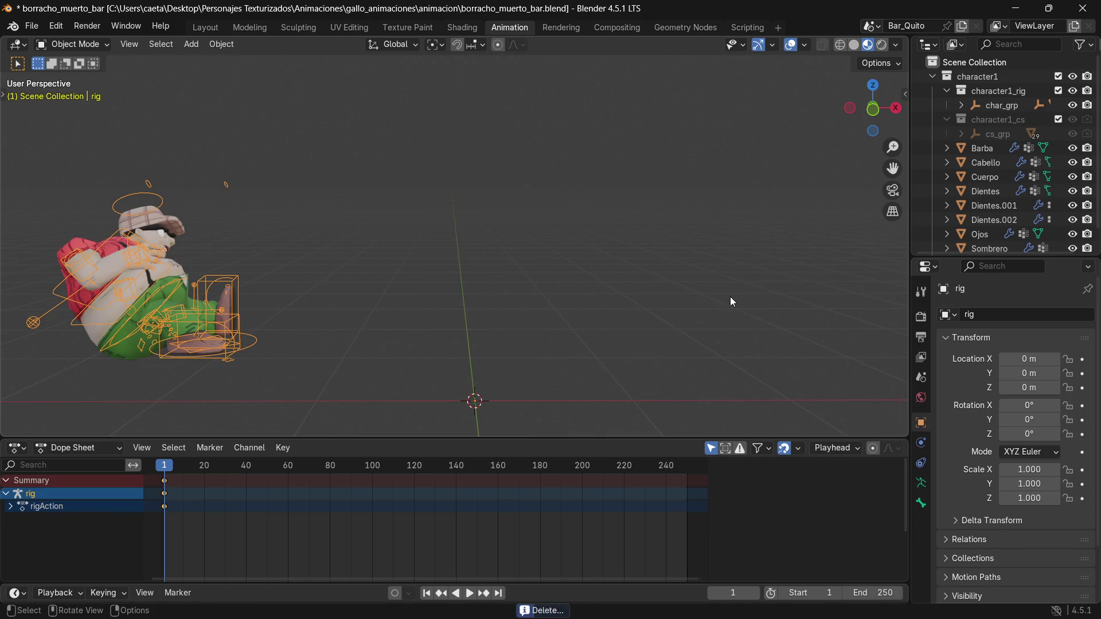
Undo the c_hand_ik.l bone deletion to get back to the posed rig with all bones intact.
key(ctrl+z)
key(ctrl+z)
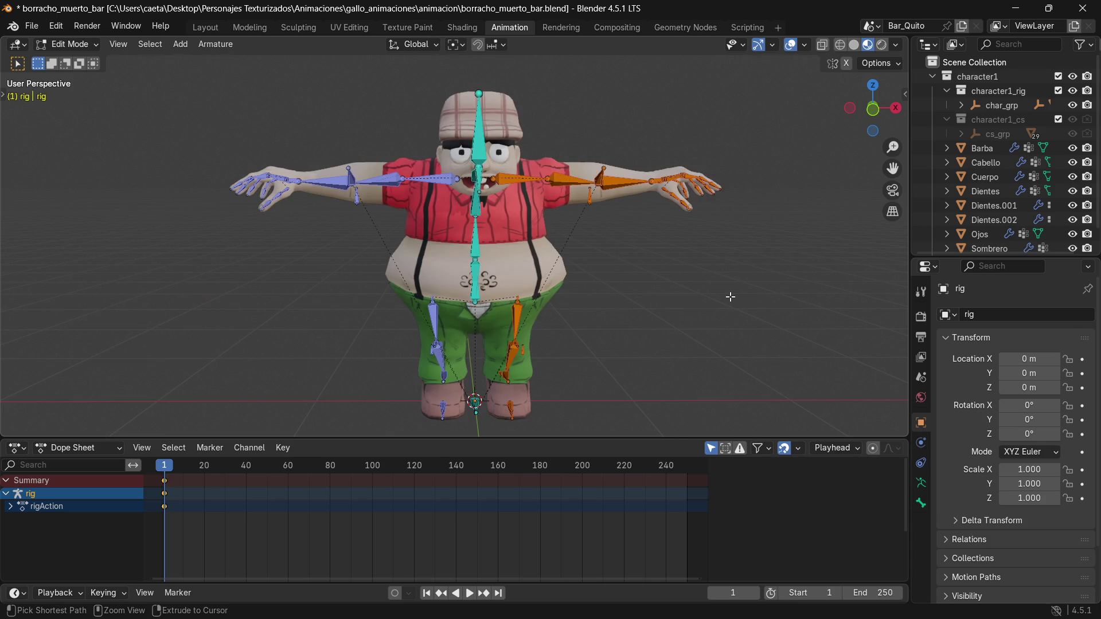
key(Tab)
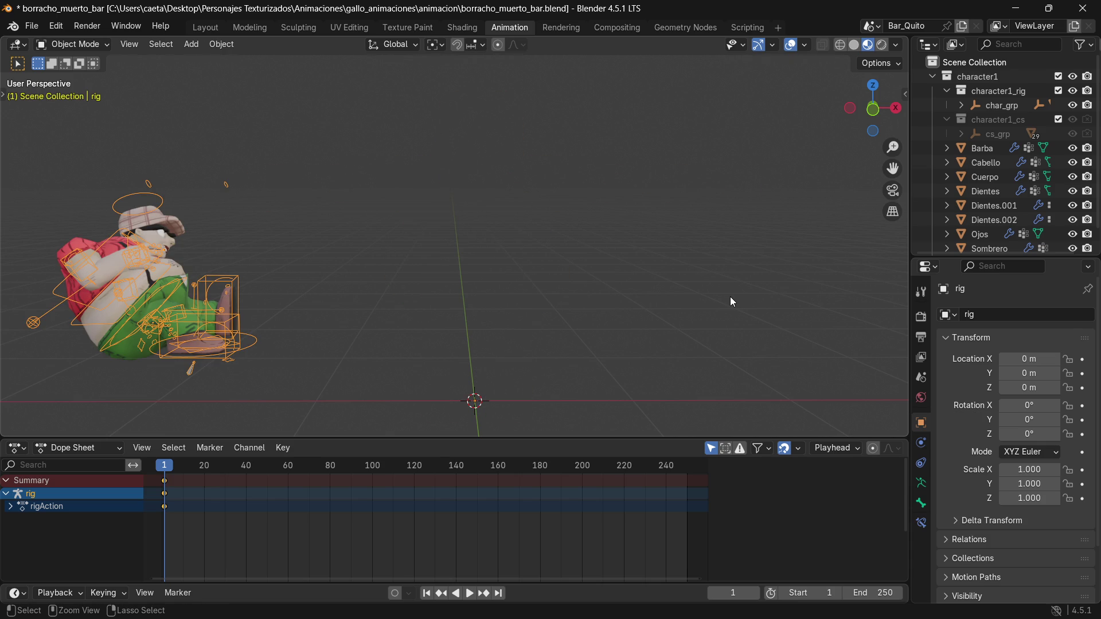
key(ctrl+z)
key(ctrl+z)
key(ctrl+z)
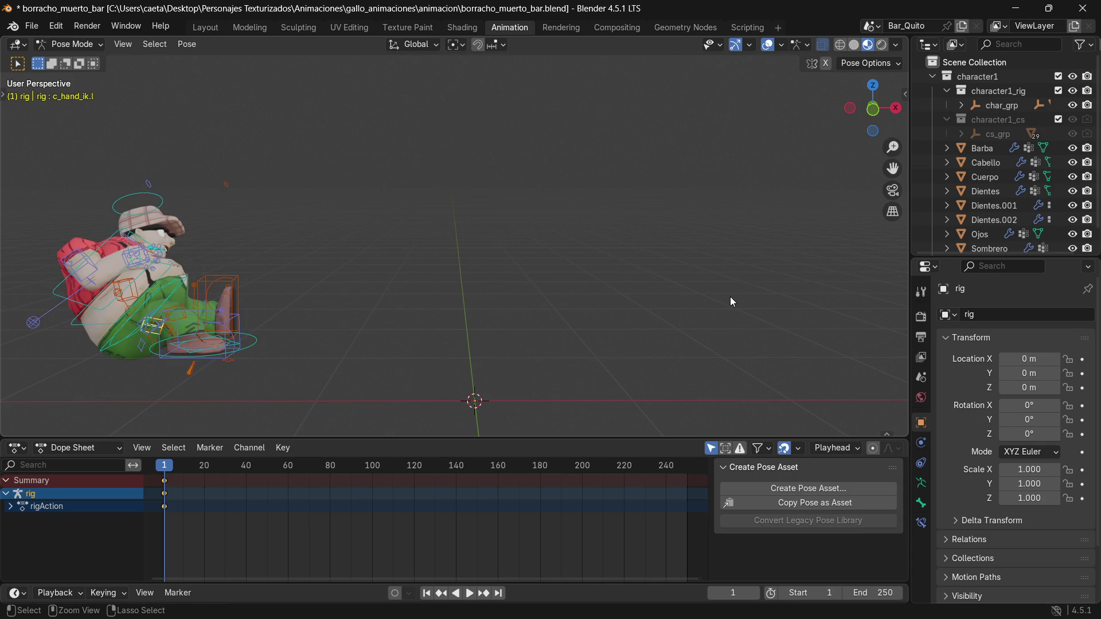
key(a)
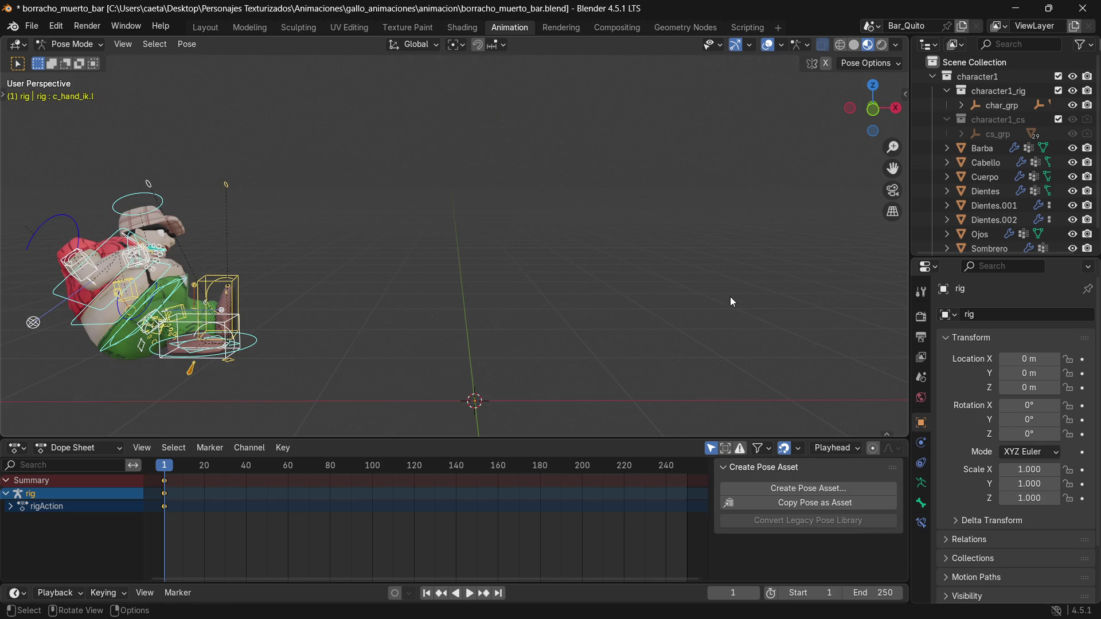
key(ctrl)
key(ctrl+z)
key(ctrl+z)
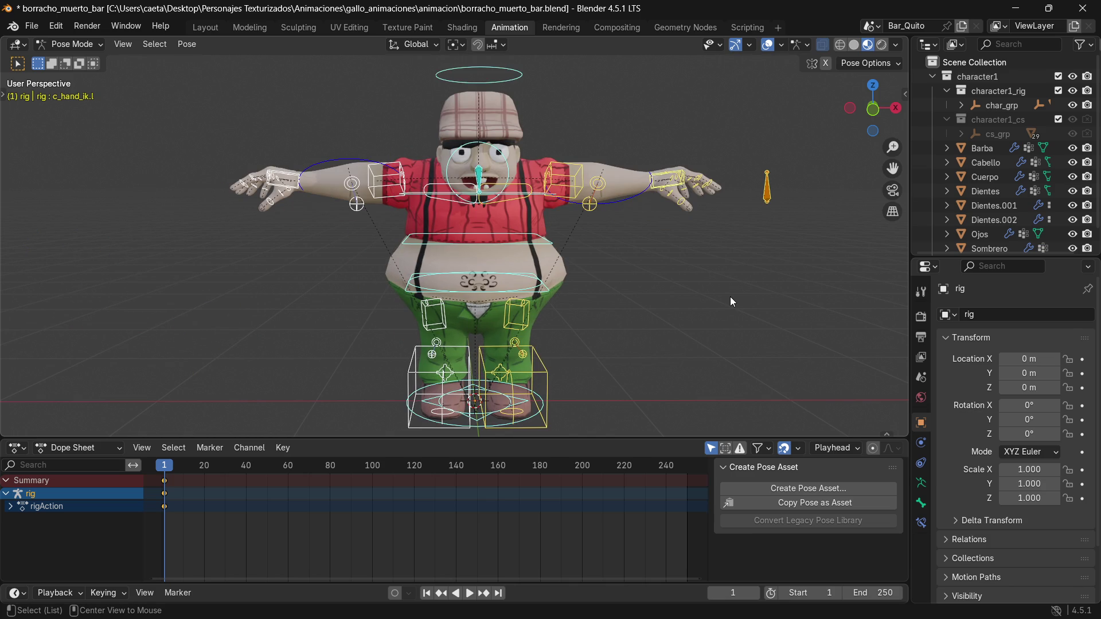
Delete the vaso bone from the armature in Edit Mode.
click(767, 193)
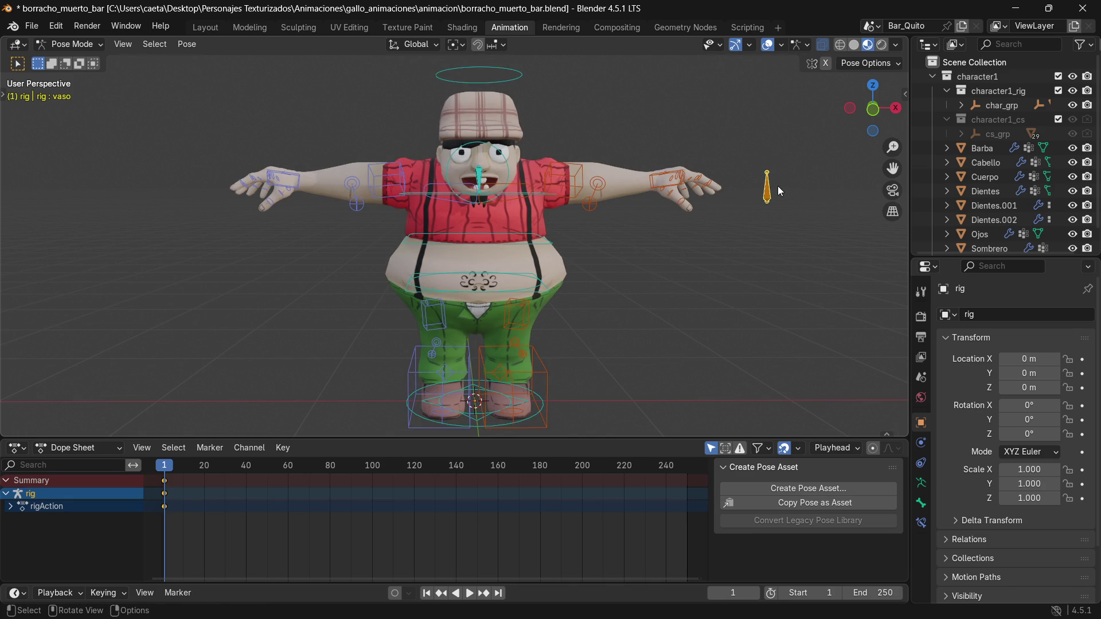
key(Tab)
key(x)
click(768, 191)
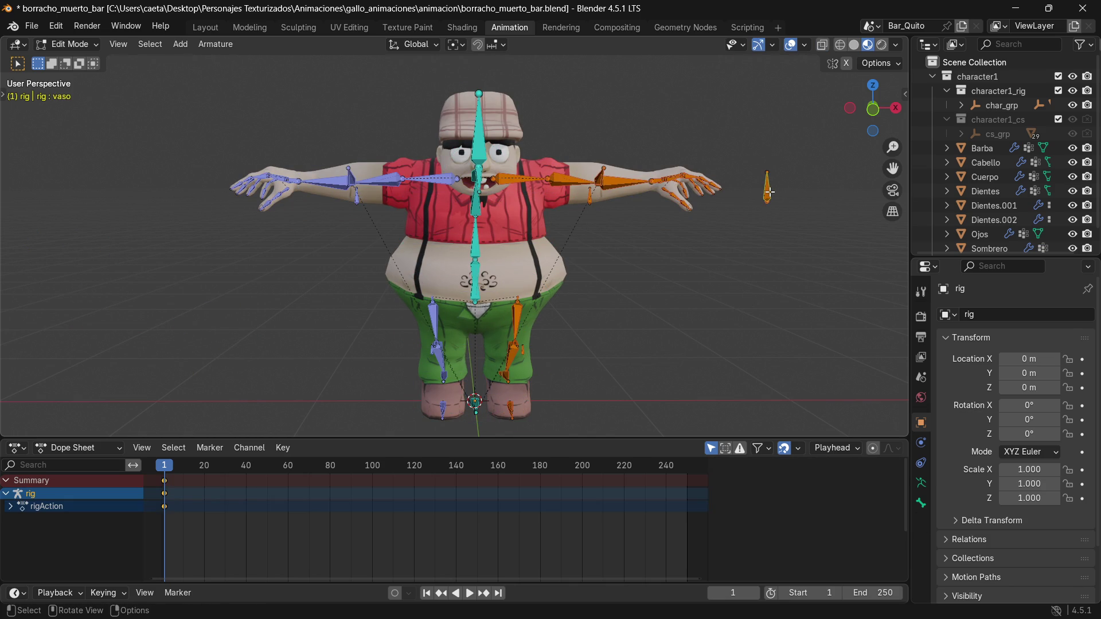
key(Tab)
Select all bones and clear their rotation and location to restore the T-pose.
key(Tab)
key(Tab)
key(a)
key(Tab)
key(Tab)
key(ctrl)
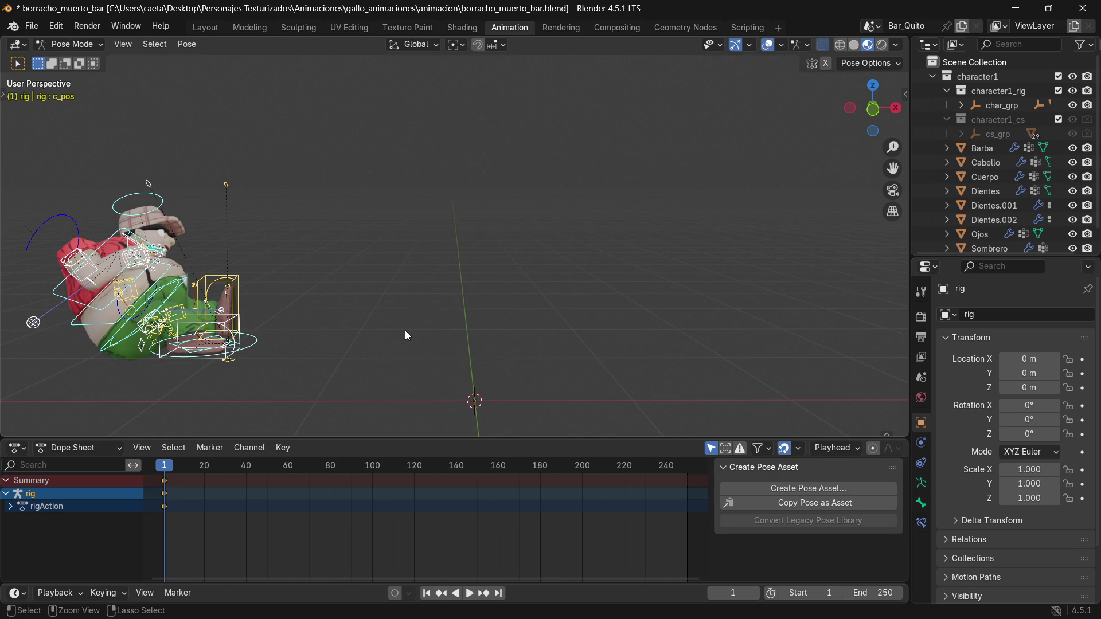
key(ctrl+r)
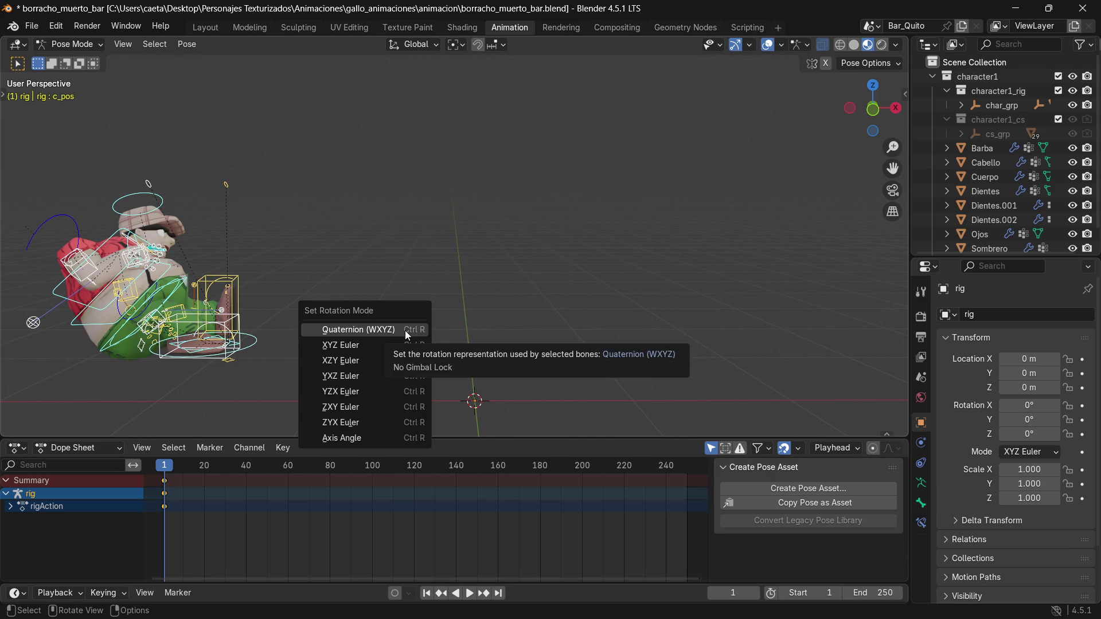
click(405, 330)
key(alt+r)
key(alt+g)
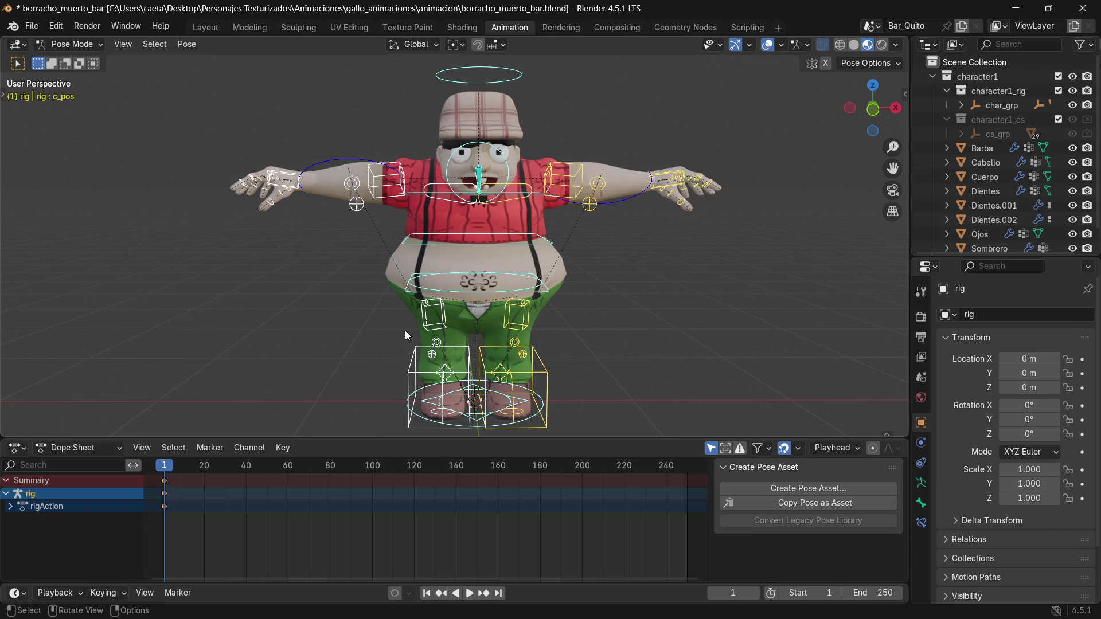
Rotate and move the right hand IK control so the arm hangs beside the hip.
key(alt+a)
click(292, 180)
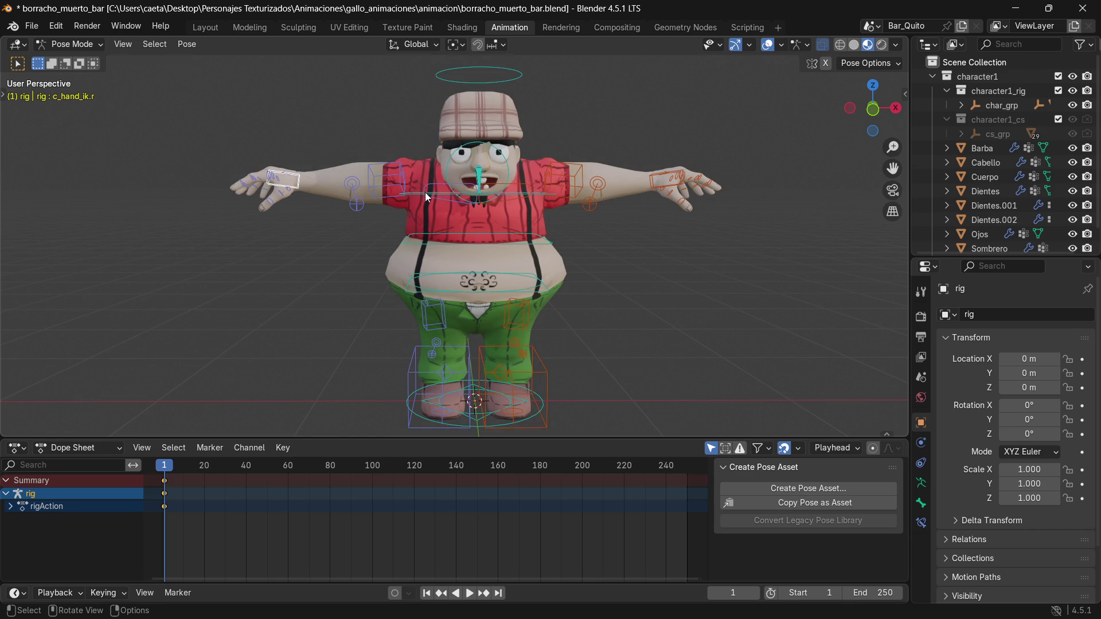
key(r)
click(349, 82)
key(g)
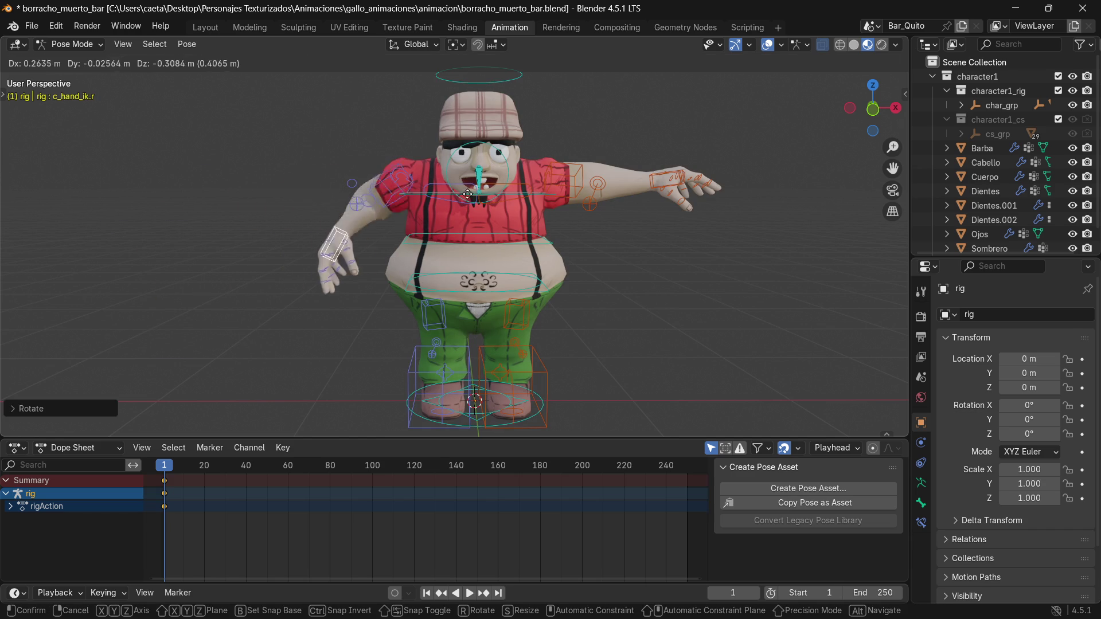
click(495, 227)
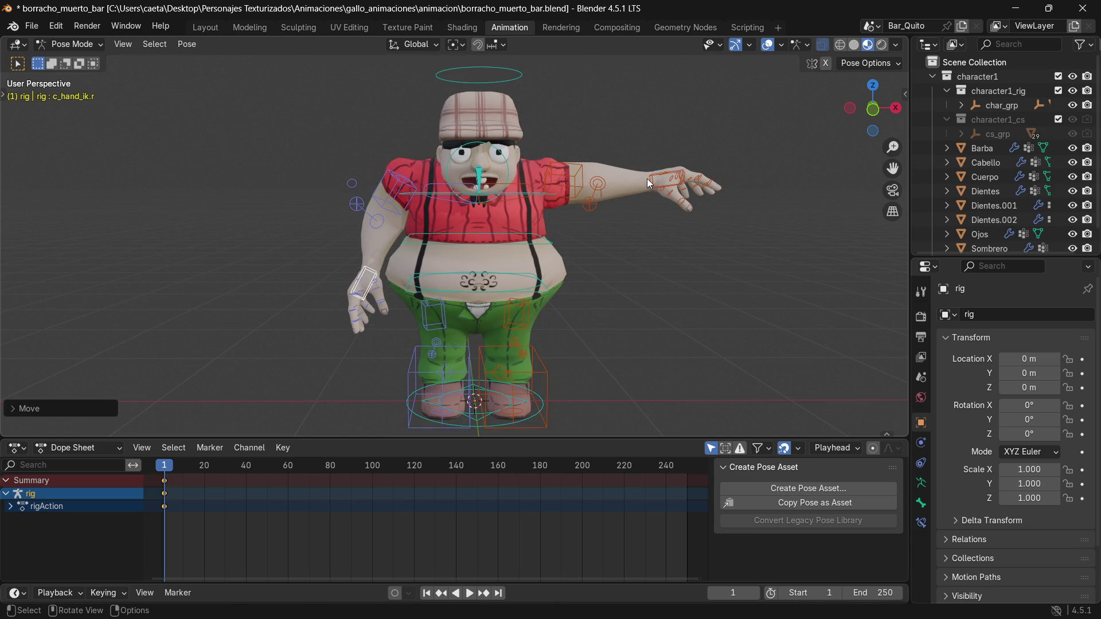
Lower the left hand IK control beside the hip, then advance to frame 2.
click(667, 174)
key(r)
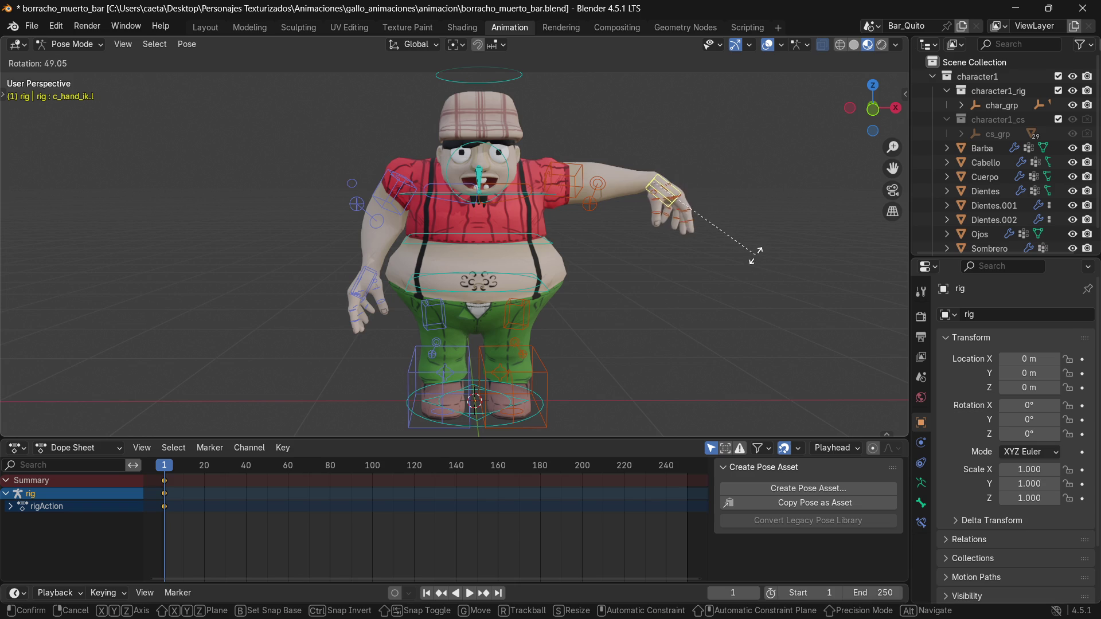
click(728, 270)
key(g)
key(r)
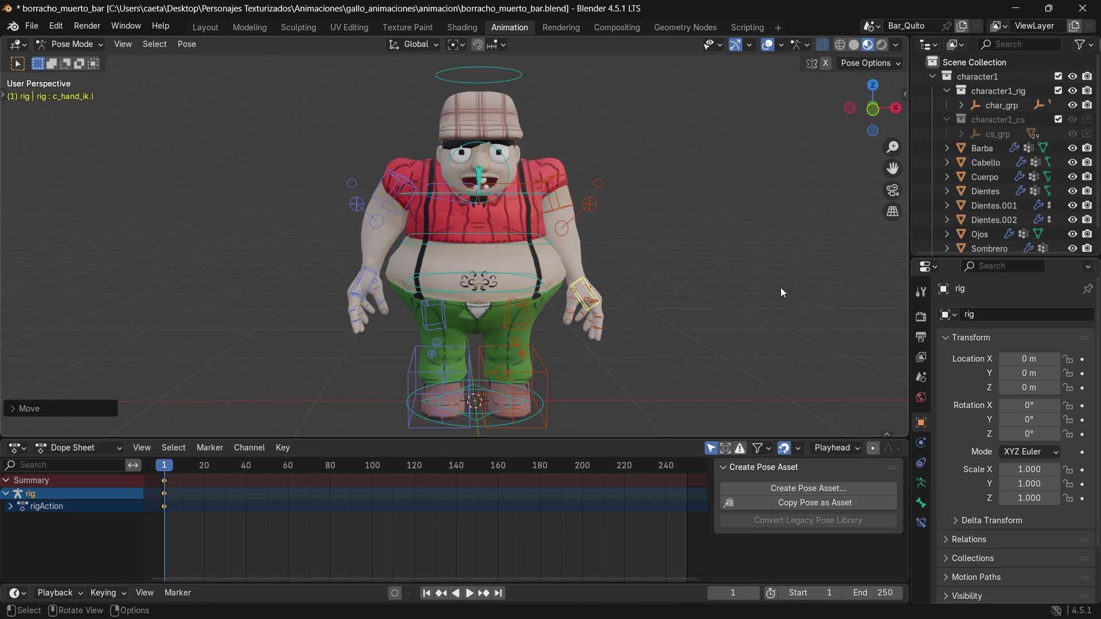
key(g)
click(755, 351)
mouse_move(755, 351)
mouse_down()
mouse_move(576, 345)
mouse_move(763, 342)
mouse_move(752, 347)
mouse_up()
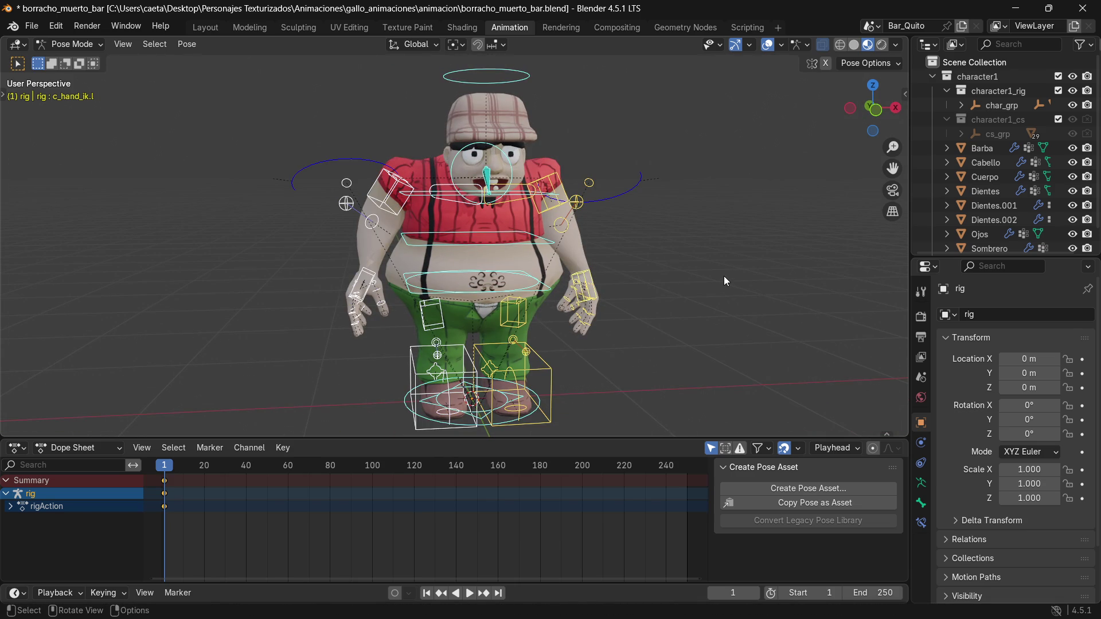
key(Right)
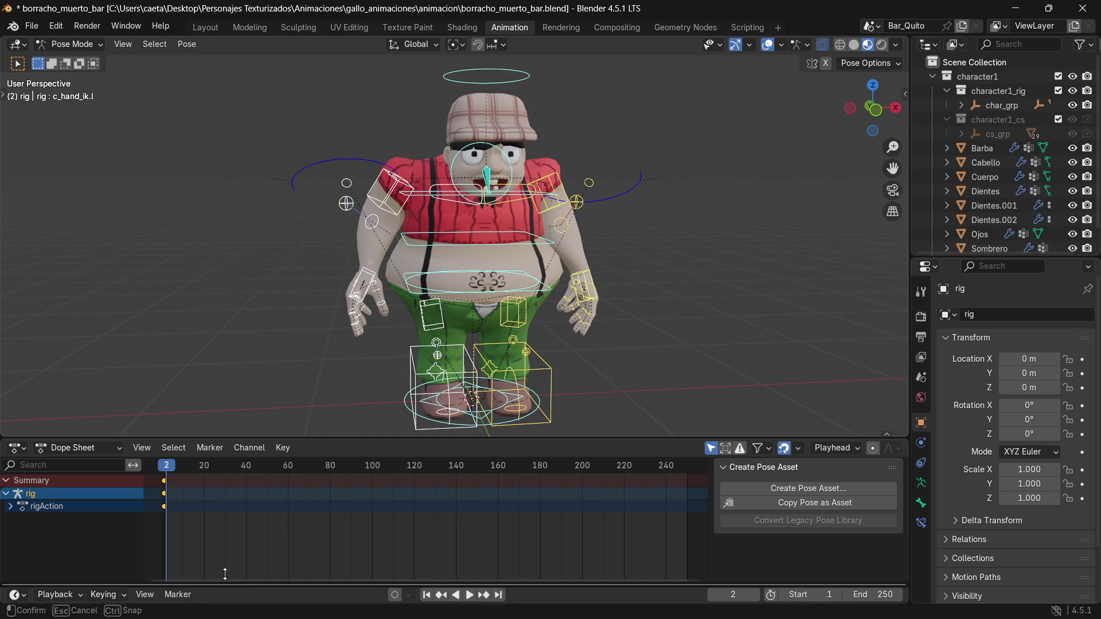
drag(158, 583, 158, 547)
click(17, 555)
In the NLA editor, rename rigAction to Idle and push it down into a strip.
click(253, 534)
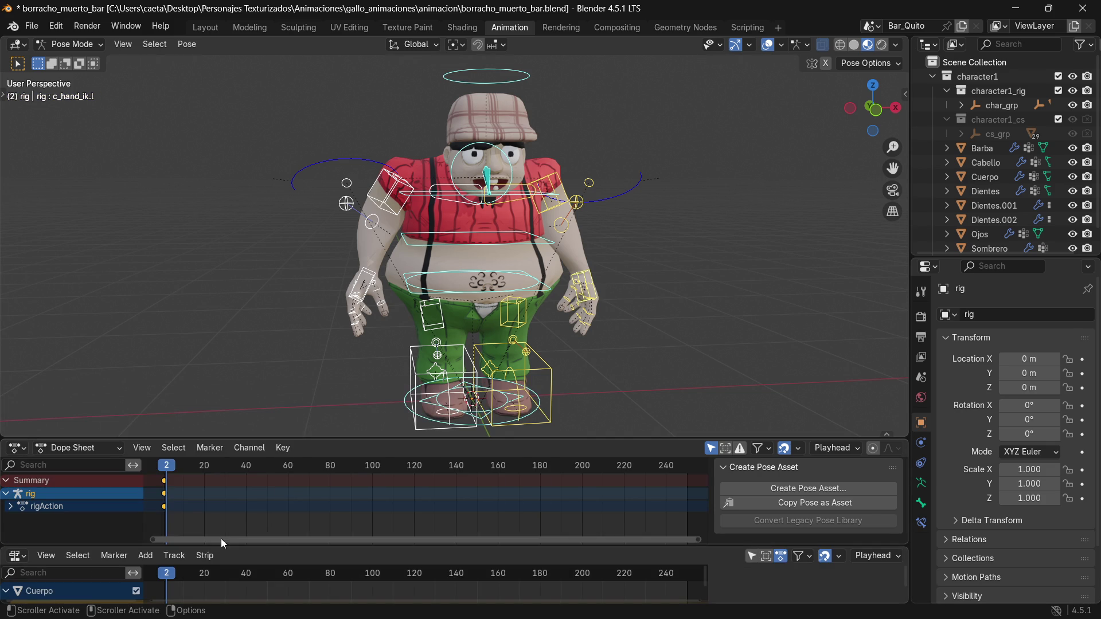
key(Left)
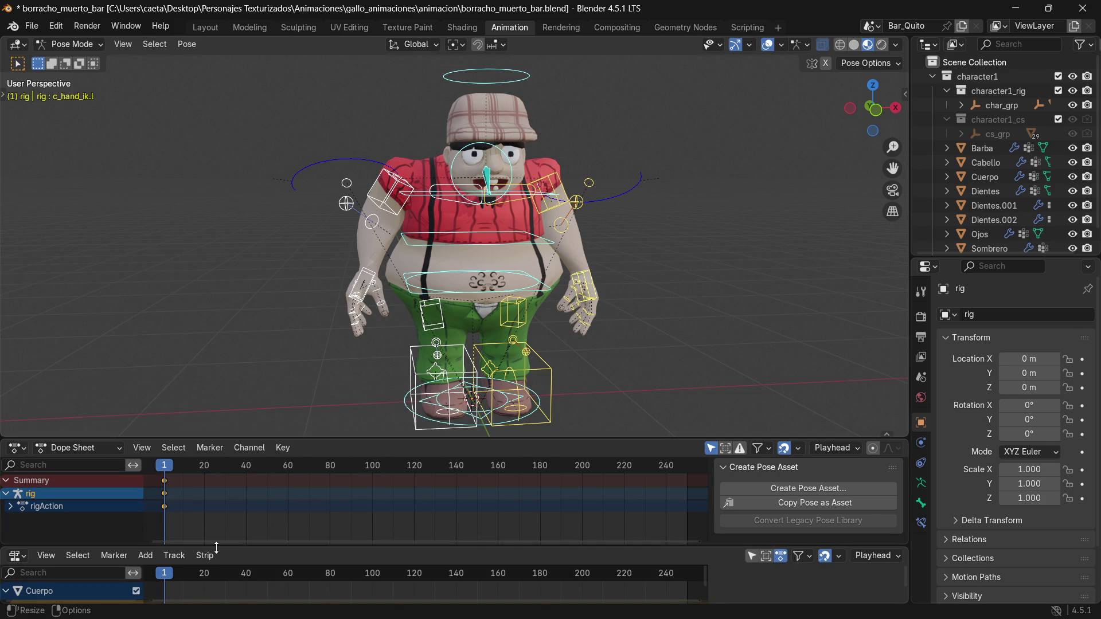
drag(218, 548, 218, 501)
scroll(112, 566, down, 3)
scroll(113, 566, down, 1)
double_click(51, 554)
key(BackSpace)
text(le)
key(Return)
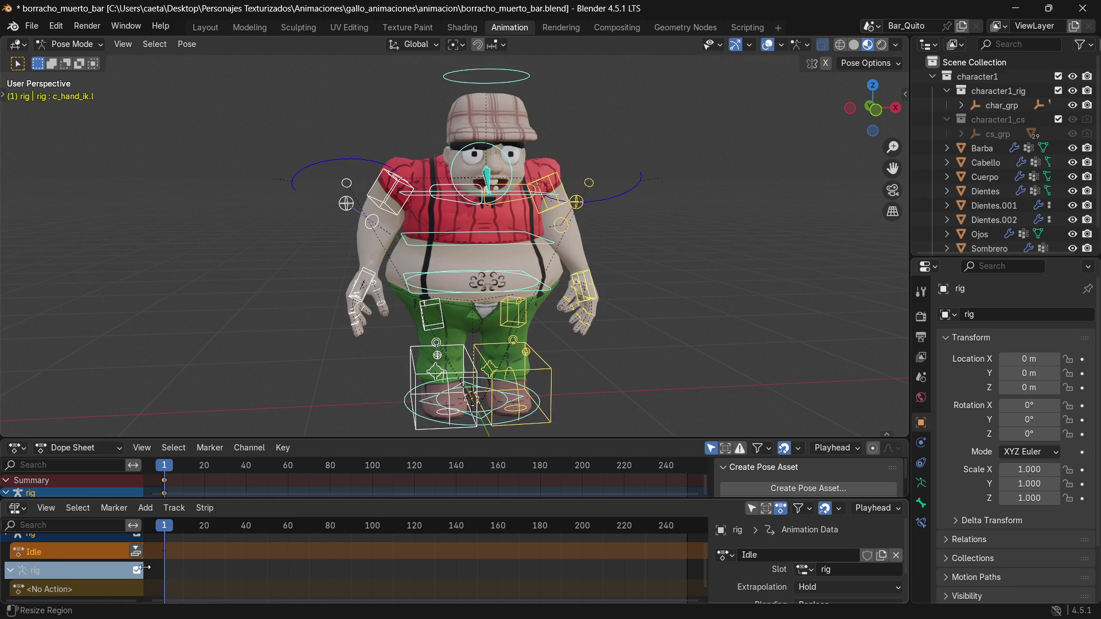
click(137, 552)
Save the blend file and start a glTF 2.0 export.
scroll(248, 359, up, 2)
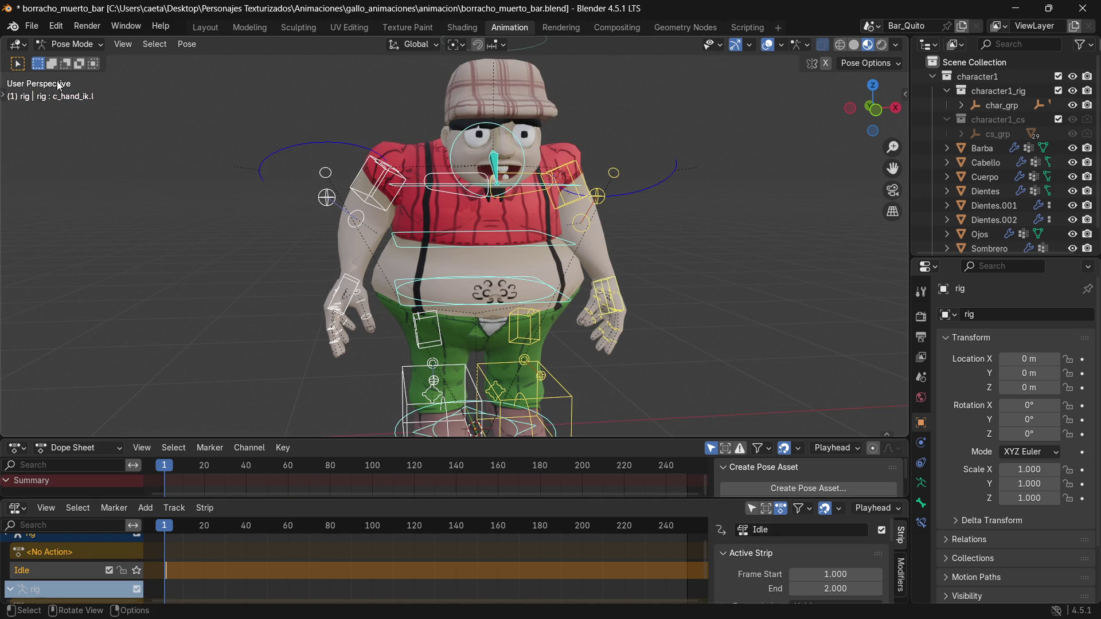
key(ctrl+s)
click(35, 26)
mouse_move(69, 242)
click(322, 386)
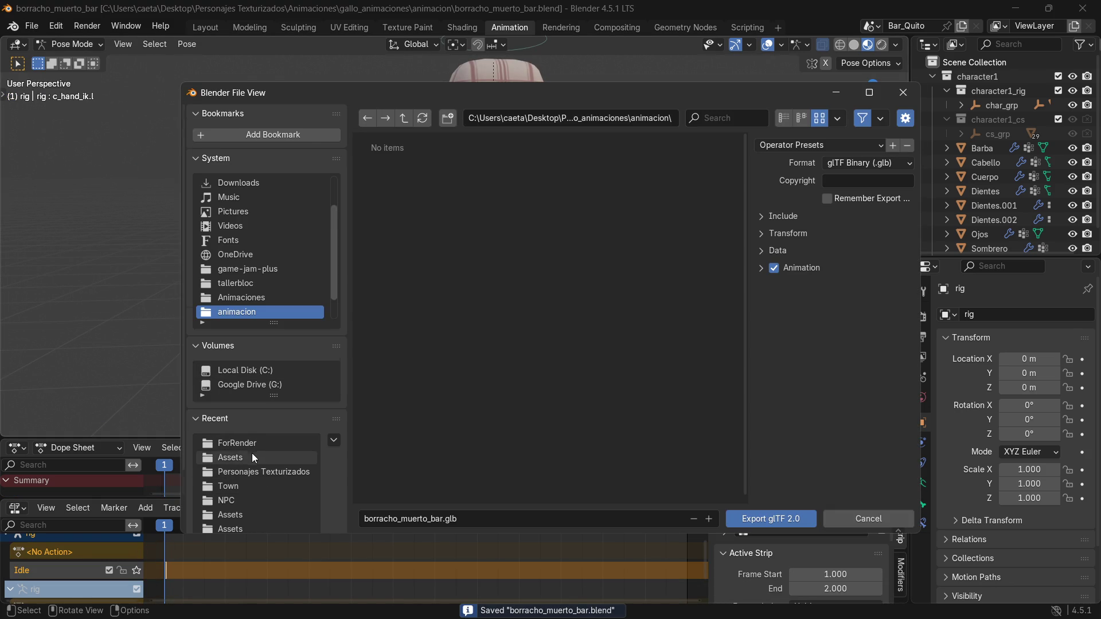
Browse to Chapters\Chapter4NPCs and export borracho_muerto_bar.glb there.
scroll(253, 453, down, 3)
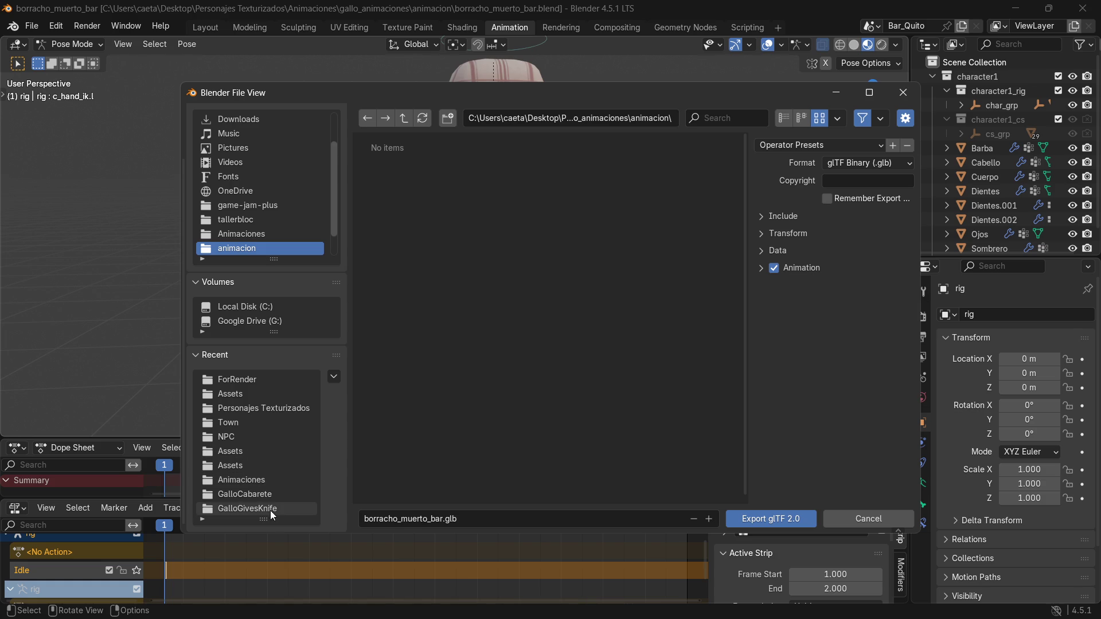
click(240, 437)
click(402, 117)
click(402, 117)
click(403, 118)
click(630, 185)
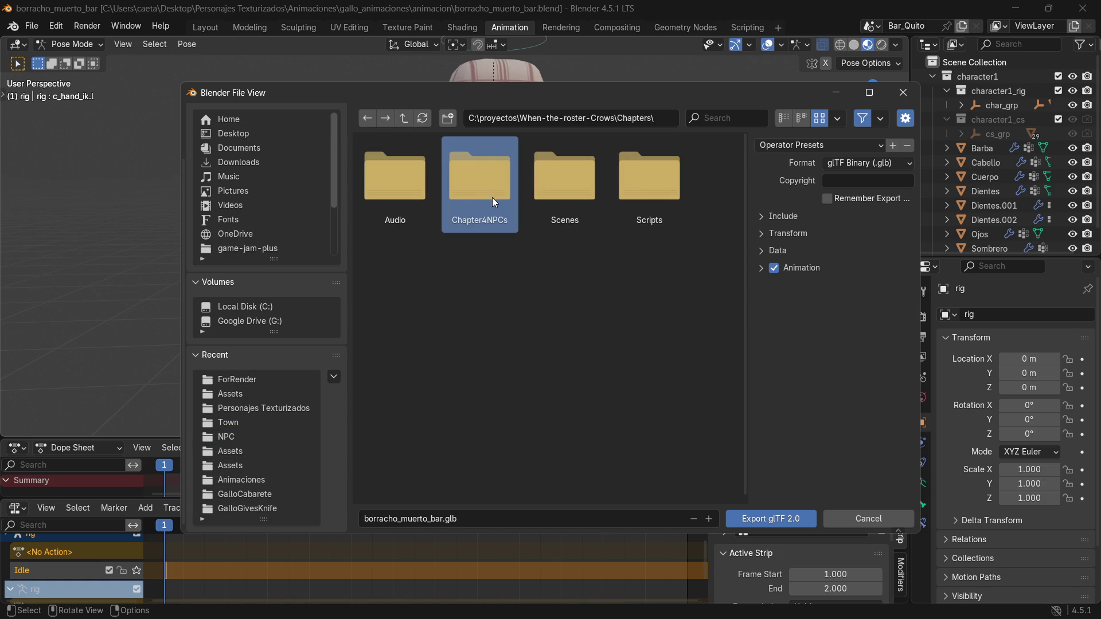
click(506, 190)
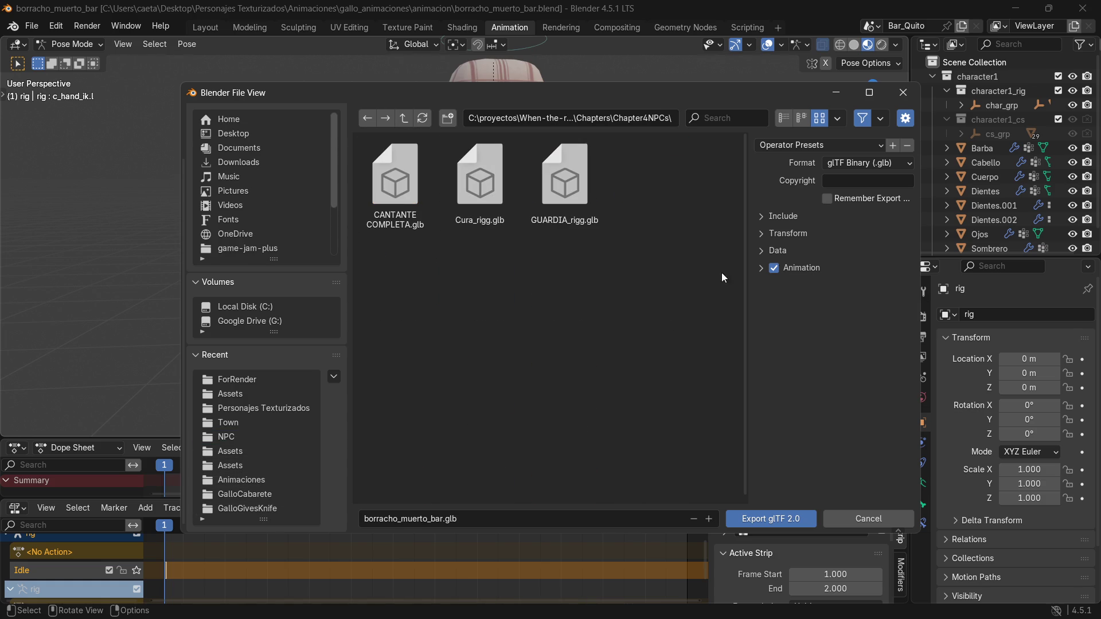
click(820, 143)
click(816, 181)
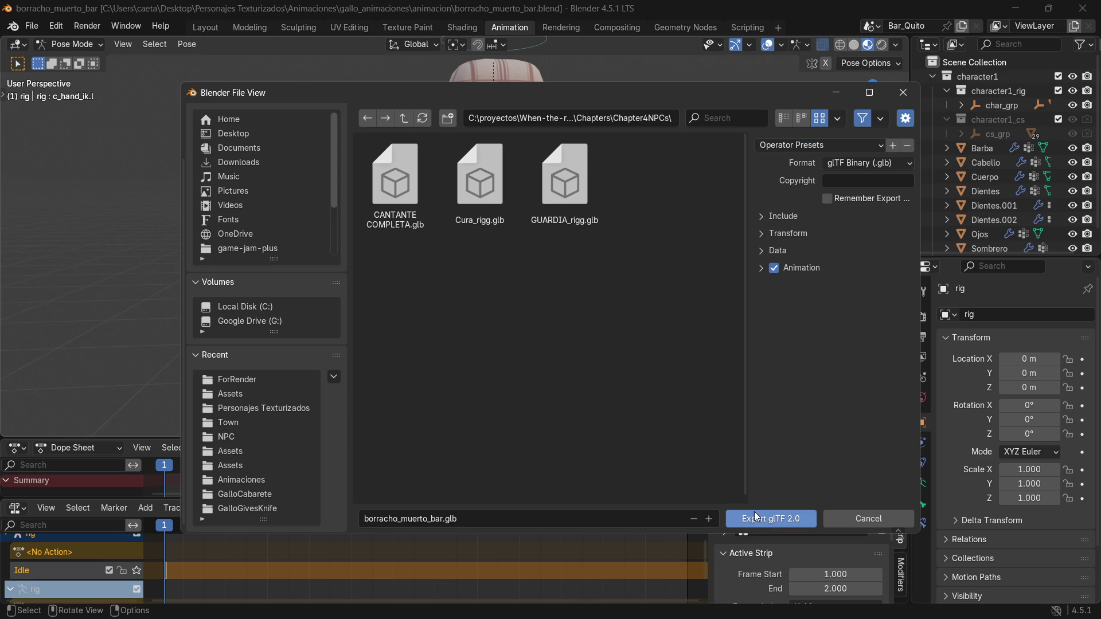
click(783, 522)
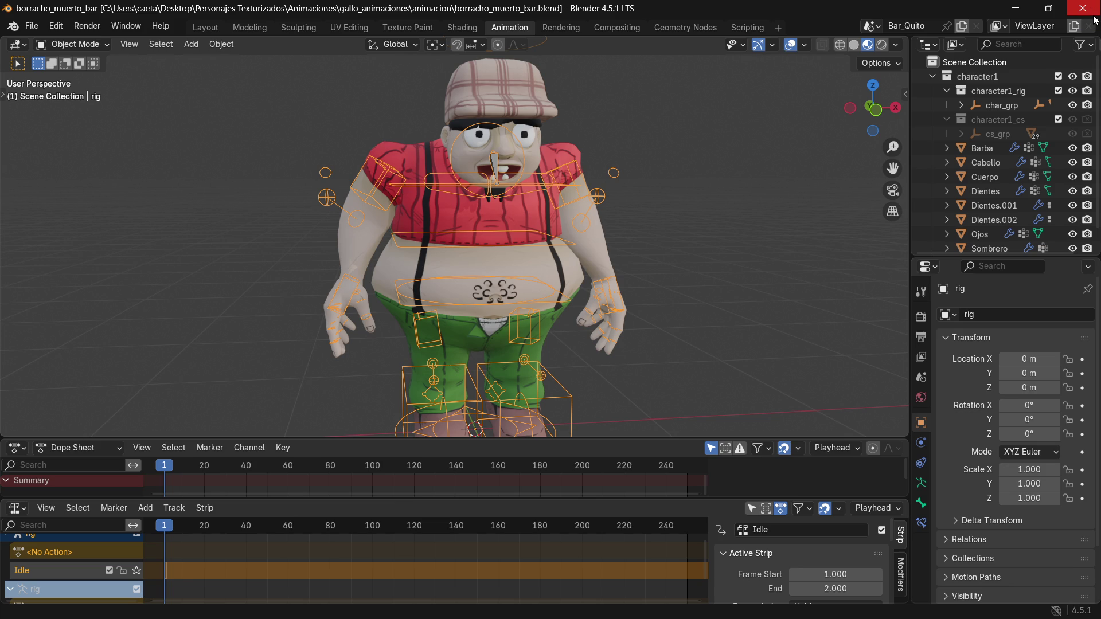
Close Blender, review Godot's Debugger errors, collapse the bottom panel, and right-click the Player tab.
click(1093, 8)
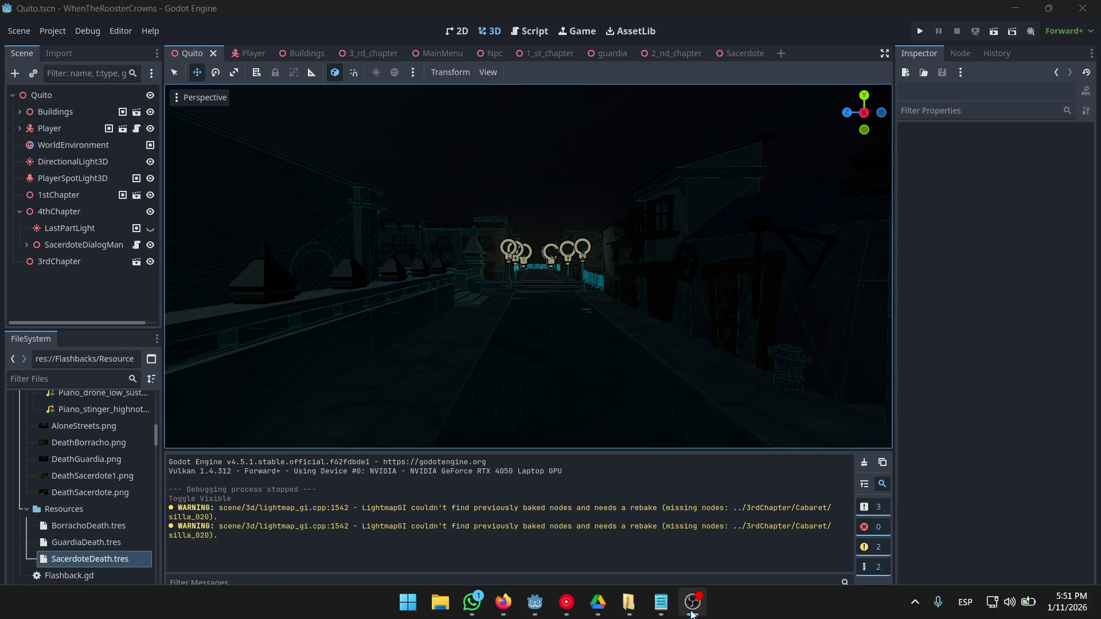
mouse_move(693, 602)
click(241, 605)
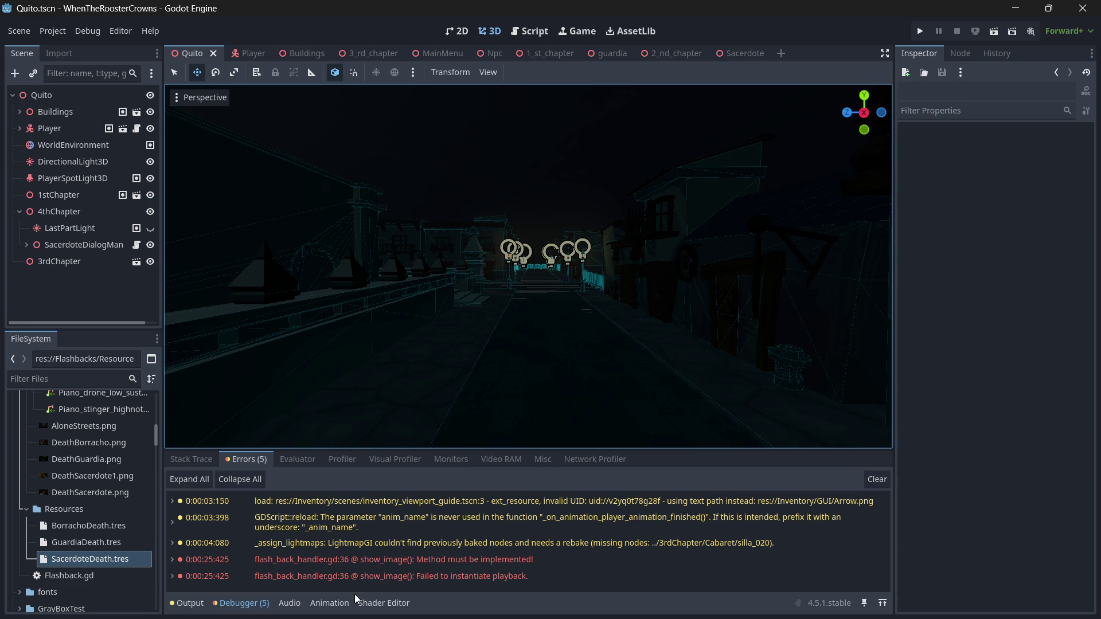
click(188, 603)
click(191, 605)
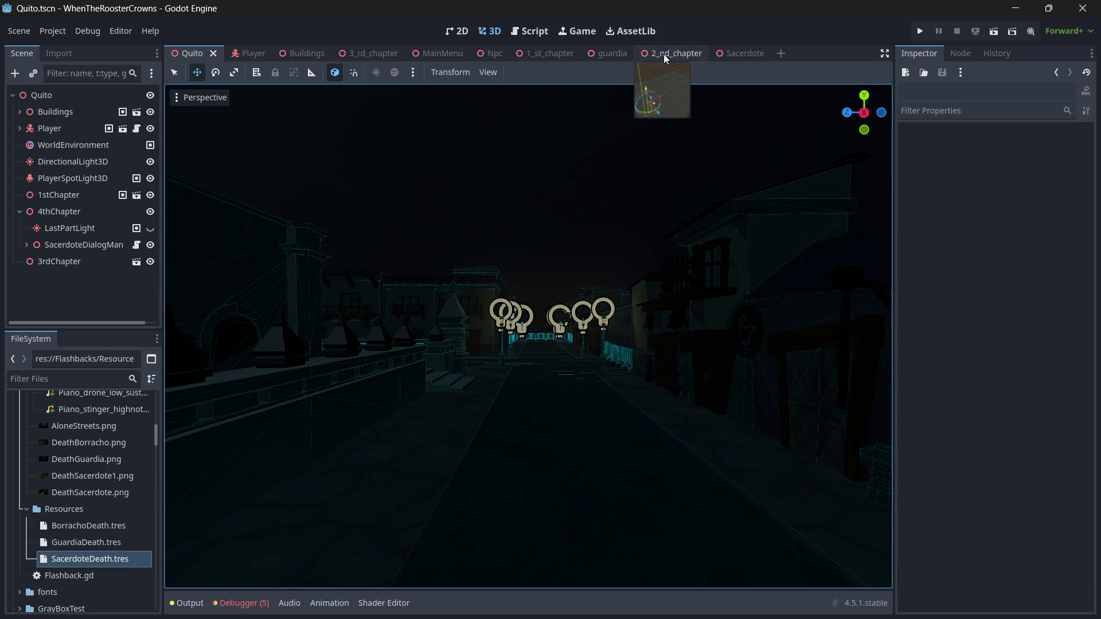
right_click(251, 58)
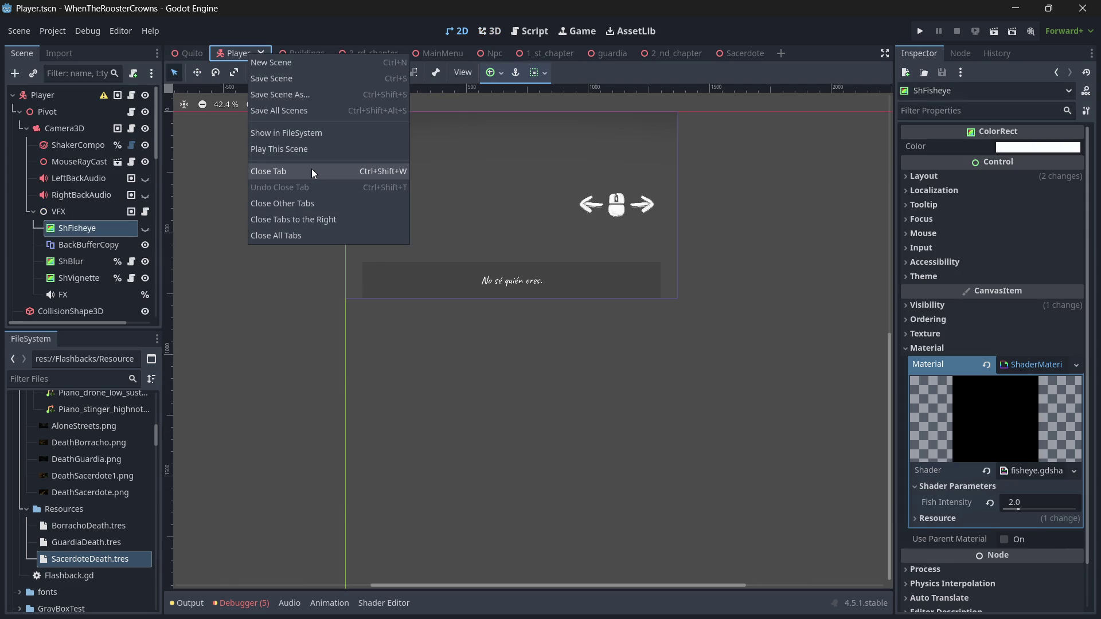
Close tabs right of Player, create a new Node3D scene, then switch to test2.csv.
click(319, 220)
click(101, 130)
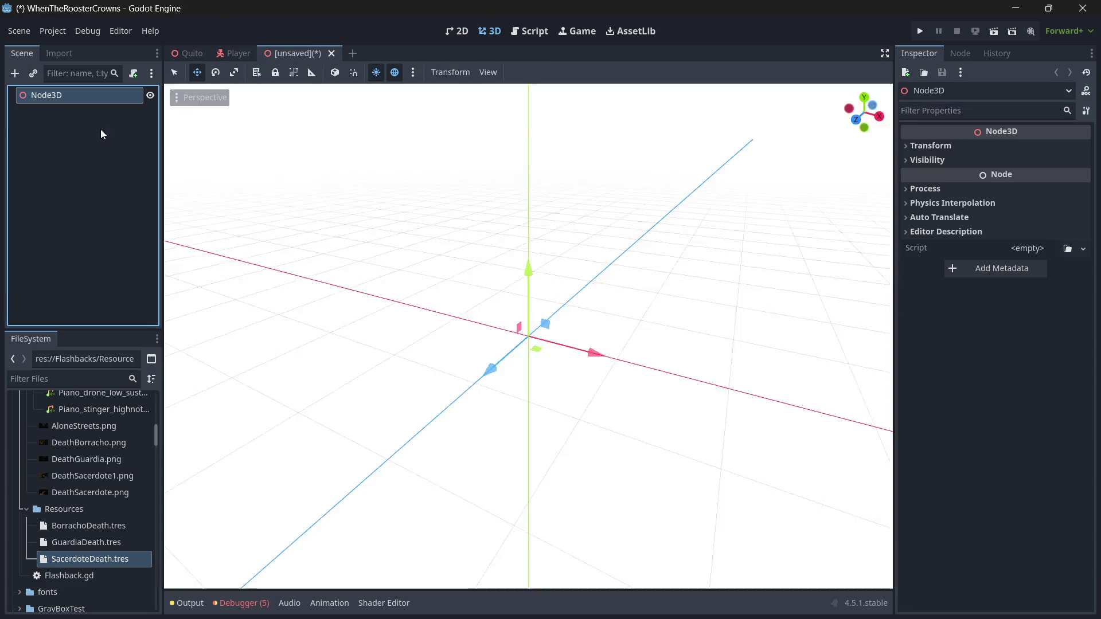
double_click(85, 97)
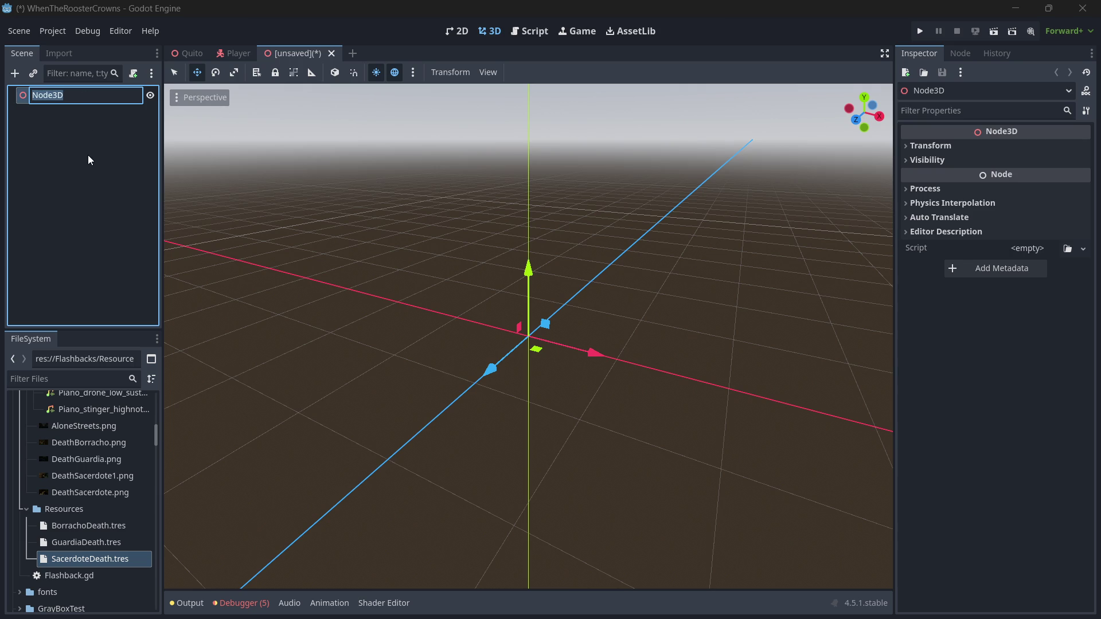
key(BackSpace)
key(Escape)
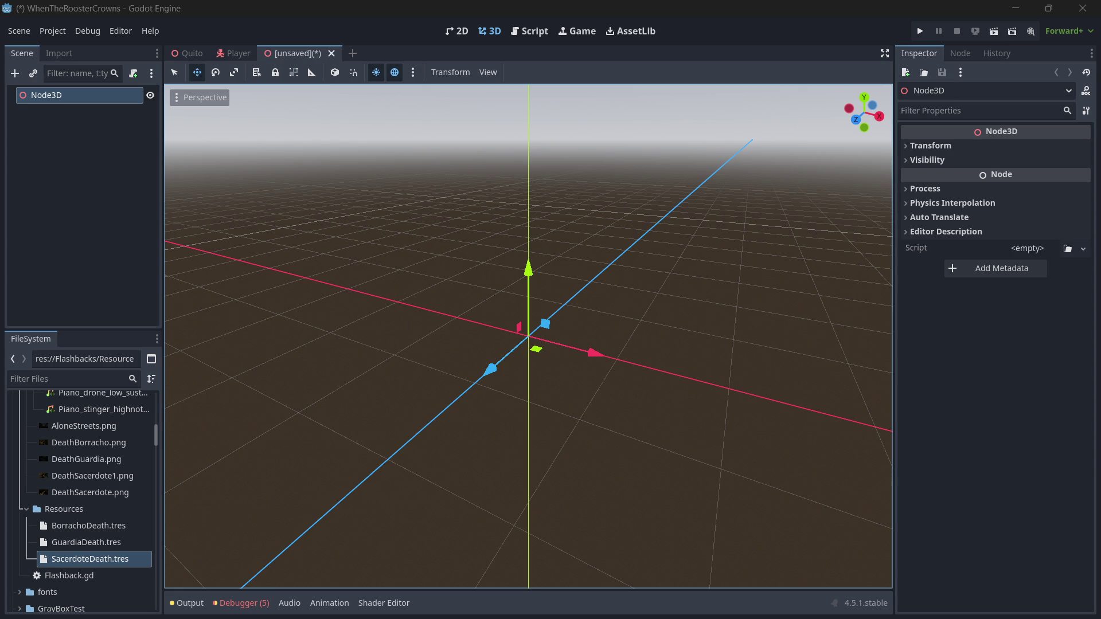
key(alt+Tab)
key(alt+Tab)
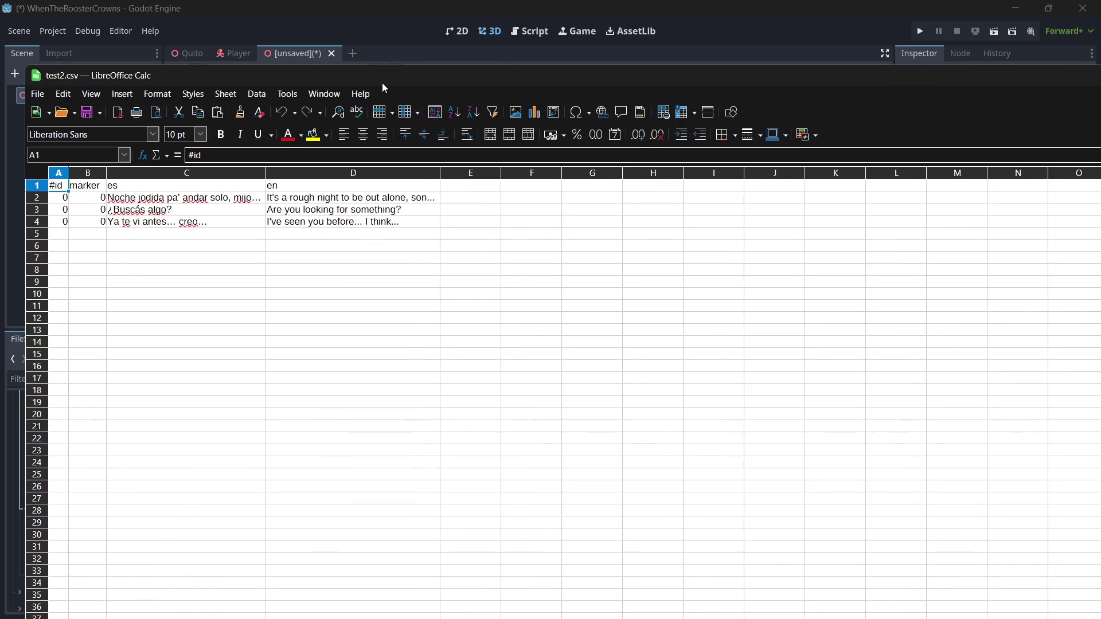
Maximize the test2.csv window and look over its existing Spanish lines.
double_click(382, 83)
click(74, 134)
click(63, 164)
click(131, 142)
click(159, 164)
click(169, 155)
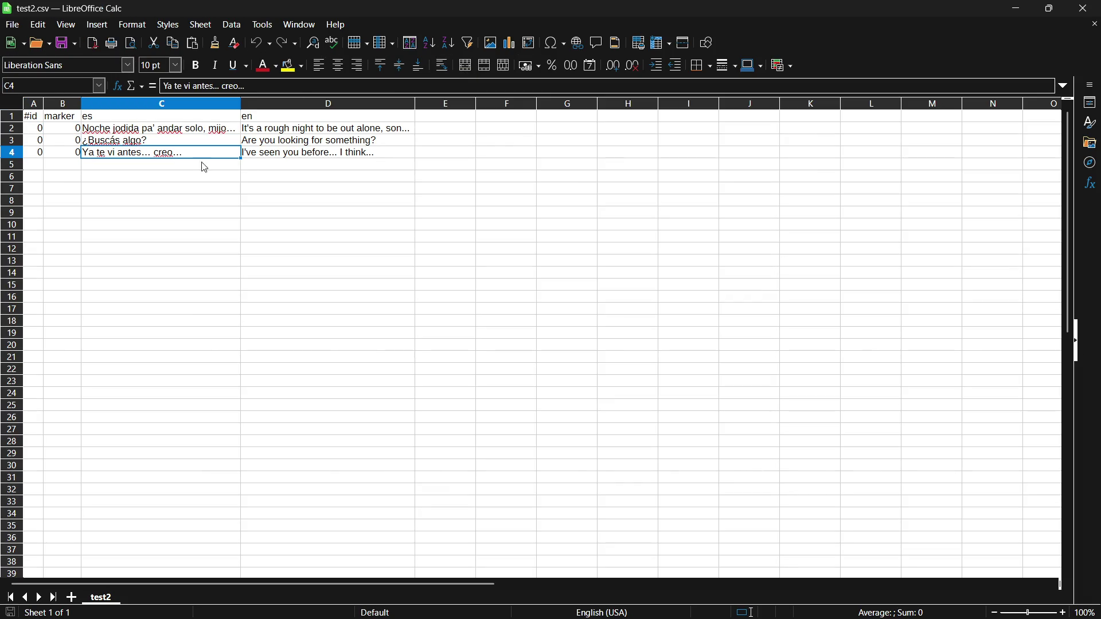
mouse_move(488, 617)
Paste "Dijiste... que no volverías..." into C2 and its English line into D2 as unformatted text.
click(174, 128)
text(Dijiste… que no volverías…)
key(ctrl+z)
key(ctrl+shift+v)
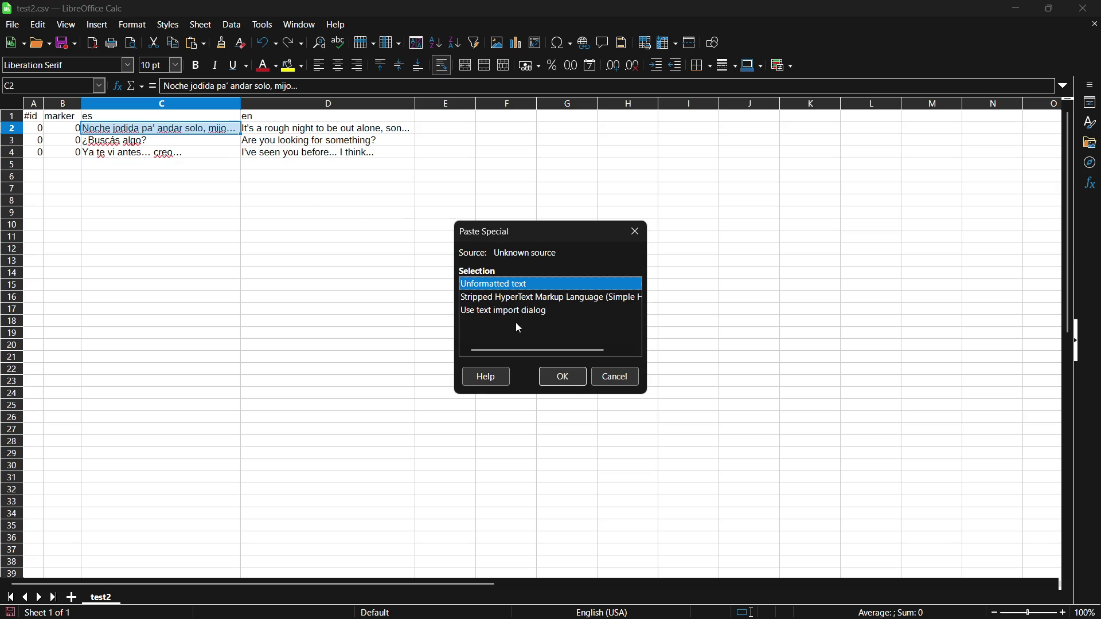
click(564, 377)
click(324, 133)
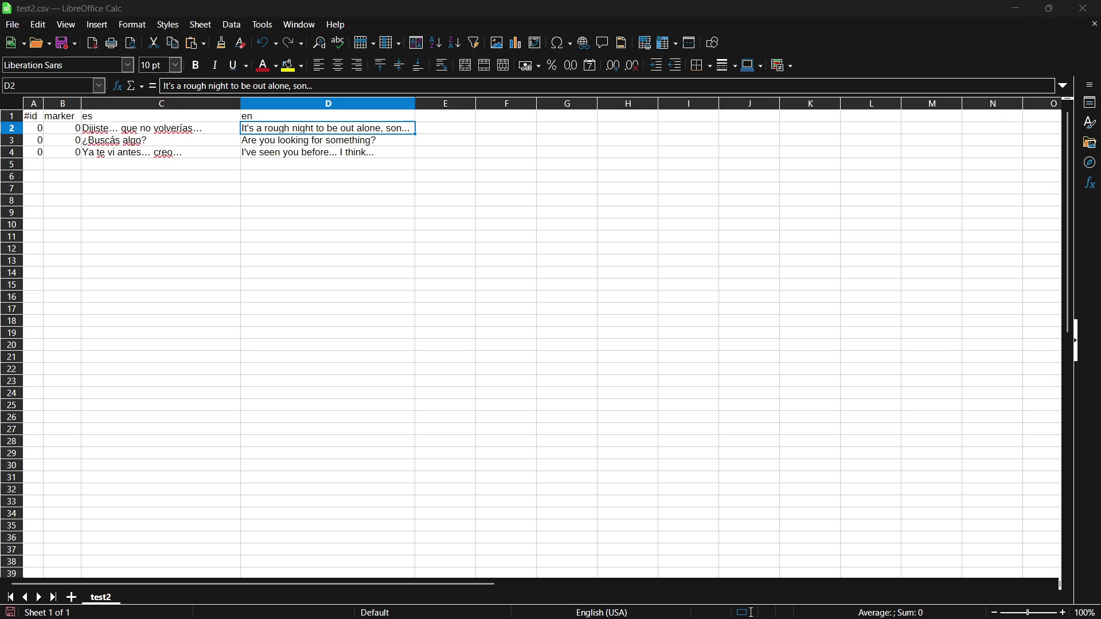
click(307, 152)
click(328, 130)
text(You said... you wouldn't come back...)
click(502, 298)
click(561, 377)
click(309, 296)
Clear the leftover dialogue rows 3–5 and close test2.csv.
click(150, 142)
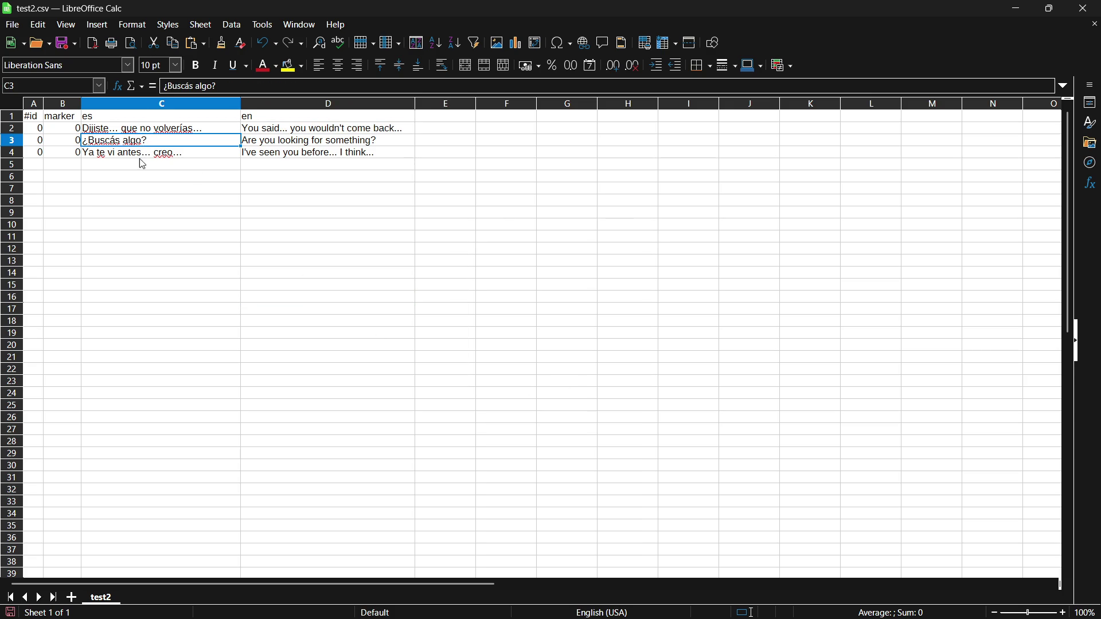
drag(331, 167, 34, 150)
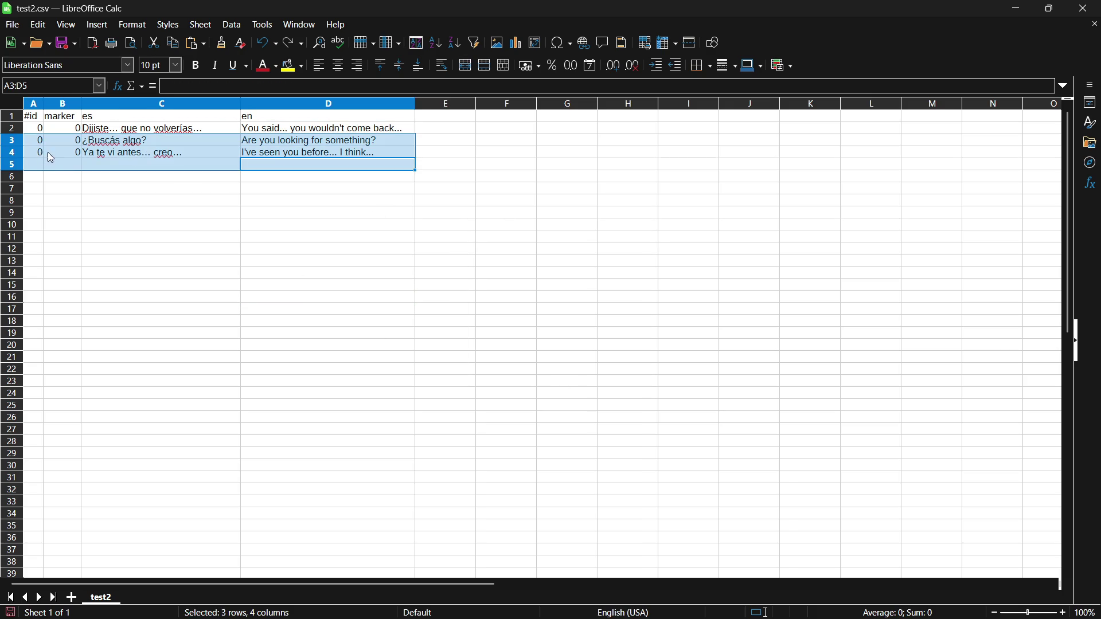
key(Delete)
click(202, 216)
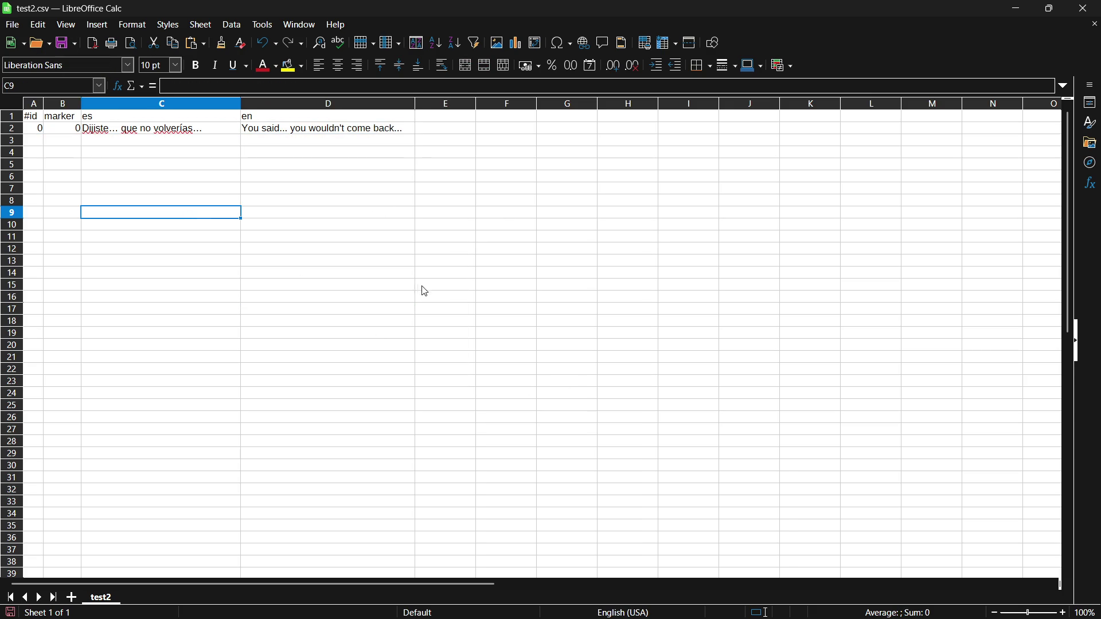
click(1083, 7)
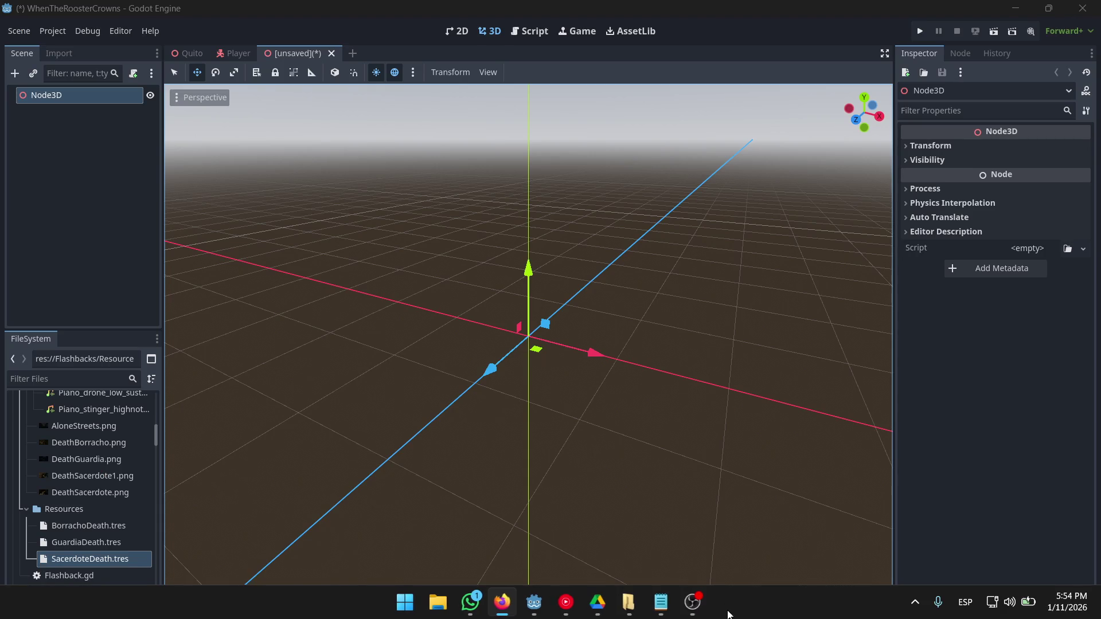
Alt+Tab from Godot to the LibreOffice Calc window holding Cantante.csv.
mouse_move(652, 611)
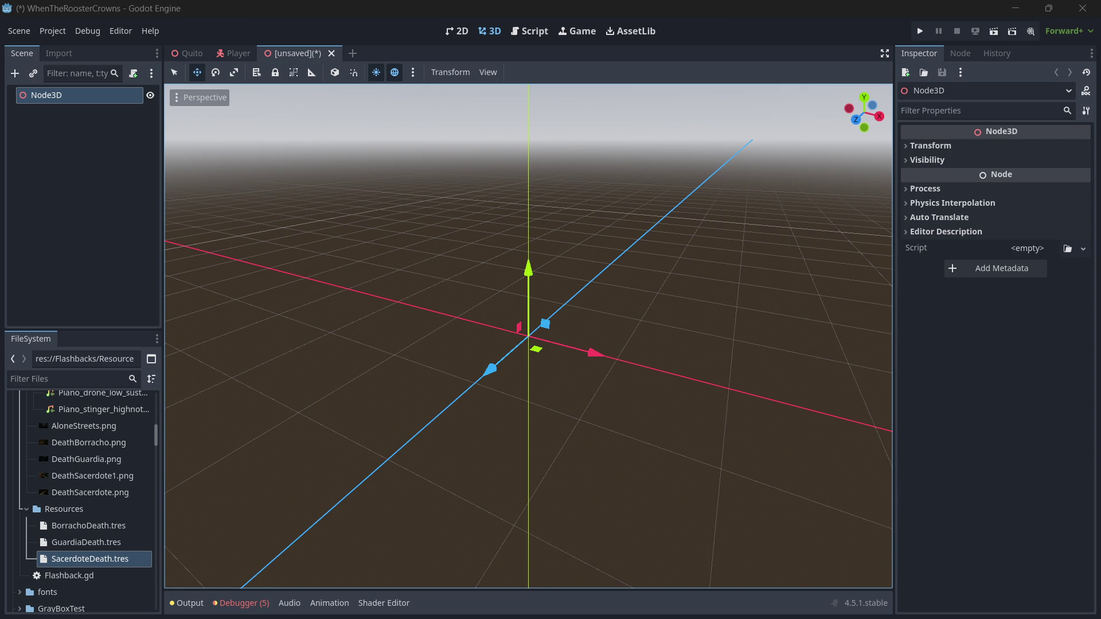
key(alt+Tab)
key(Escape)
key(alt+Tab)
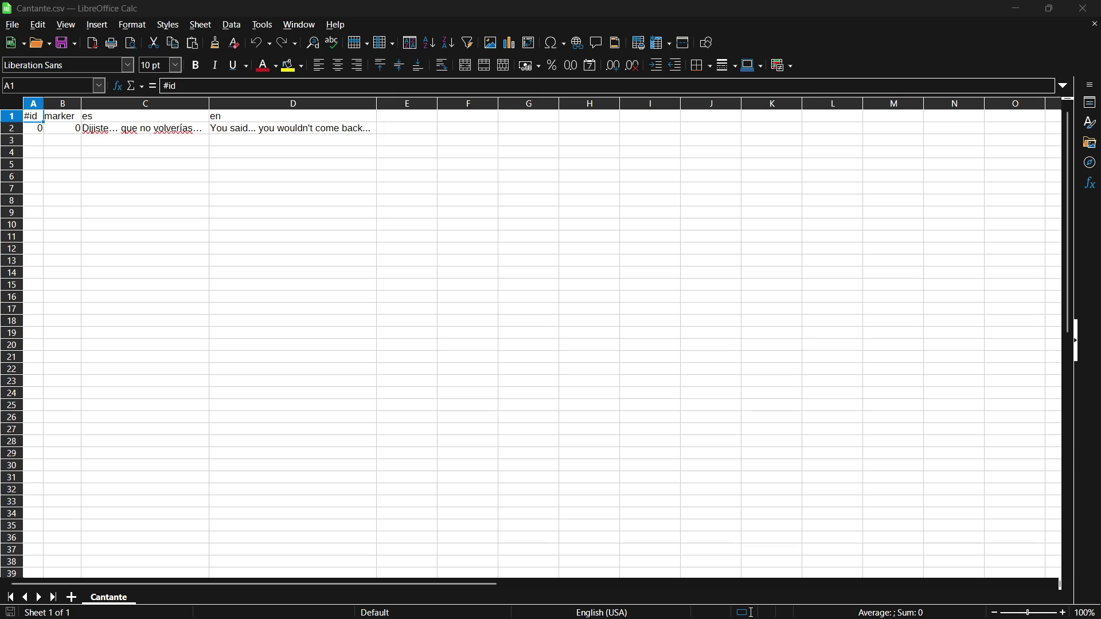
Paste "¿Por qué siempre... eliges lo mismo?" into C2 and its English into D2, then autofit column C.
click(156, 128)
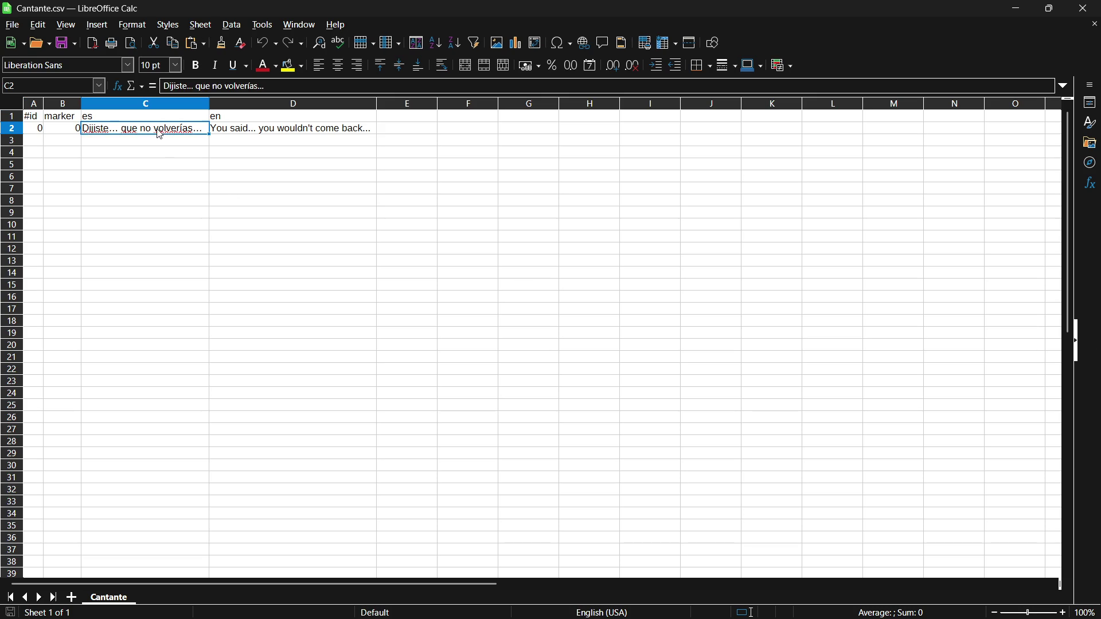
text(¿Por qué siempre... eliges lo mismo?)
key(ctrl+z)
key(ctrl+shift+v)
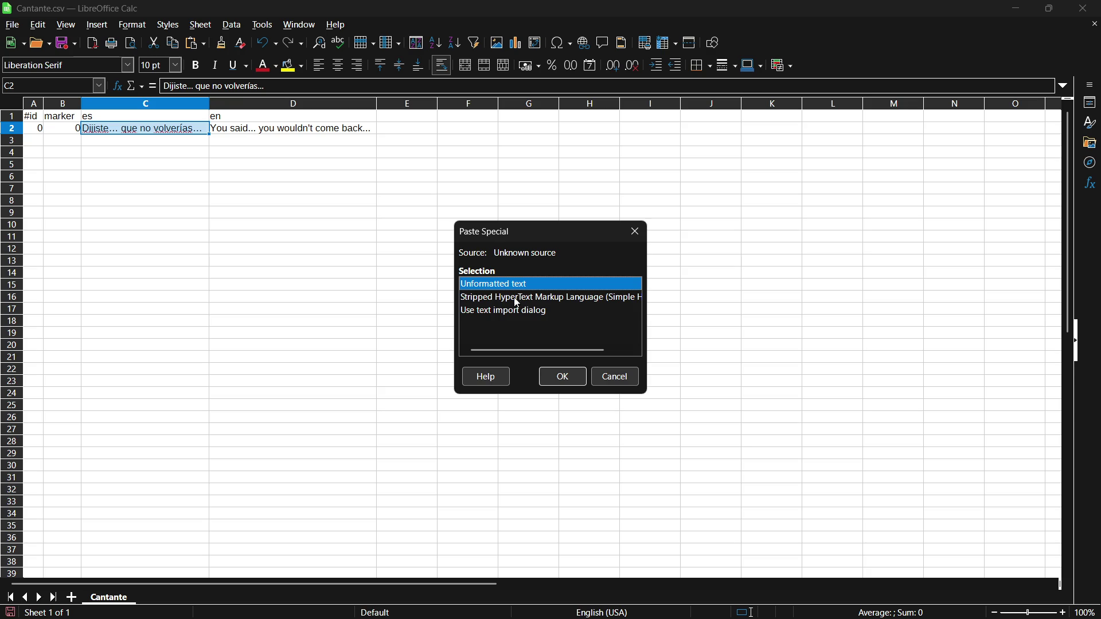
click(565, 378)
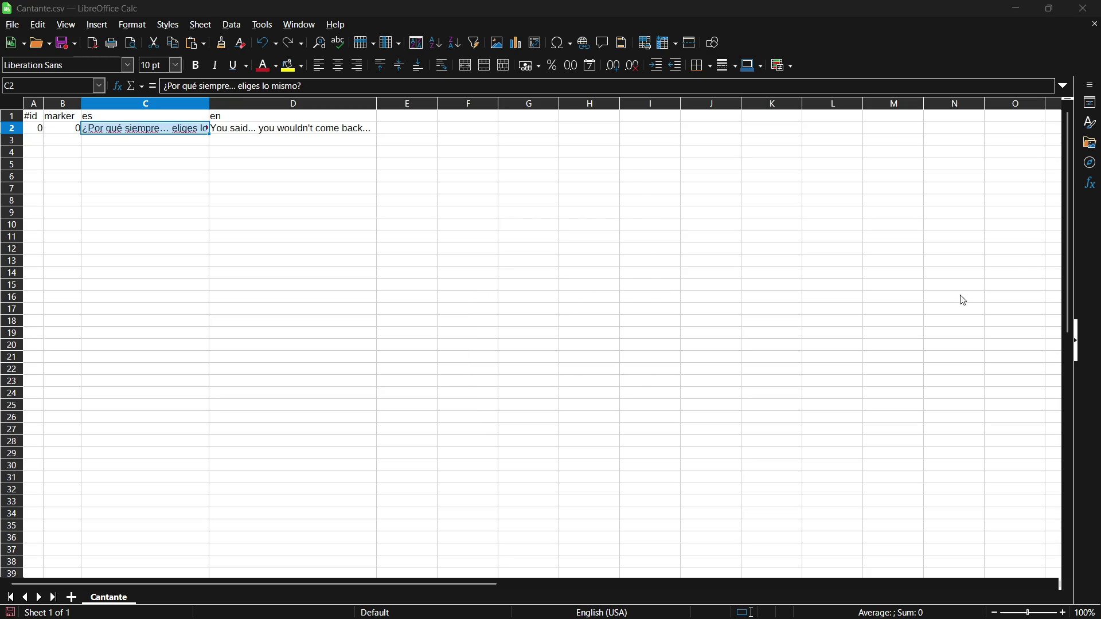
click(299, 137)
double_click(497, 298)
click(400, 334)
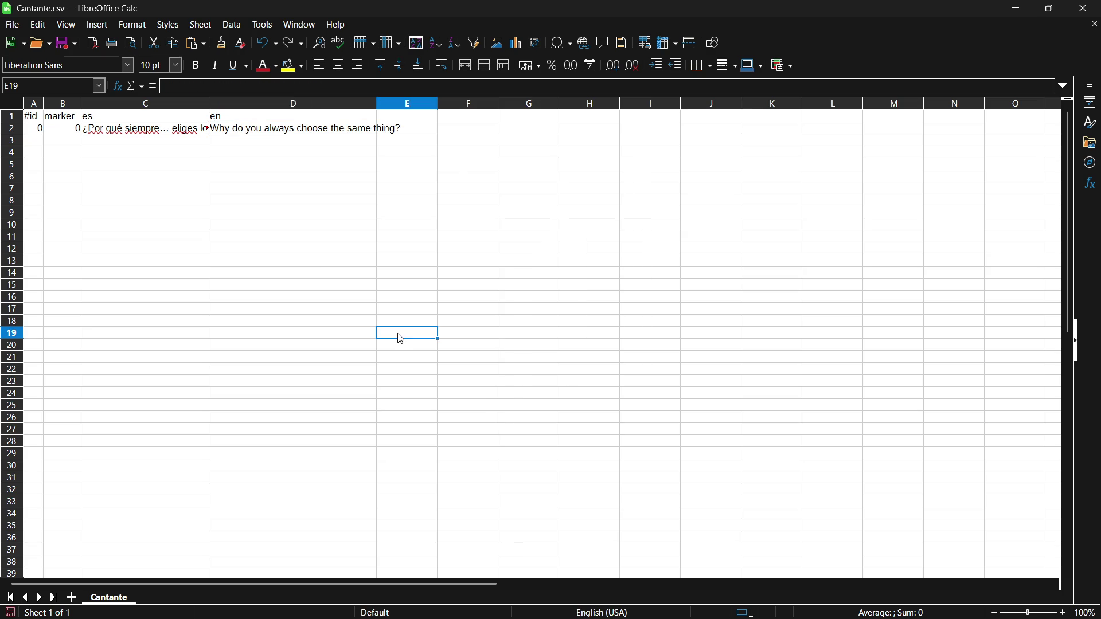
double_click(212, 102)
click(275, 201)
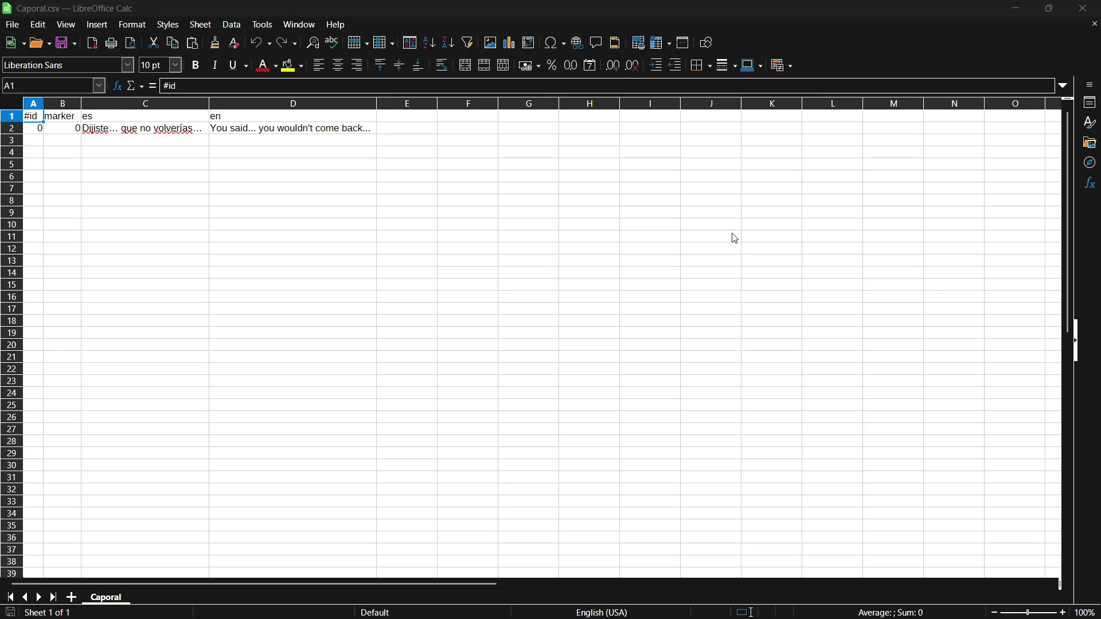
Paste "Sabía que eras tu..." into C2 and "I knew it was you..." into D2, then close Caporal.csv.
click(156, 129)
key(ctrl+shift+v)
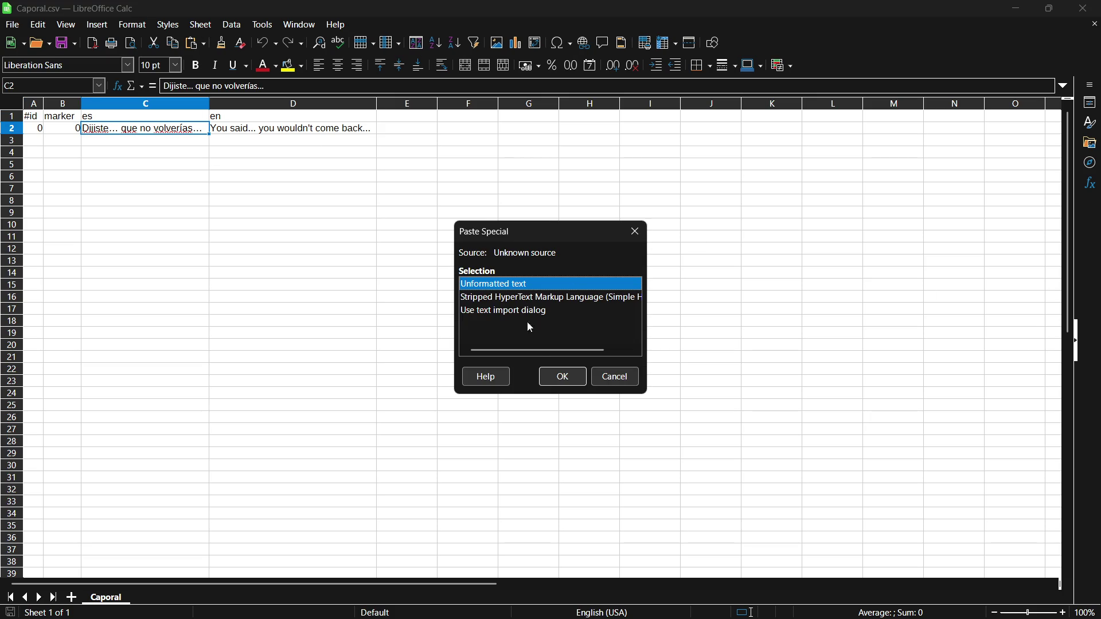
click(563, 377)
click(254, 132)
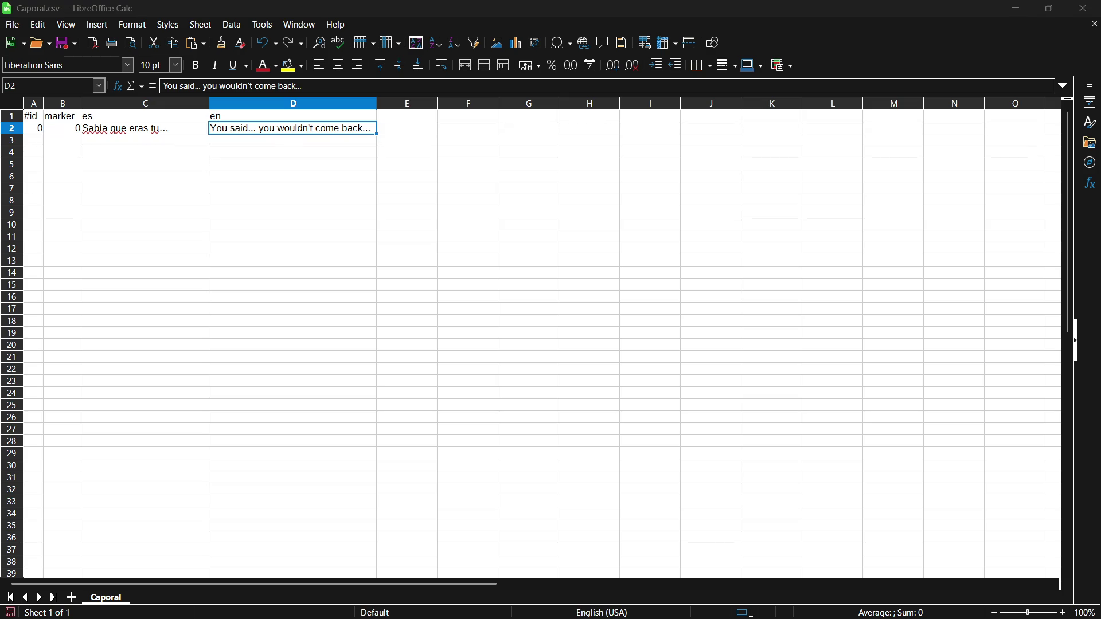
text(I knew it was you...)
key(Down)
click(568, 379)
click(553, 382)
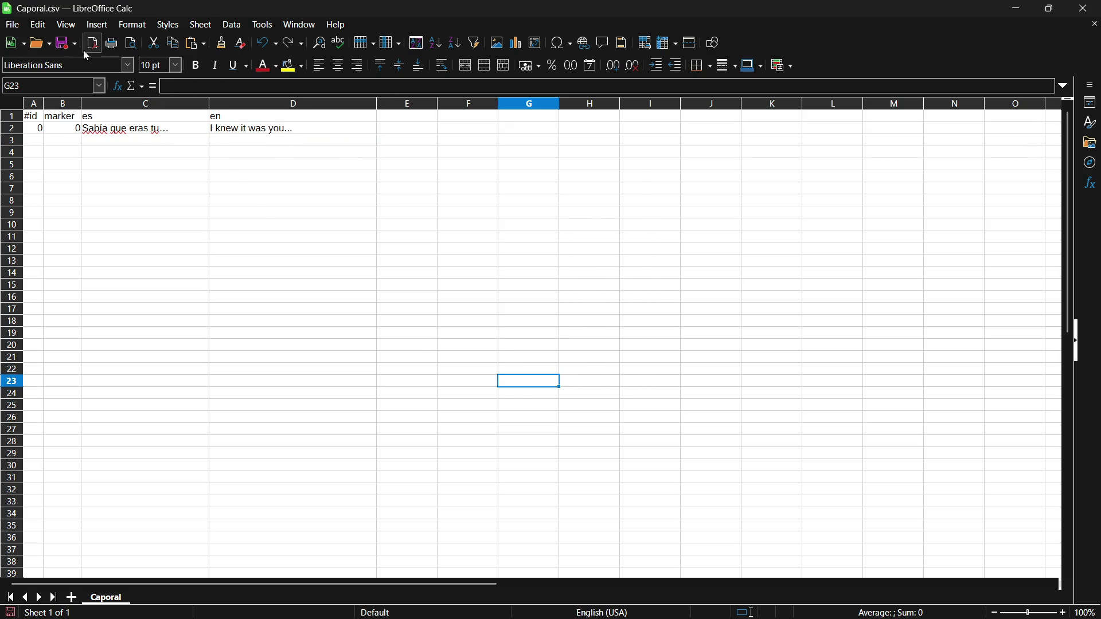
click(1017, 8)
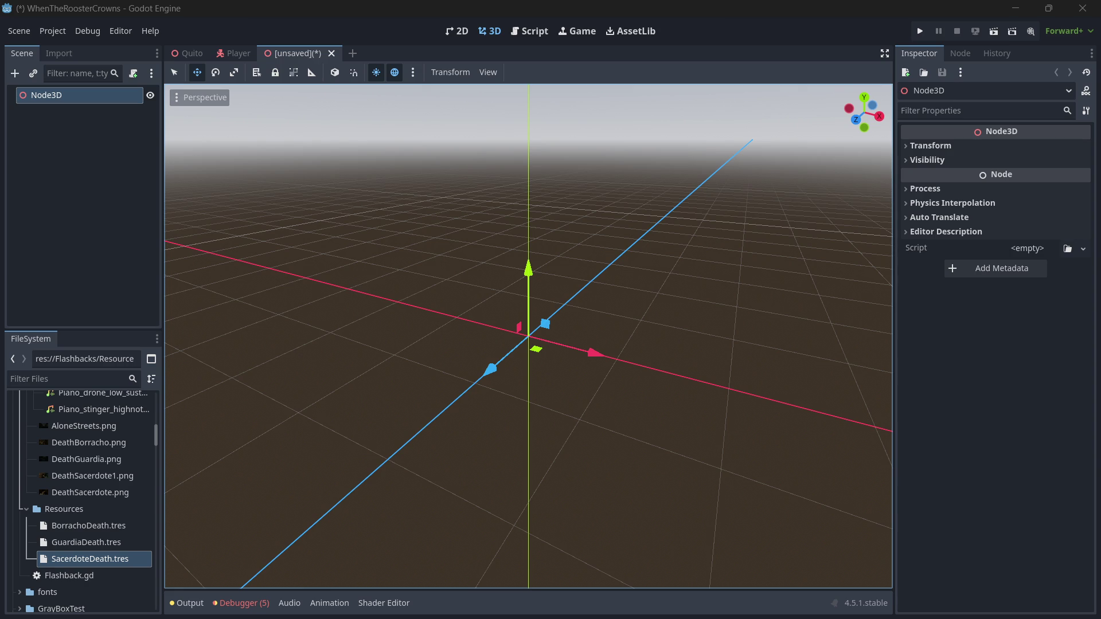
Paste 'Ningún pecado se esconde para siempre' into C2 as unformatted text and autofit column C.
key(alt+Tab)
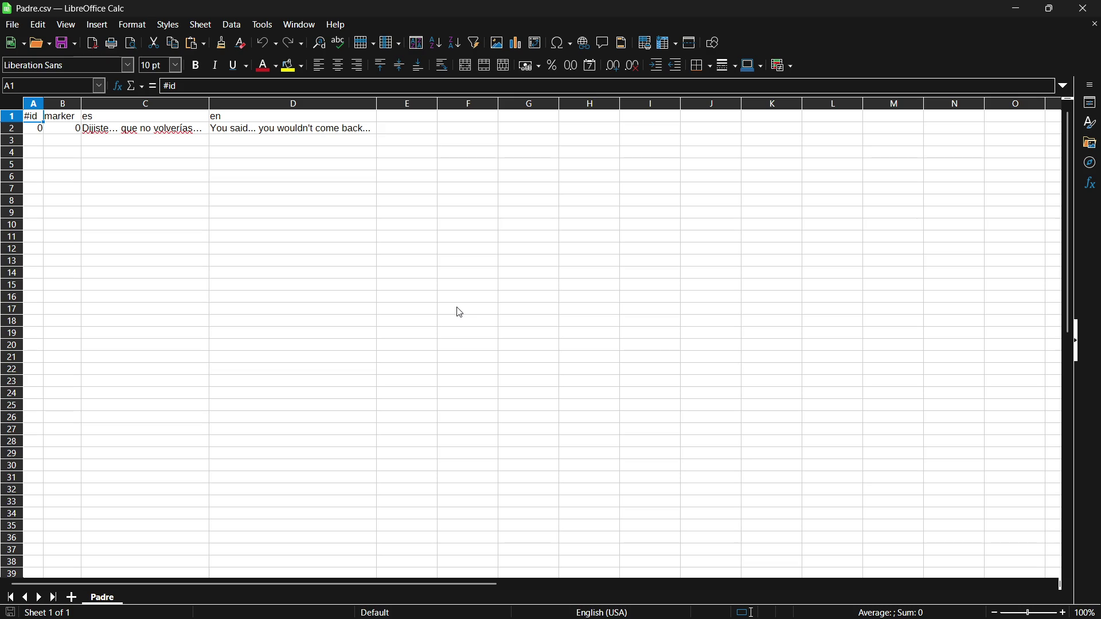
click(180, 130)
key(ctrl+shift+v)
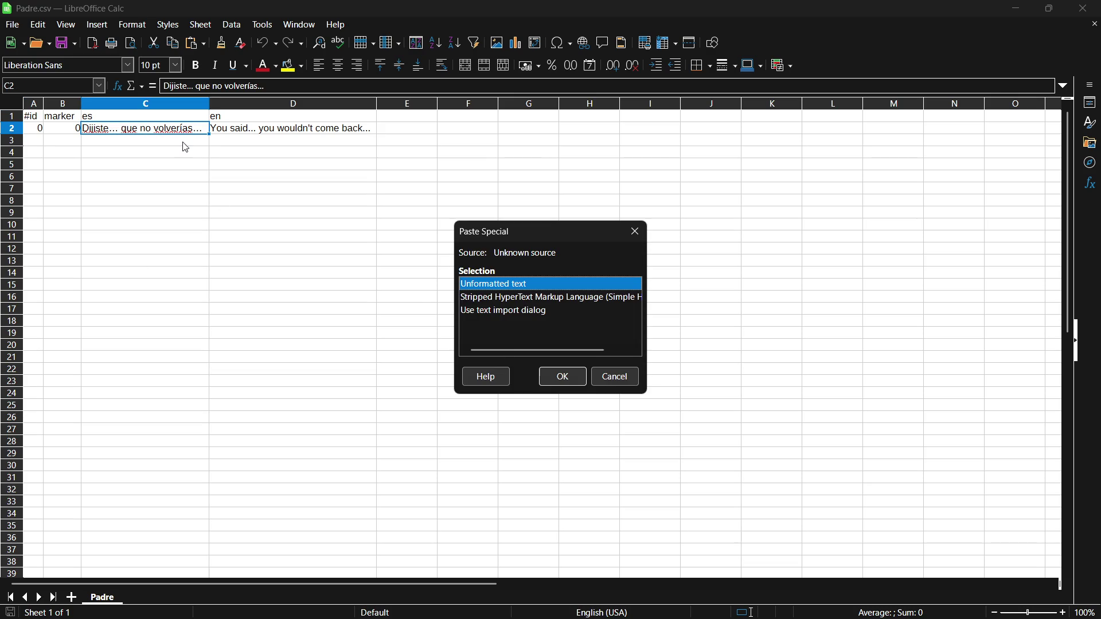
click(562, 376)
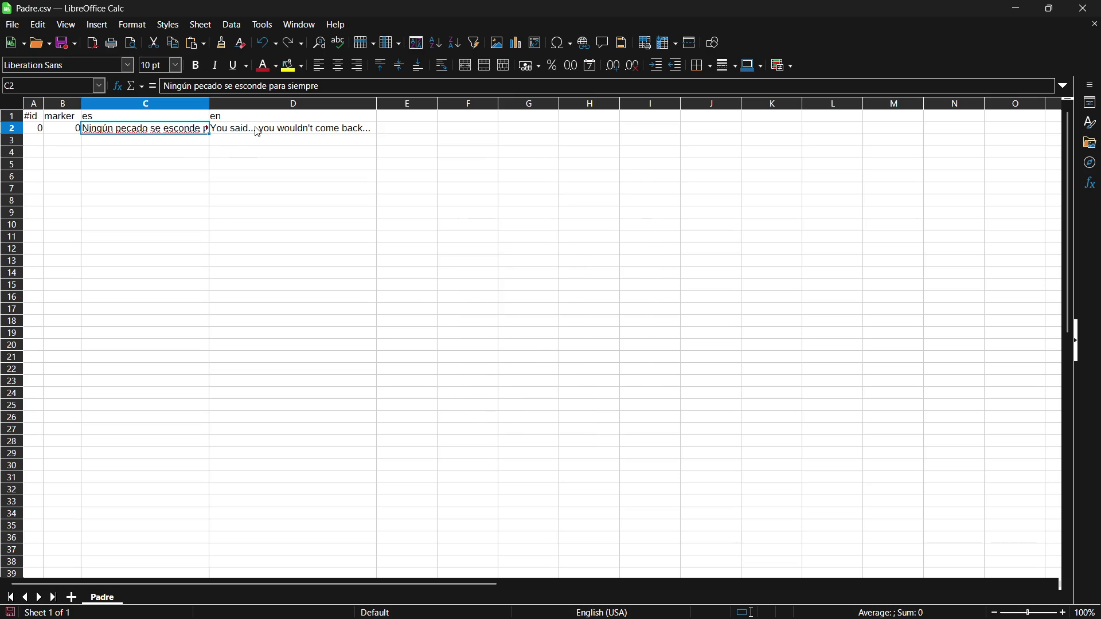
key(Tab)
double_click(213, 104)
key(alt+Tab)
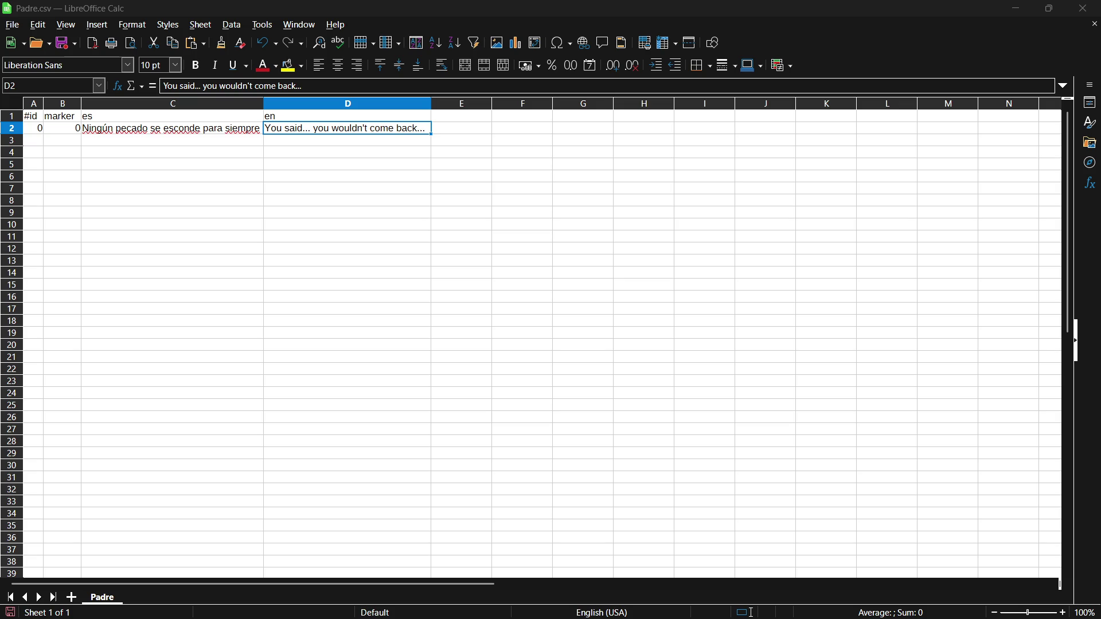
Paste 'No sin remains hidden forever.' into D2 as unformatted text, then close Calc.
click(352, 141)
click(352, 130)
text(No sin remains hidden forever.)
key(ctrl+z)
key(ctrl+shift+v)
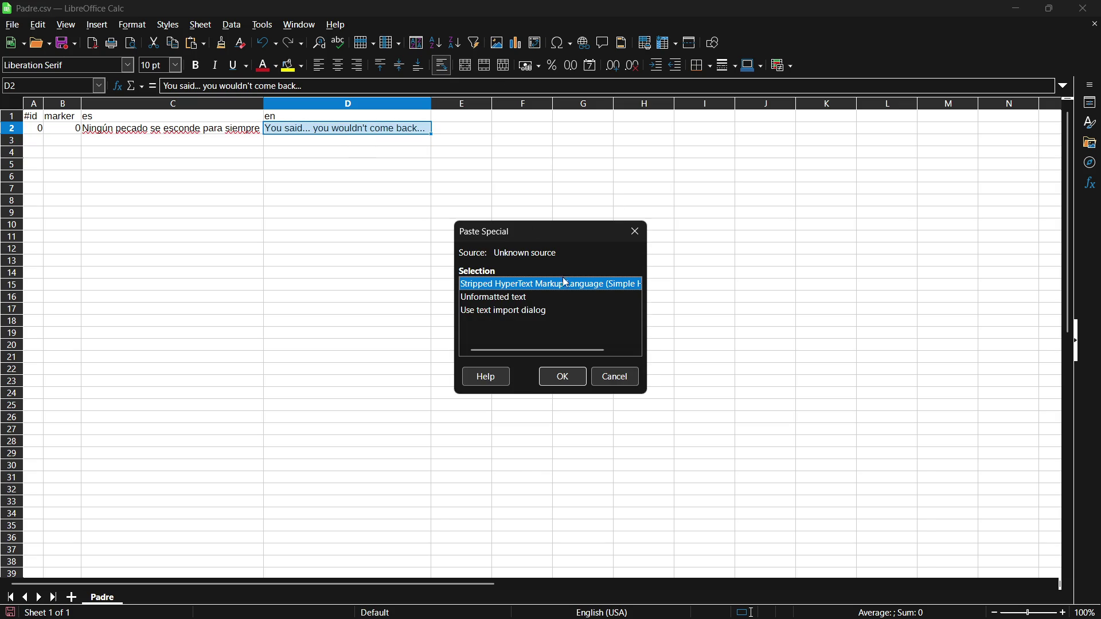
click(495, 297)
click(563, 376)
click(396, 310)
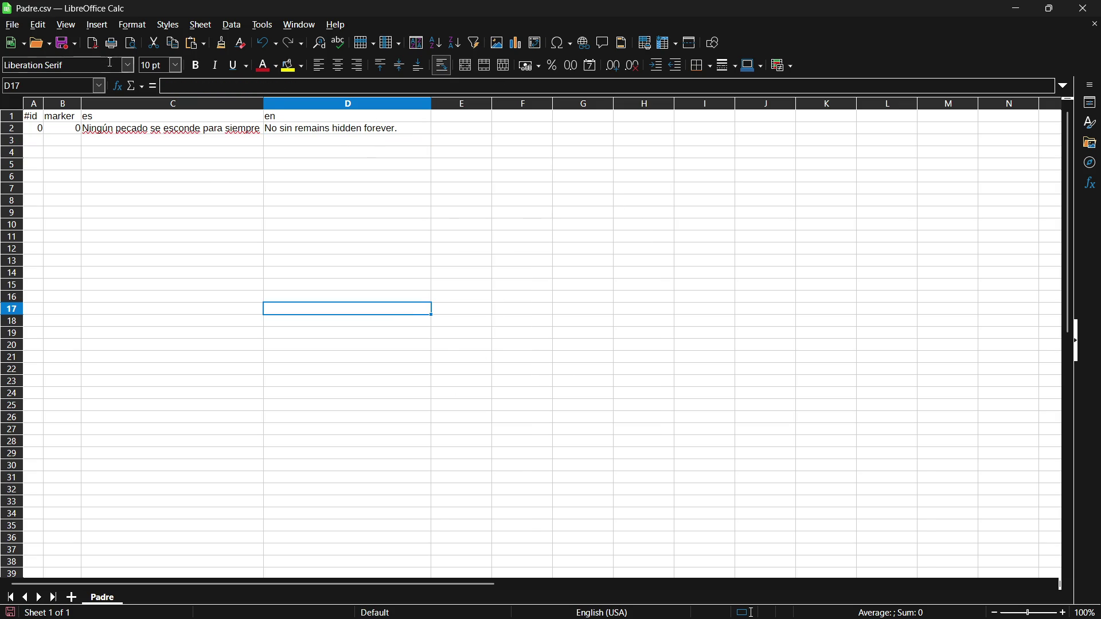
click(1082, 6)
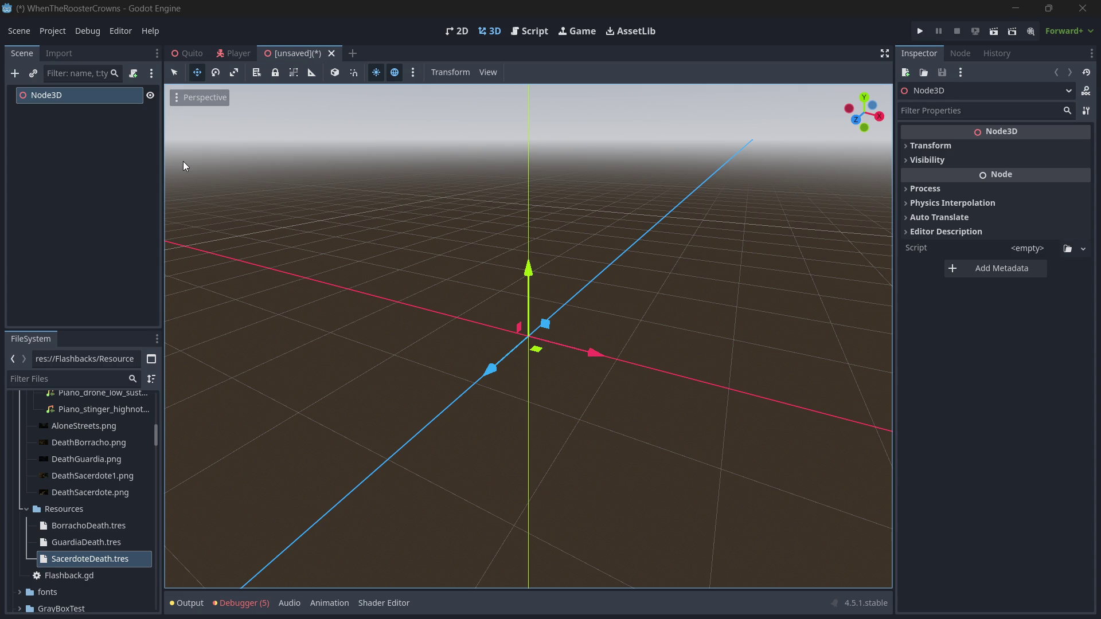
Name the scene root FogCharacter and add a Node3D child named Characters.
double_click(119, 94)
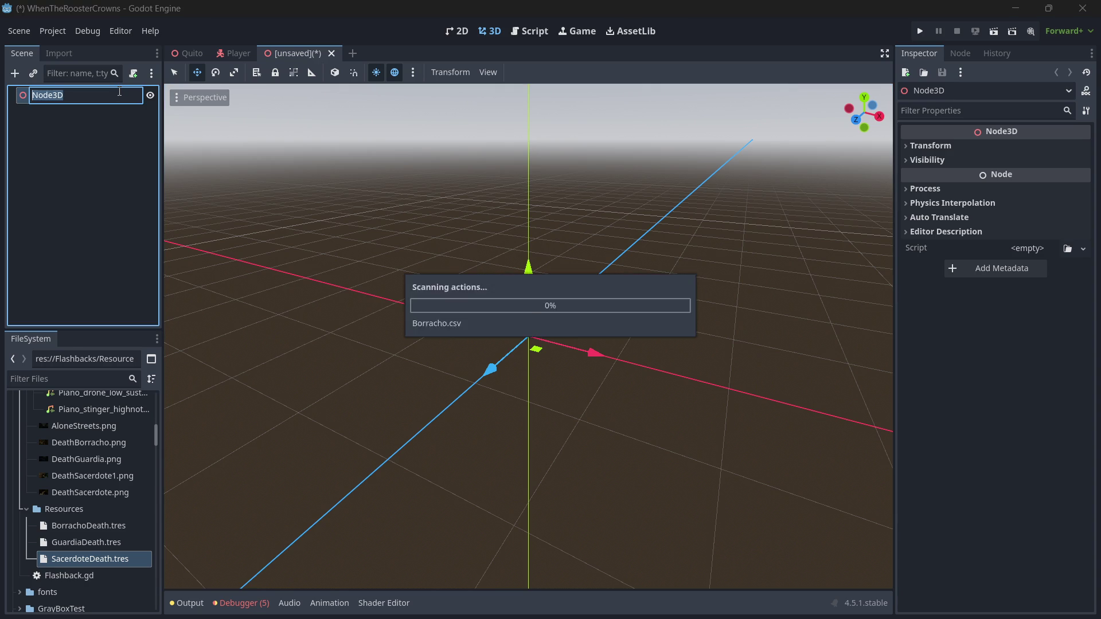
text(FogCharacter)
key(Return)
key(ctrl+a)
key(Return)
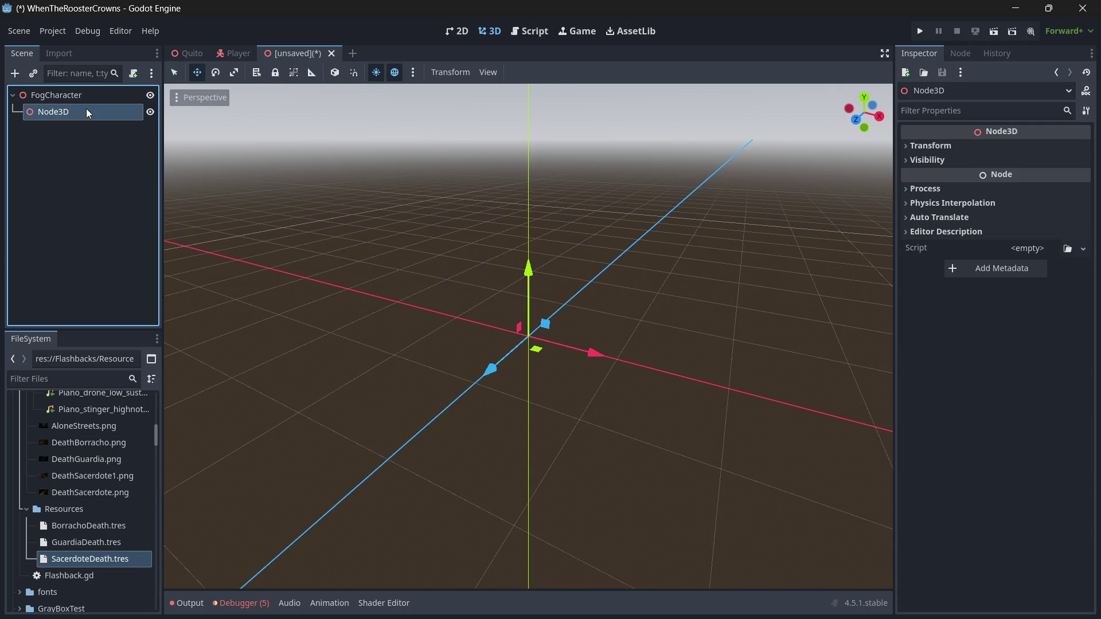
double_click(87, 110)
key(ctrl+a)
key(BackSpace)
text(Cg)
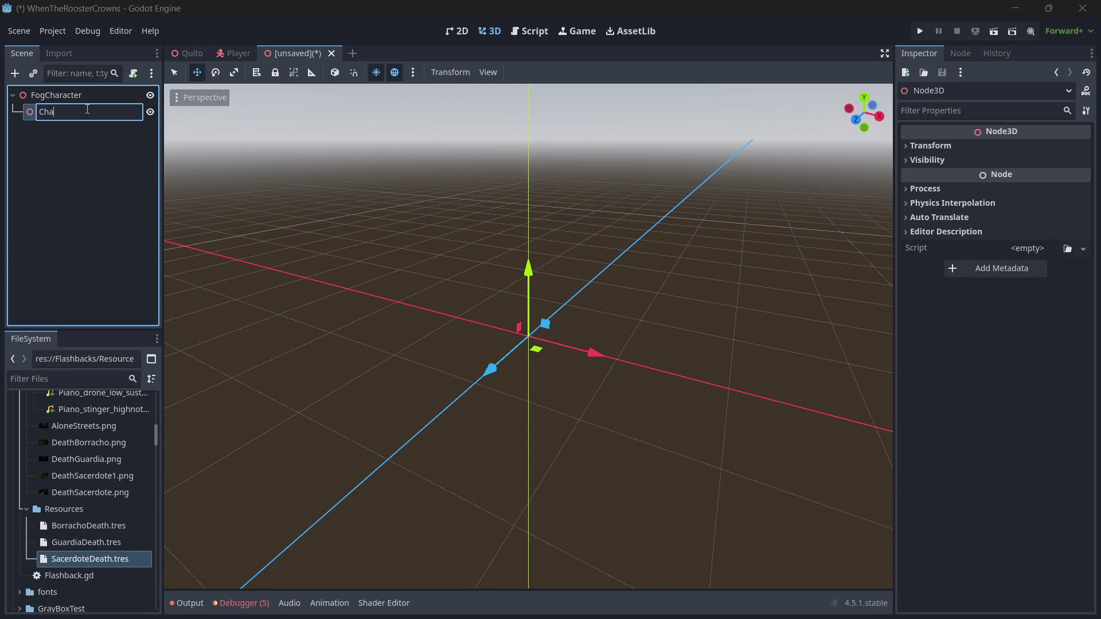
text(rs)
key(Return)
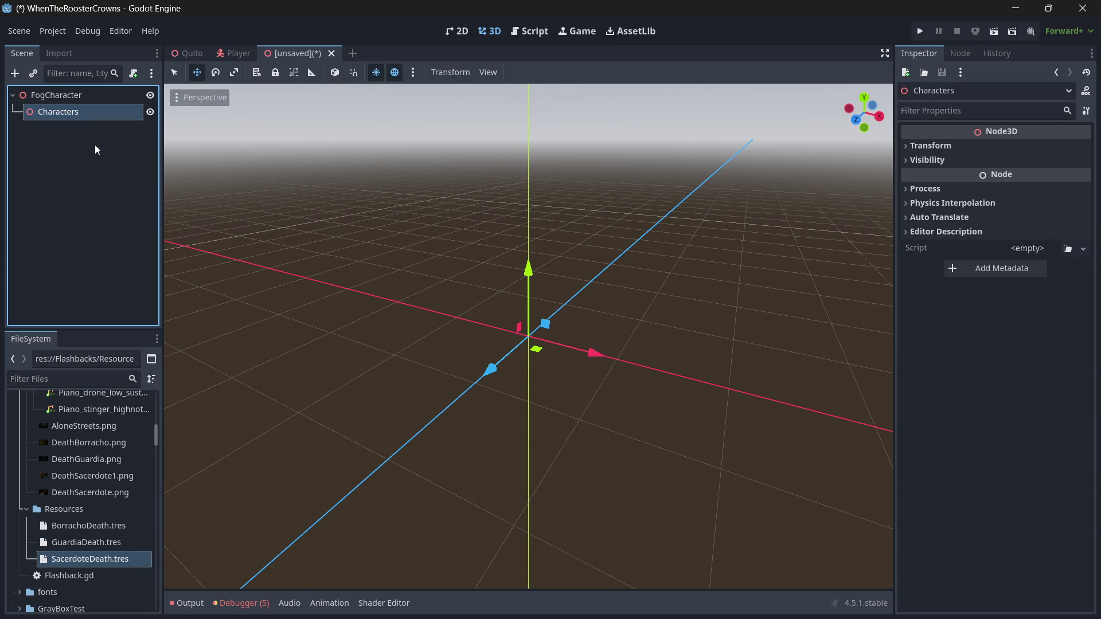
key(ctrl+shift+a)
key(Escape)
Collapse the Audio, Assets, Flashbacks and Characters folders, then expand Chapters > Chapter4NPCs.
scroll(129, 487, up, 3)
scroll(50, 516, down, 1)
click(33, 413)
click(27, 397)
scroll(23, 424, up, 1)
scroll(21, 444, up, 2)
click(20, 462)
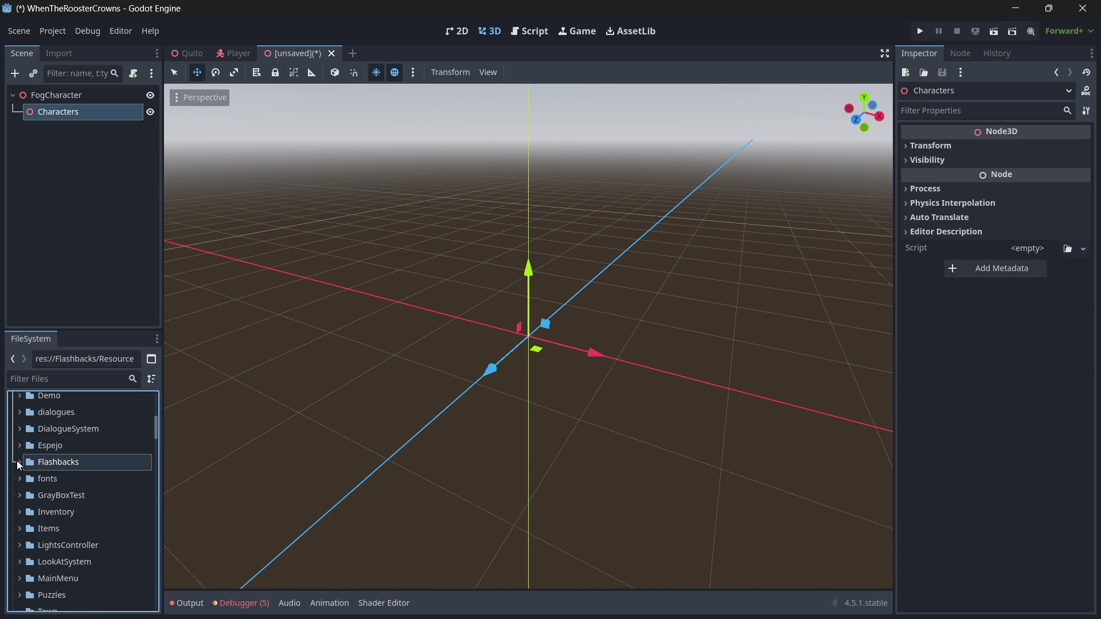
scroll(23, 493, up, 3)
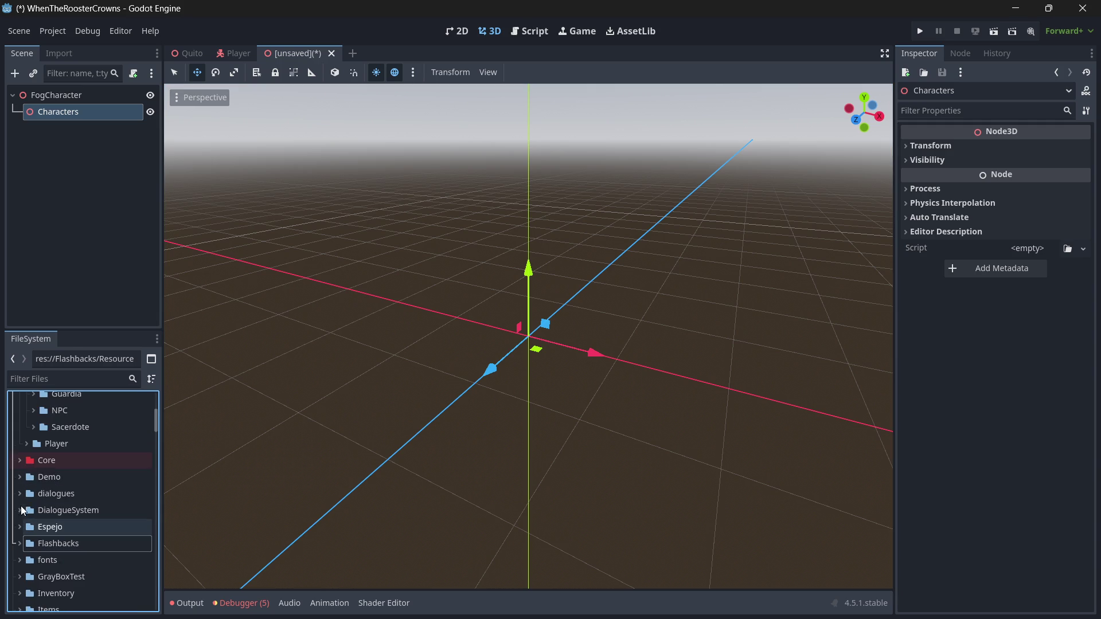
scroll(19, 492, up, 5)
click(20, 483)
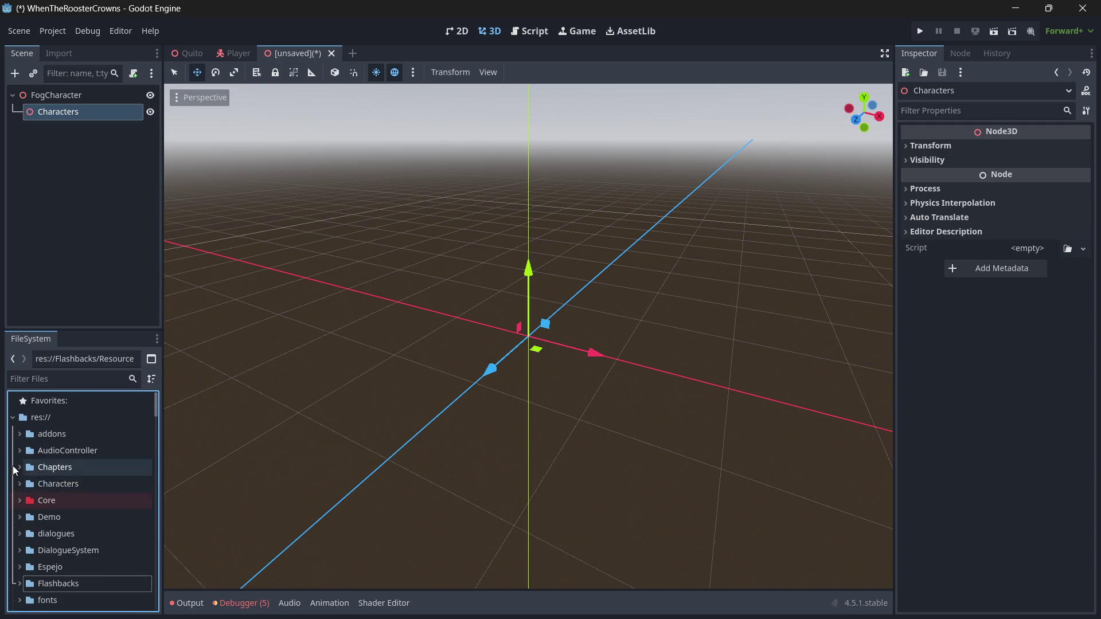
click(19, 467)
click(26, 500)
scroll(85, 525, down, 2)
Add the borracho_muerto_bar.glb, Cura_rigg and GUARDIA_rigg models to the scene tree.
mouse_move(97, 481)
mouse_down()
mouse_move(82, 199)
mouse_move(61, 105)
mouse_up()
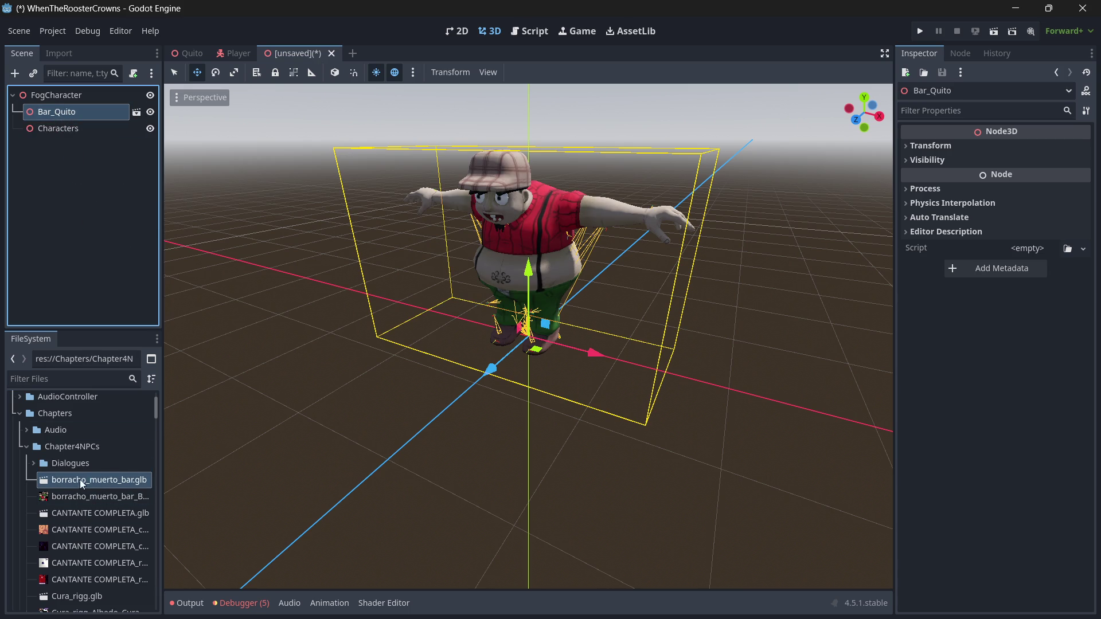
scroll(78, 483, down, 3)
mouse_move(85, 491)
mouse_down()
mouse_move(59, 103)
mouse_move(60, 116)
mouse_up()
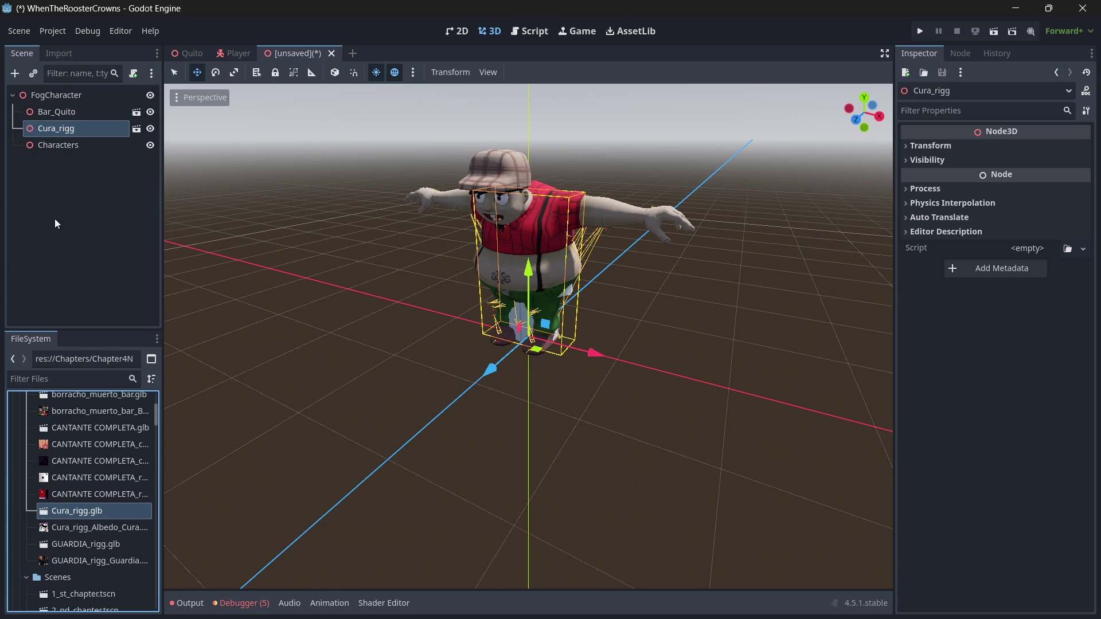
drag(82, 545, 57, 137)
scroll(90, 435, down, 4)
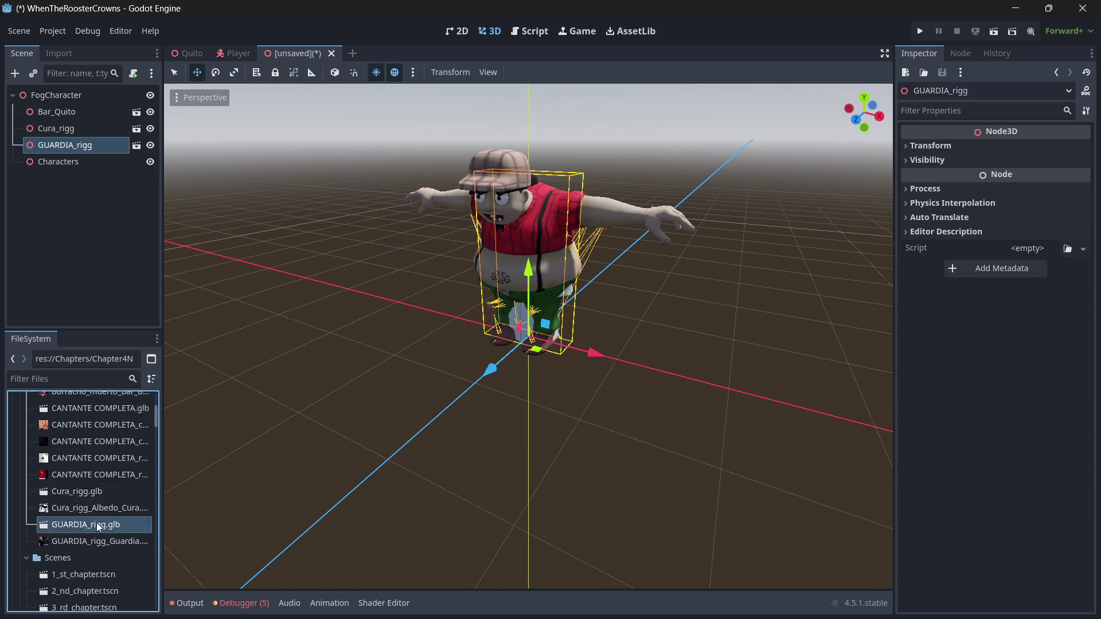
Filter the project files by 'caporal' and add the Caporal.glb model to the scene.
click(78, 376)
text(caporal)
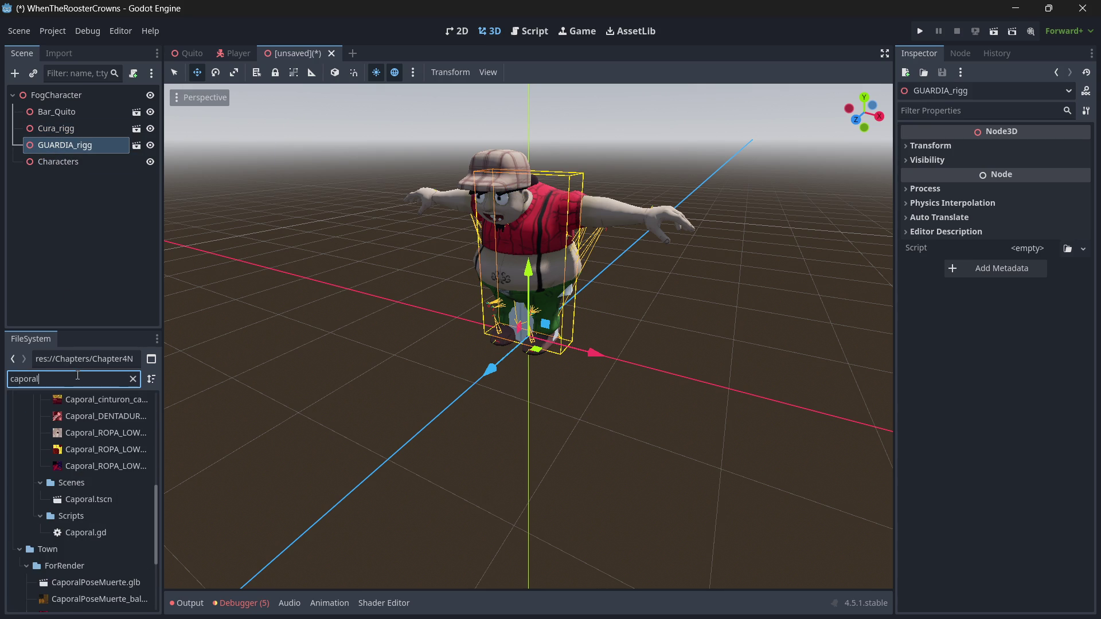
mouse_move(85, 501)
mouse_down()
mouse_move(14, 252)
mouse_move(60, 175)
mouse_move(84, 509)
mouse_move(73, 185)
mouse_up()
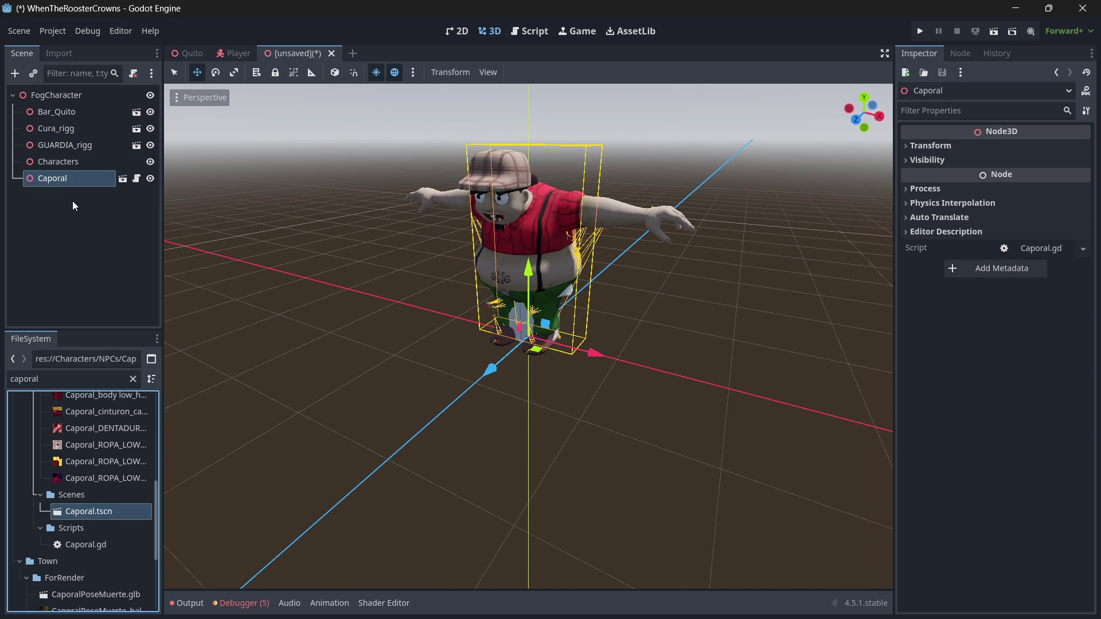
key(ctrl+z)
scroll(91, 531, up, 5)
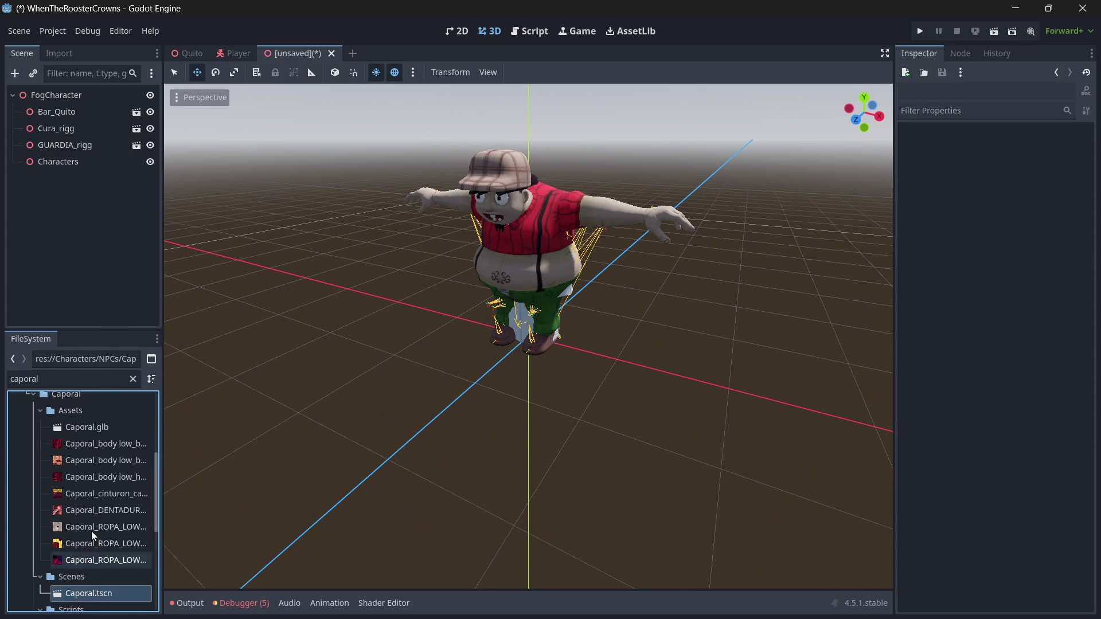
mouse_move(94, 516)
mouse_down()
mouse_move(89, 173)
mouse_move(82, 179)
mouse_up()
mouse_move(769, 311)
mouse_down()
mouse_move(621, 322)
mouse_move(639, 294)
mouse_move(552, 276)
mouse_move(636, 274)
mouse_move(613, 315)
mouse_move(473, 348)
mouse_move(541, 328)
mouse_move(687, 354)
mouse_move(669, 342)
mouse_up()
scroll(630, 309, up, 5)
scroll(552, 275, down, 4)
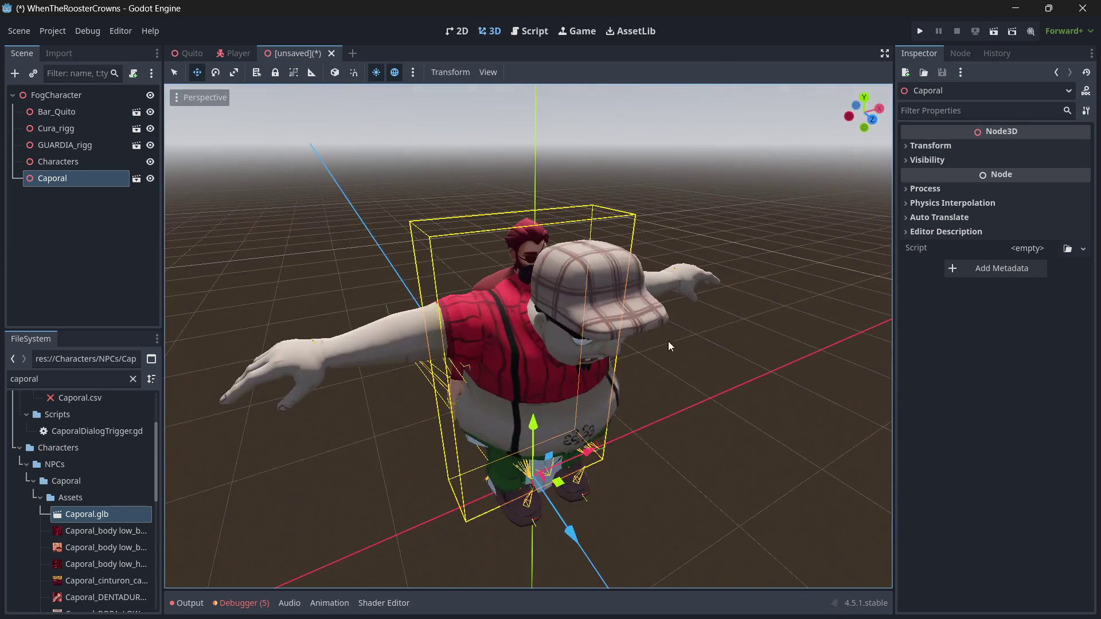
Hide the other characters, keep Bar_Quito visible, and rename it Borracho.
click(71, 113)
shift+click(53, 178)
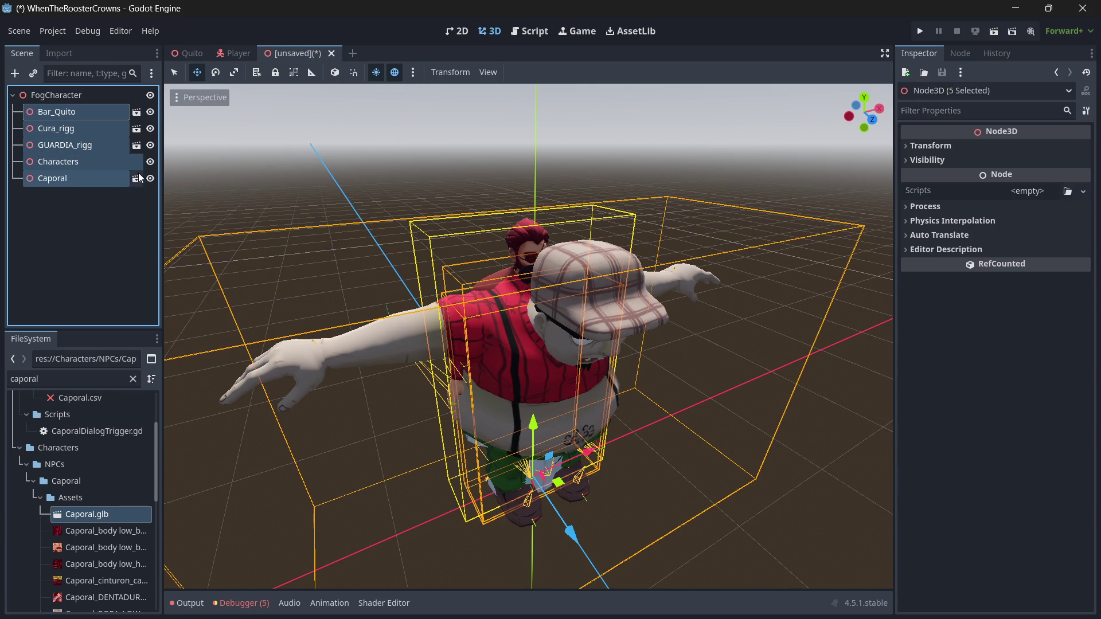
click(150, 178)
click(86, 258)
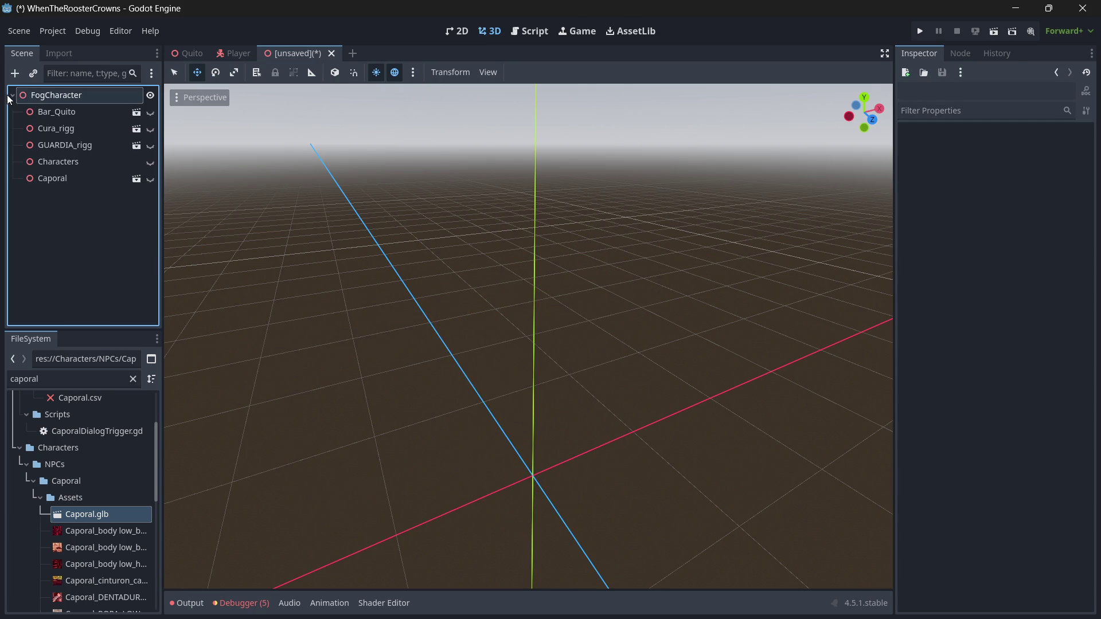
click(153, 112)
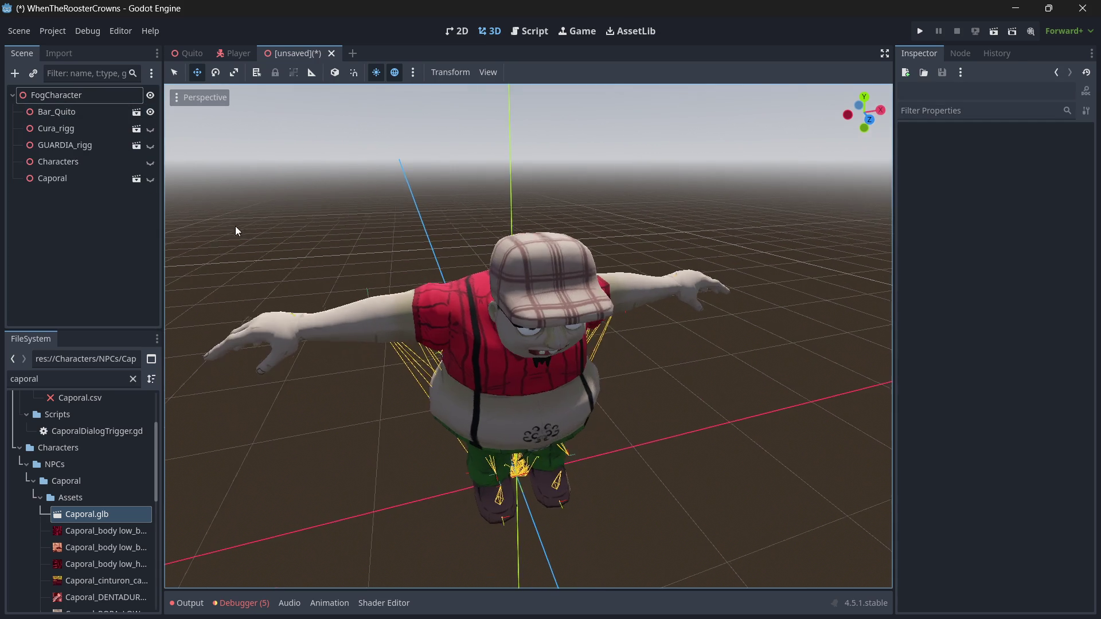
double_click(65, 116)
key(BackSpace)
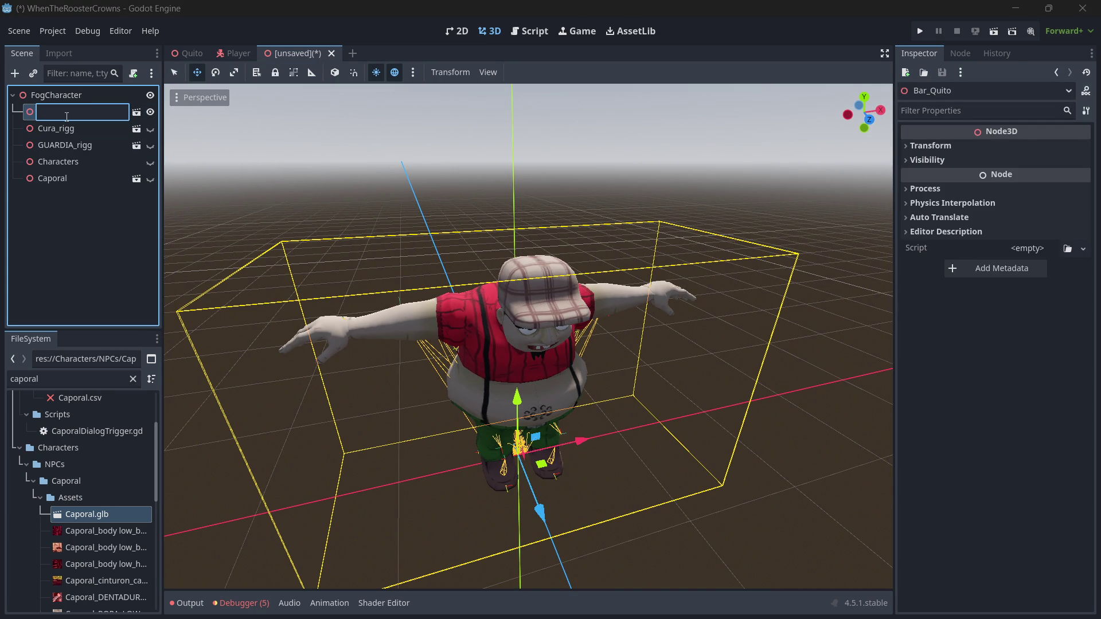
text(Borracho)
key(Return)
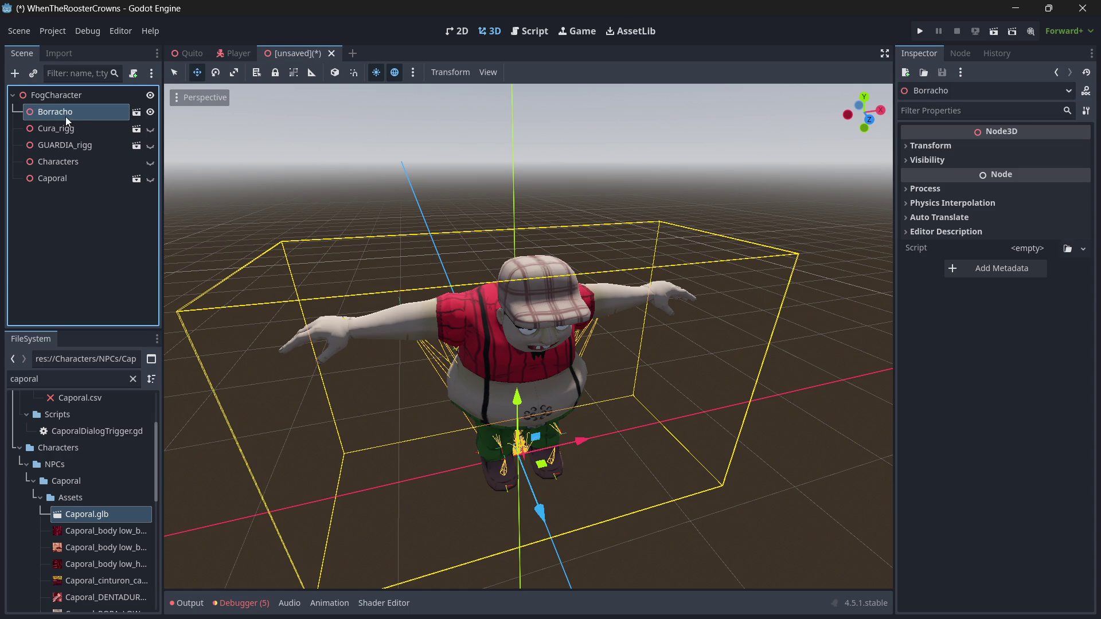
click(76, 235)
Move Borracho, Cura_rigg, GUARDIA_rigg and Caporal under Characters, leaving only Borracho visible.
click(57, 95)
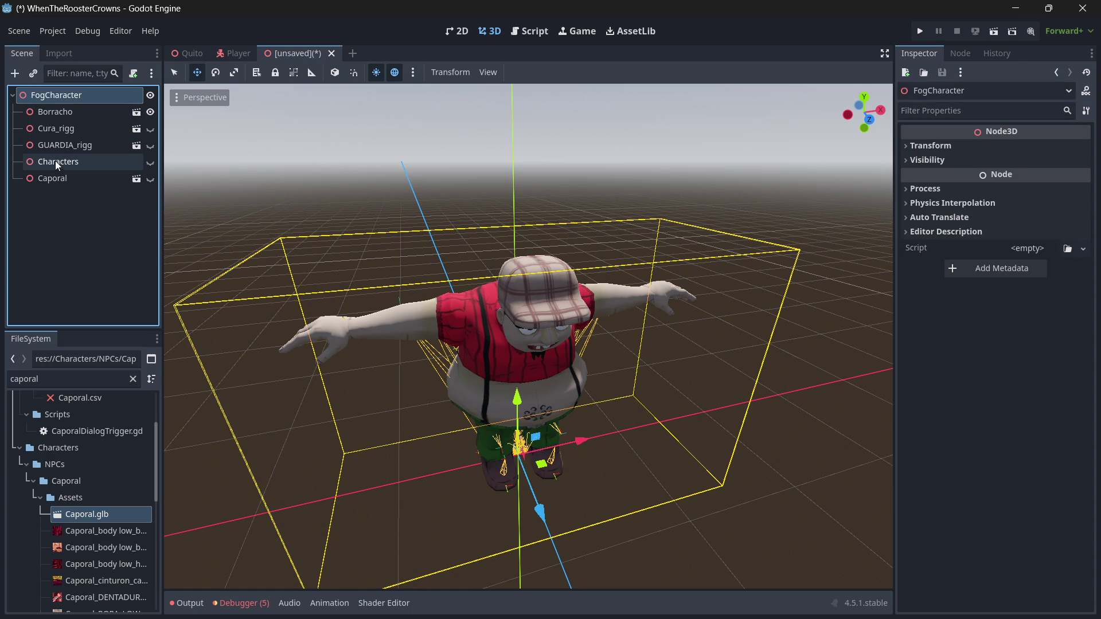
click(55, 179)
ctrl+click(66, 145)
ctrl+click(69, 128)
ctrl+click(71, 114)
drag(70, 118, 72, 166)
click(150, 143)
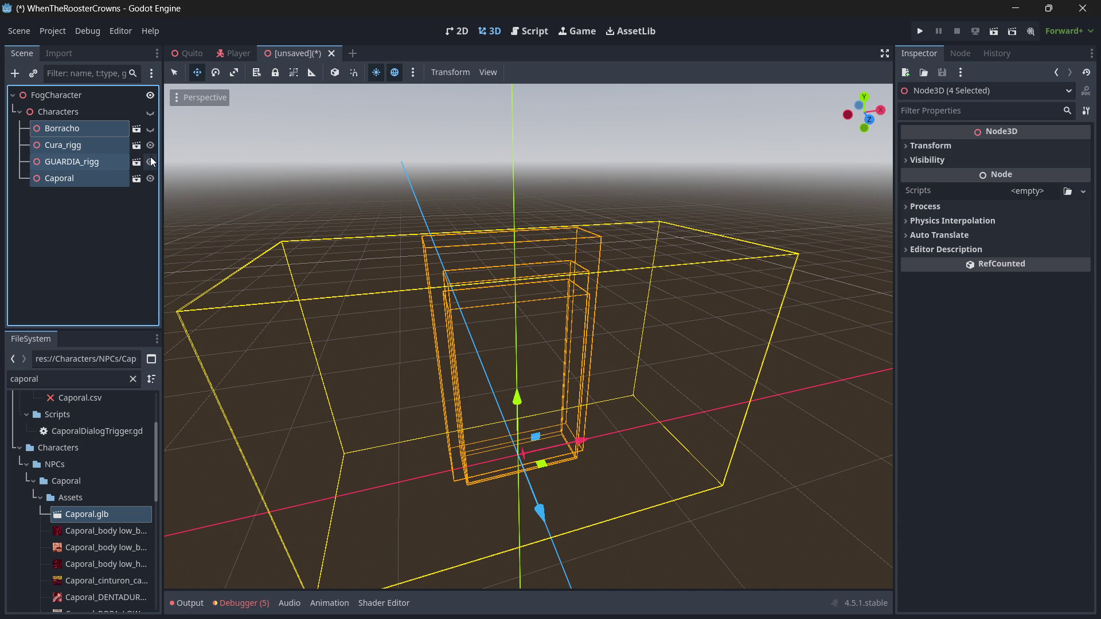
click(149, 113)
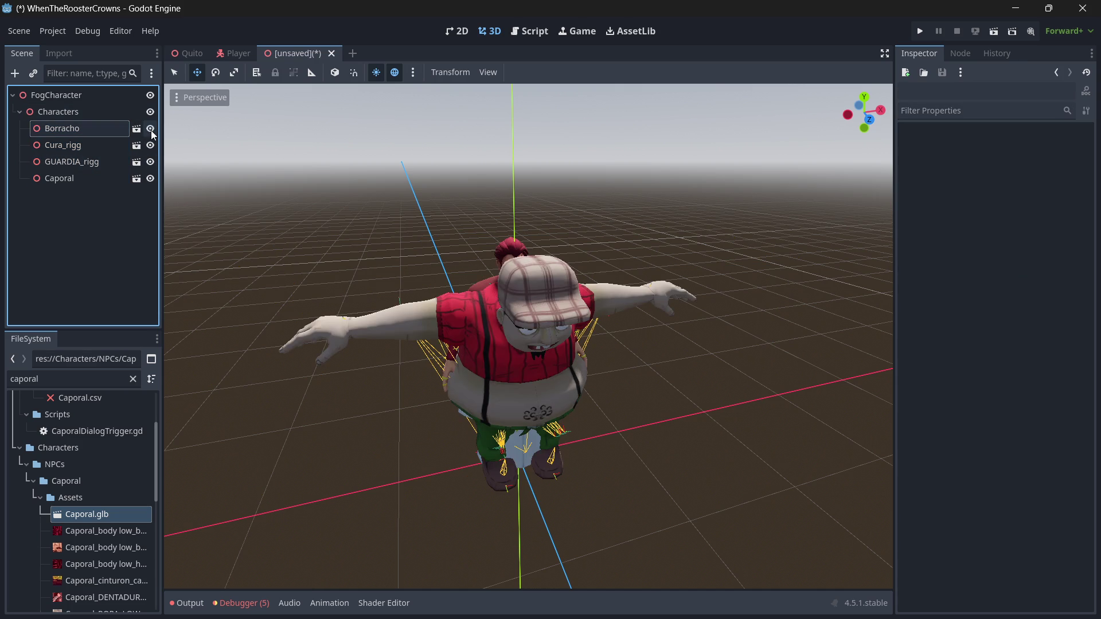
click(150, 178)
click(150, 162)
click(150, 145)
click(20, 111)
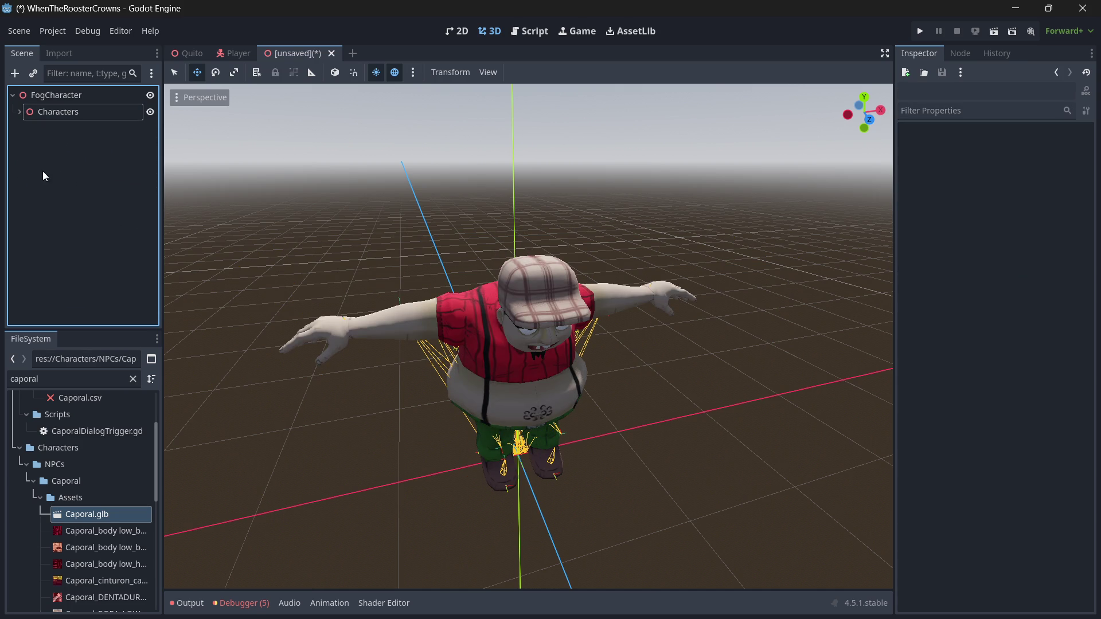
Instance DialogueSystem.tscn under FogCharacter and switch on its Externally Activated property.
click(45, 95)
scroll(472, 254, down, 3)
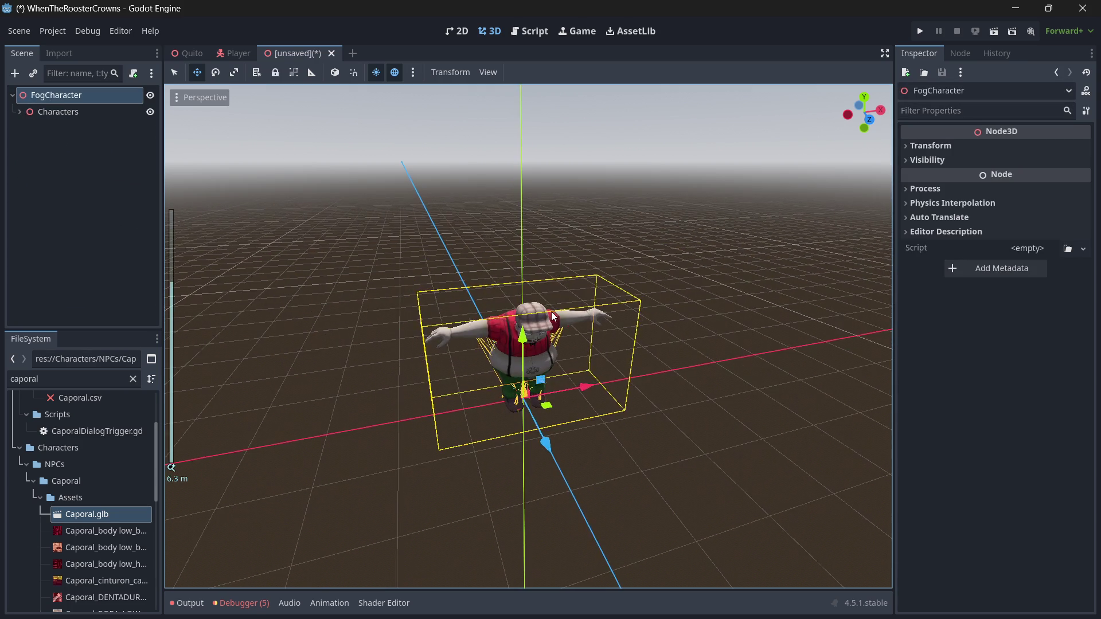
key(f)
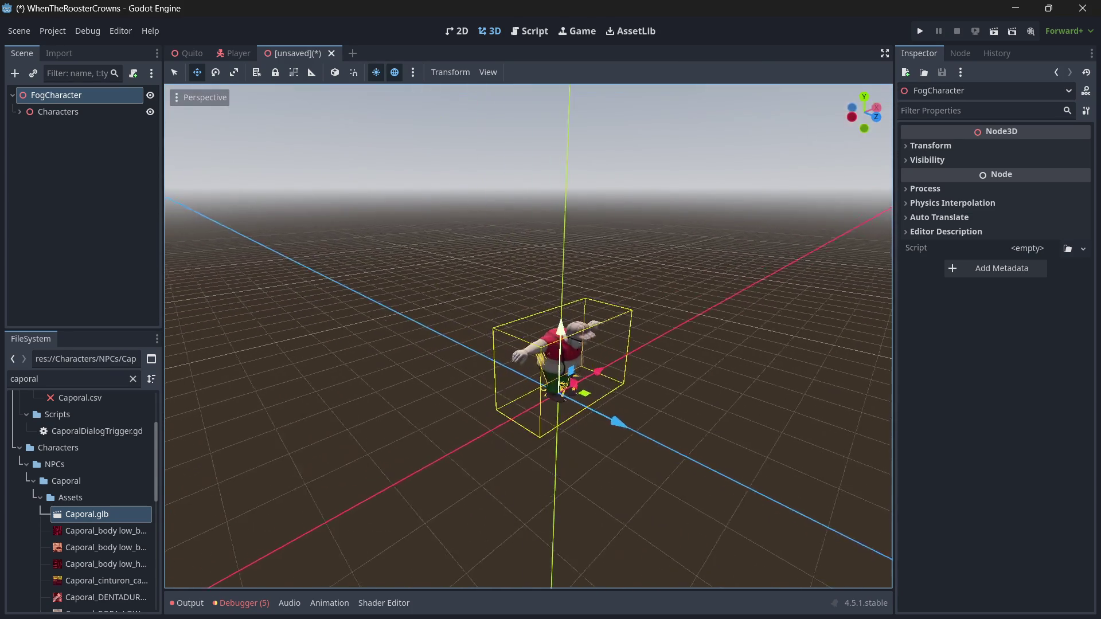
key(ctrl+a)
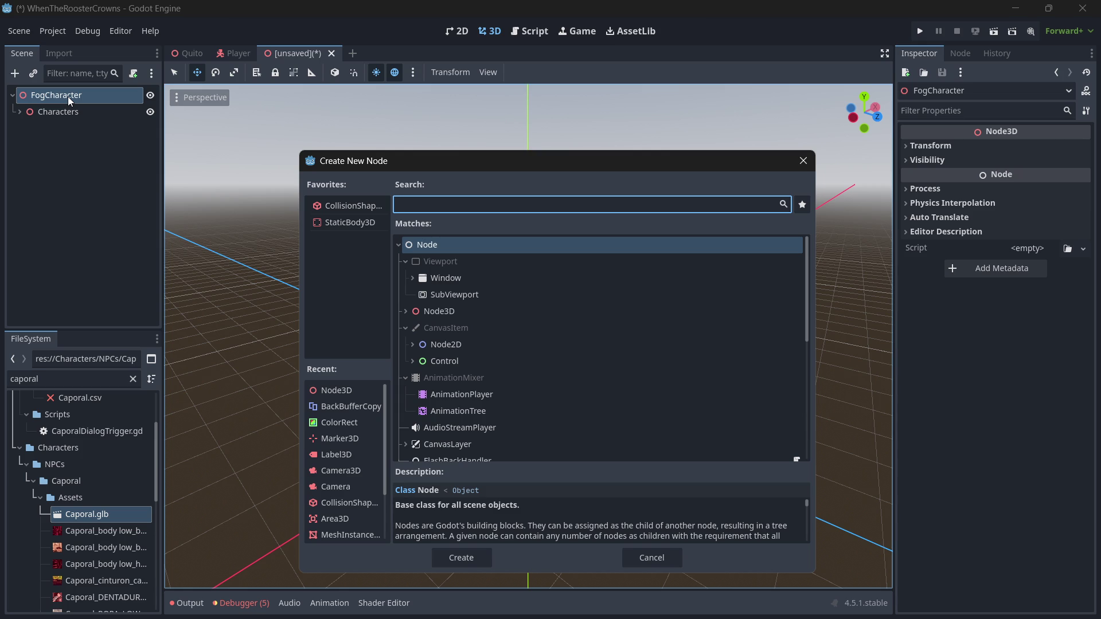
key(Escape)
key(ctrl+shift+a)
text(dialog)
key(Return)
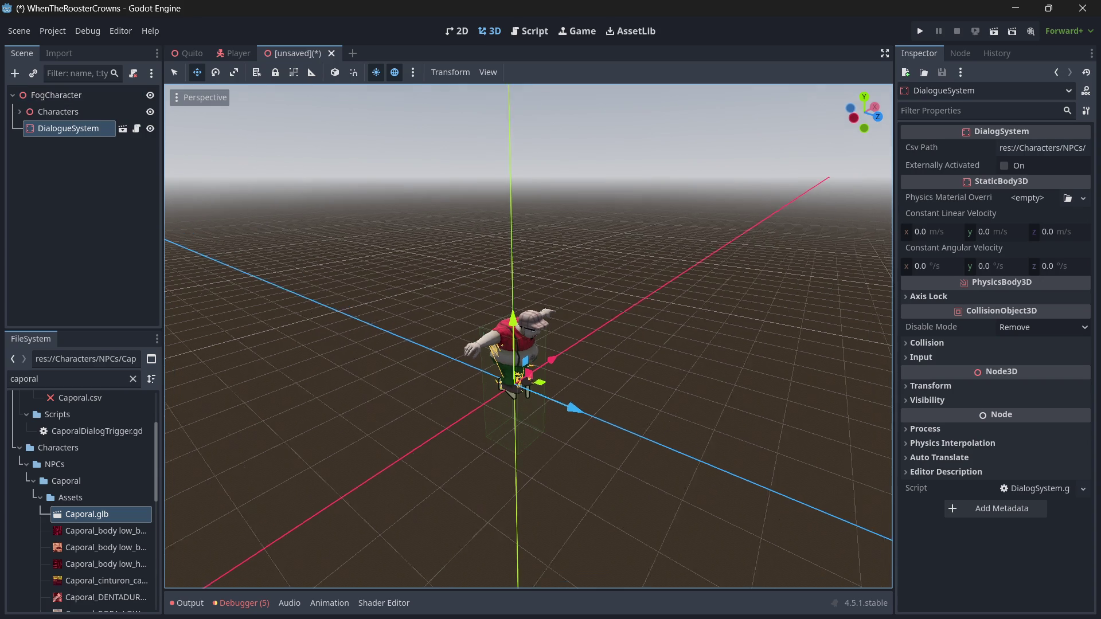
key(f)
click(999, 166)
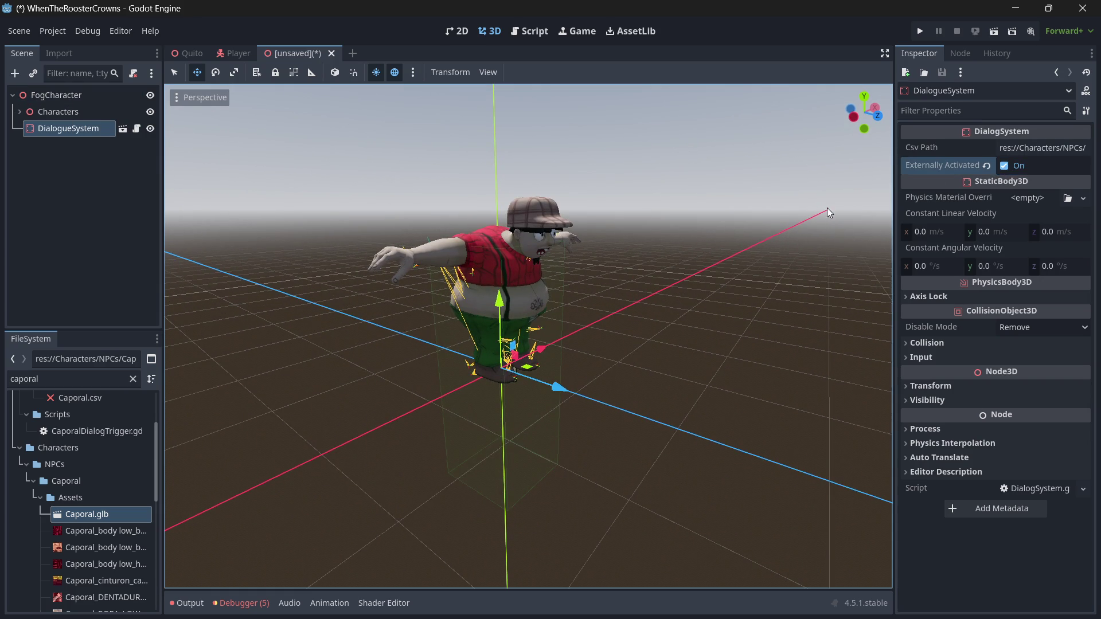
Clear the DialogueSystem's Csv Path value in the Inspector.
click(1035, 148)
key(ctrl+a)
key(BackSpace)
Save the scene as FogCharacter.tscn in the Chapters/Scripts folder.
key(ctrl+s)
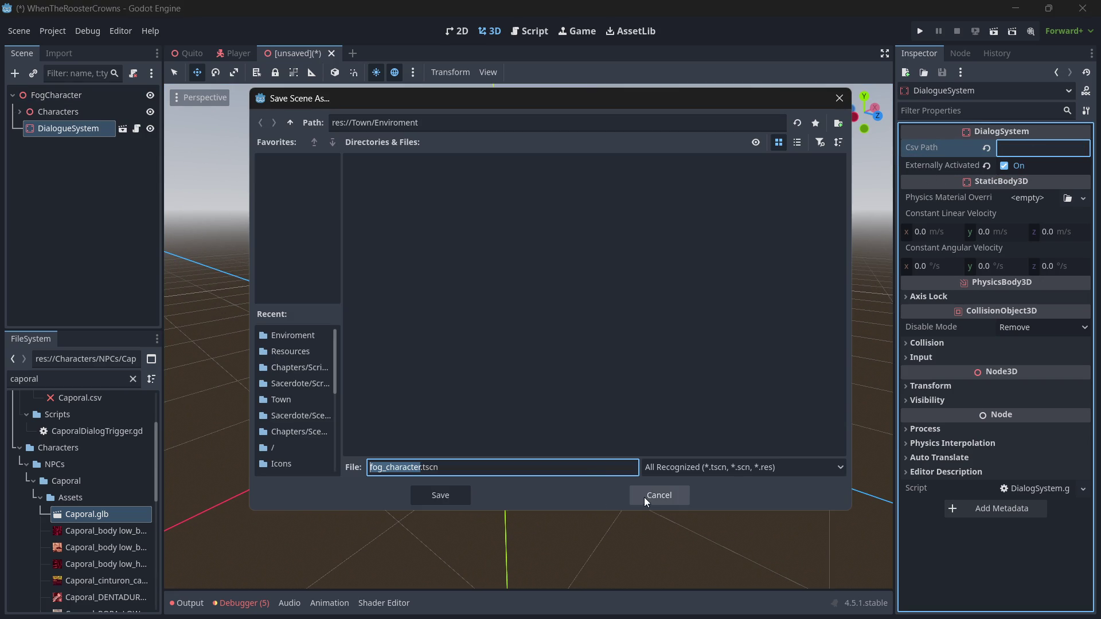
text(FogCha)
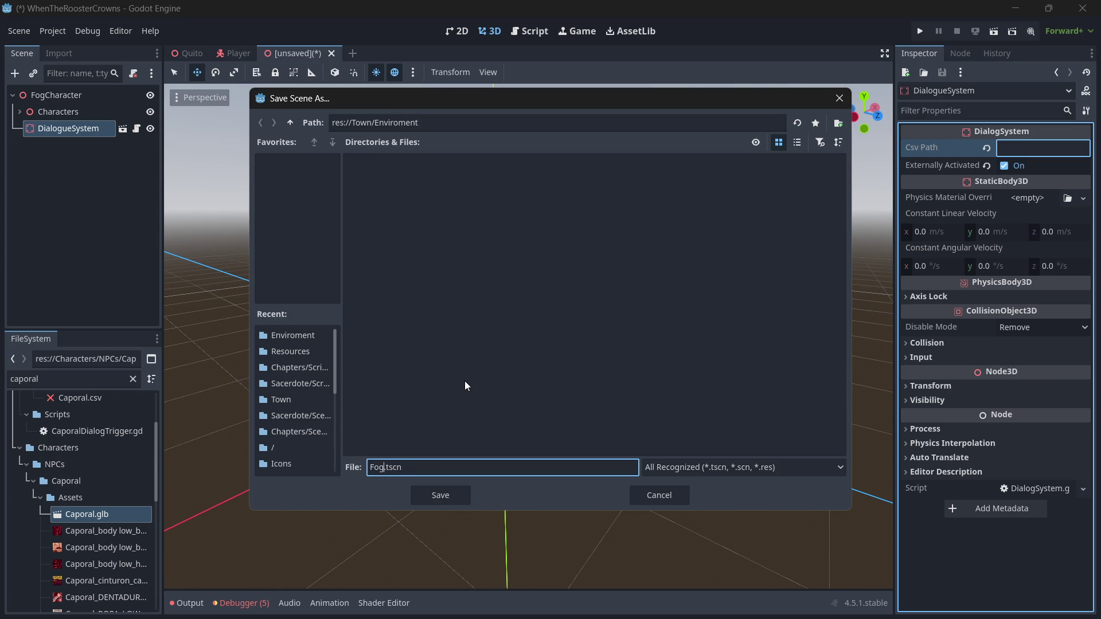
text(racter)
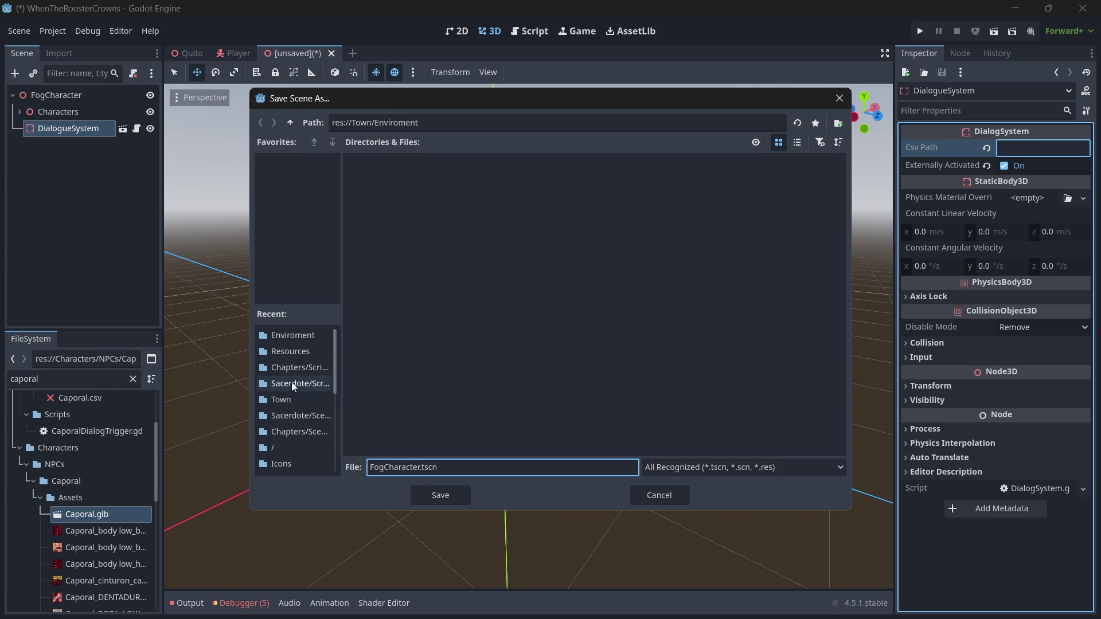
click(296, 367)
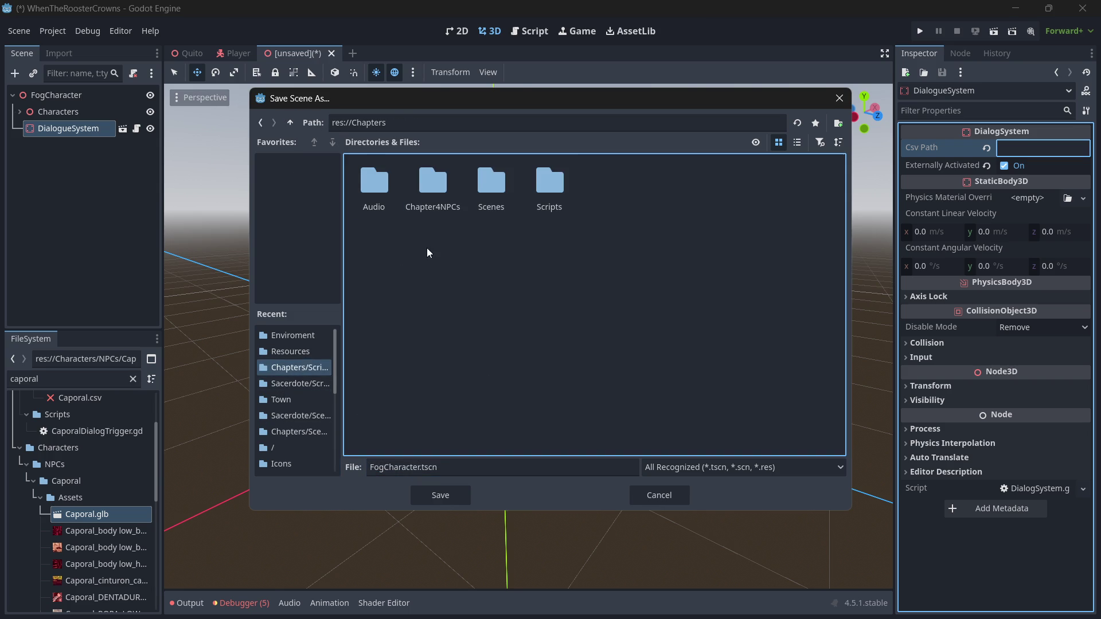
double_click(540, 194)
click(440, 496)
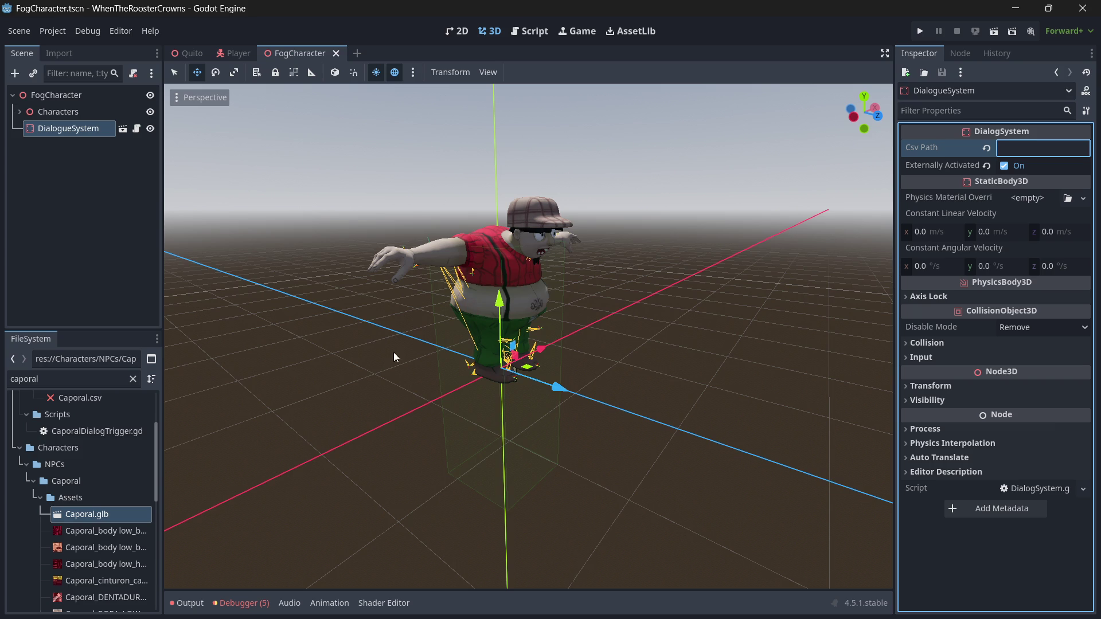
Clear the 'caporal' filter and move FogCharacter.tscn into the Chapters/Scenes folder.
scroll(69, 453, up, 3)
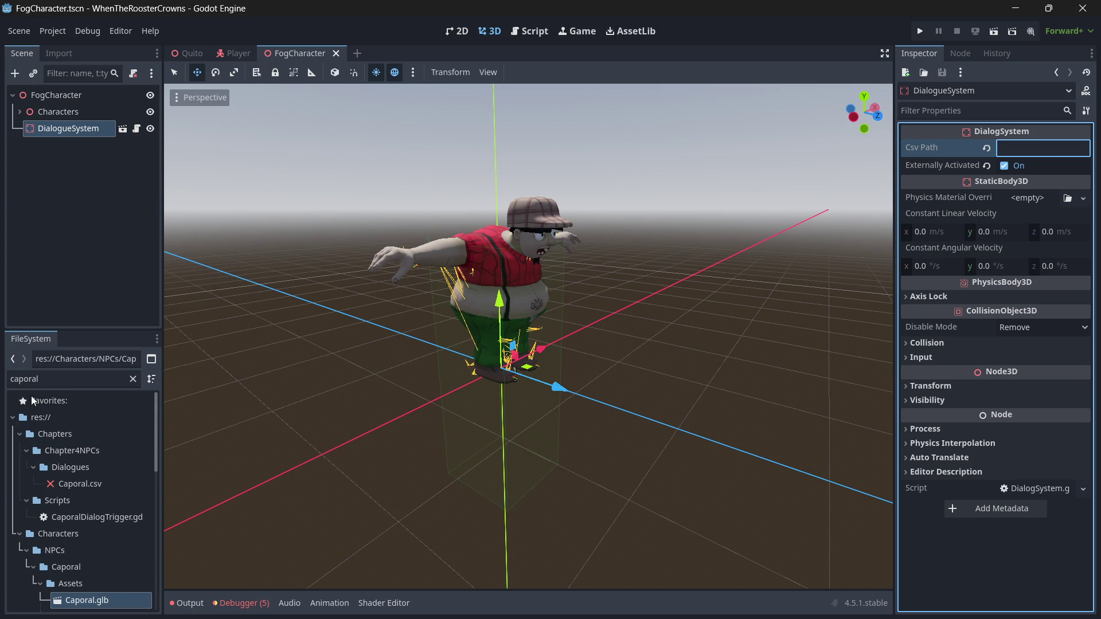
click(133, 379)
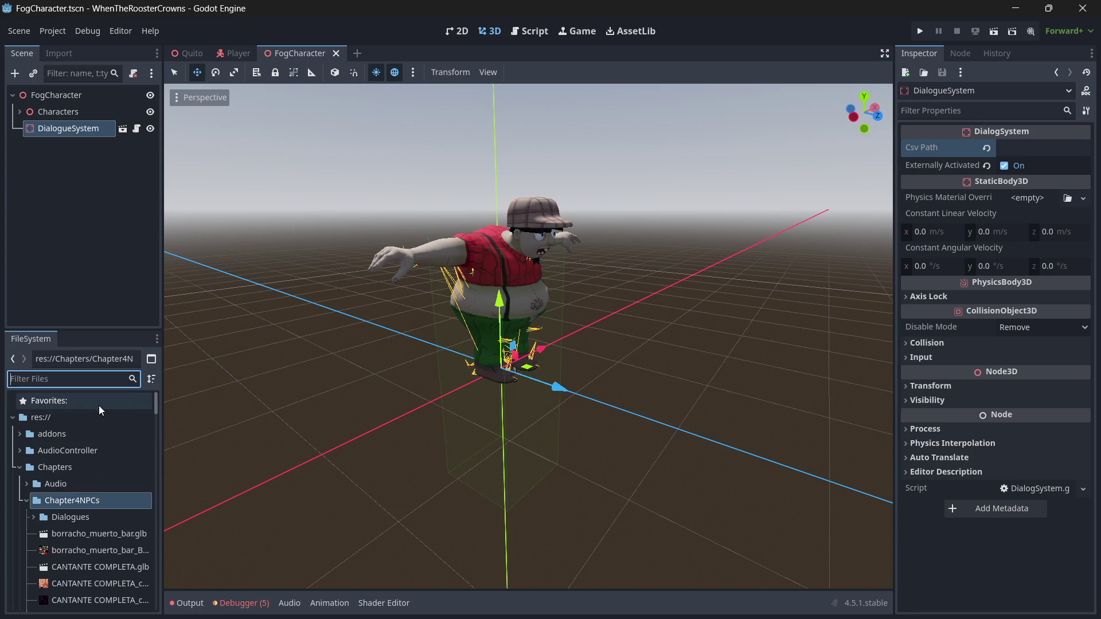
click(28, 500)
click(27, 516)
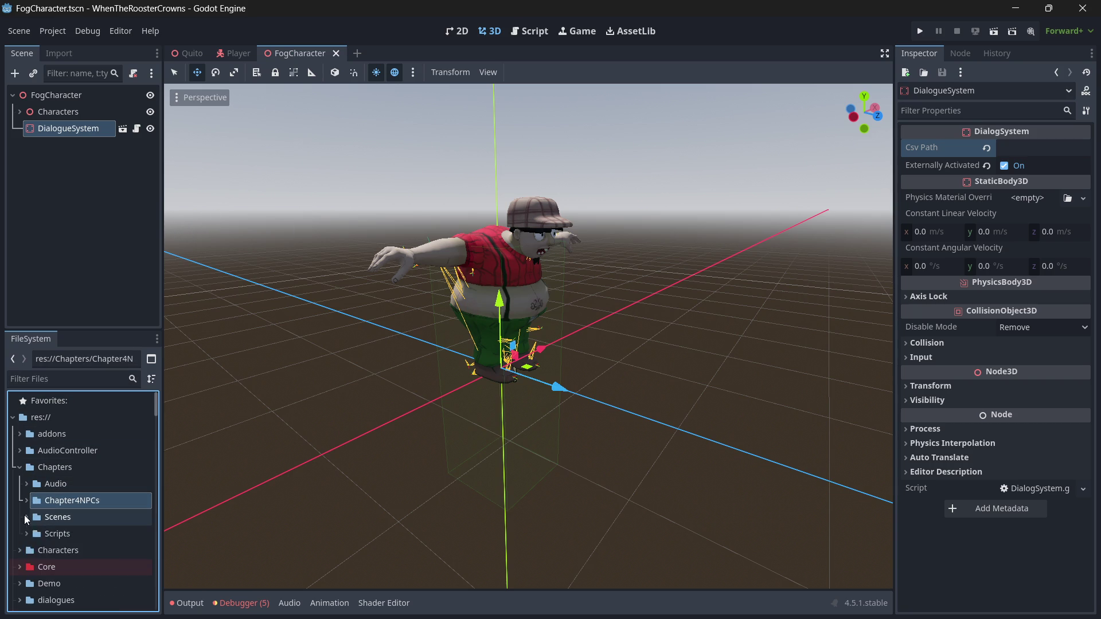
click(26, 533)
scroll(29, 538, down, 2)
mouse_move(73, 548)
mouse_down()
mouse_move(82, 450)
mouse_move(87, 462)
mouse_move(87, 484)
mouse_move(57, 463)
mouse_up()
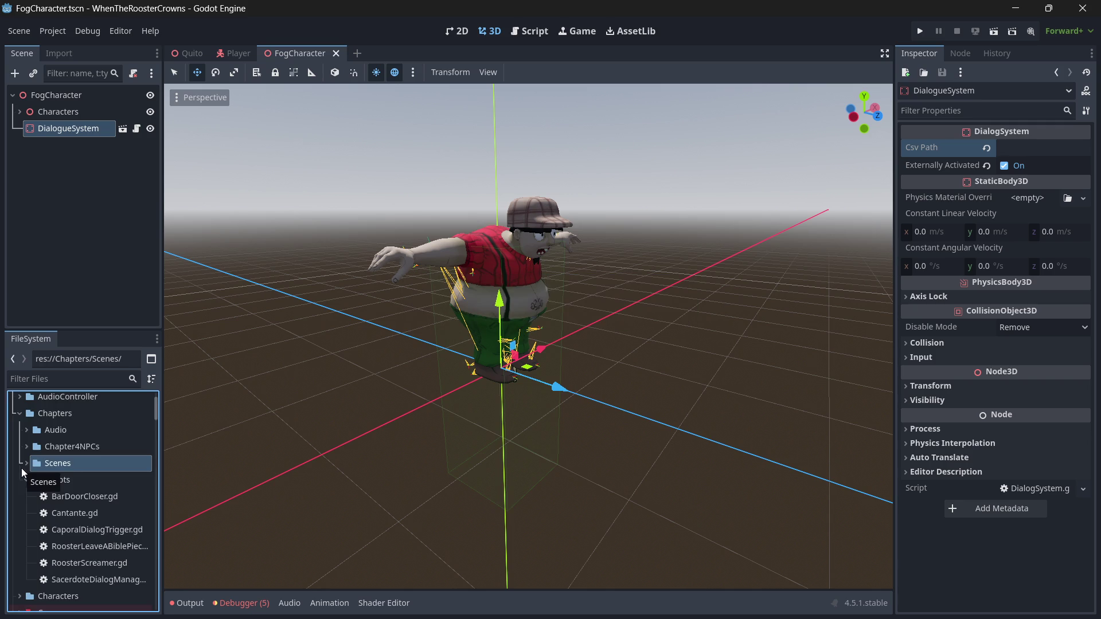
click(26, 480)
click(26, 463)
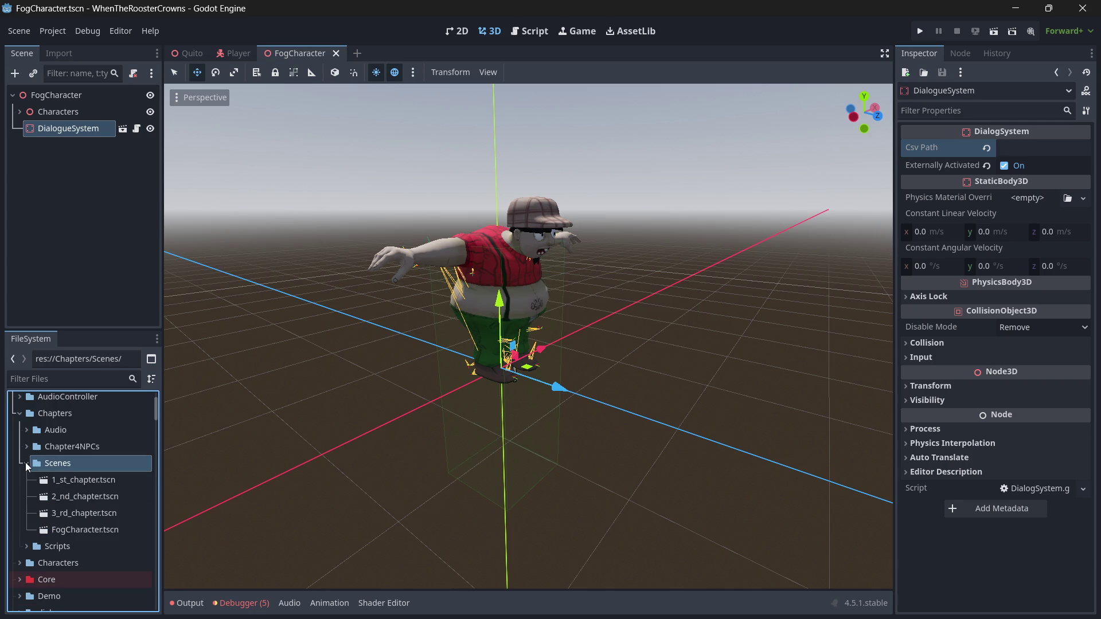
click(26, 463)
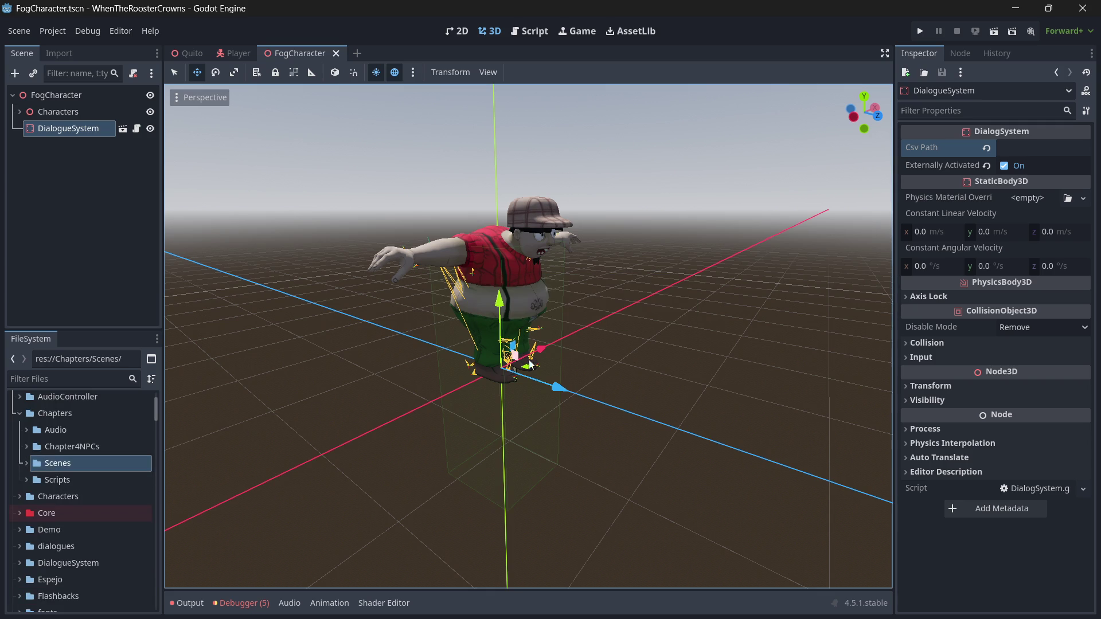
Select the FogCharacter root, start attaching a new script, and browse for its save path.
drag(516, 344, 597, 349)
click(73, 211)
click(86, 130)
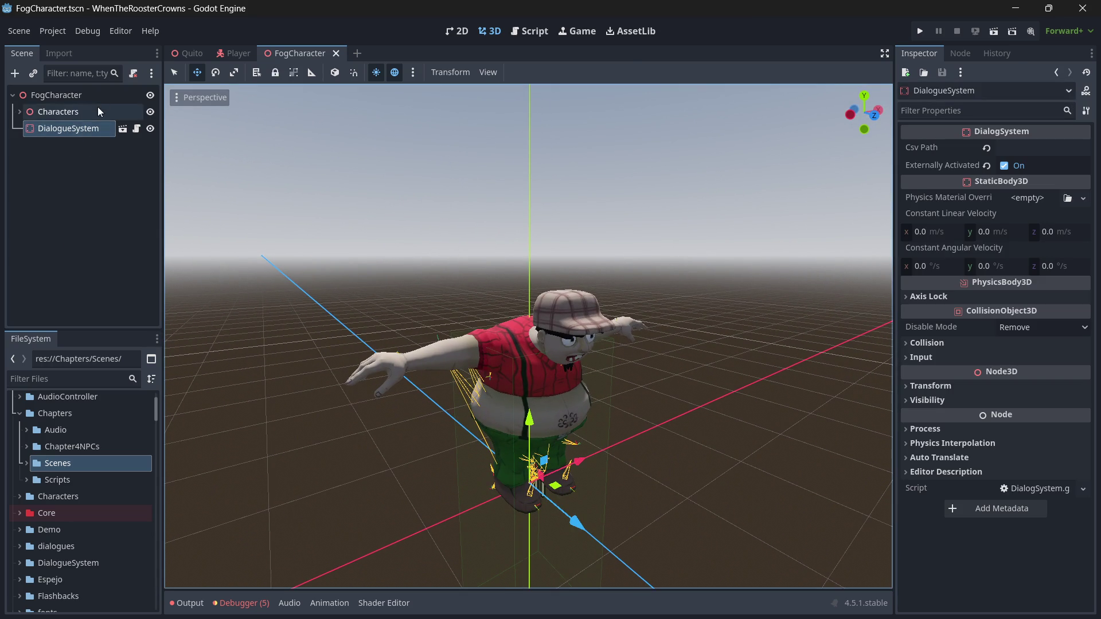
click(86, 95)
click(133, 74)
click(673, 282)
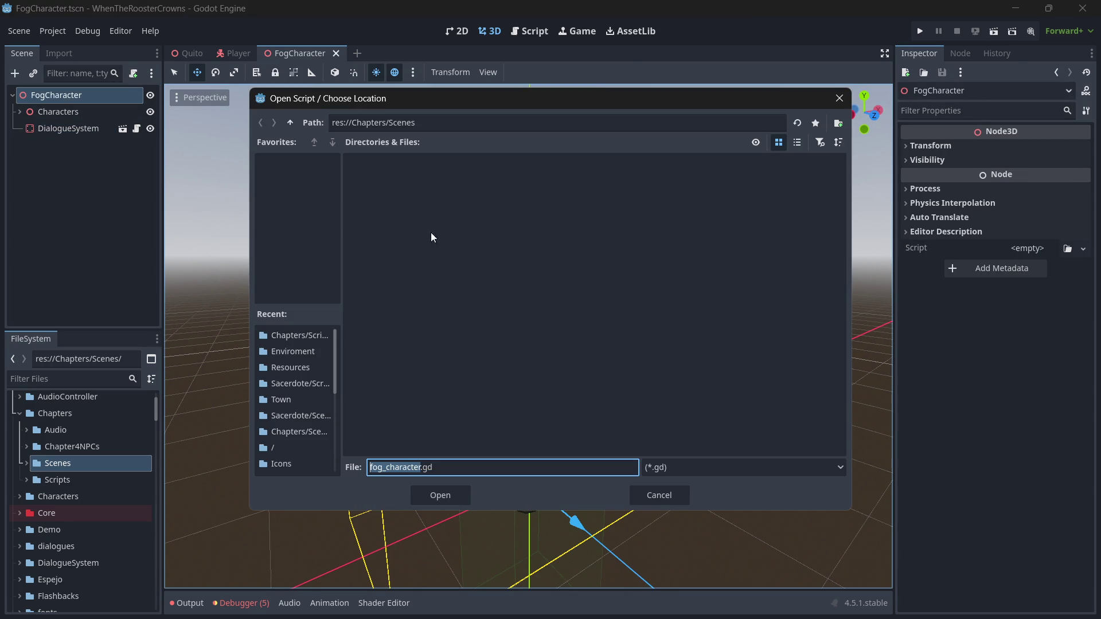
Create FogCharacter.gd in Chapters/Scripts and add a new line below 'extends Node3D'.
click(290, 122)
double_click(549, 184)
click(438, 493)
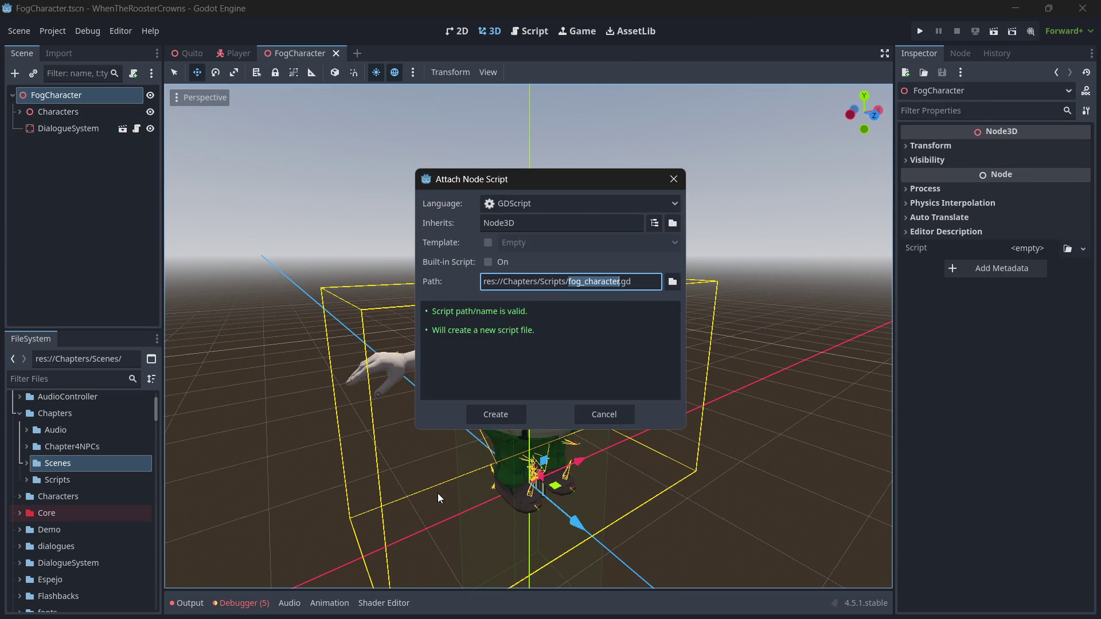
key(Right)
key(shift+Left)
key(shift+Left)
key(shift+Left)
text(Fo)
key(Delete)
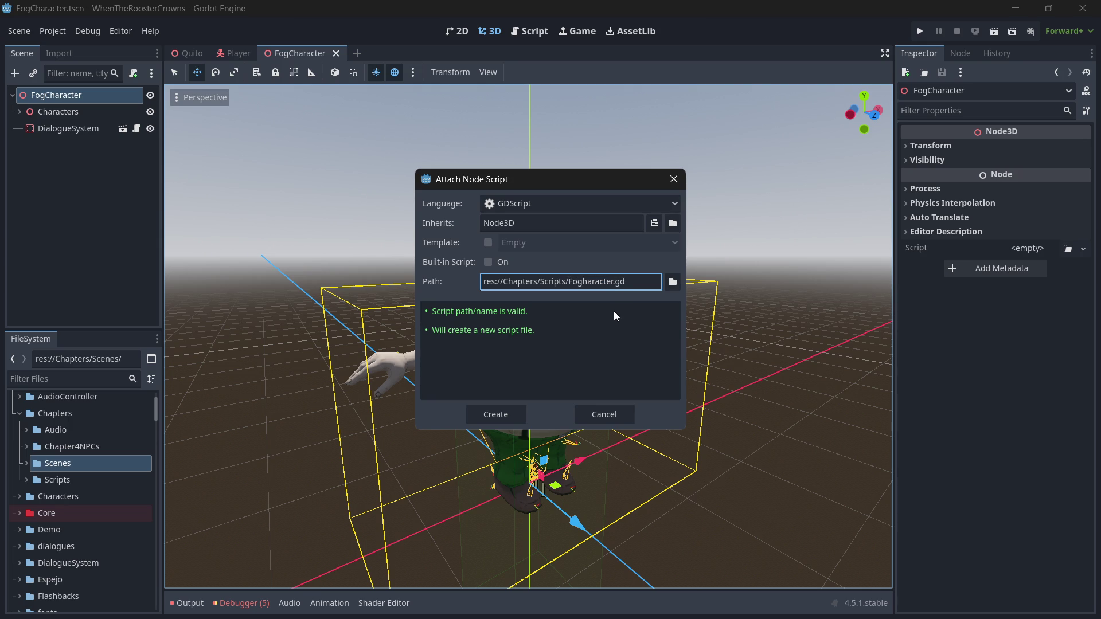
key(Return)
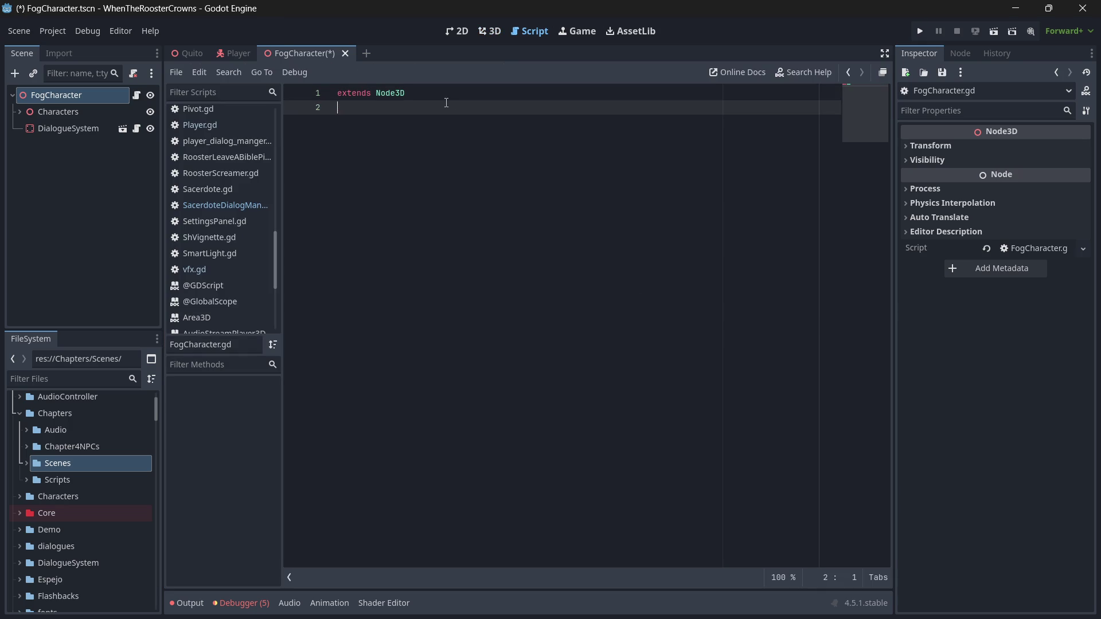
key(Return)
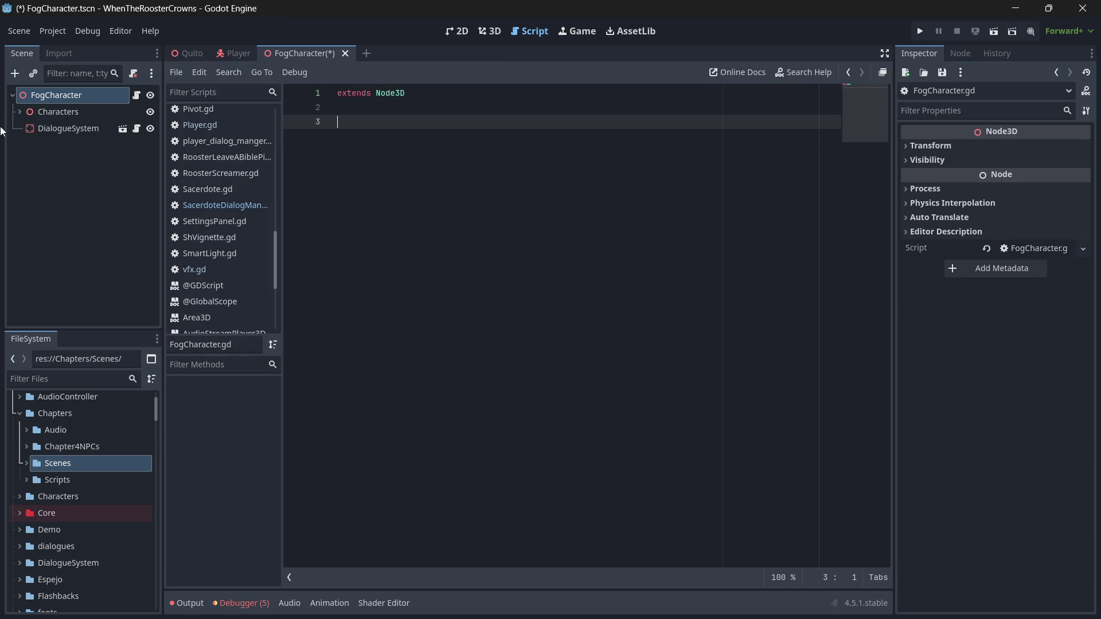
Expand Characters and make GUARDIA_rigg and Caporal visible again.
click(19, 111)
click(52, 129)
click(150, 178)
click(151, 162)
Enable Editable Children on Borracho and Cura_rigg, collapsing their expanded branches.
right_click(67, 126)
click(54, 139)
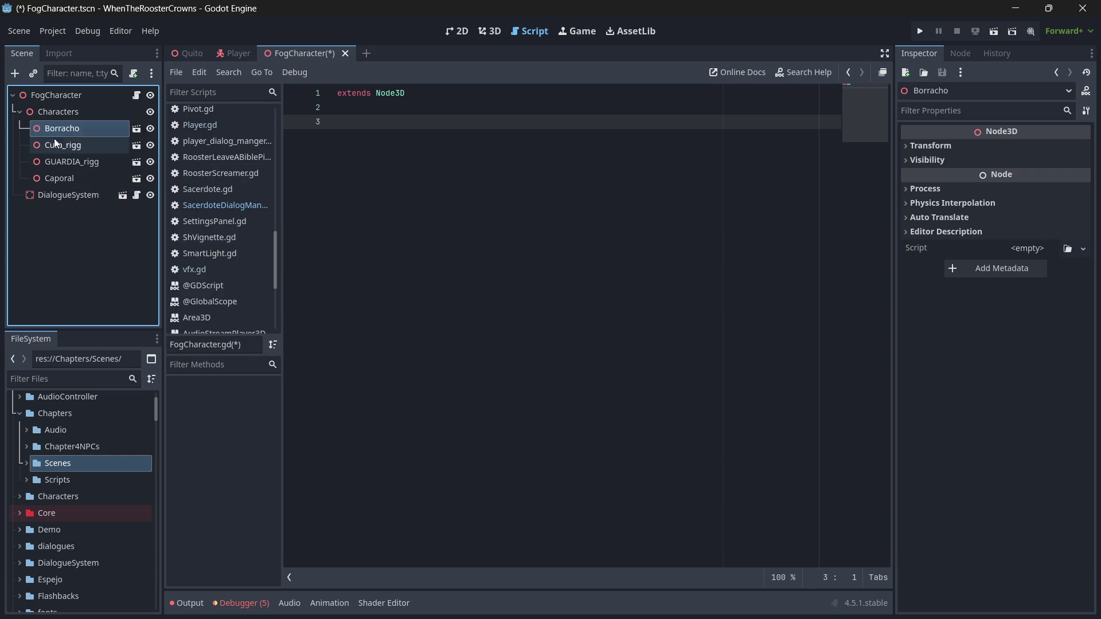
right_click(54, 136)
click(133, 479)
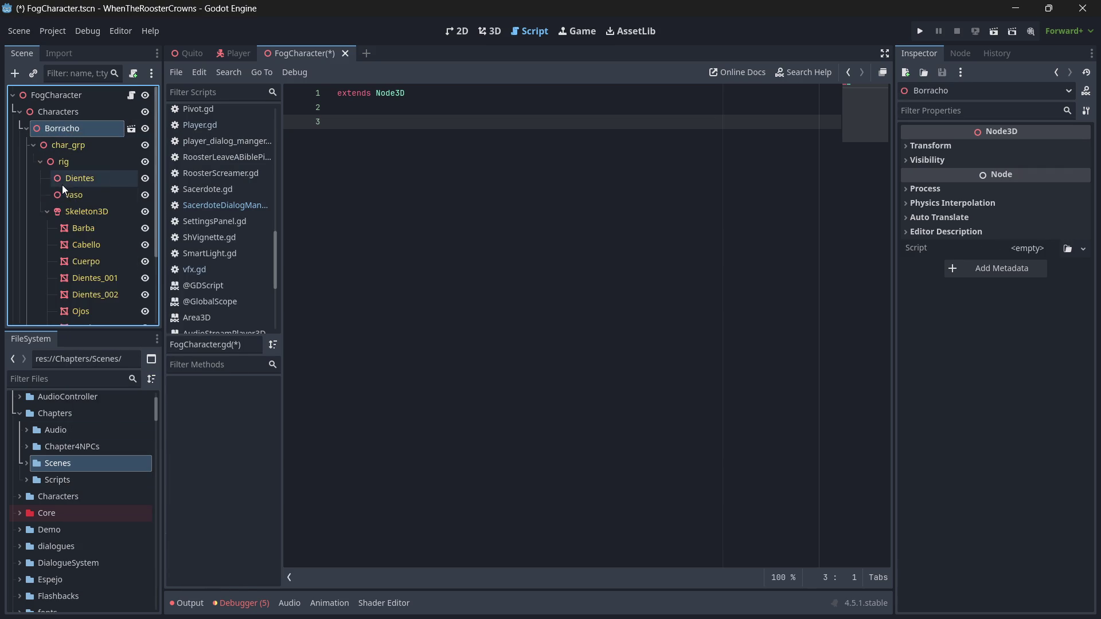
scroll(62, 184, down, 1)
click(31, 115)
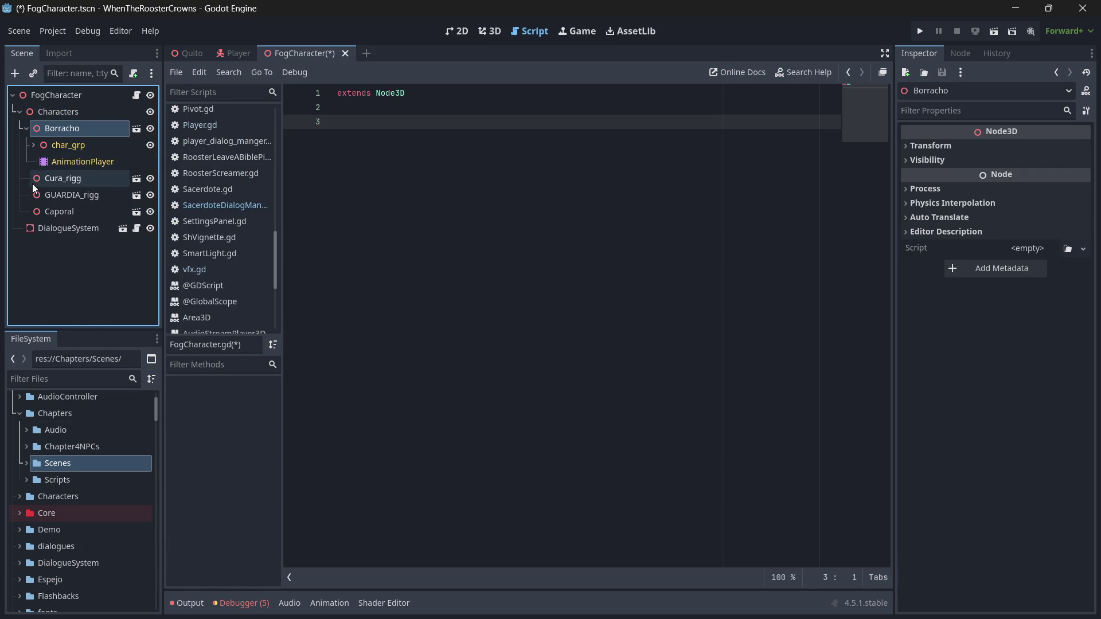
right_click(54, 179)
click(124, 501)
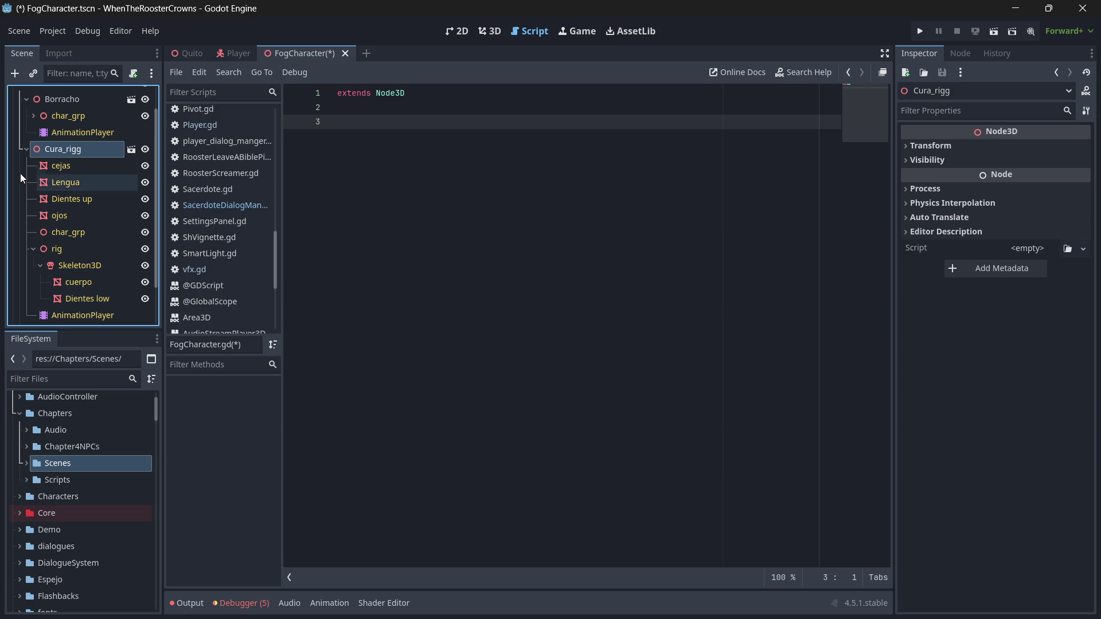
click(33, 249)
Enable Editable Children on GUARDIA_rigg and Caporal, collapsing their expanded branches.
right_click(66, 283)
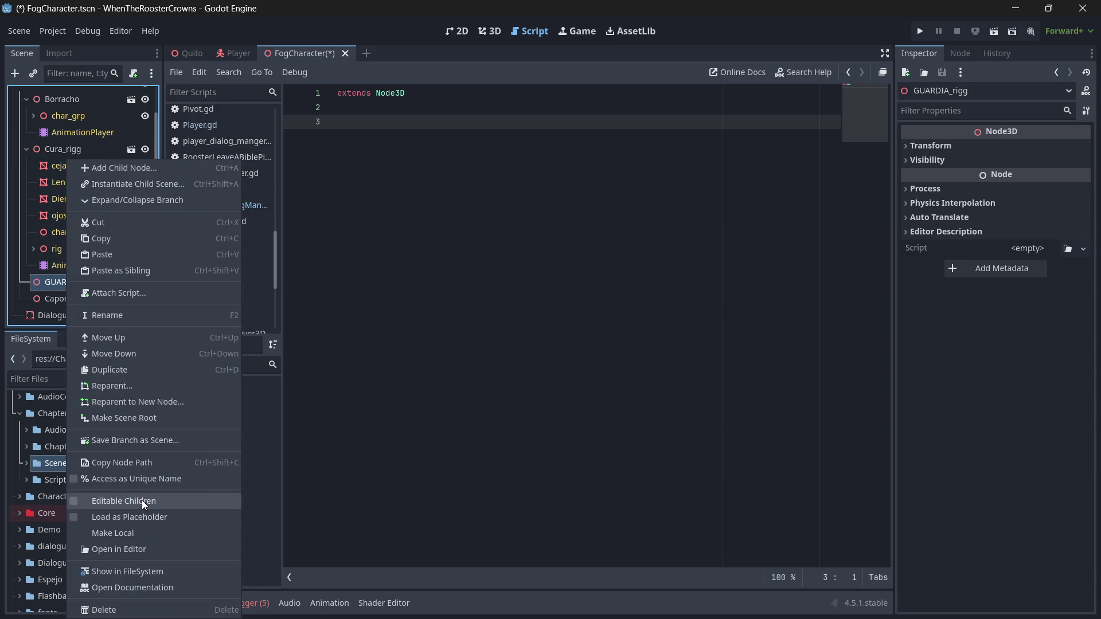
click(142, 500)
click(33, 245)
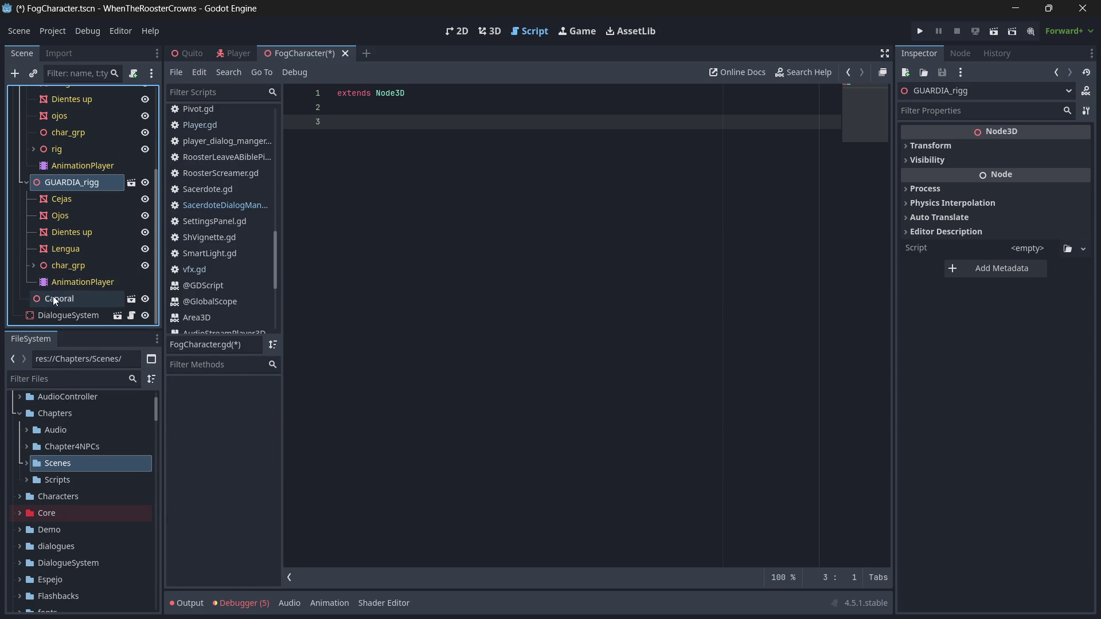
right_click(52, 298)
click(111, 467)
click(37, 163)
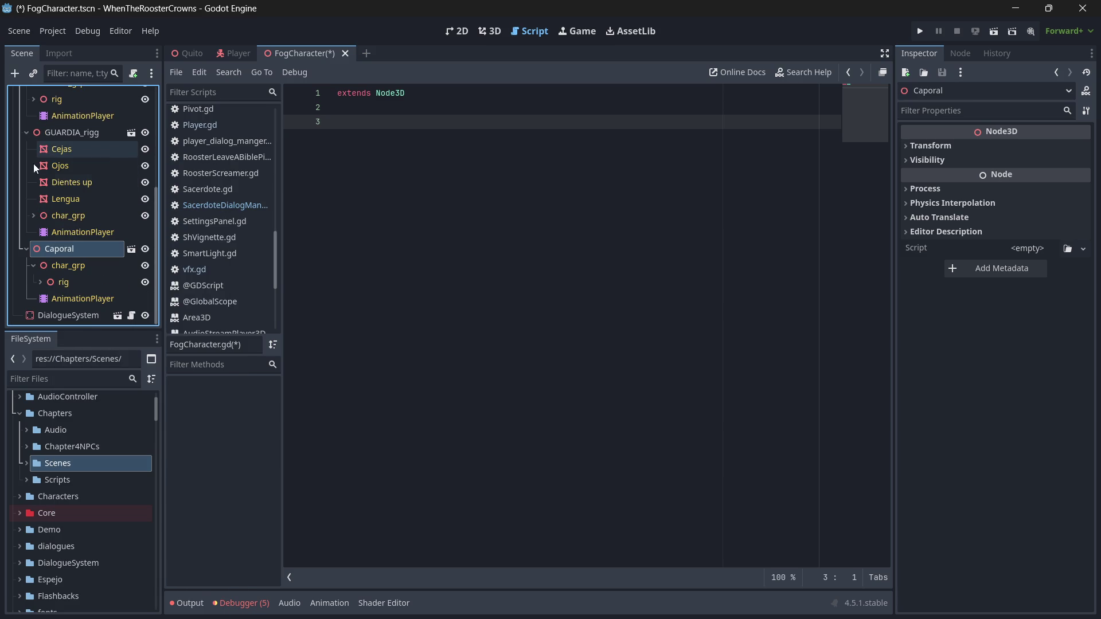
Select Borracho's AnimationPlayer and place the cursor on line 3 of the script.
scroll(67, 293, up, 5)
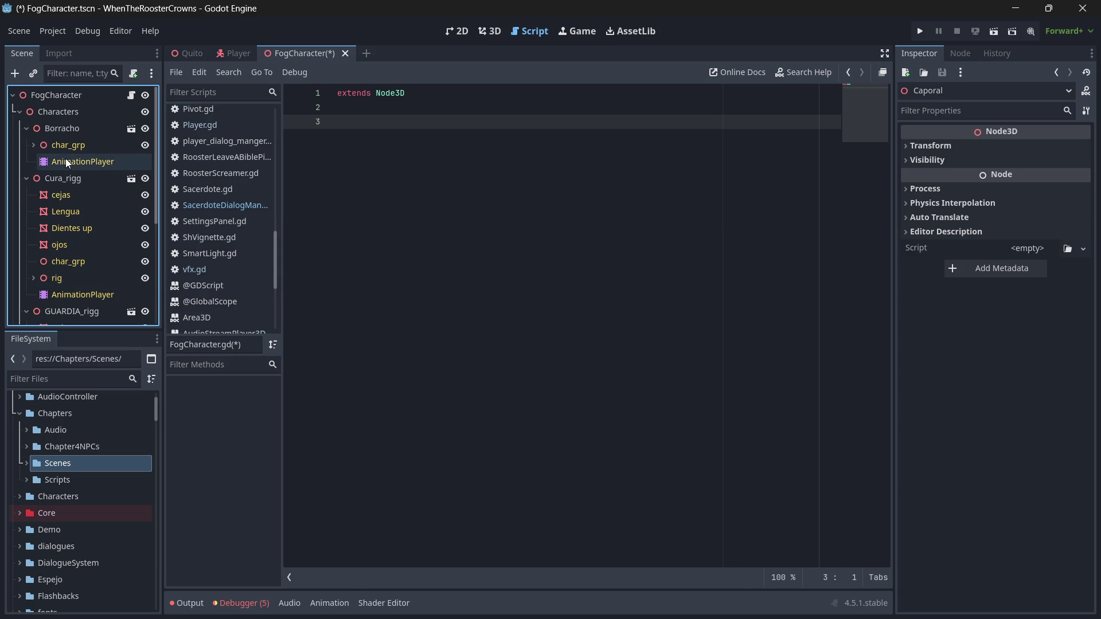
click(80, 162)
click(353, 119)
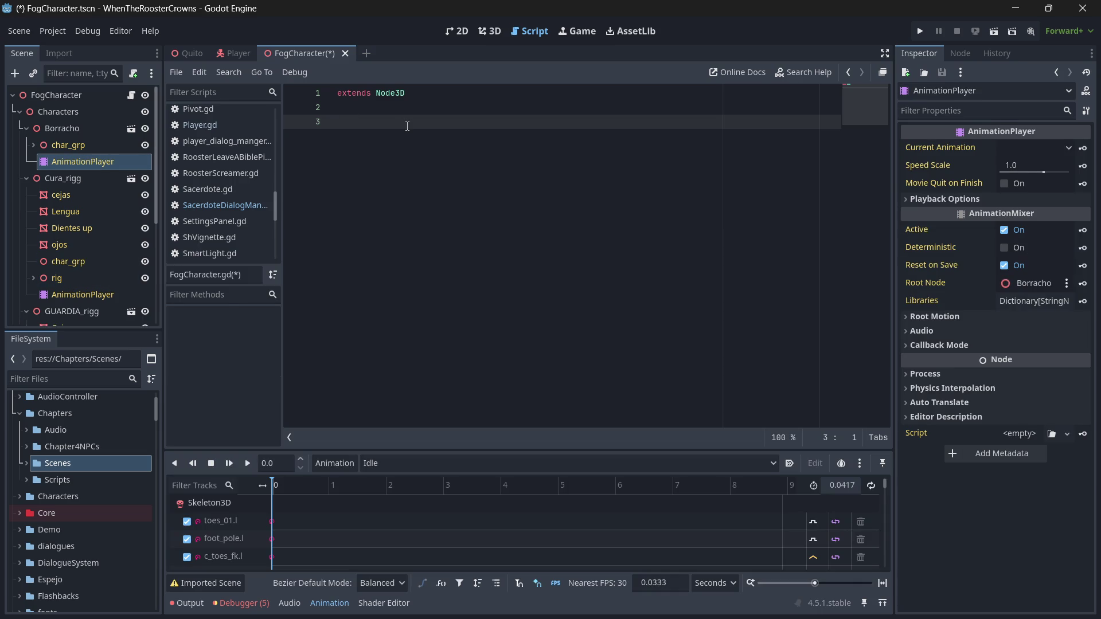
text(@)
text(onready )
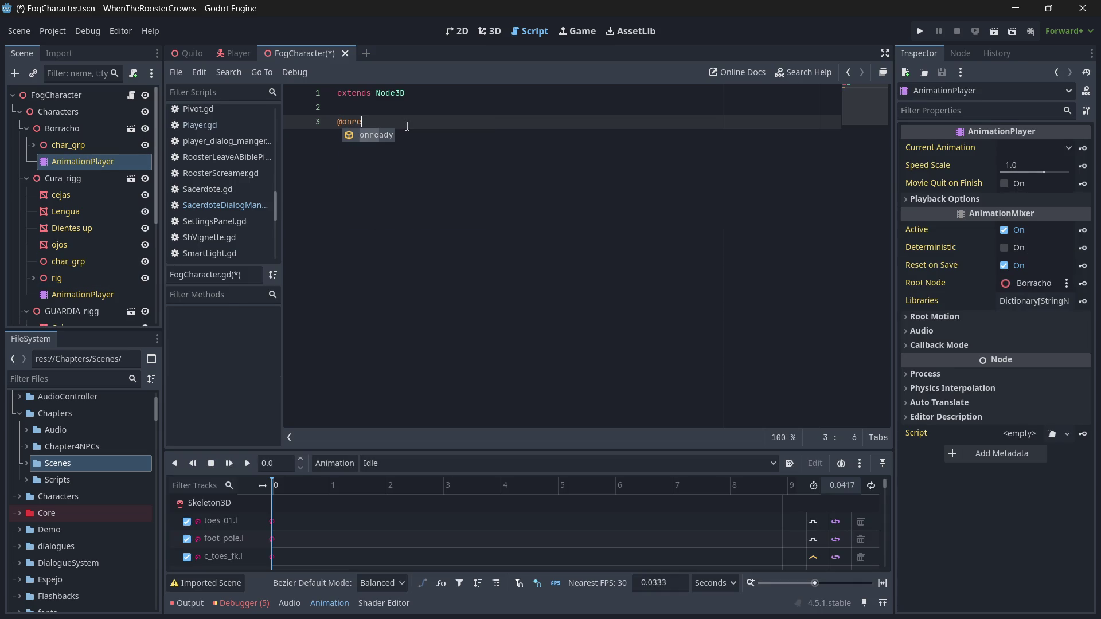
text(var animation)
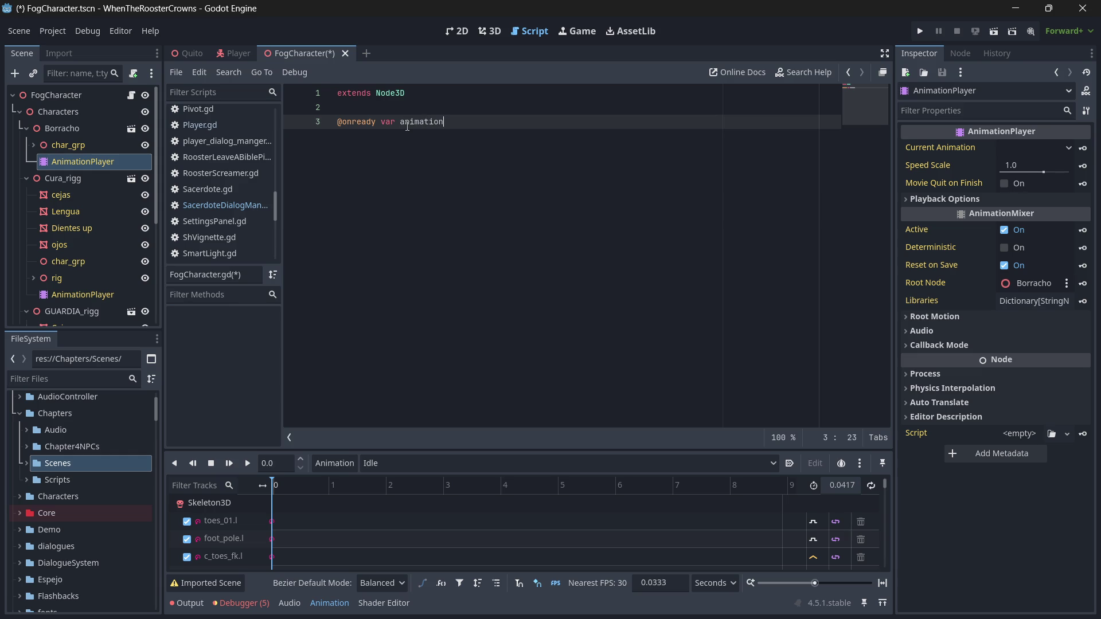
text(_players : )
text(Array[)
text(Animati)
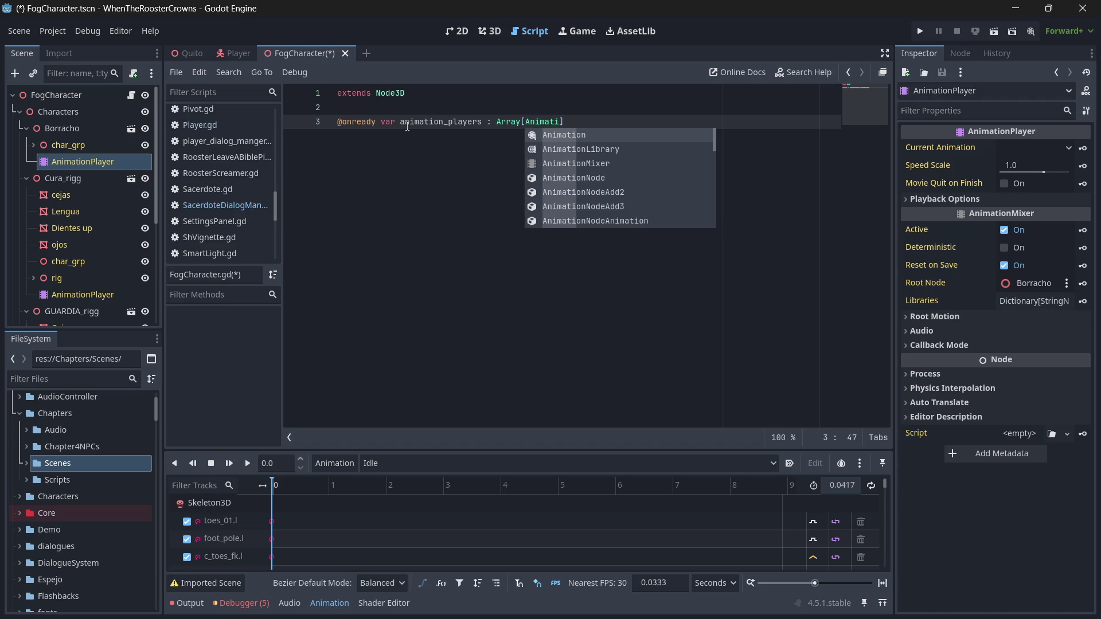
text(onPl)
key(Return)
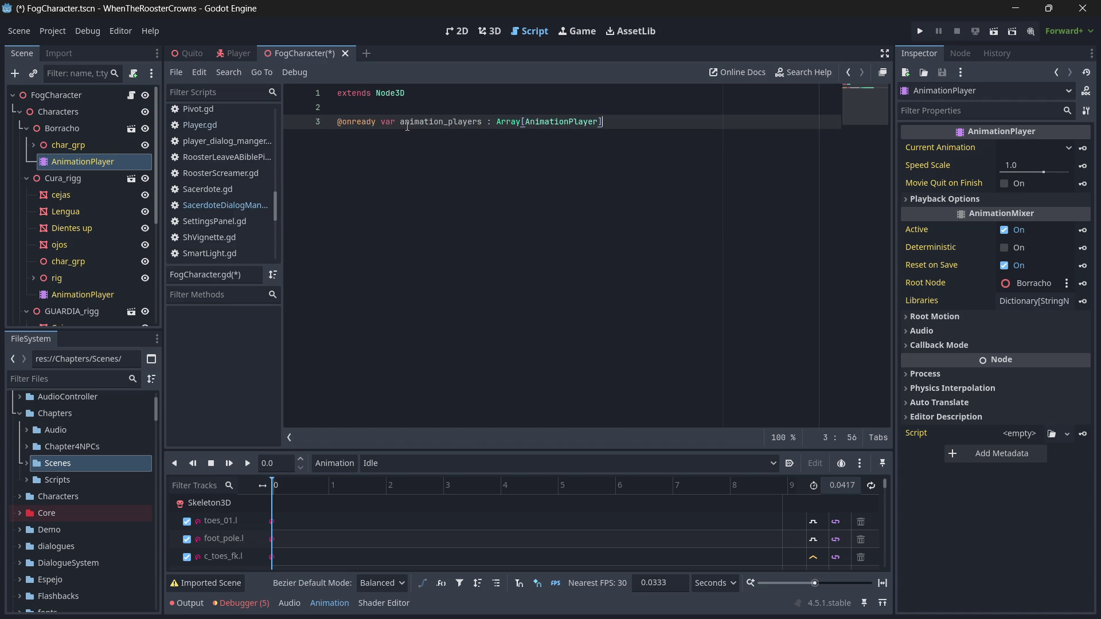
text([)
key(Return)
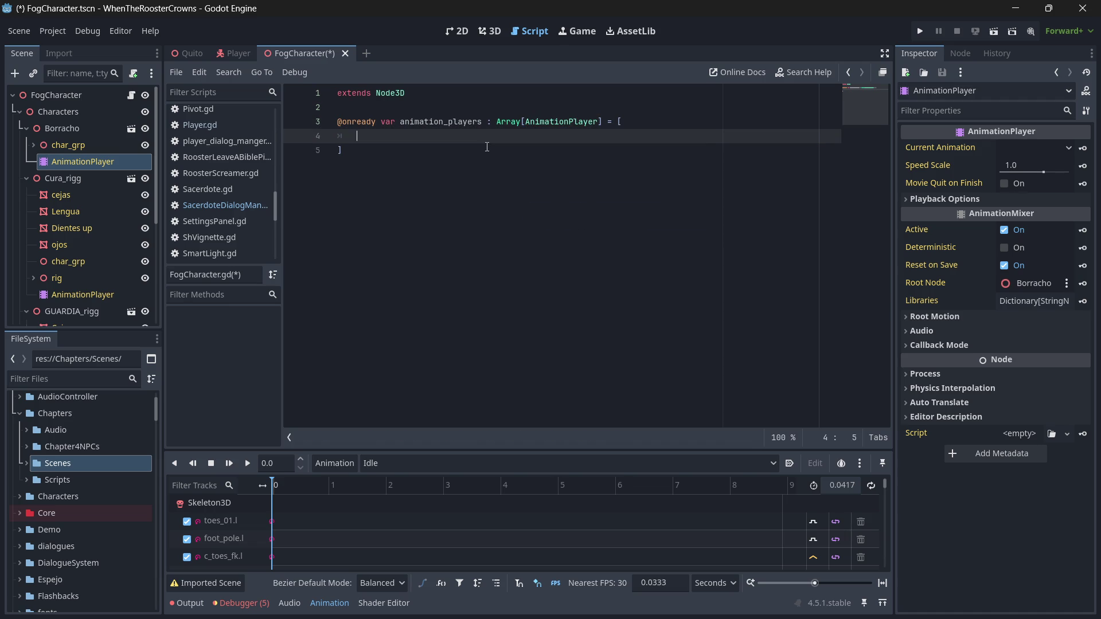
Fill the array with the Borracho, Cura_rigg, GUARDIA_rigg and Caporal AnimationPlayer paths.
drag(83, 161, 430, 136)
text(,)
key(Return)
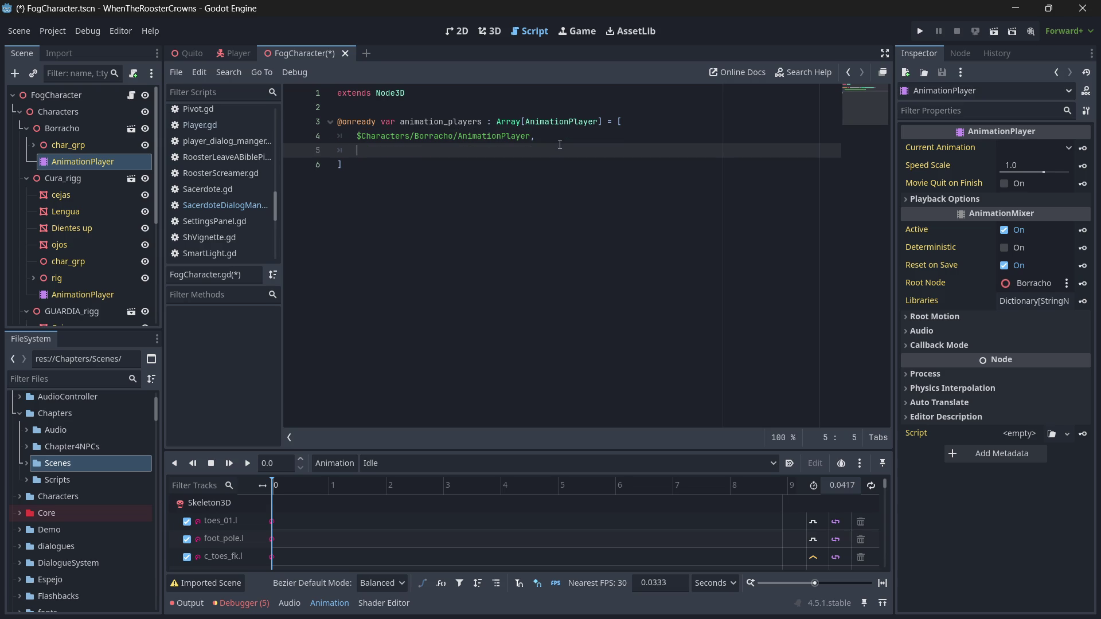
drag(82, 294, 411, 149)
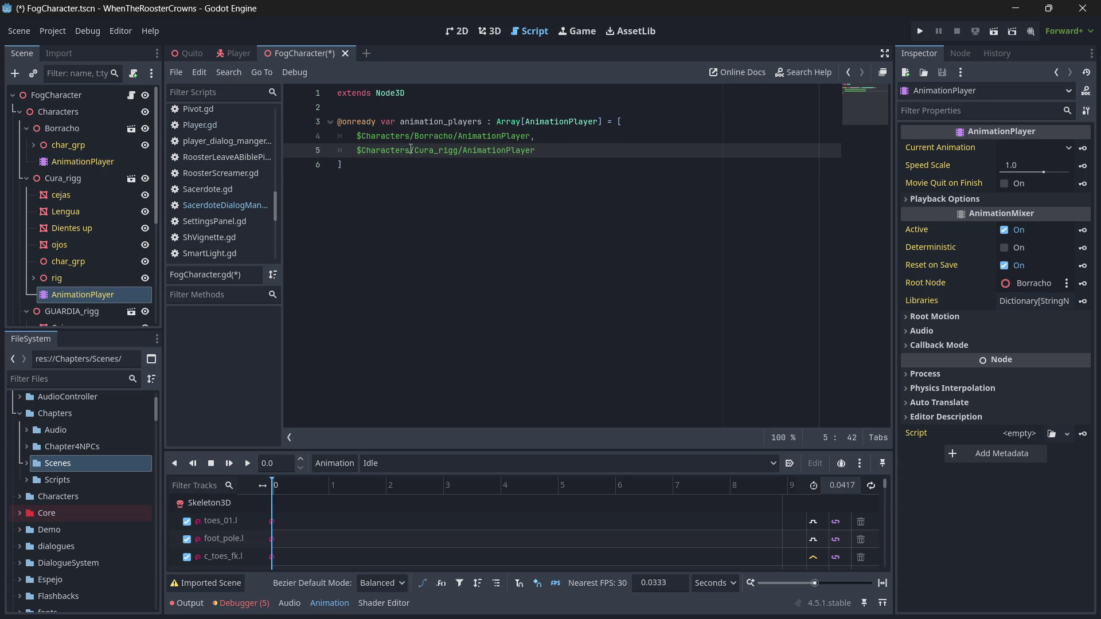
text(,)
key(Return)
scroll(101, 237, down, 5)
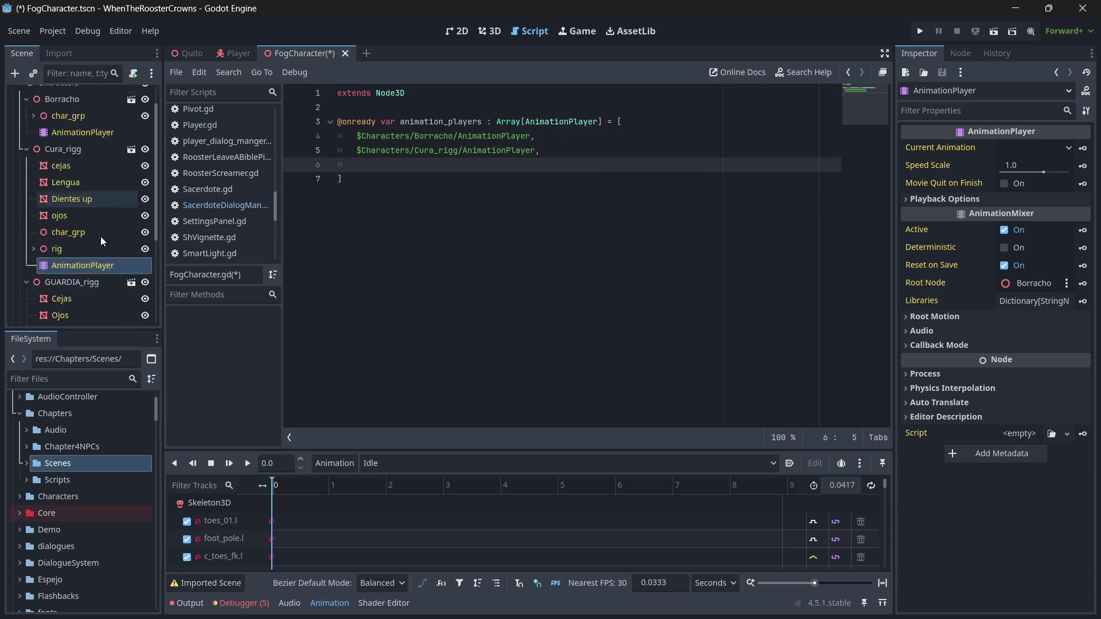
drag(86, 234, 457, 172)
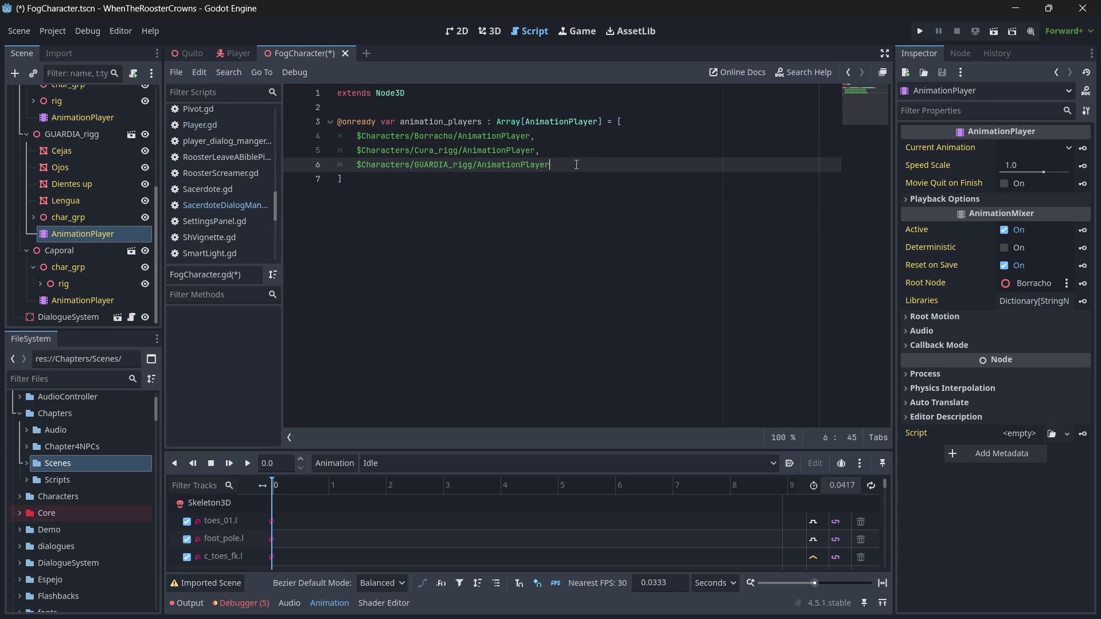
text(,)
key(Return)
mouse_move(82, 299)
mouse_down()
mouse_move(275, 316)
mouse_move(400, 181)
mouse_move(570, 179)
mouse_up()
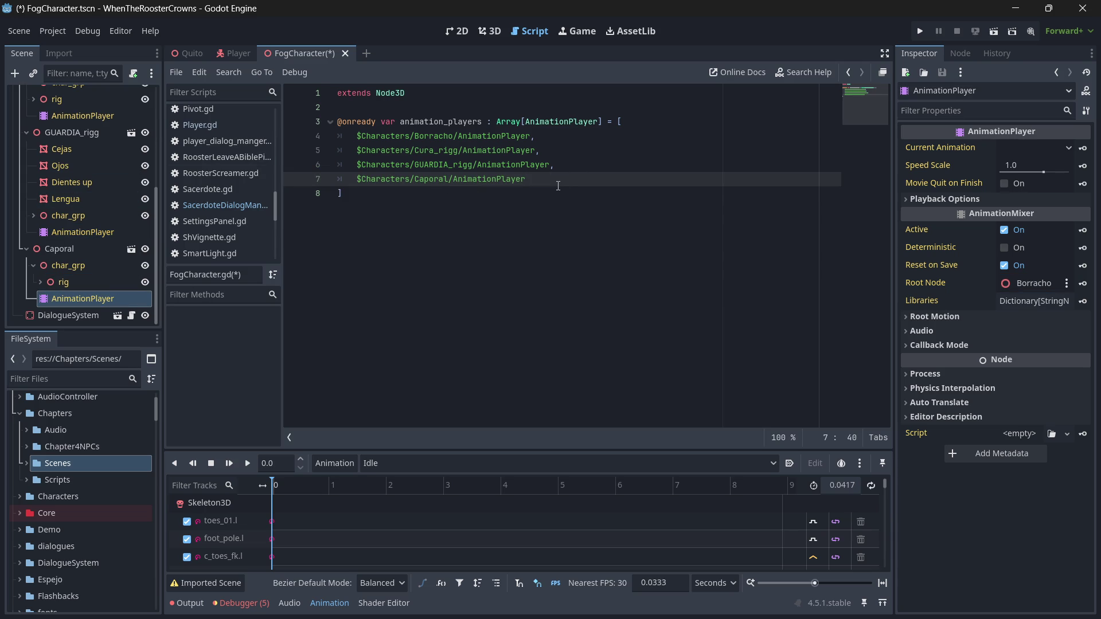
In Manage Animations, make GUARDIA_rigg's [Global] animation library unique to the scene.
click(81, 233)
click(425, 463)
click(390, 480)
click(334, 463)
click(350, 504)
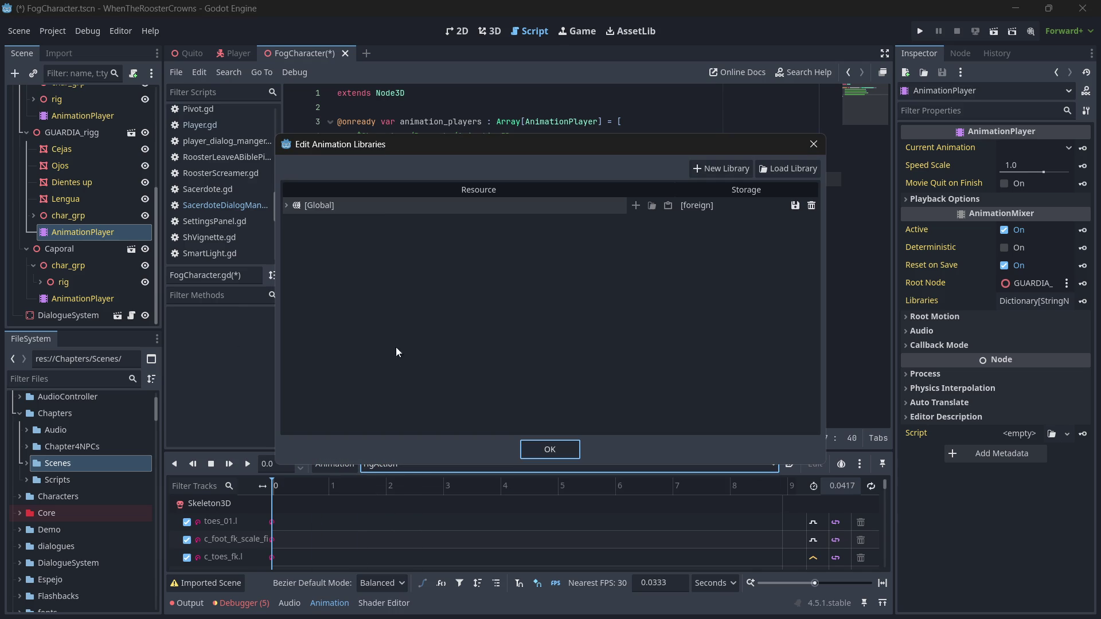
click(286, 206)
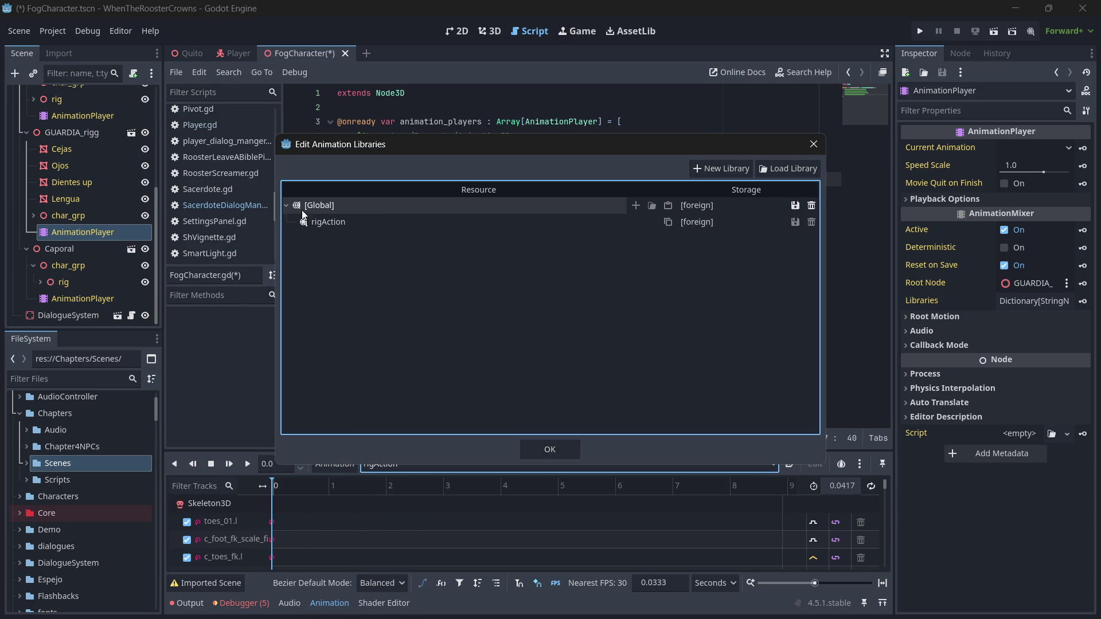
click(795, 206)
click(820, 261)
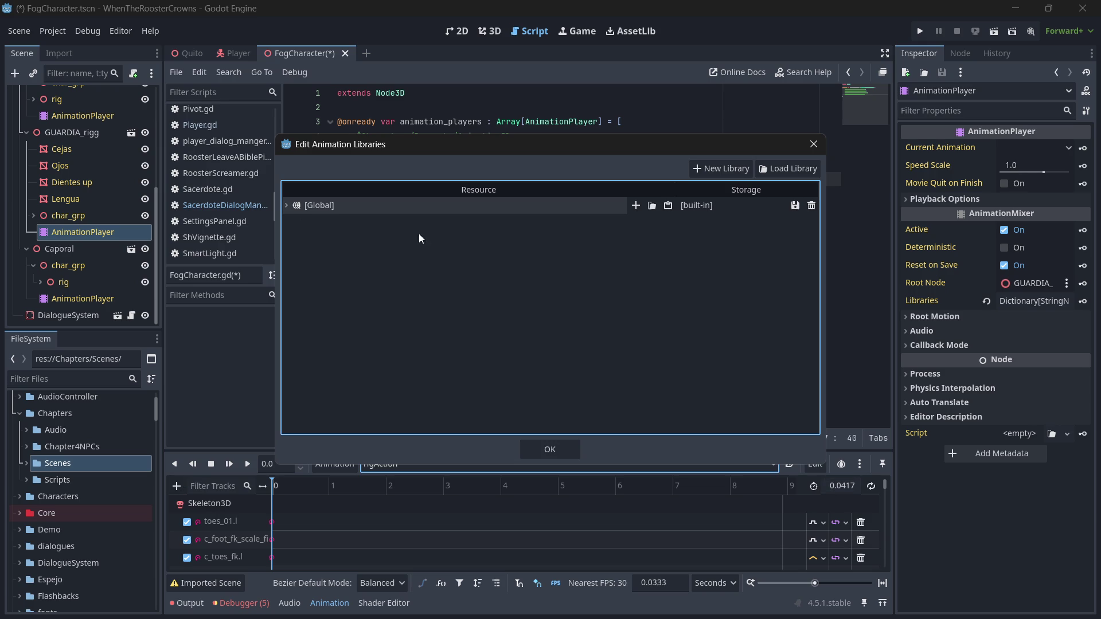
click(286, 205)
Rename the rigAction animation to Idle and close the library manager.
double_click(363, 224)
text(idle)
key(Return)
click(286, 206)
click(548, 442)
scroll(71, 187, up, 1)
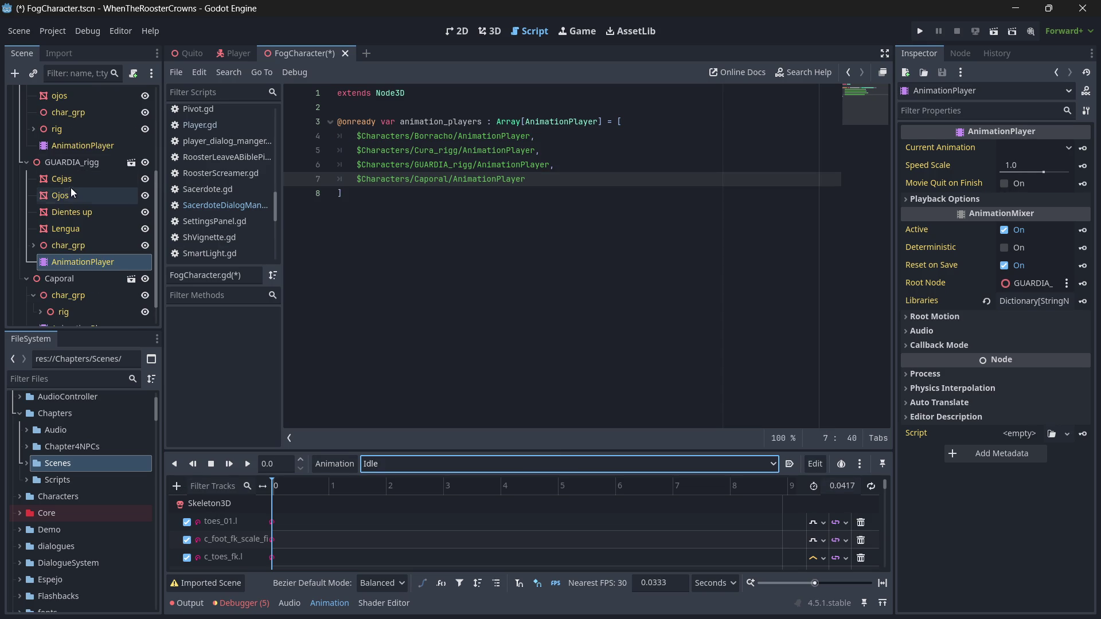
Check that the Cura_rigg, Borracho and Caporal AnimationPlayers each have an Idle animation.
click(83, 145)
scroll(73, 191, up, 3)
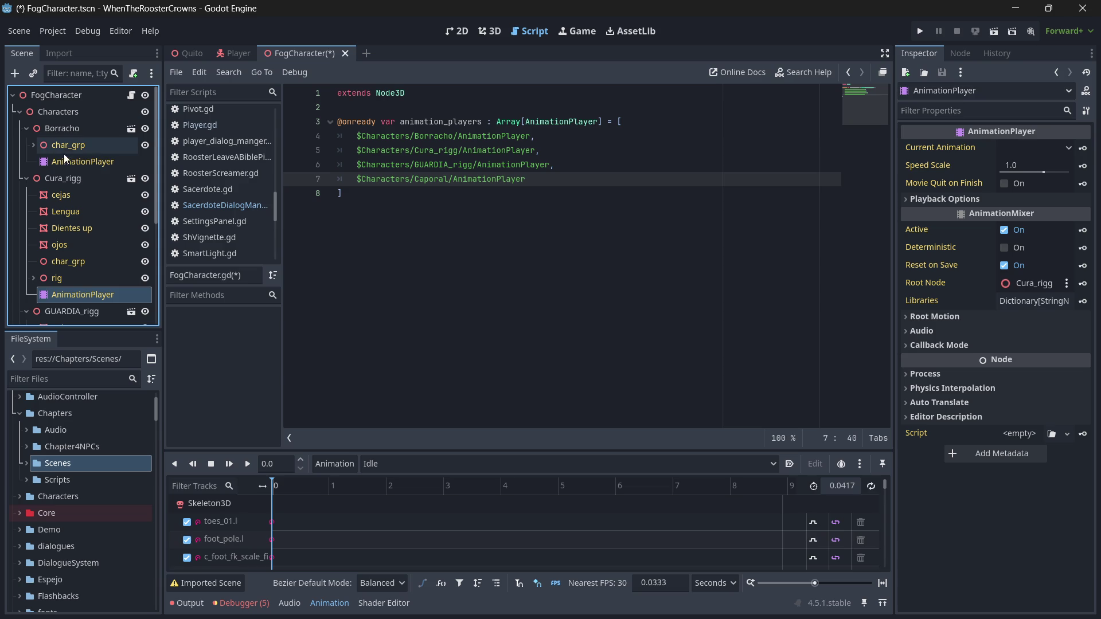
click(66, 162)
click(445, 466)
click(446, 482)
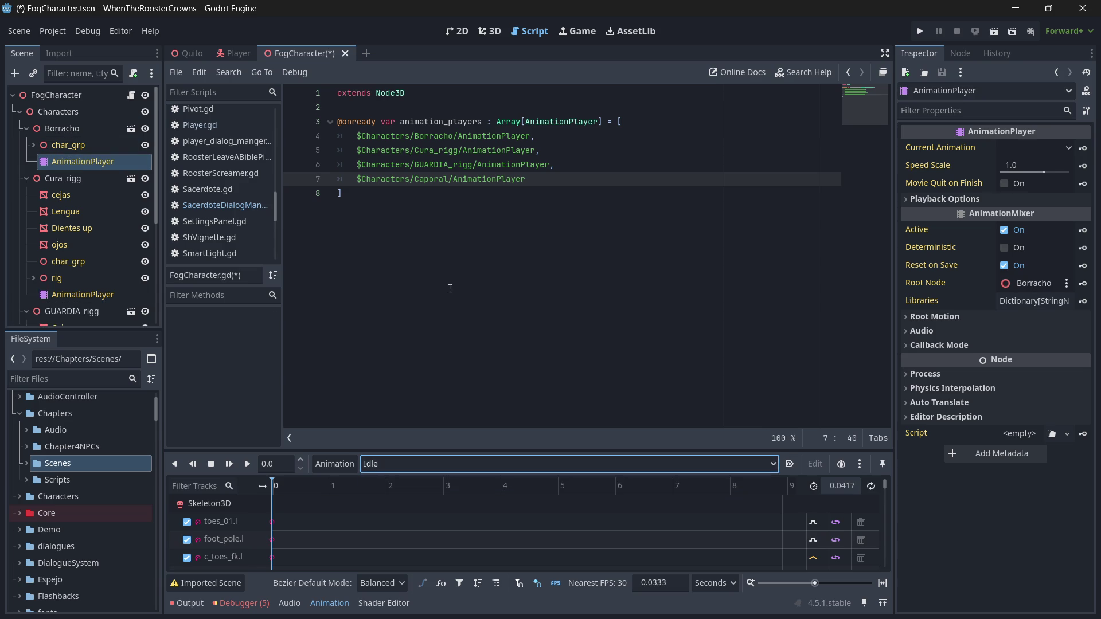
scroll(96, 235, down, 3)
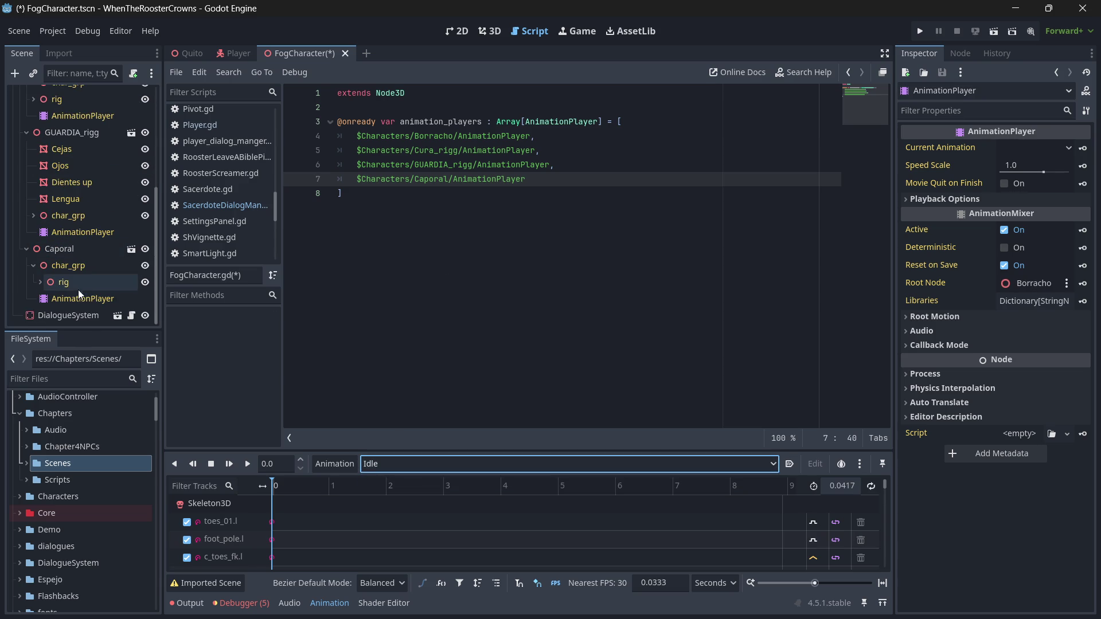
click(83, 299)
click(432, 460)
click(432, 460)
scroll(72, 183, up, 5)
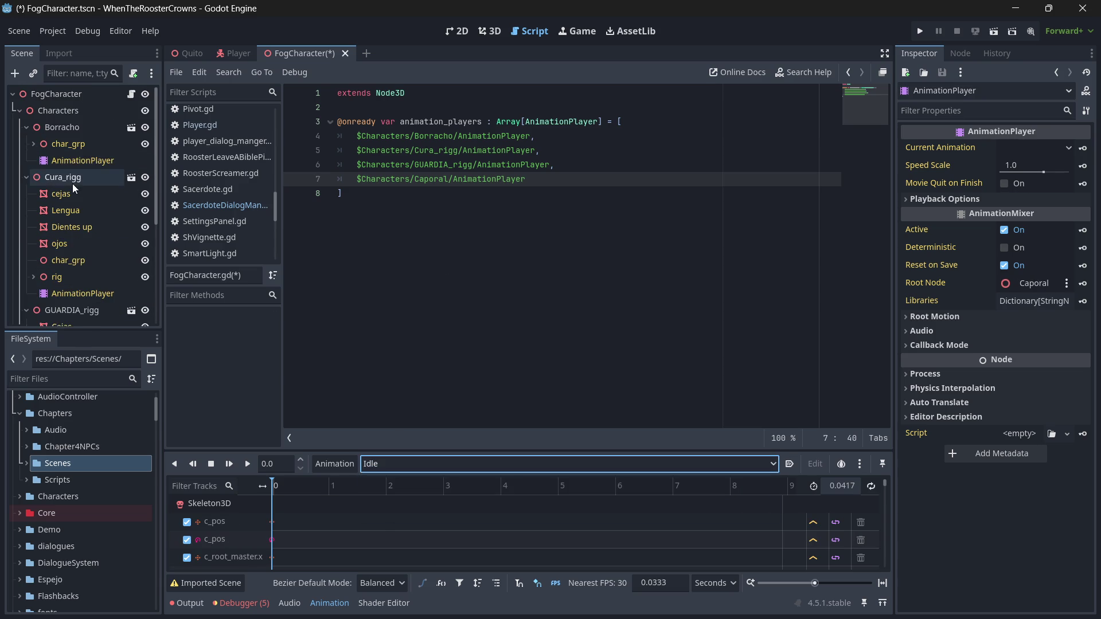
Below the array, add func _ready() -> void: with a for loop over animation_players.
click(582, 188)
key(Return)
key(Return)
text(func _re)
key(Return)
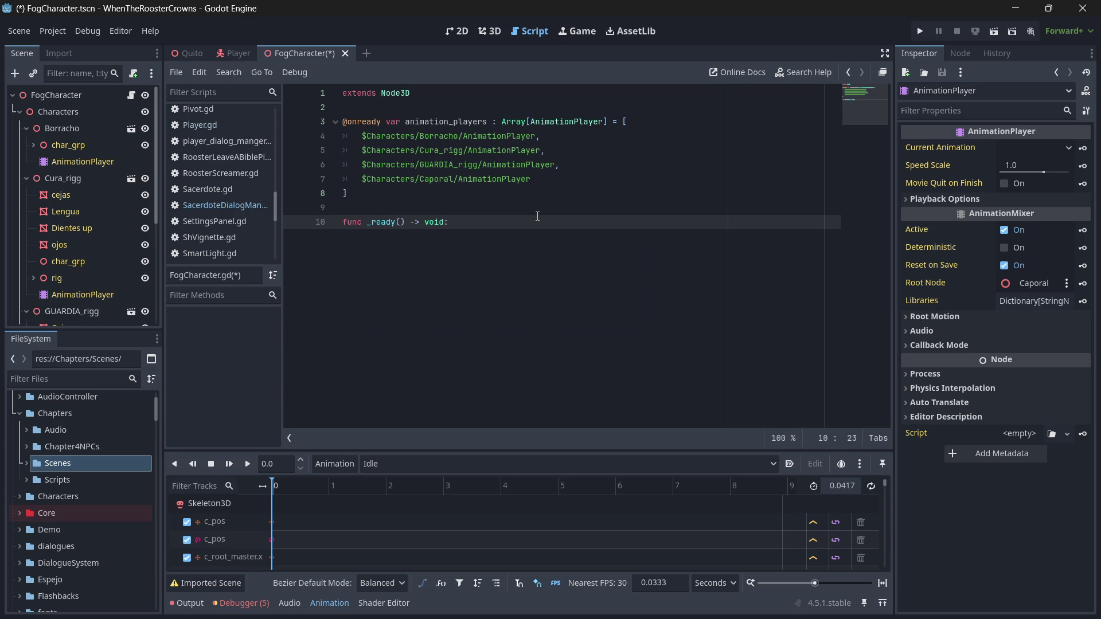
key(Return)
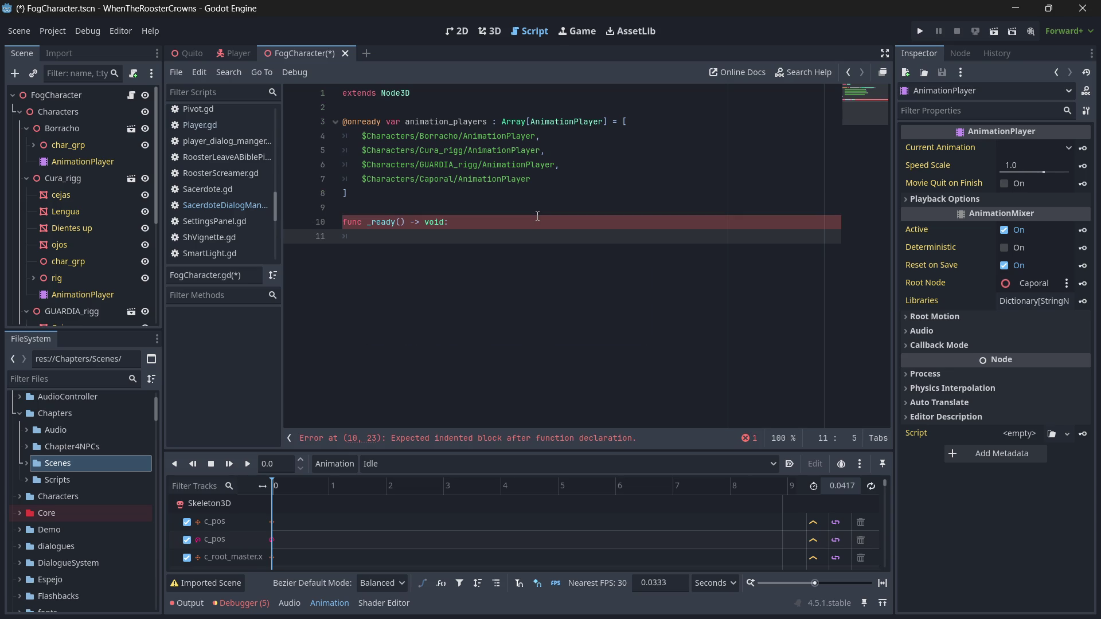
text(for animation in a)
key(Return)
text(:)
key(Return)
Call animation.play("Idle") in the loop body and save with Ctrl+S.
text(ani)
key(Return)
text(.pl)
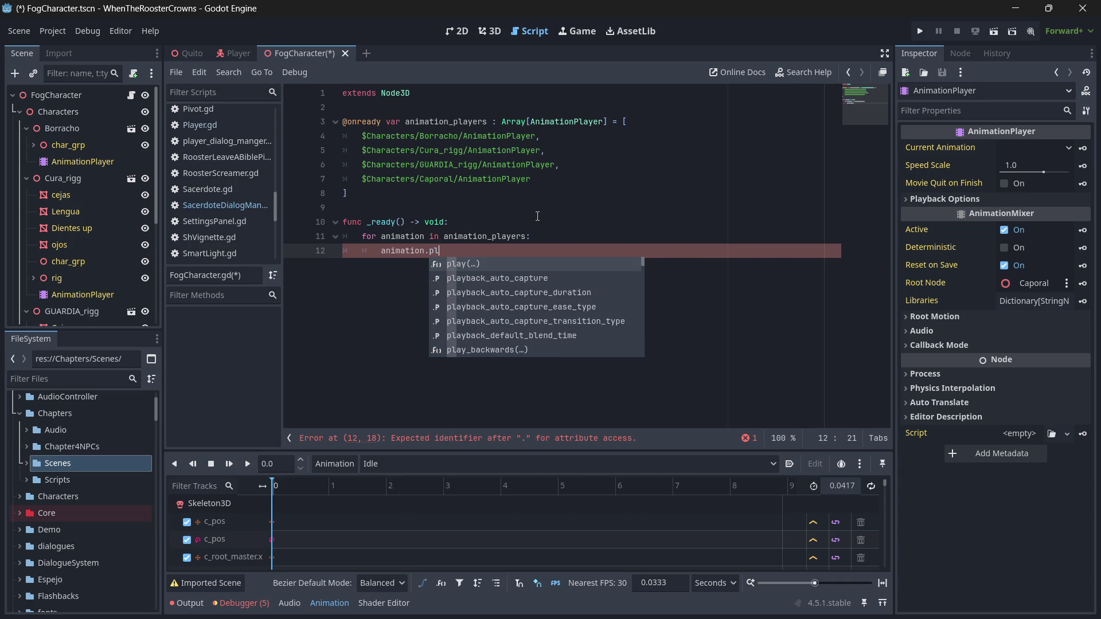
key(Return)
text("Idle")
key(Return)
key(ctrl+s)
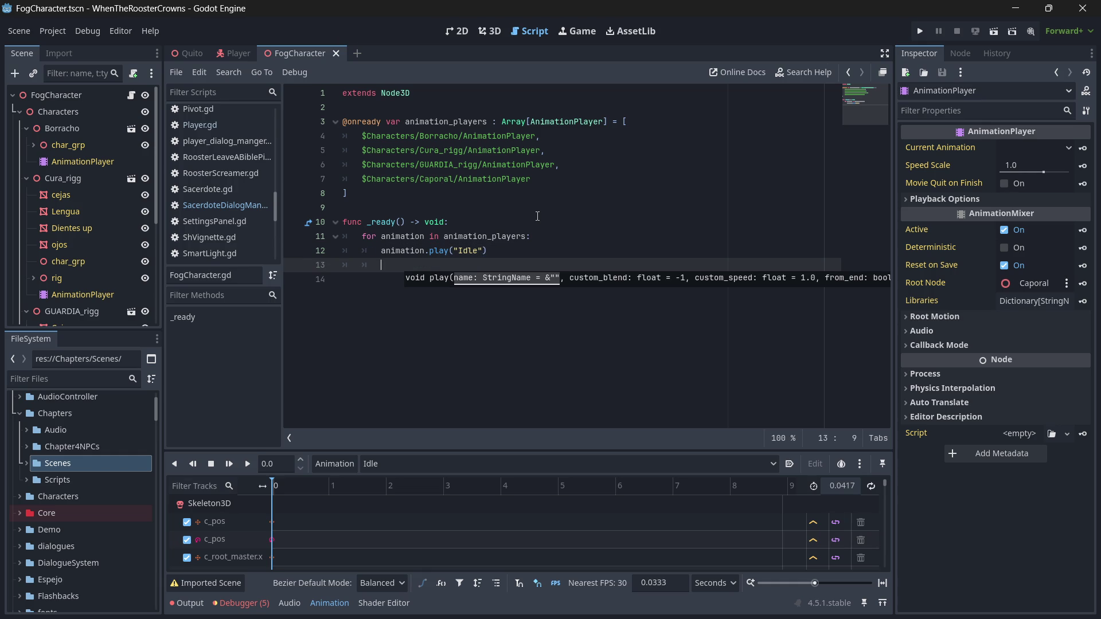
key(Return)
key(ctrl+s)
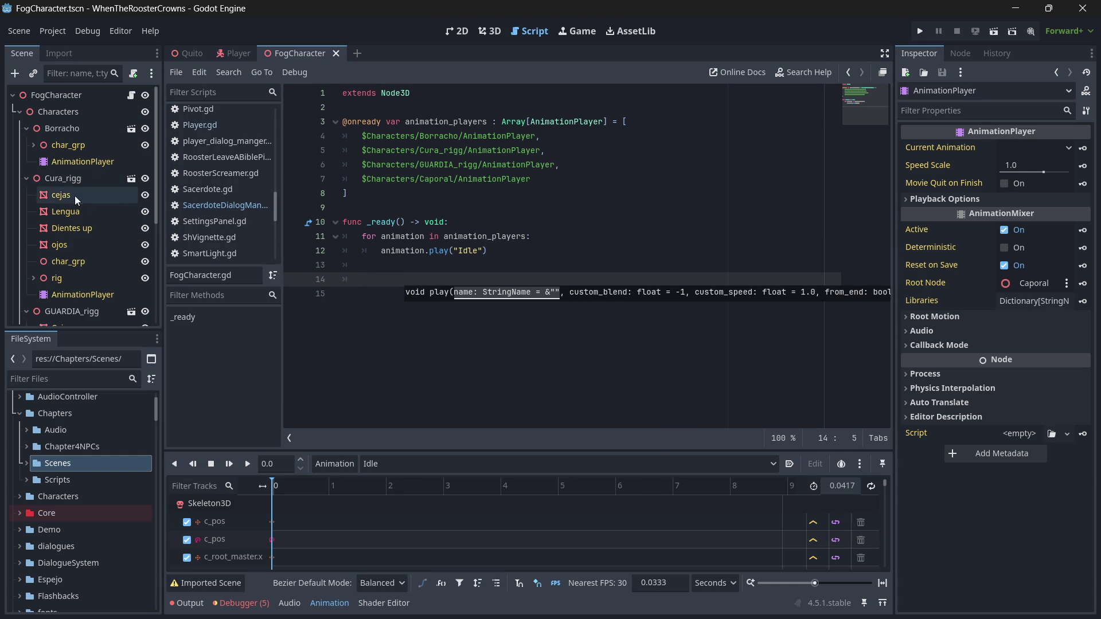
Collapse Borracho, Cura_rigg, GUARDIA_rigg and Caporal in the Scene dock.
click(26, 178)
click(23, 128)
click(23, 144)
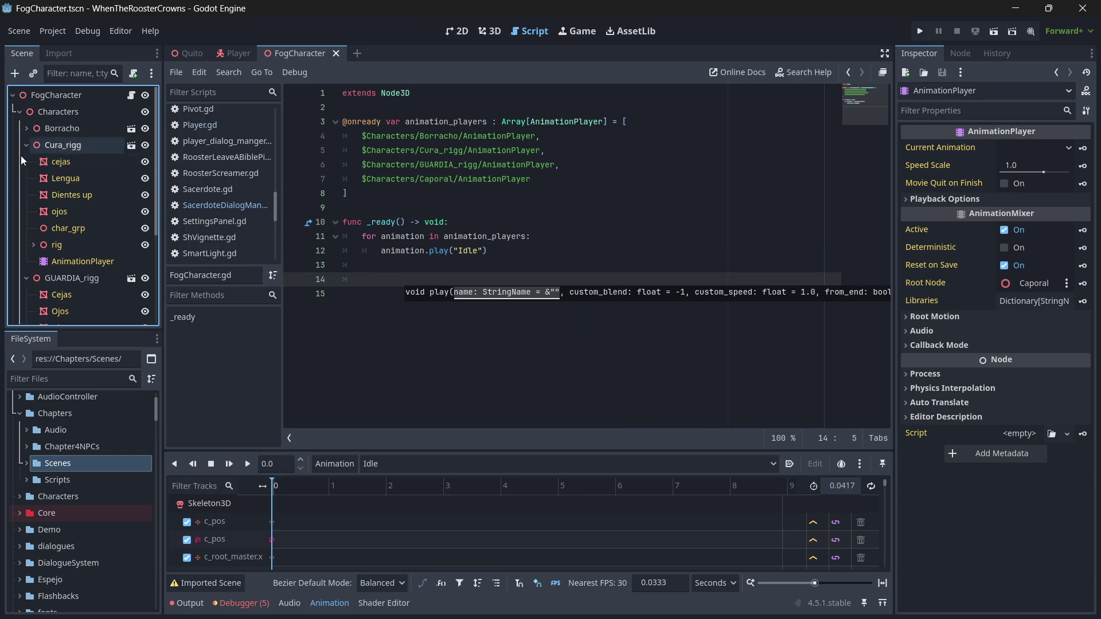
click(24, 144)
click(24, 161)
click(23, 178)
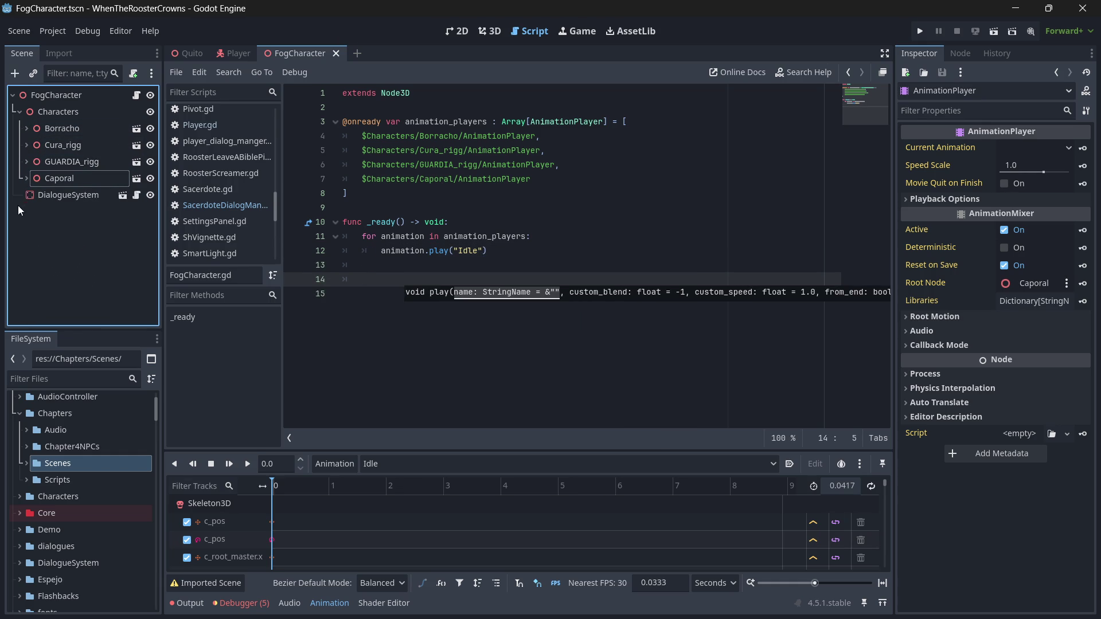
click(402, 108)
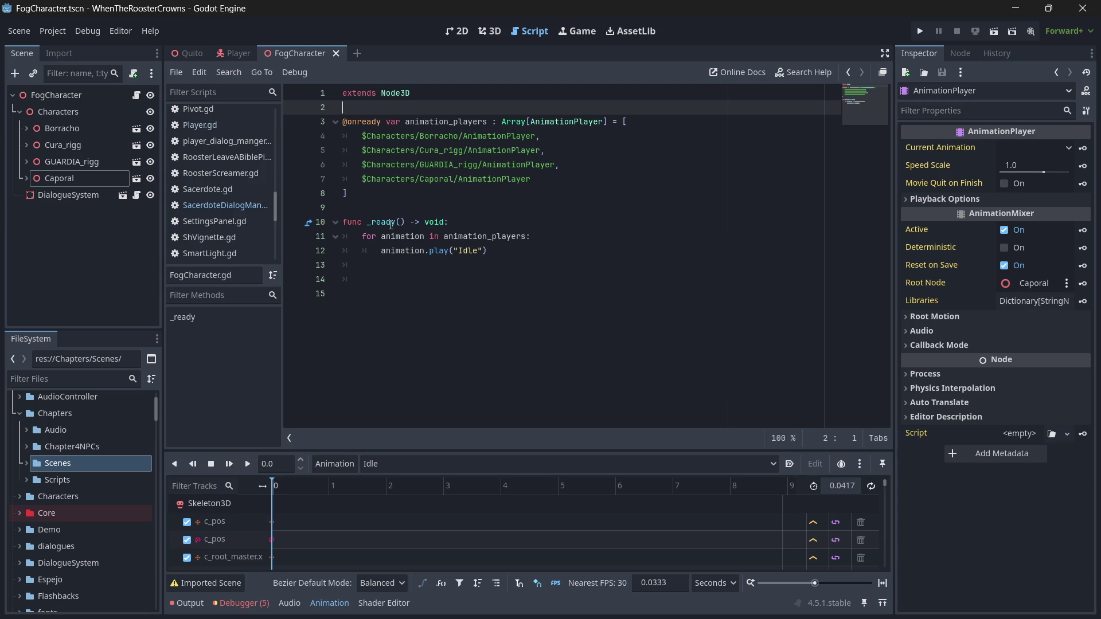
mouse_move(390, 225)
click(11, 255)
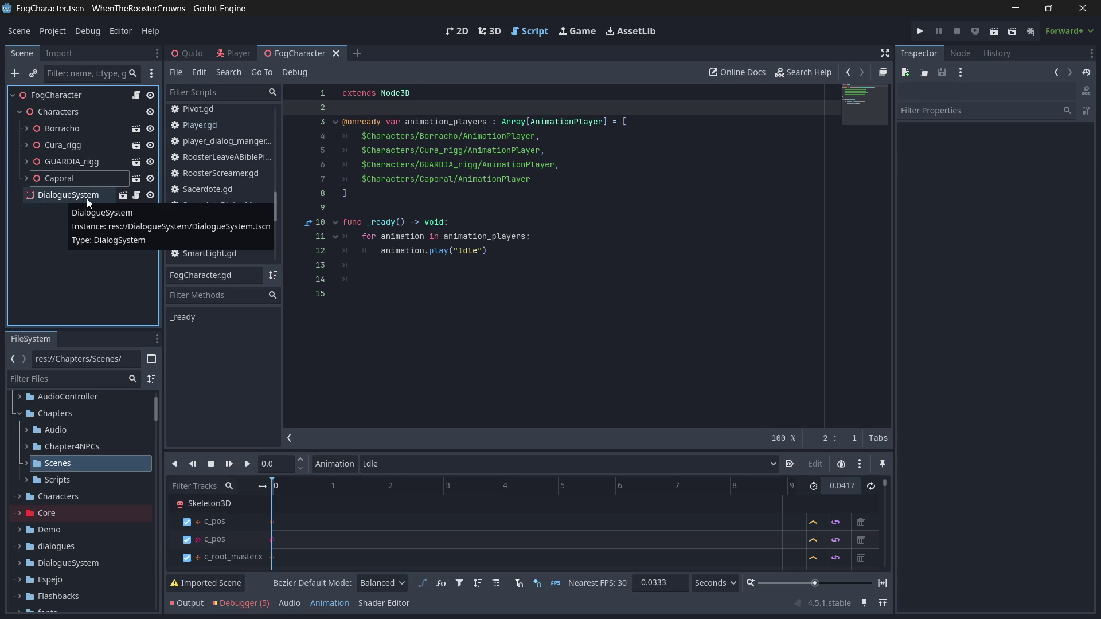
click(82, 195)
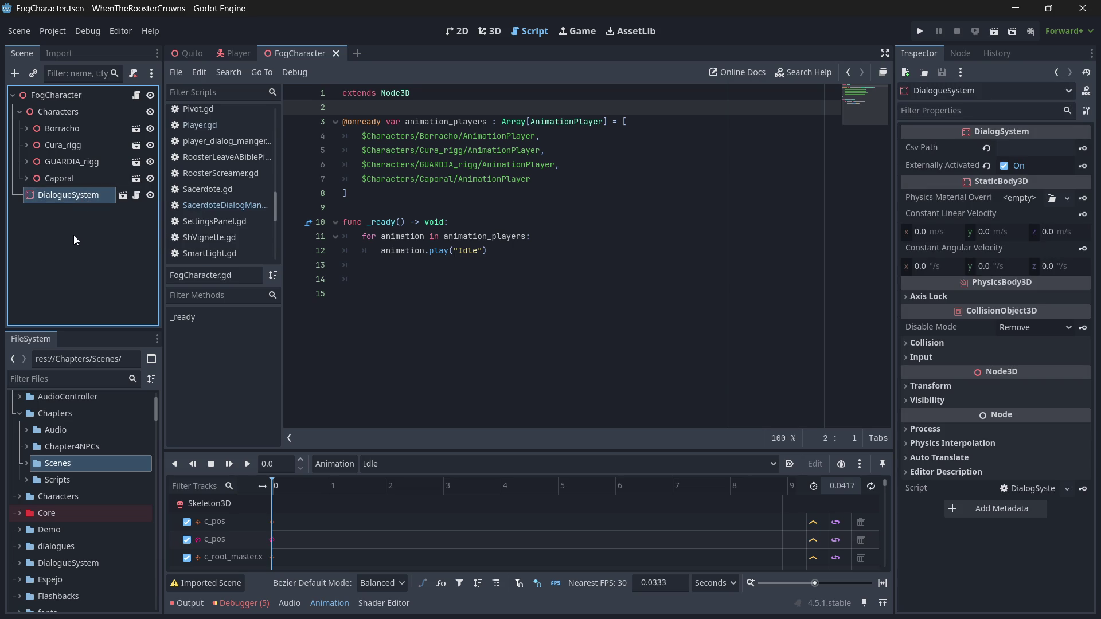
click(59, 96)
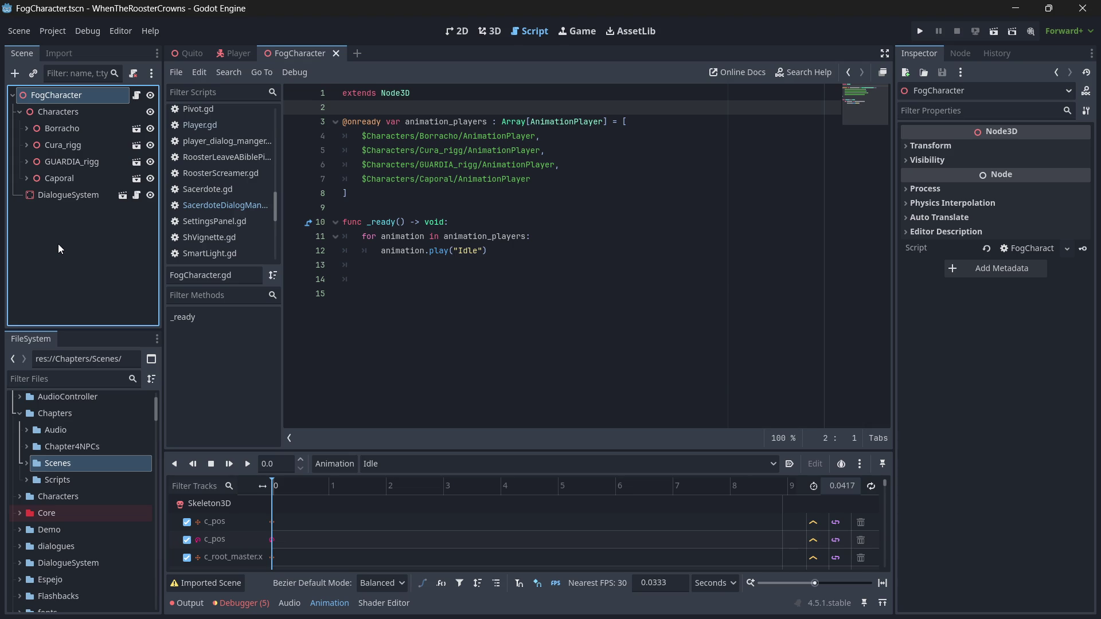
click(98, 194)
Delete the DialogueSystem node, save the scene, and begin adding a child to FogCharacter.
key(Delete)
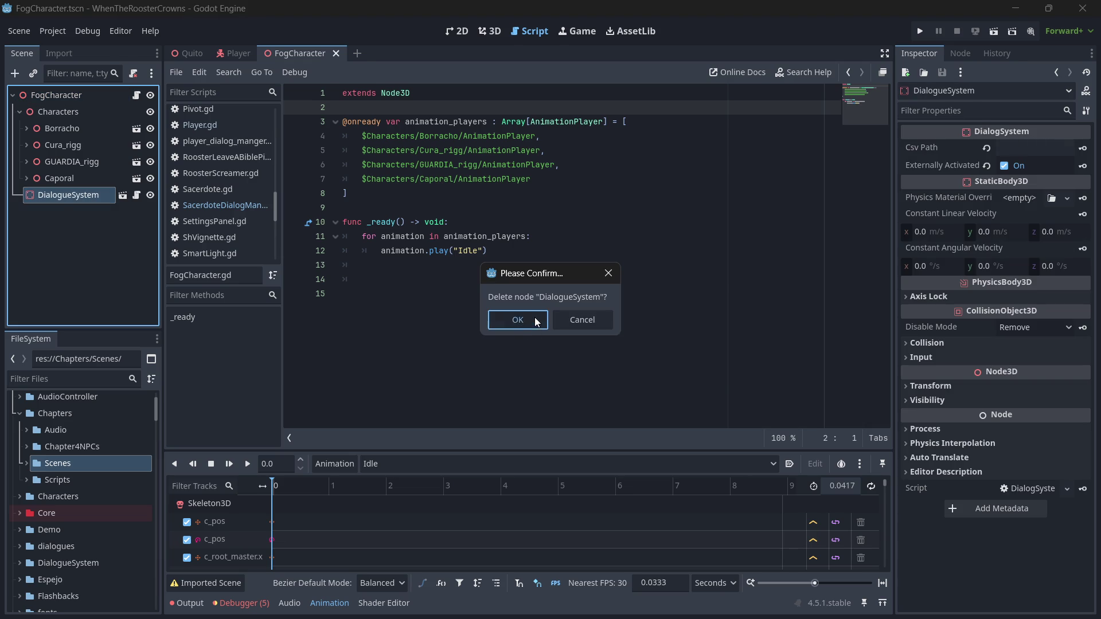
click(536, 322)
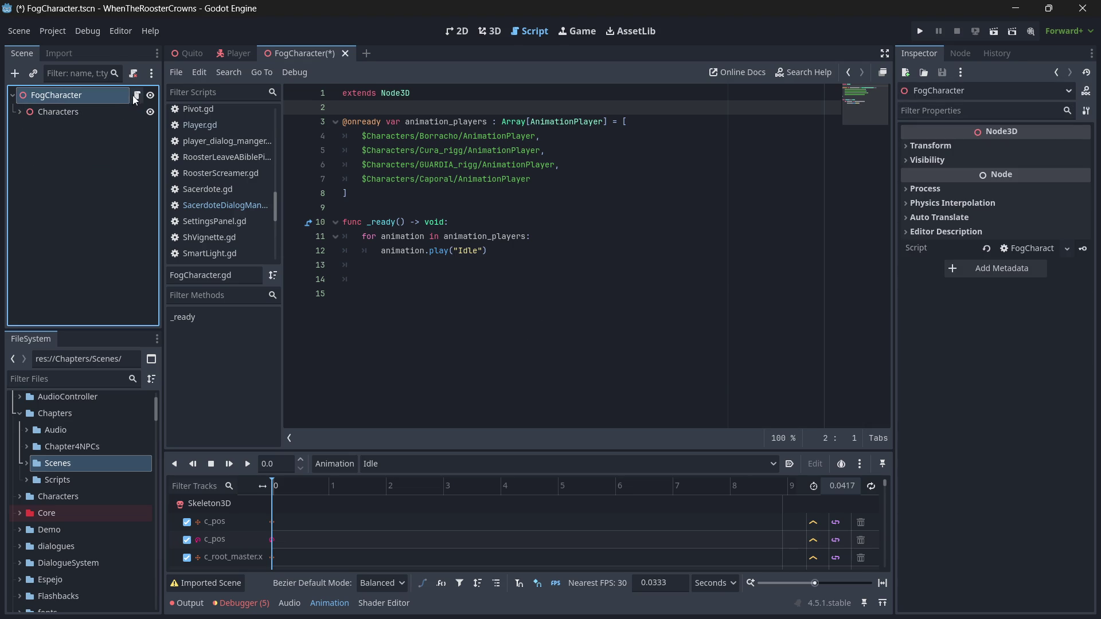
click(137, 96)
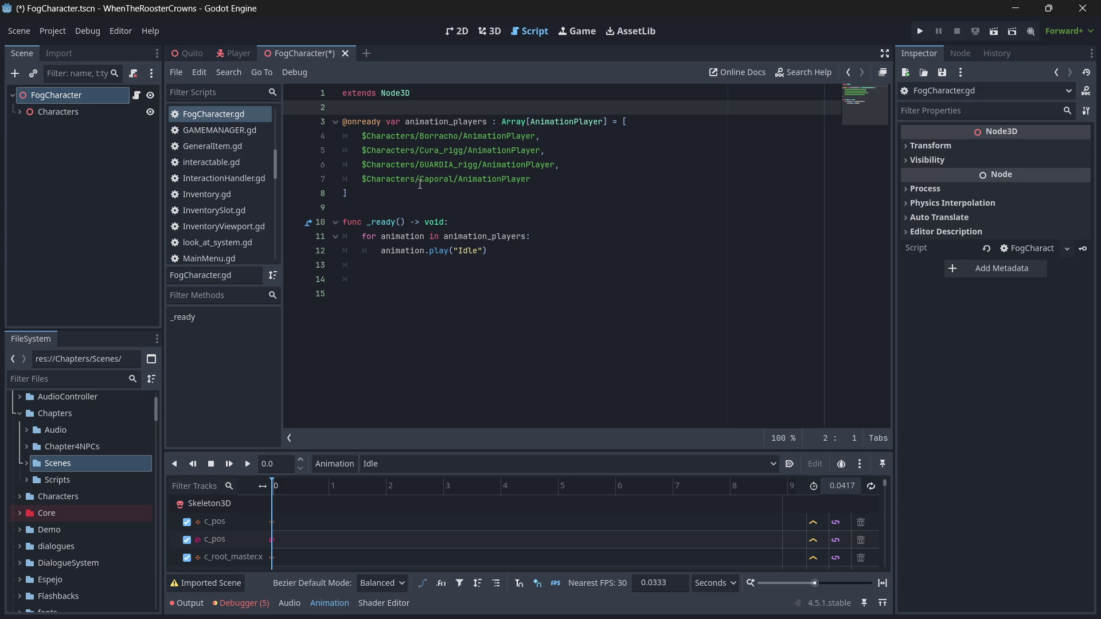
key(ctrl+s)
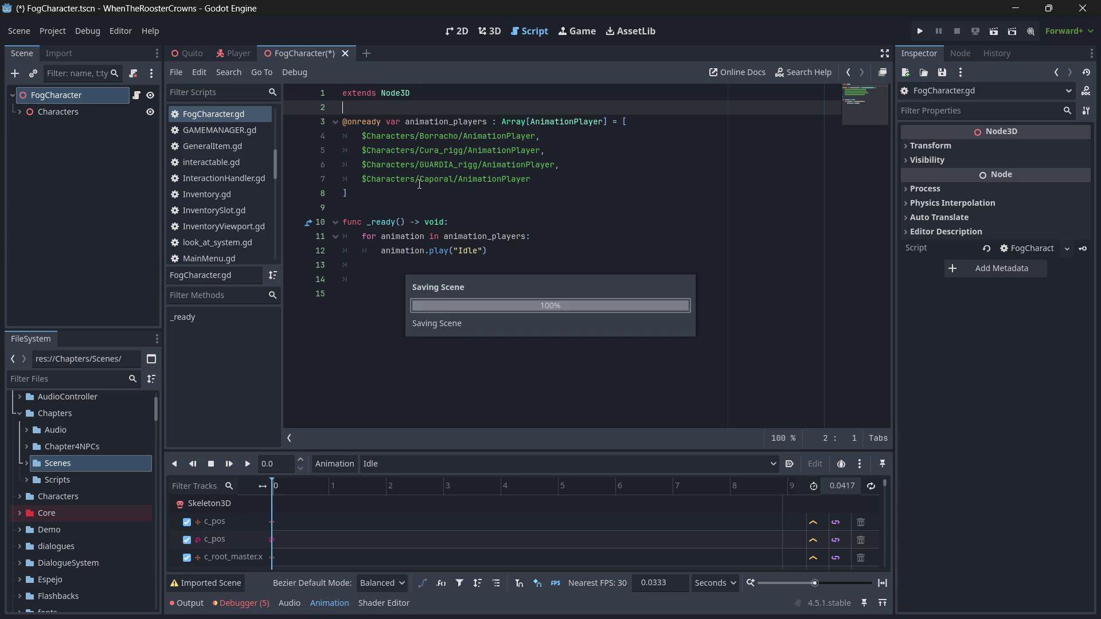
click(73, 94)
key(ctrl+a)
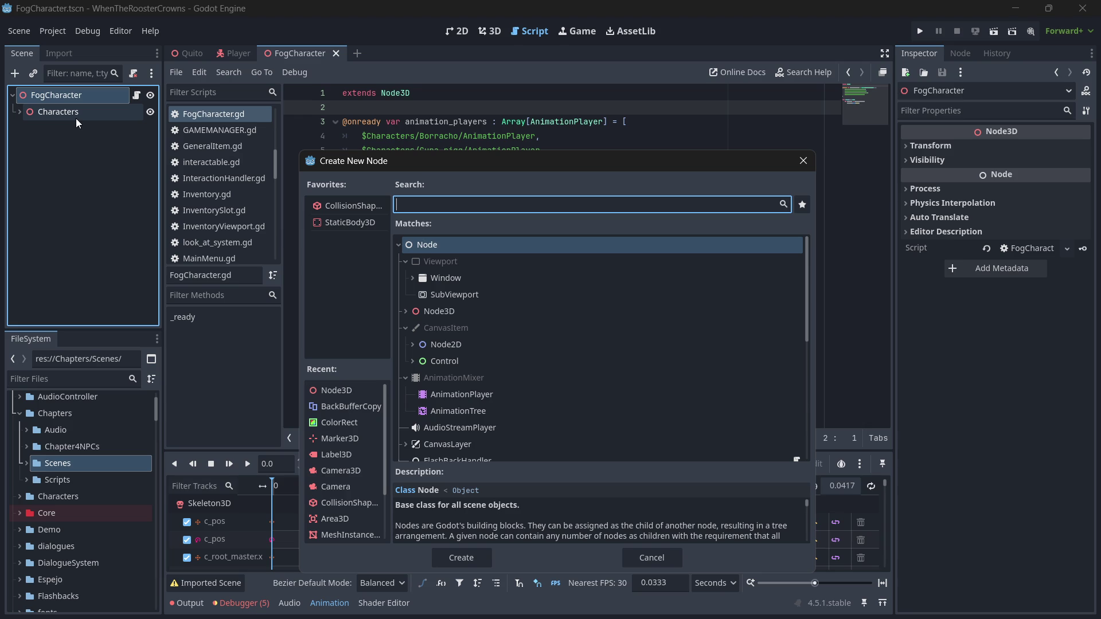
Add an Area3D under FogCharacter with a box-shaped CollisionShape3D child, and save.
text(Area)
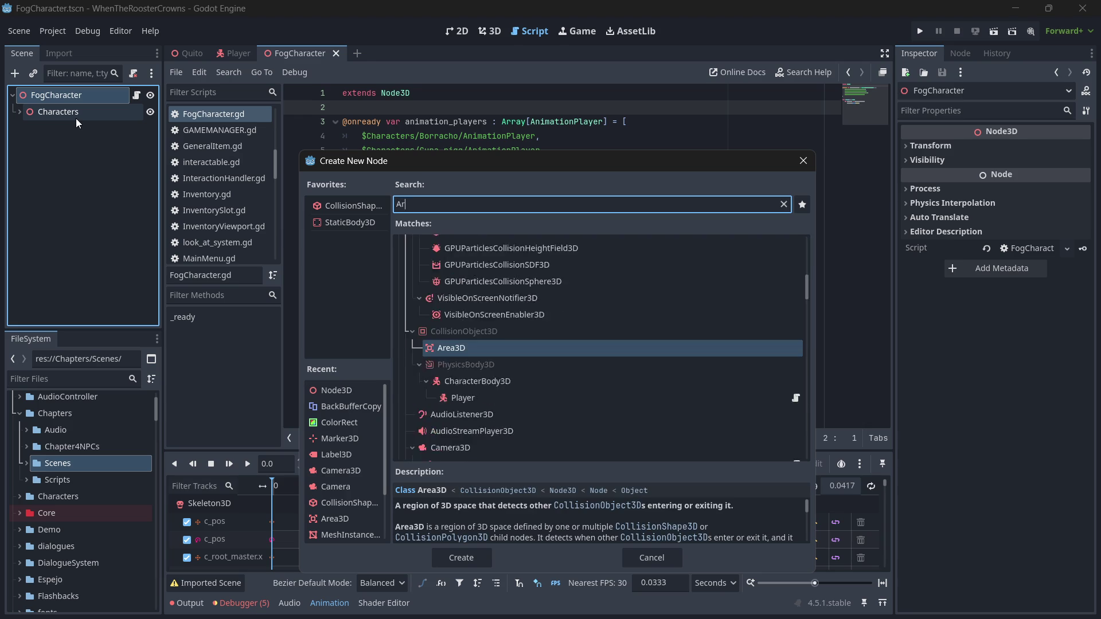
key(Return)
key(ctrl+a)
text(col)
key(BackSpace)
key(BackSpace)
text(ollis)
key(Return)
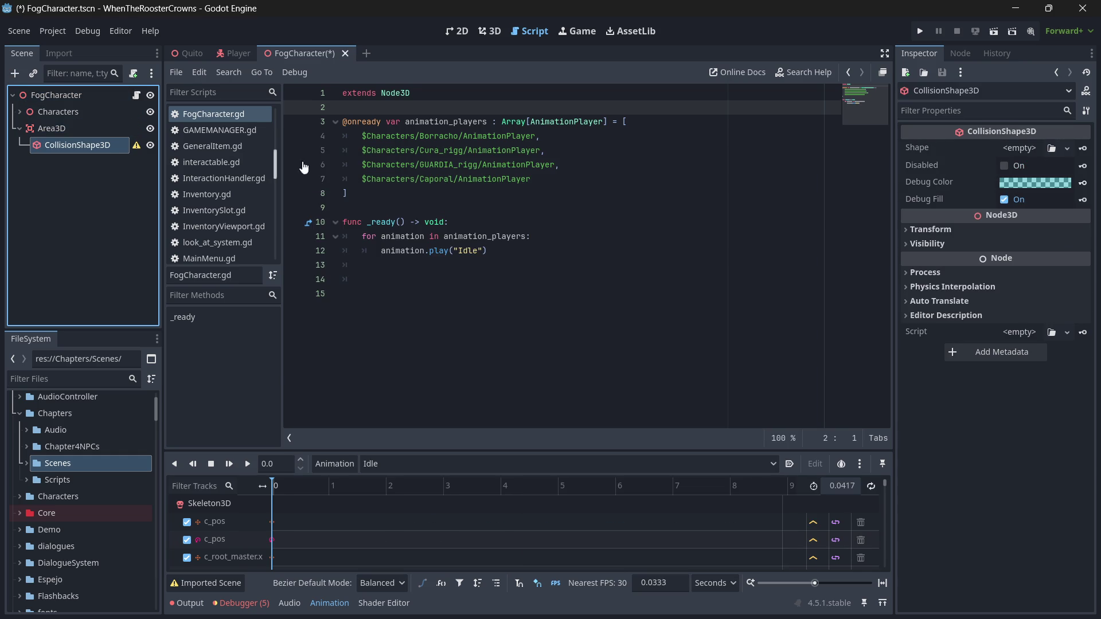
click(493, 30)
click(1019, 148)
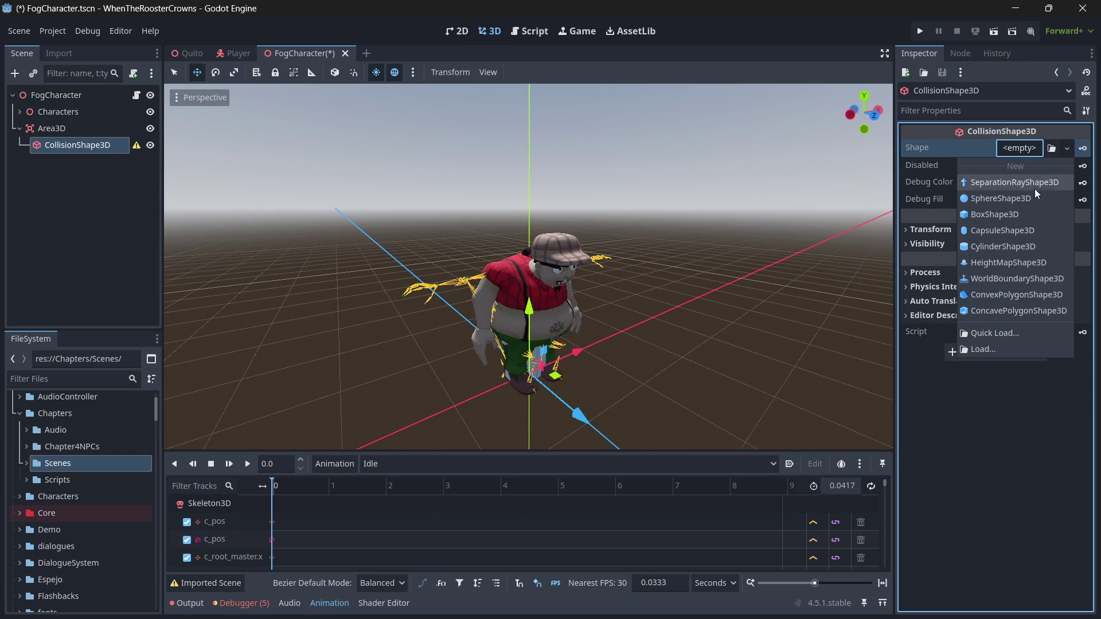
click(992, 215)
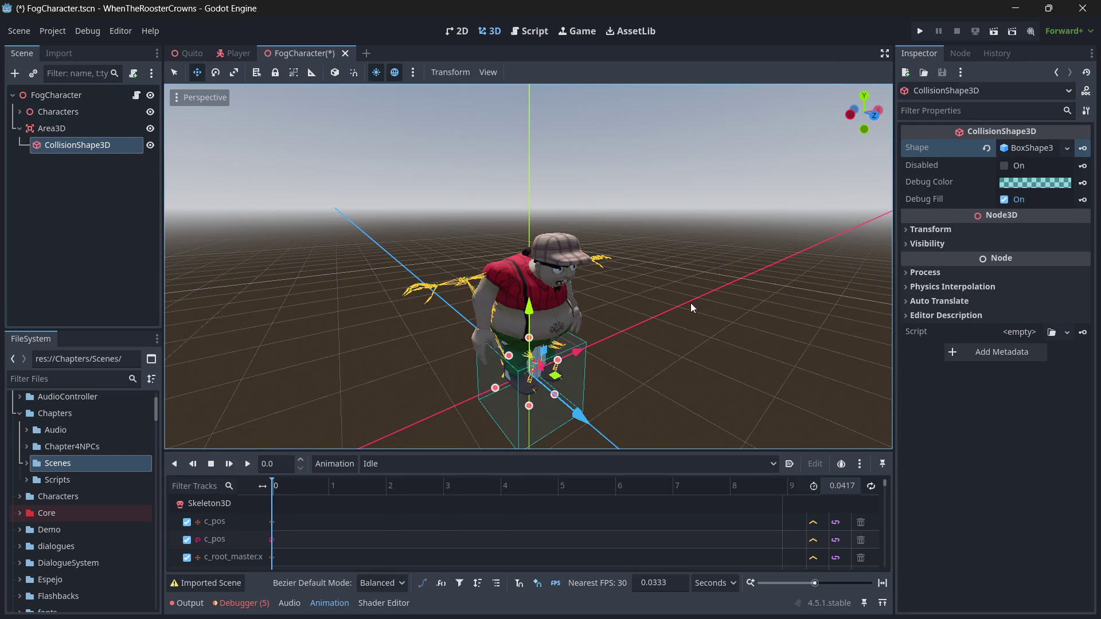
key(ctrl+s)
Raise the collision box and move it out along Z to about 10.5.
click(929, 229)
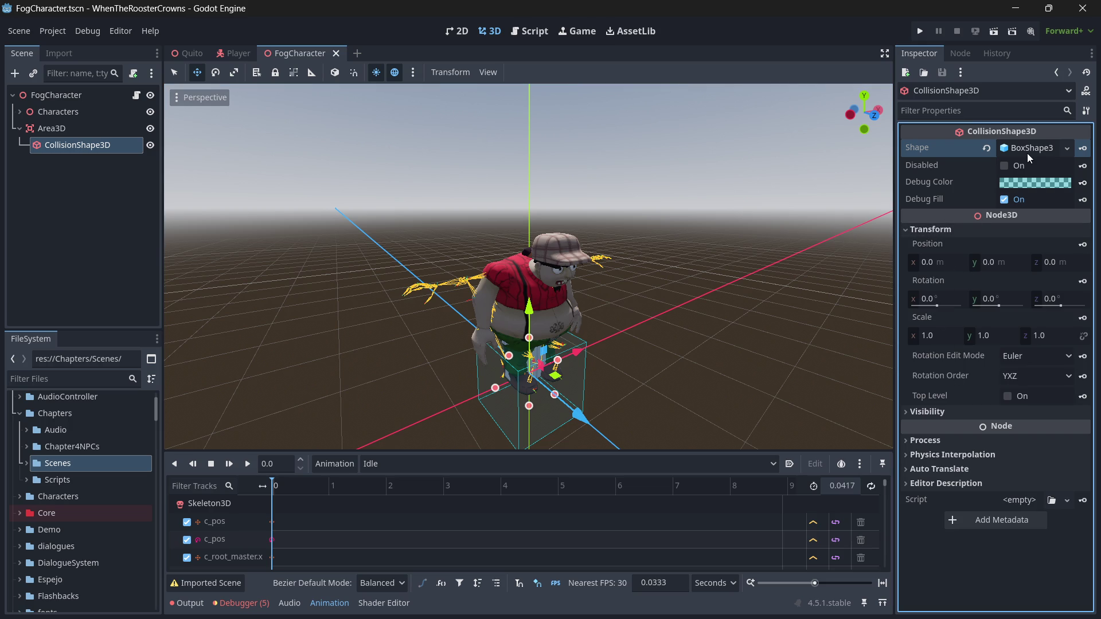
drag(529, 310, 529, 264)
mouse_move(484, 299)
mouse_down()
mouse_move(541, 301)
mouse_move(636, 352)
mouse_up()
key(f)
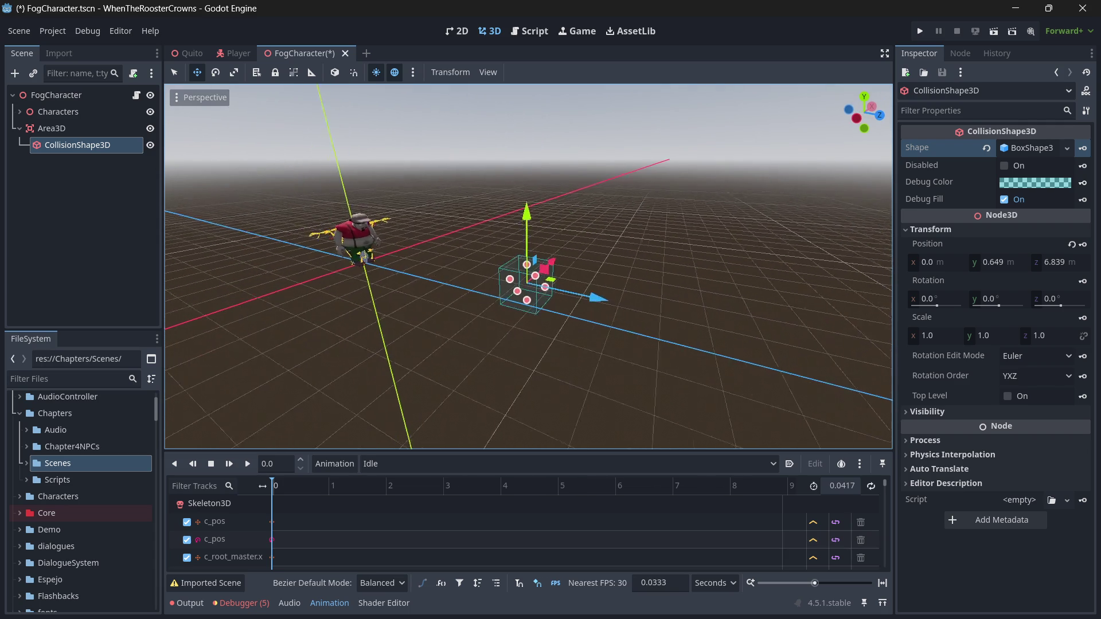
mouse_move(530, 304)
mouse_down()
mouse_move(589, 313)
mouse_move(651, 345)
mouse_up()
key(s)
key(ctrl+s)
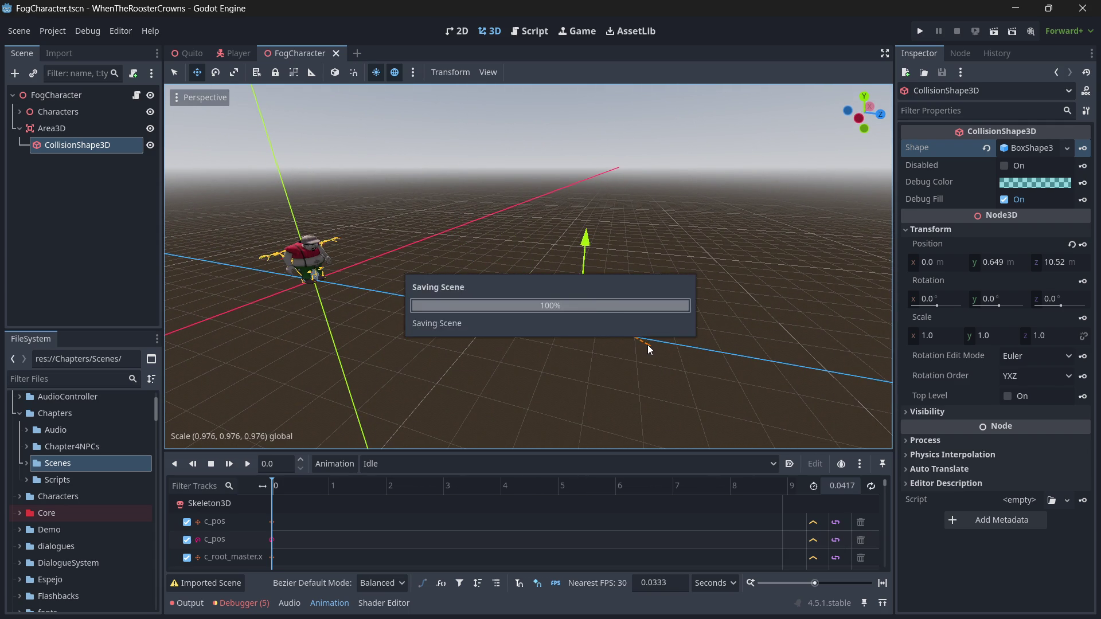
key(Escape)
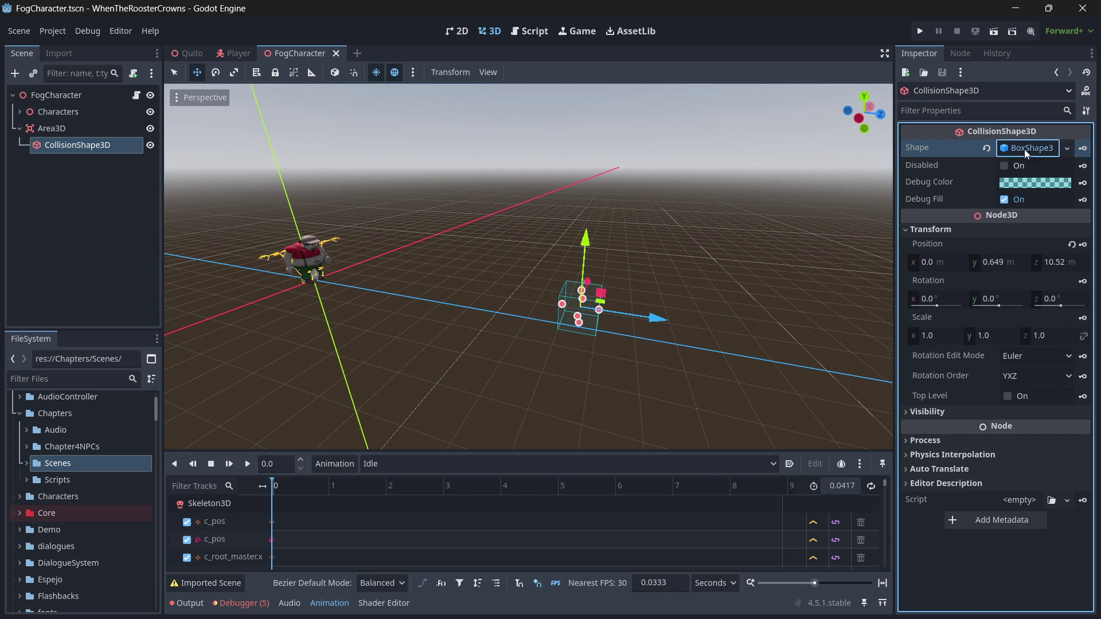
Resize the box to about 16.063 × 2.898 × 1.0 m and save.
click(1025, 148)
drag(568, 338, 648, 343)
drag(465, 298, 709, 307)
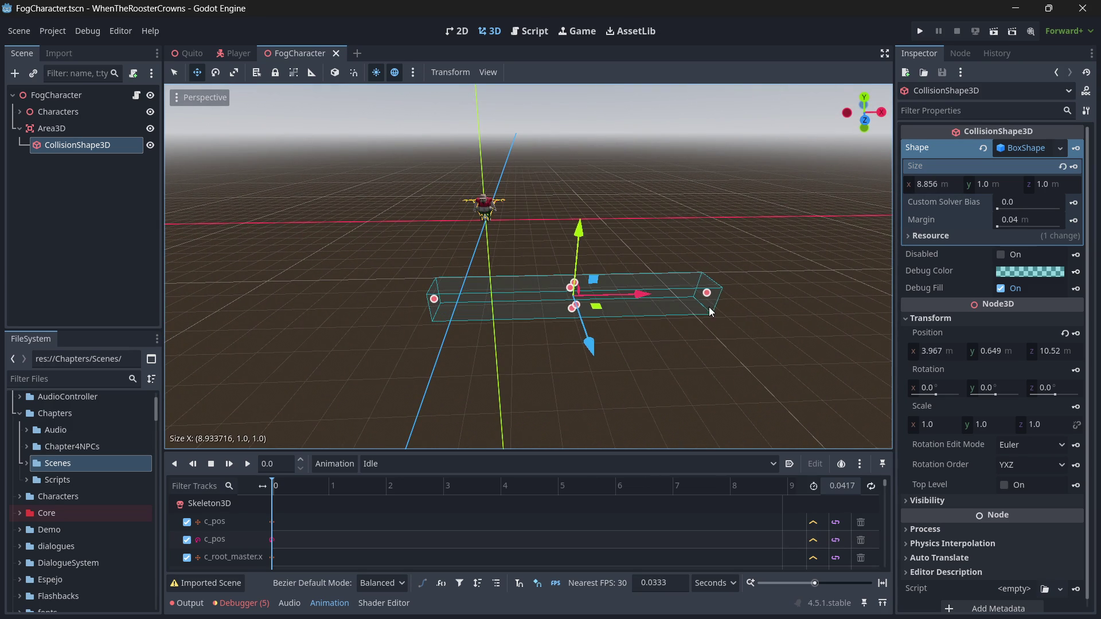
drag(433, 298, 200, 306)
mouse_move(459, 285)
mouse_down()
mouse_move(443, 162)
mouse_move(446, 198)
mouse_up()
key(ctrl+s)
drag(590, 217, 470, 219)
click(84, 128)
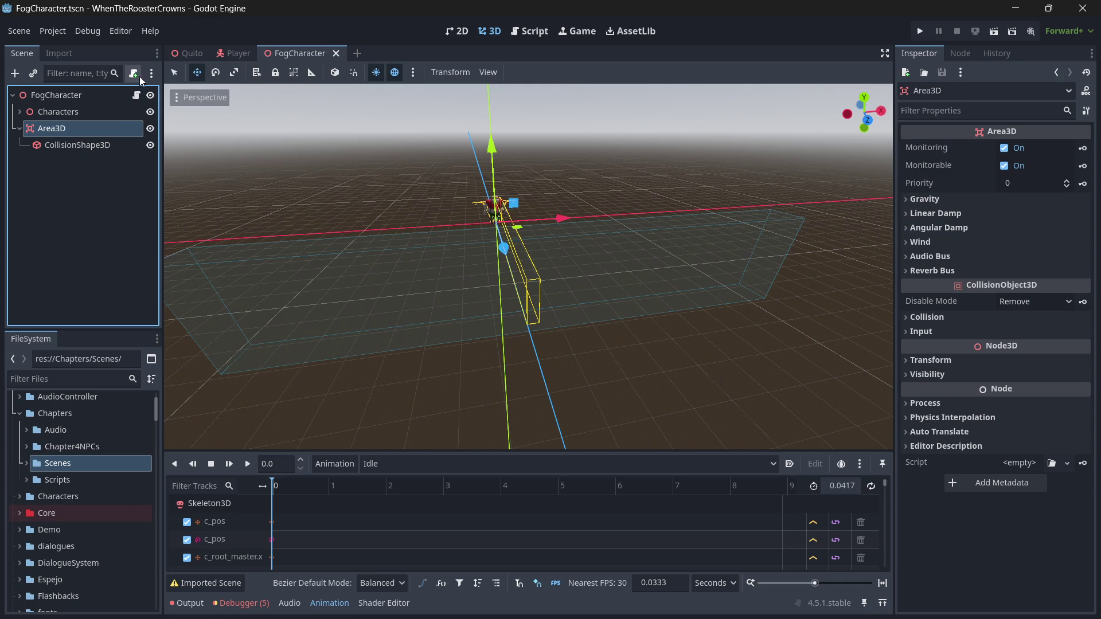
Connect Area3D's body_entered signal to FogCharacter, creating _on_area_3d_body_entered.
click(960, 52)
click(953, 73)
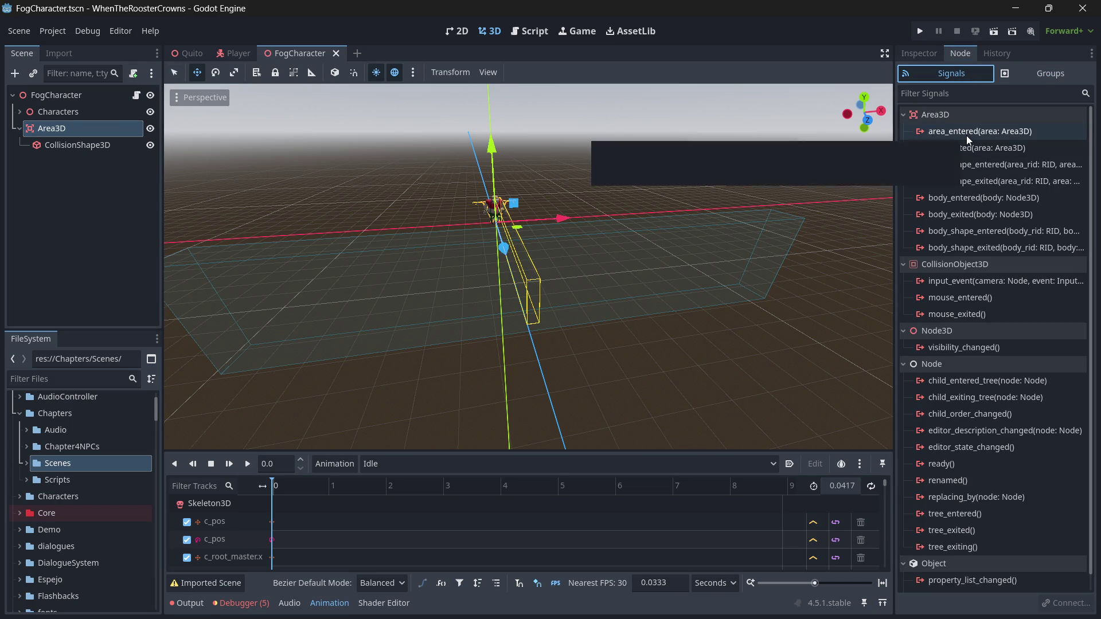
click(987, 212)
double_click(991, 200)
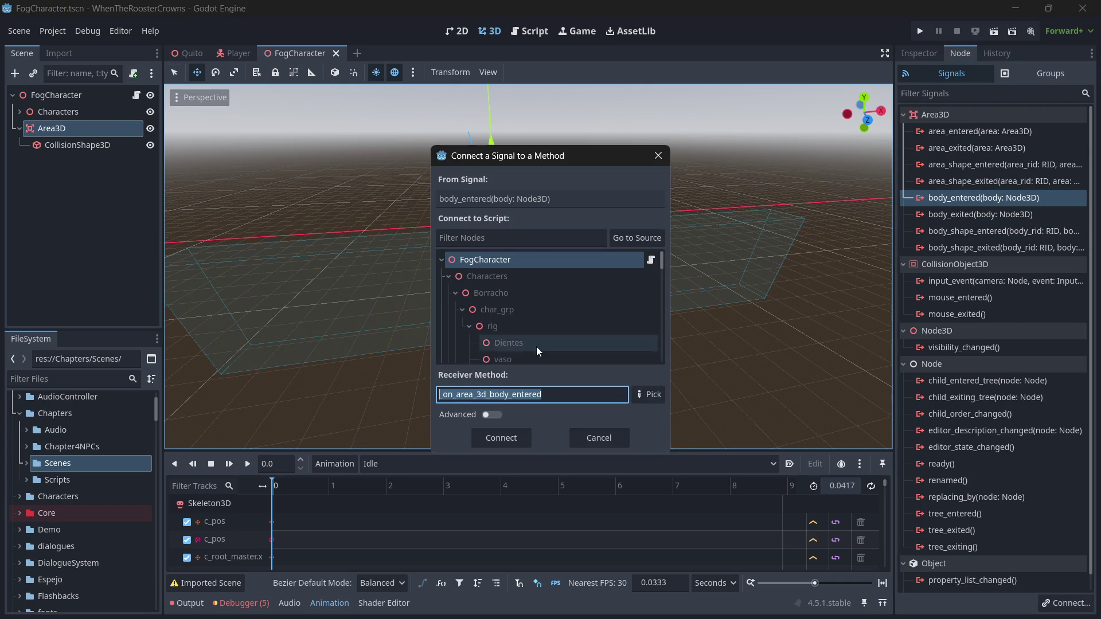
click(642, 239)
scroll(539, 312, up, 10)
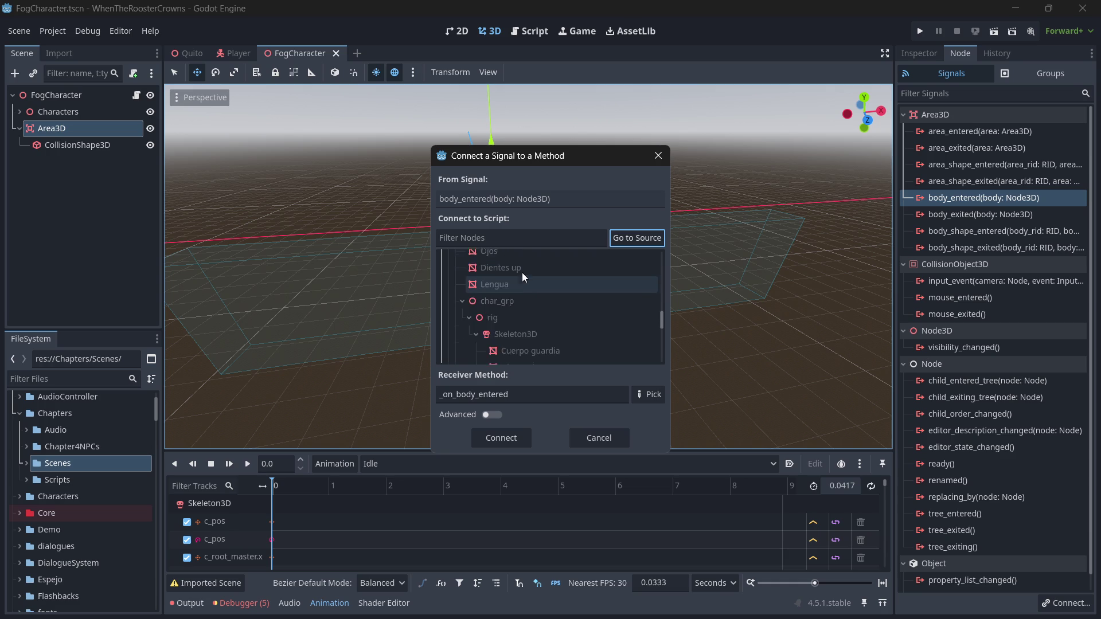
scroll(508, 267, up, 5)
click(507, 258)
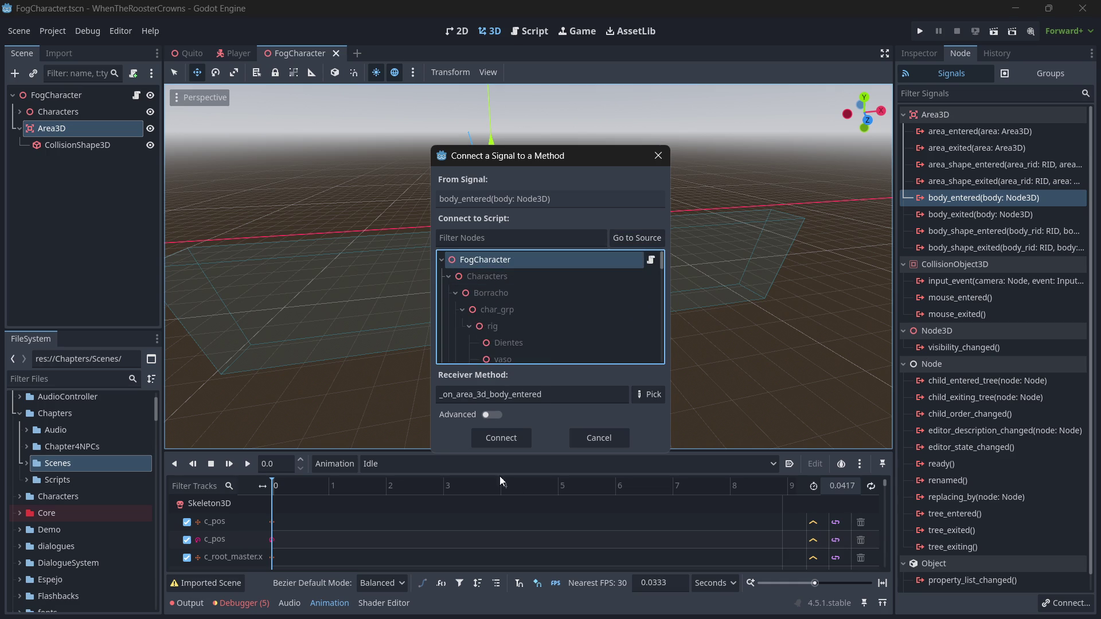
click(482, 436)
Replace the placeholder pass with "if body is Player:" in the new function.
drag(598, 337, 364, 337)
key(BackSpace)
text(if body is )
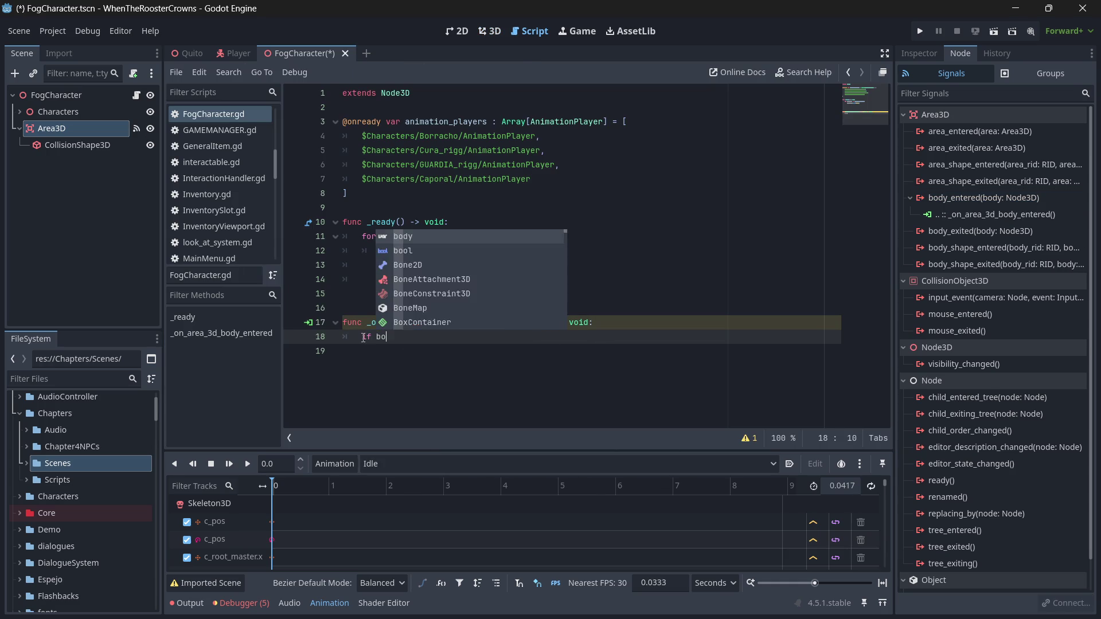
text(Player:)
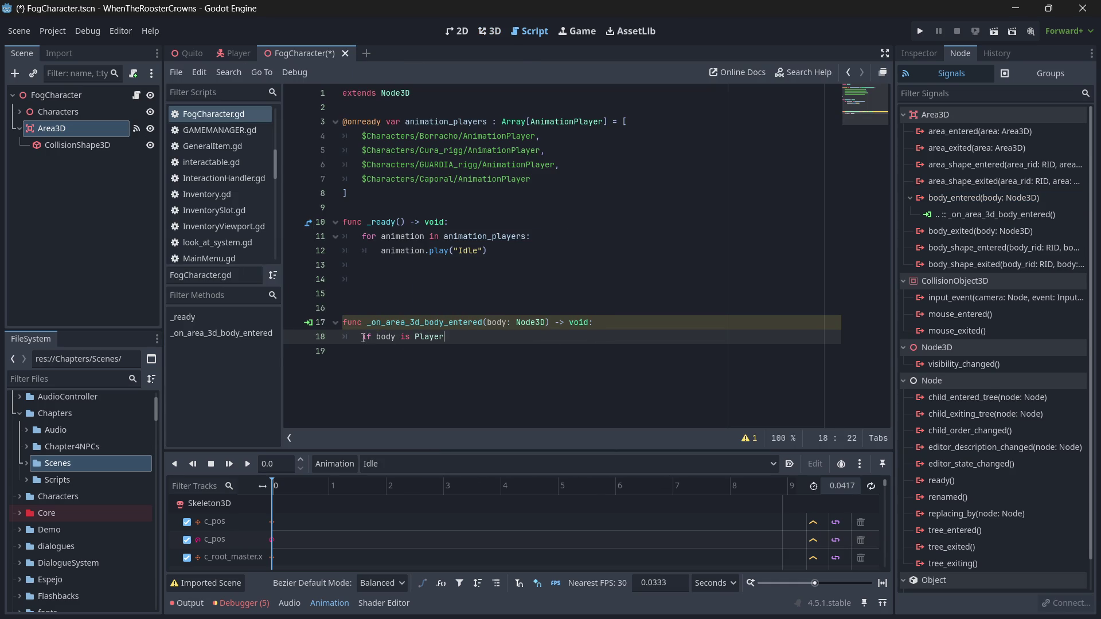
key(Return)
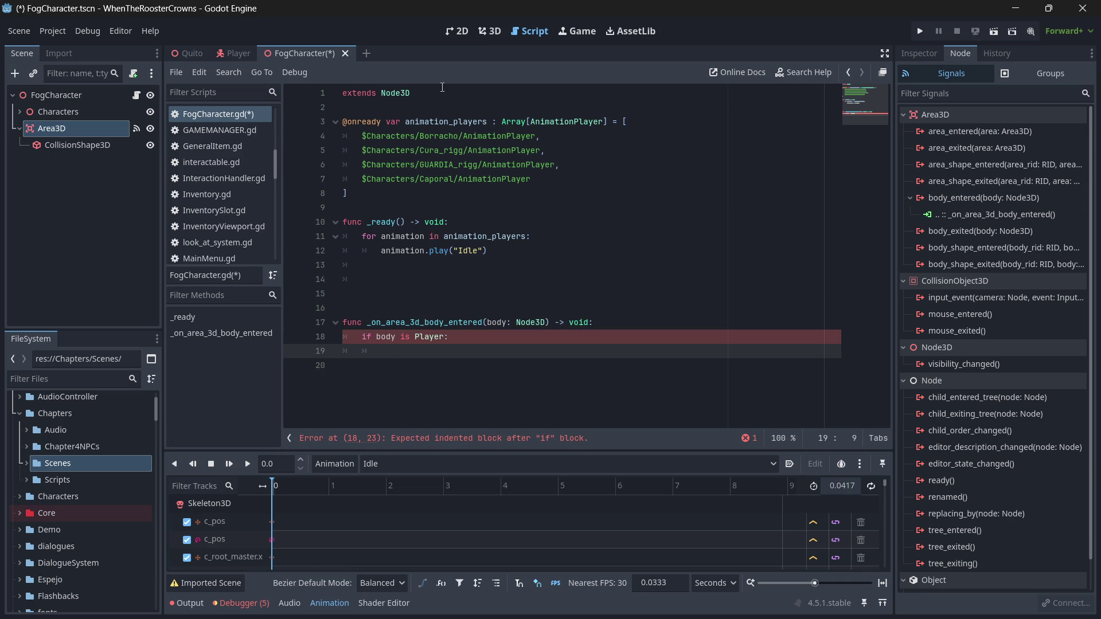
click(499, 93)
key(Return)
key(Return)
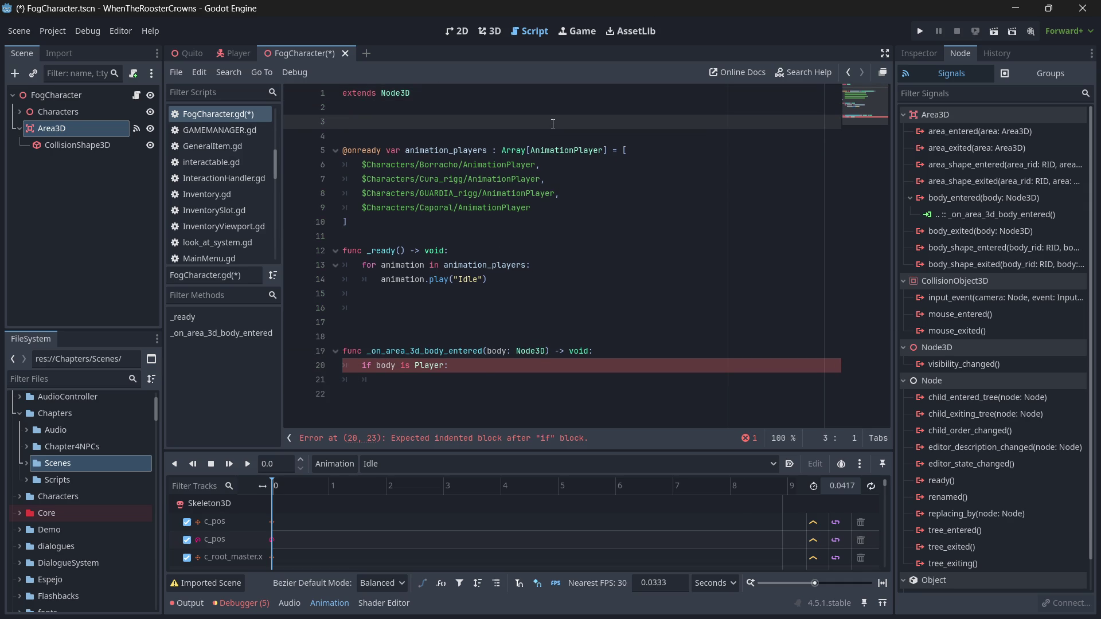
text(@export var )
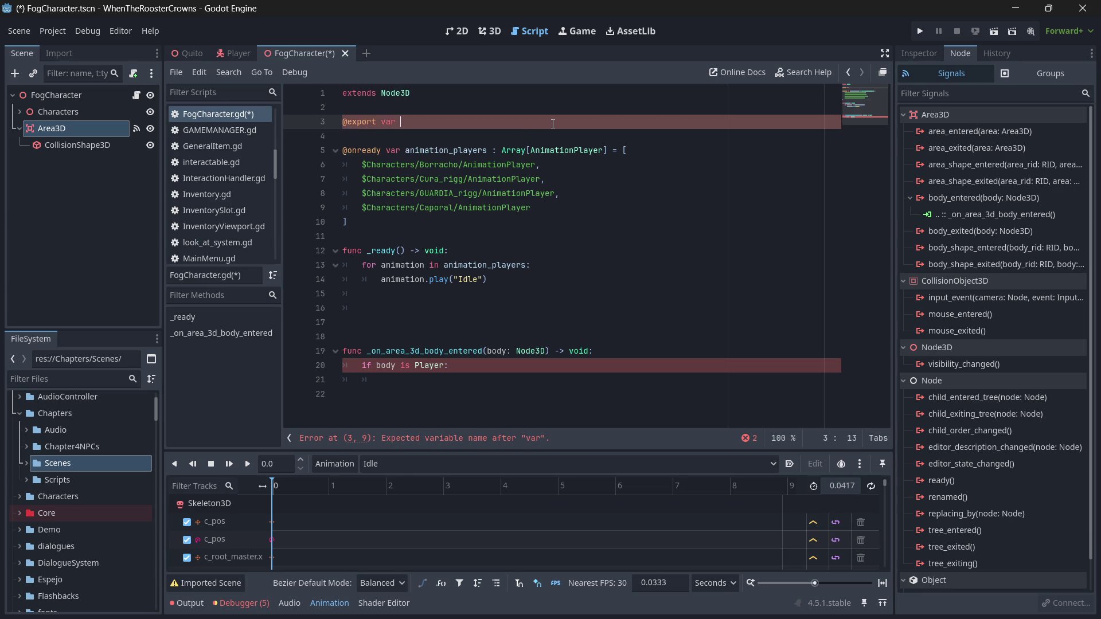
text(dialo)
text(gue_ma)
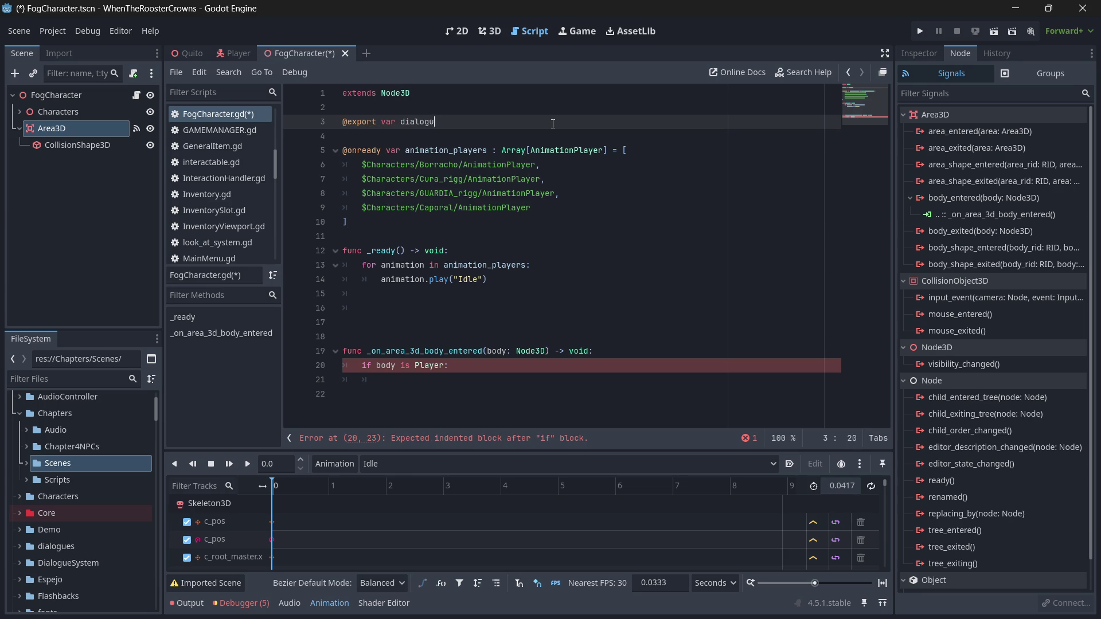
text(nager : Dial)
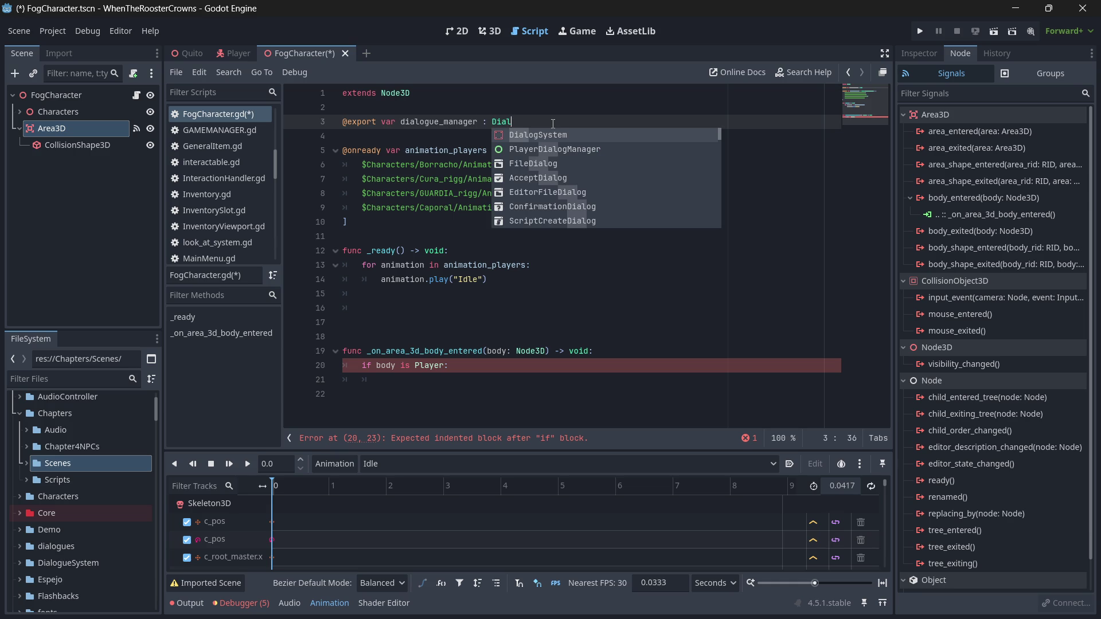
key(Return)
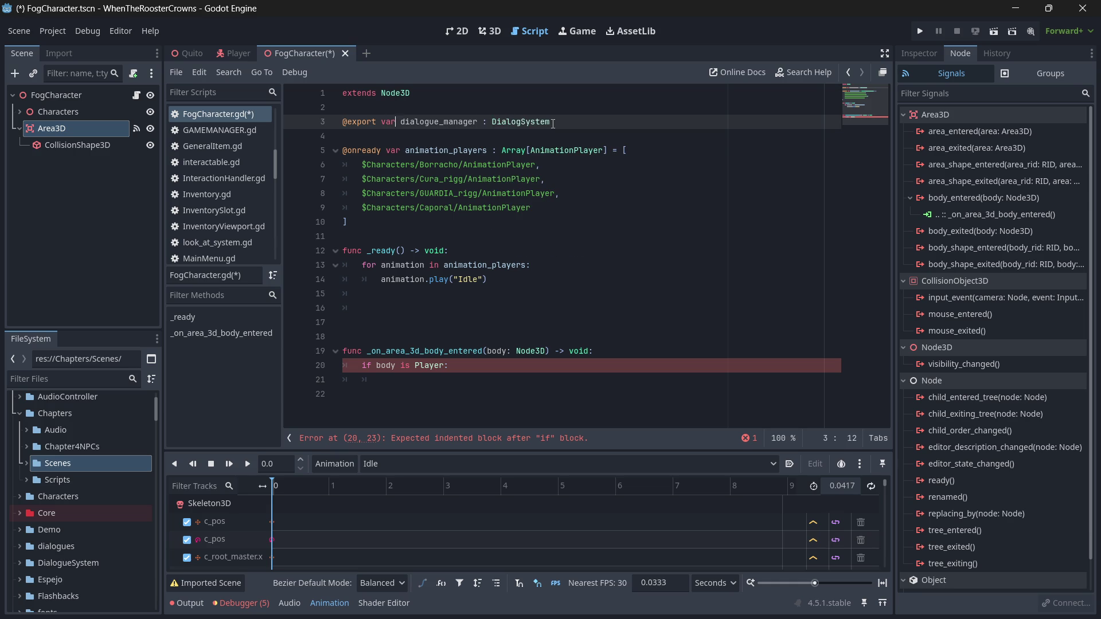
key(BackSpace)
key(BackSpace)
key(End)
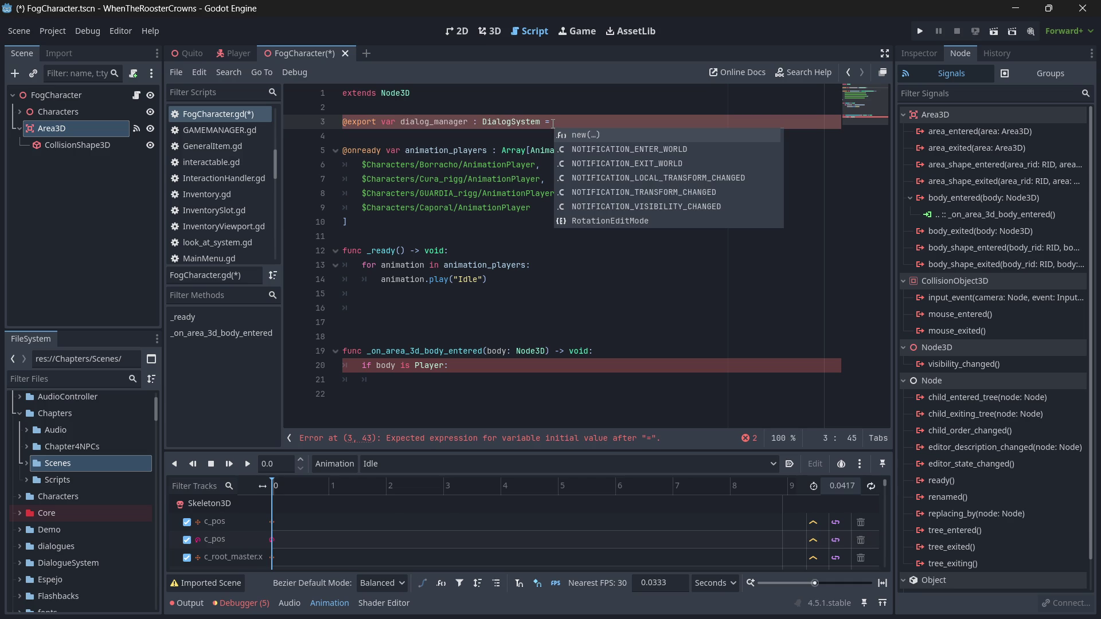
Fix the dialogue_manager declaration, remove the stray equals sign after DialogSystem, and save the script.
key(alt+Tab)
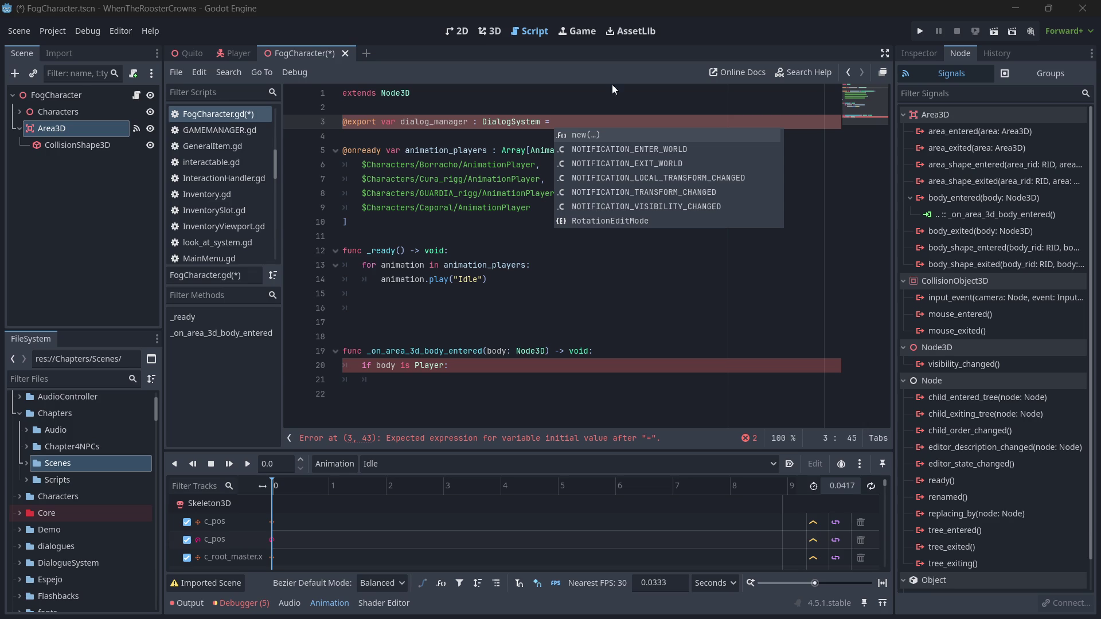
click(430, 121)
text(ue)
key(End)
key(ctrl+s)
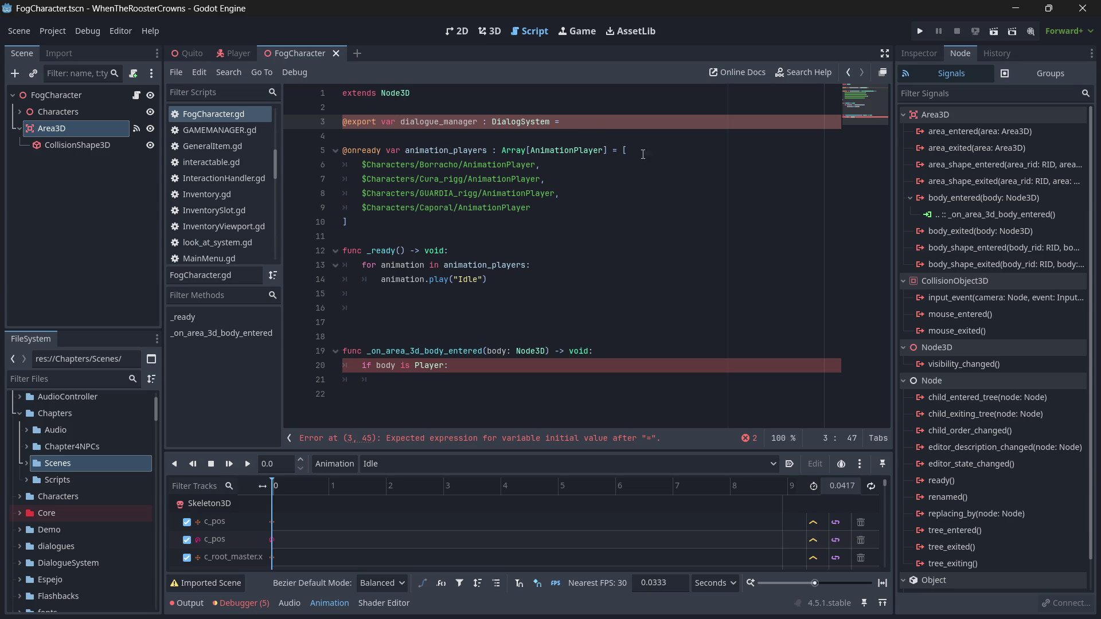
key(alt+Tab)
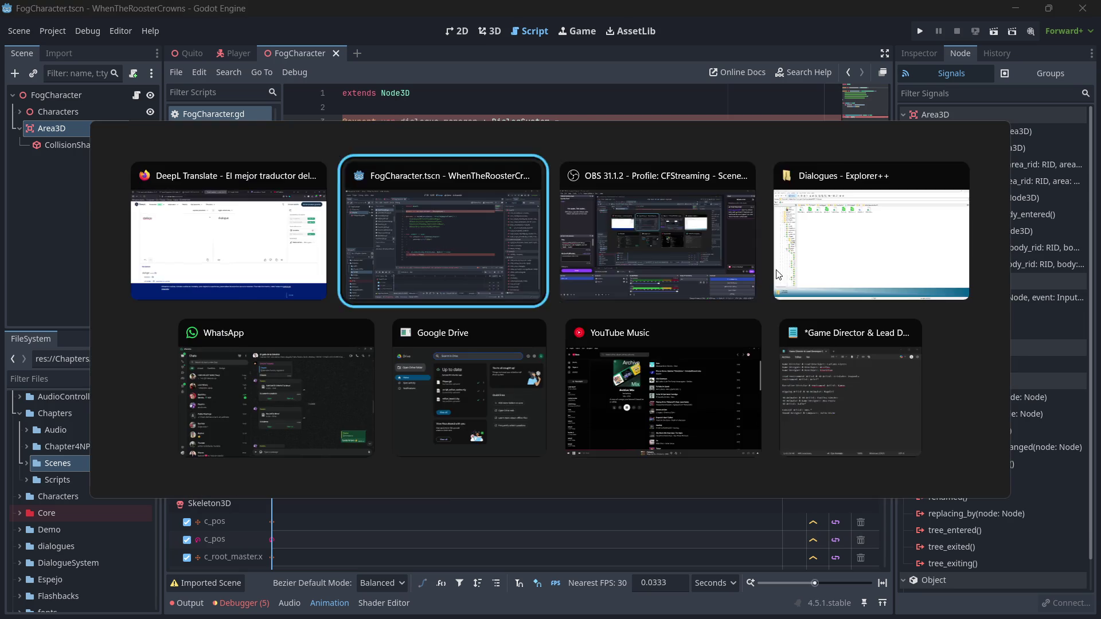
click(627, 122)
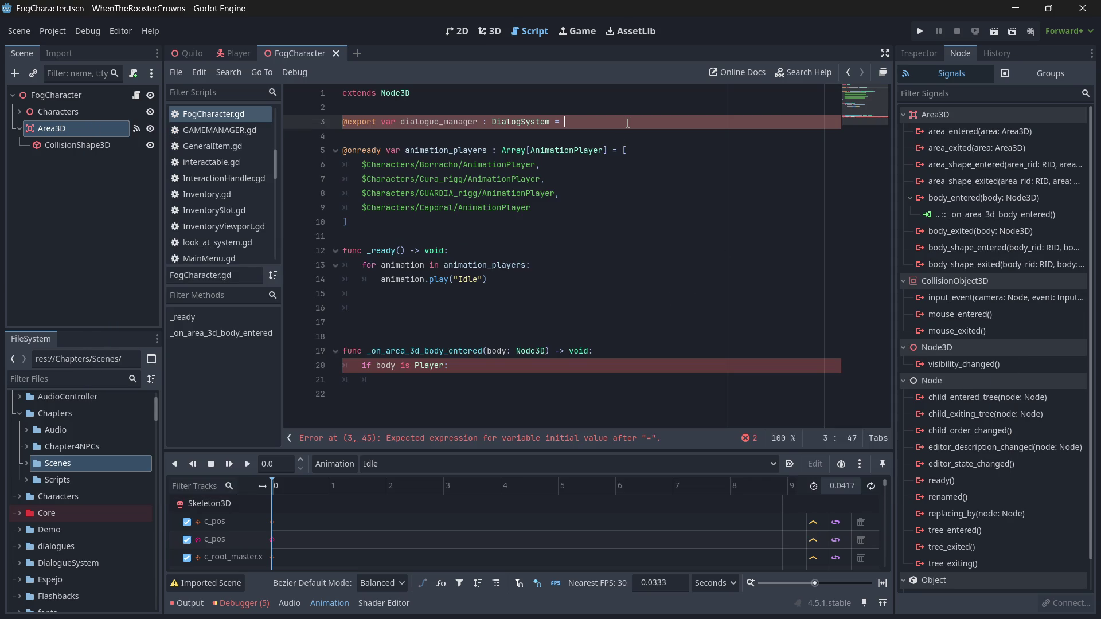
key(BackSpace)
key(ctrl+s)
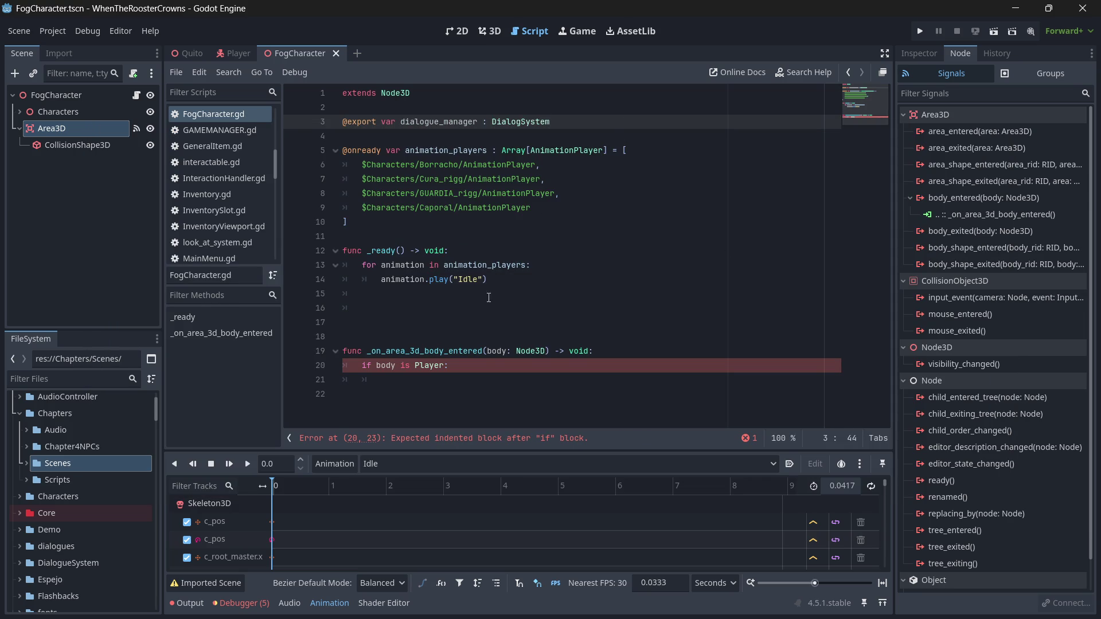
Start a dialogue_manager line inside the Player check.
click(521, 378)
text(dia)
key(Return)
text(.dia)
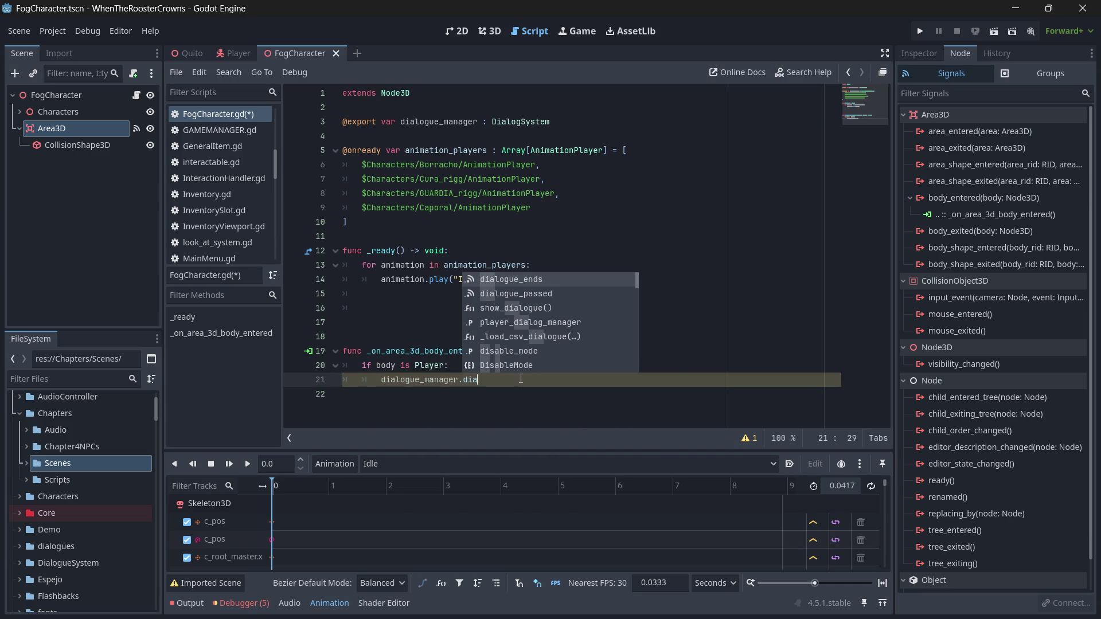
key(BackSpace)
key(BackSpace)
key(BackSpace)
Instance the DialogueSystem scene as a child of the FogCharacter root node.
click(66, 131)
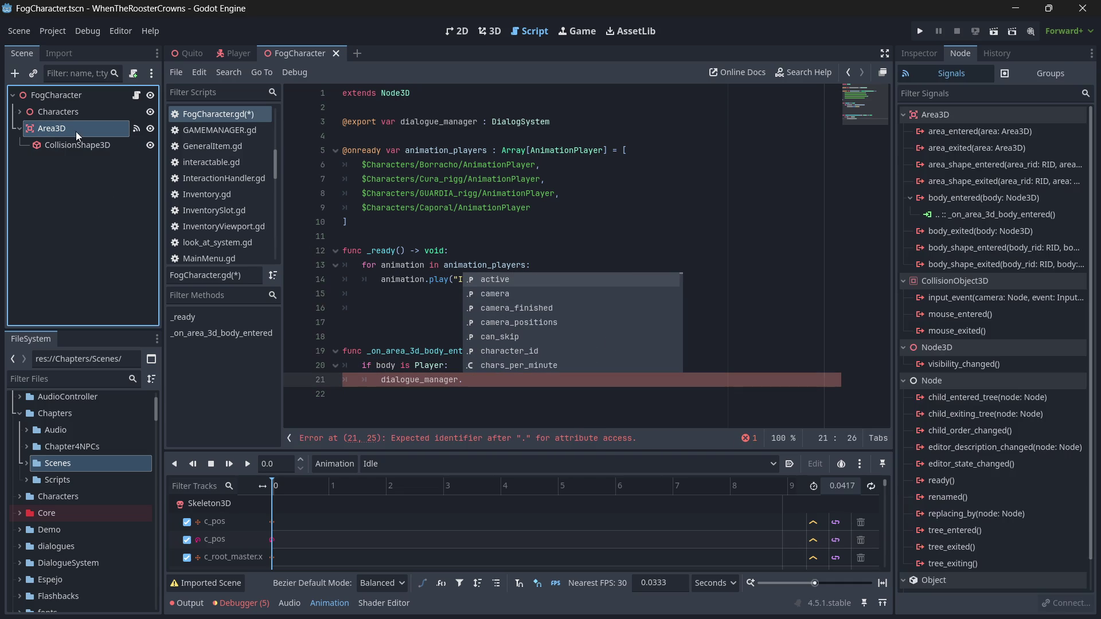
click(63, 96)
key(ctrl+a)
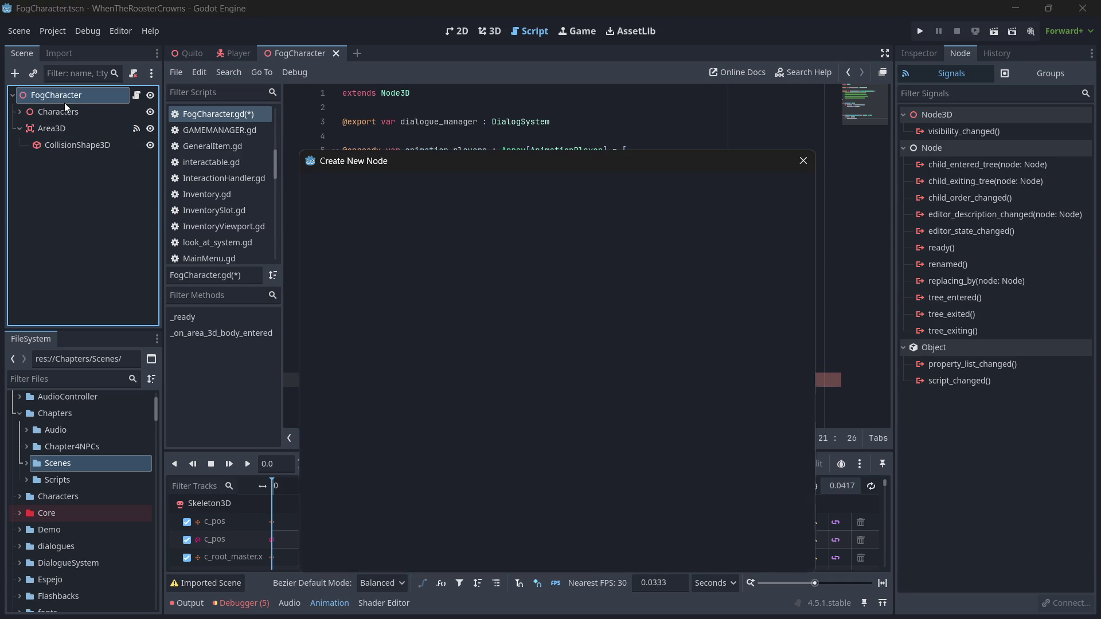
text(dialog)
key(Escape)
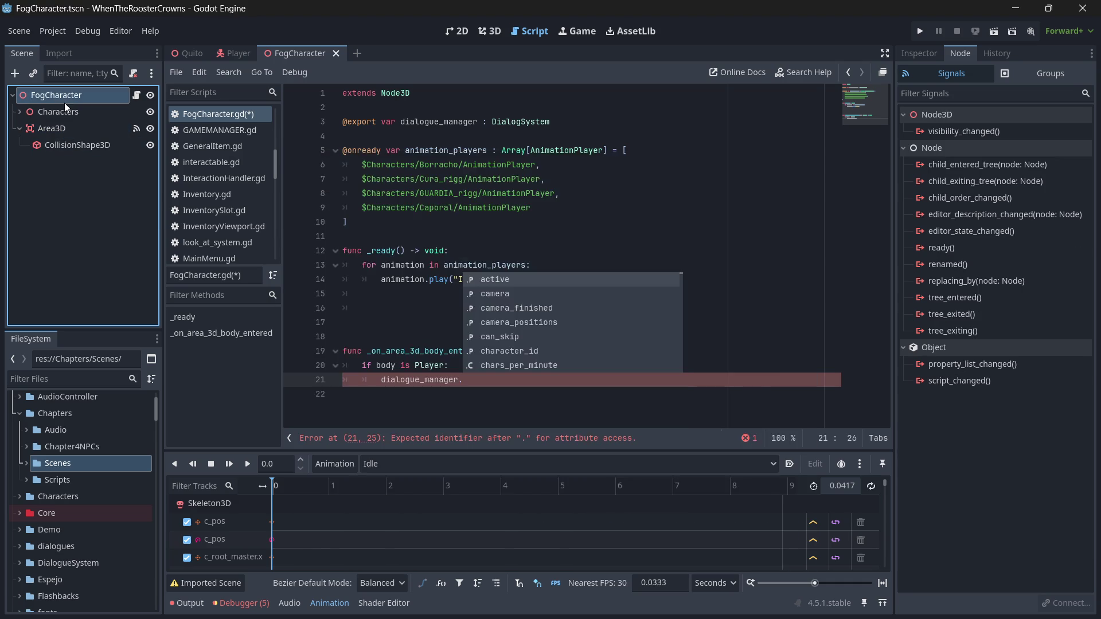
key(ctrl+shift+a)
text(dialog)
key(Return)
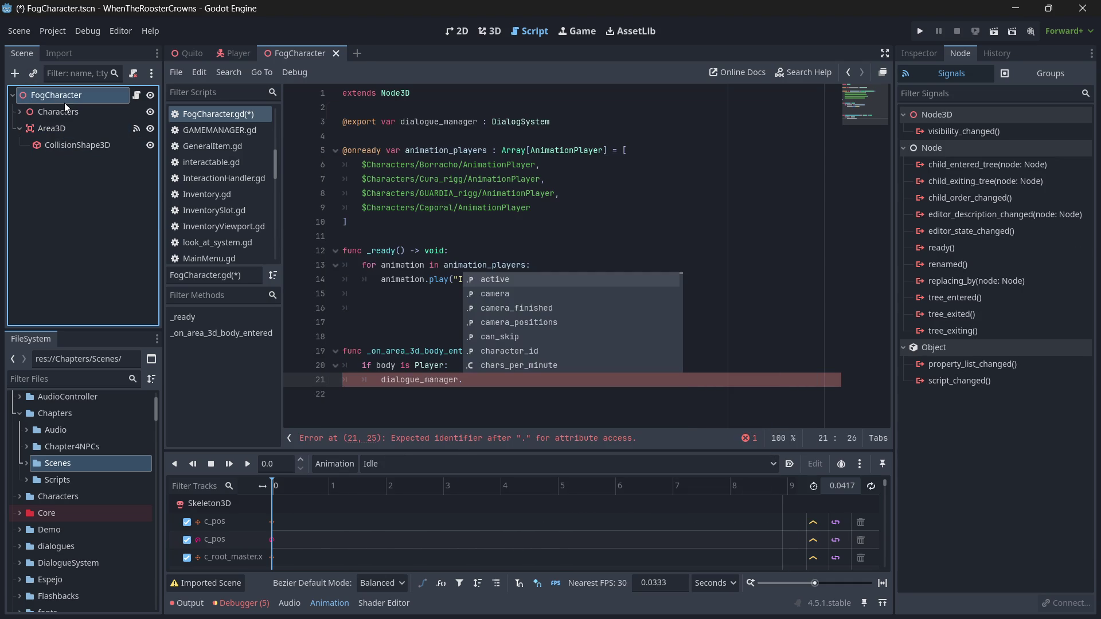
click(929, 55)
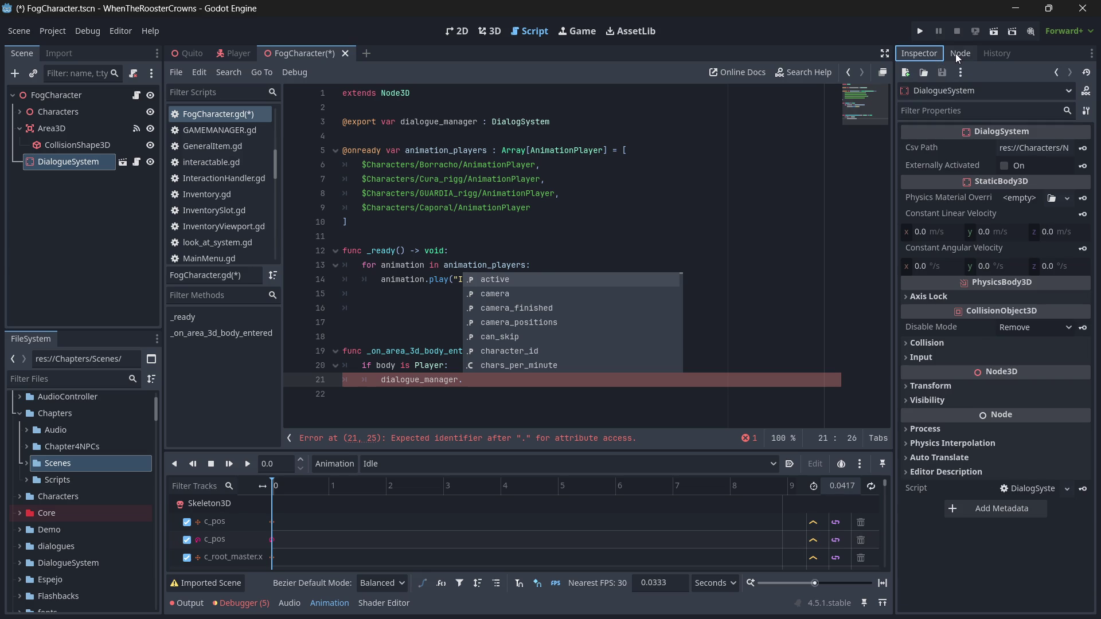
Complete the handler line so it reads dialogue_manager.csv_path.
click(504, 384)
text(csv)
key(Return)
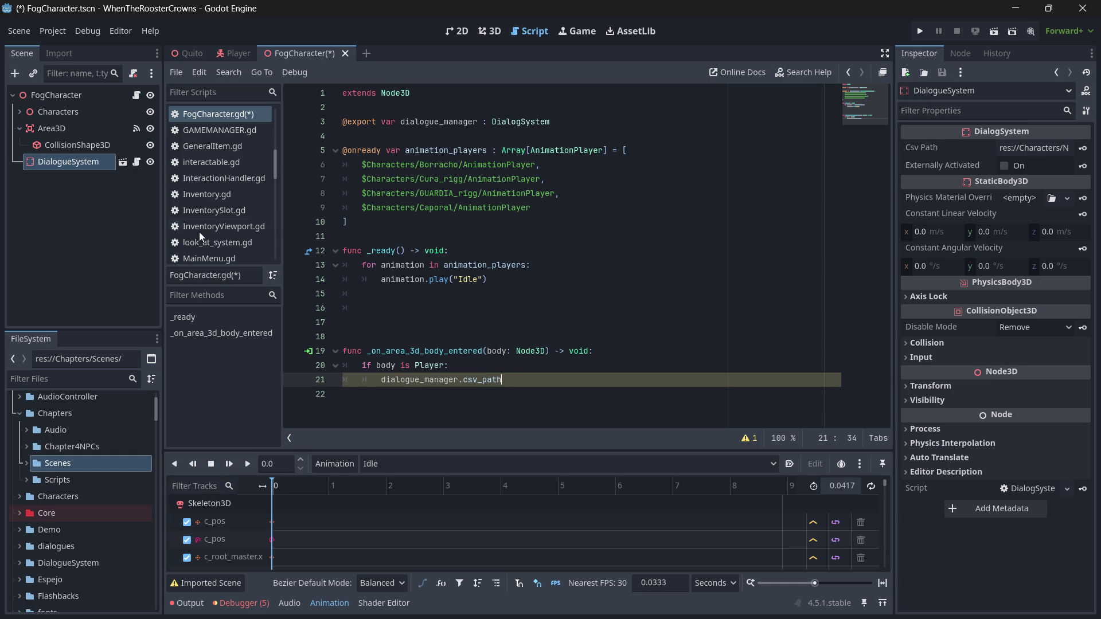
Replace csv_path on line 21 with dialogue_manager.start_cutscene() and save.
drag(503, 380, 464, 384)
text(star)
key(Return)
key(ctrl+s)
Delete the DialogueSystem node from the FogCharacter scene and save.
click(84, 166)
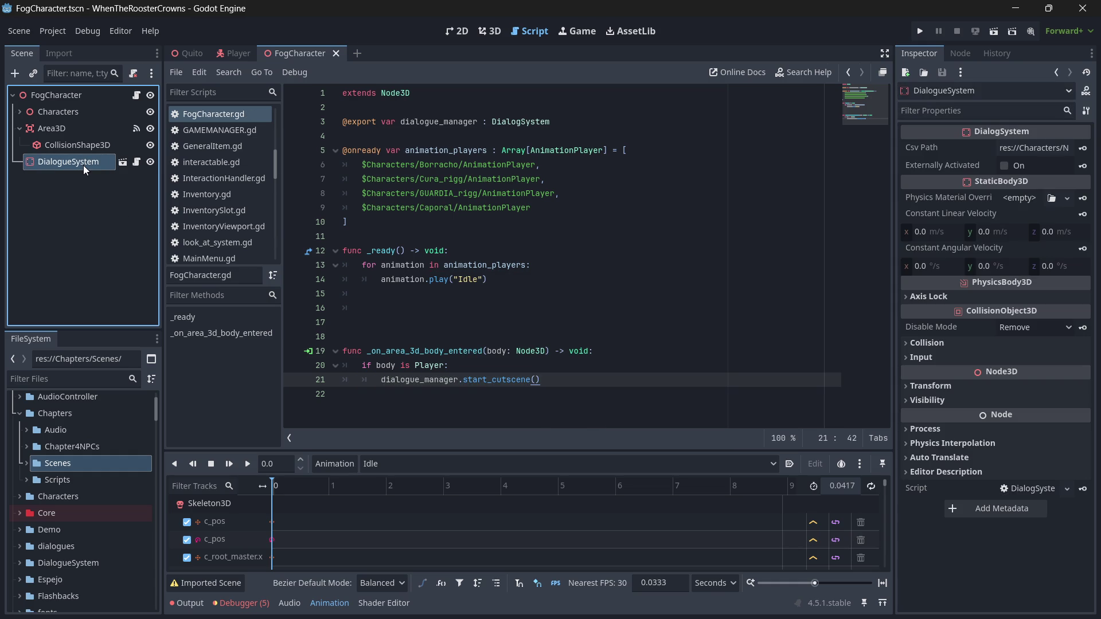
key(Delete)
click(518, 320)
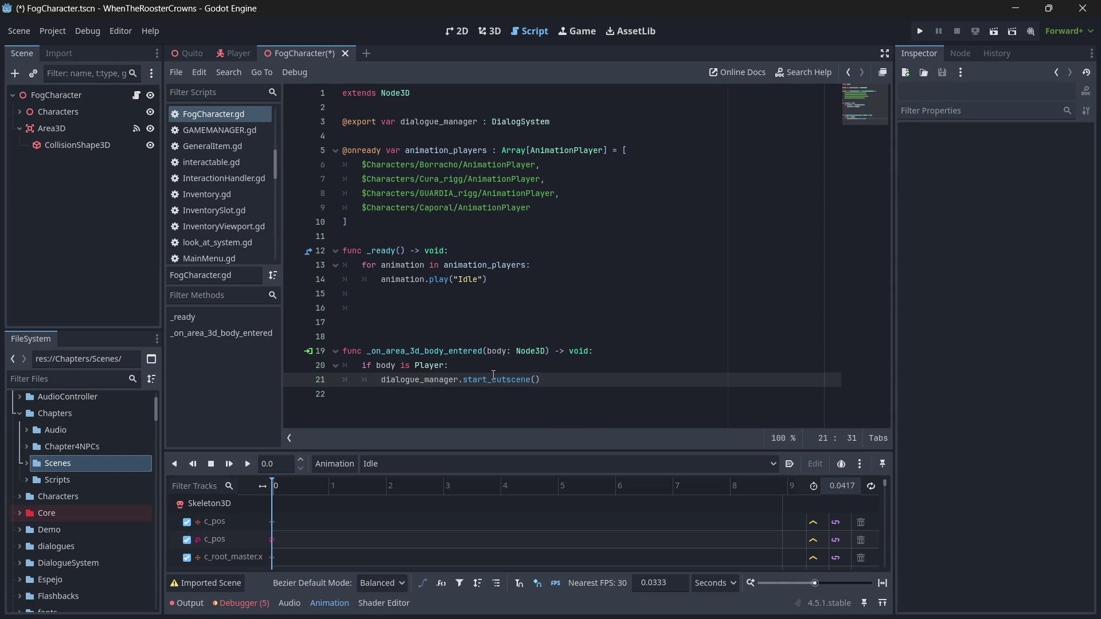
click(498, 371)
key(ctrl+s)
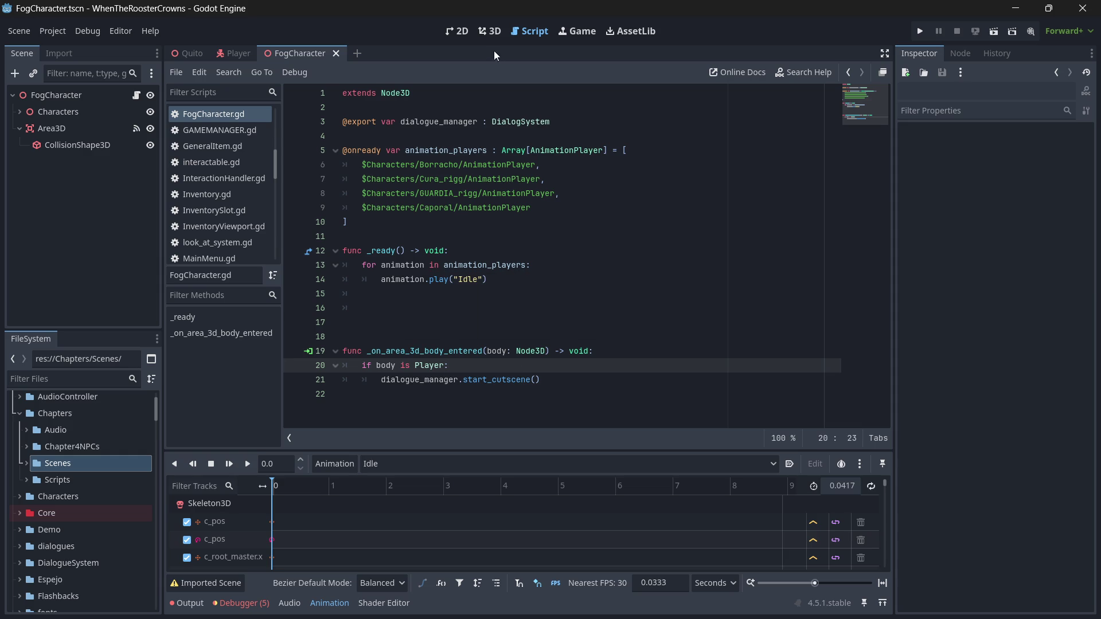
Check the Area3D trigger in the 3D view, then go to FogCharacter's script.
click(490, 31)
mouse_move(548, 268)
mouse_down()
mouse_move(648, 271)
mouse_move(573, 280)
mouse_up()
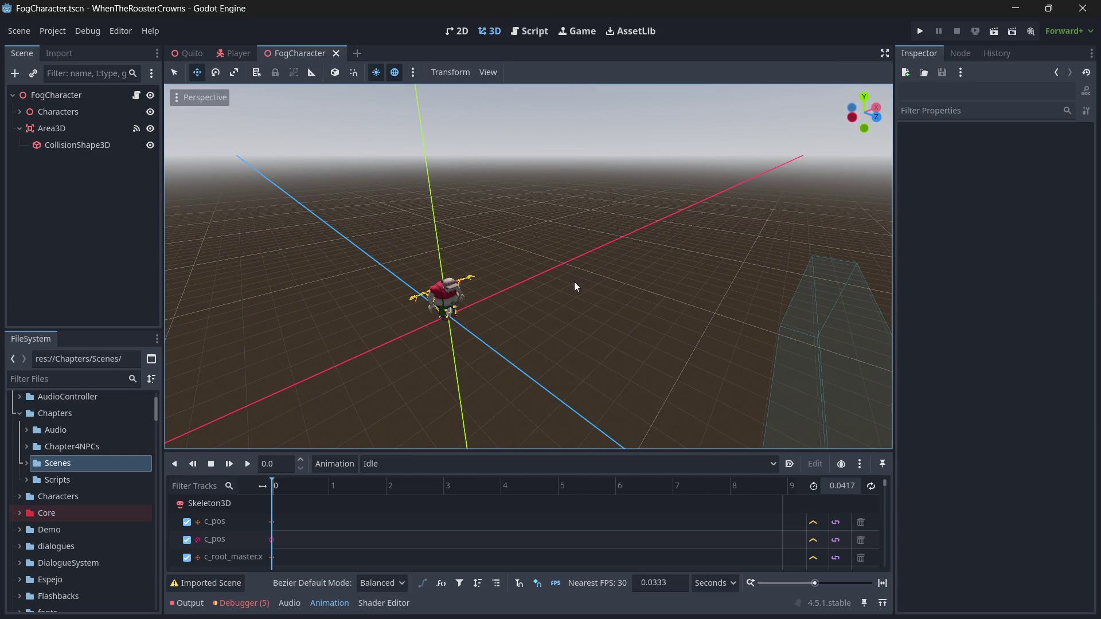
click(135, 129)
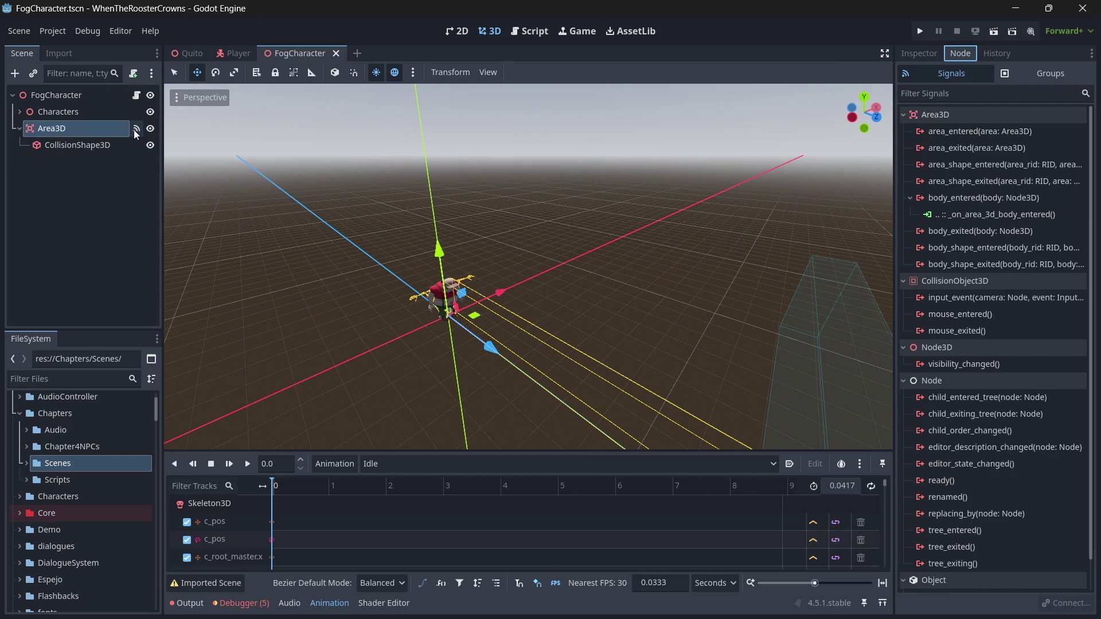
click(136, 95)
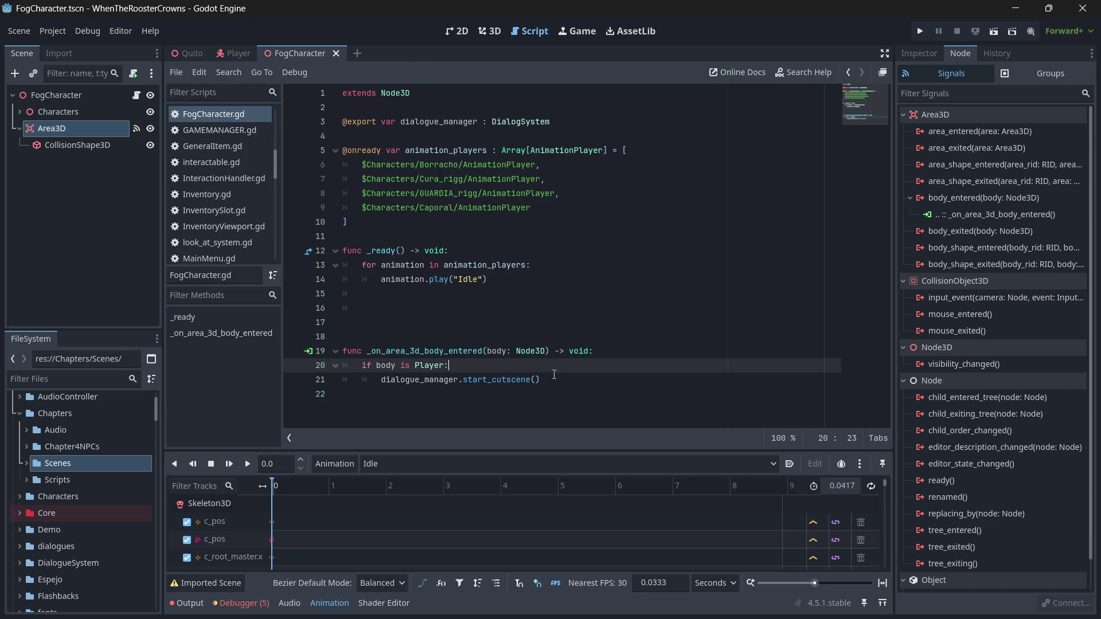
Add '$Area3D.queue_free()' on line 22, save, and return to the 3D view.
click(583, 381)
key(Return)
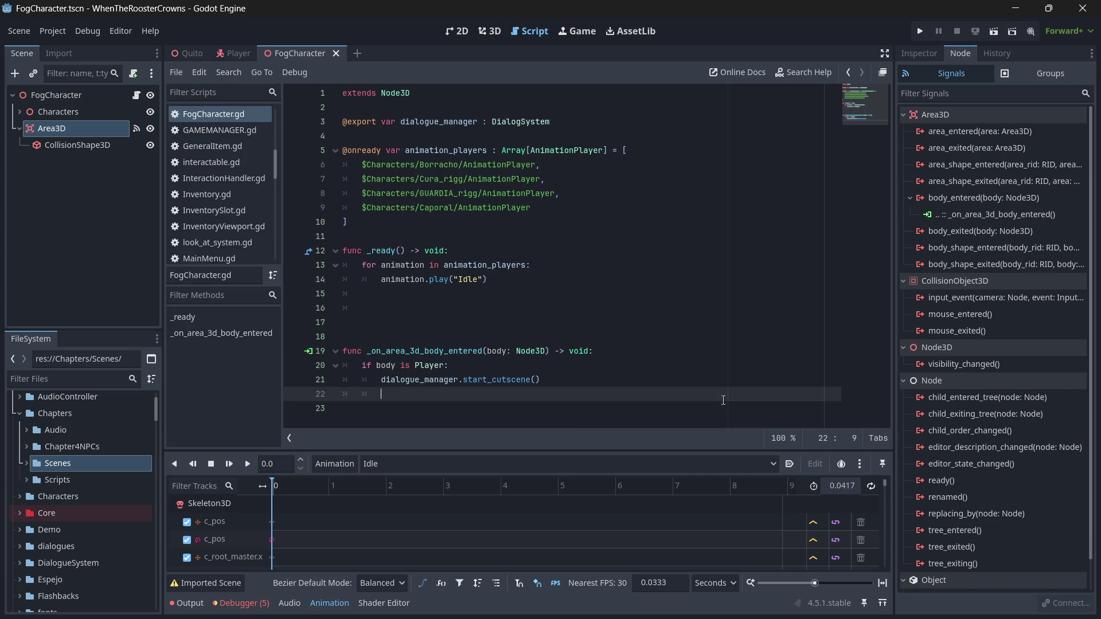
mouse_move(122, 133)
mouse_down()
mouse_move(328, 256)
mouse_move(436, 396)
mouse_up()
text(.queu)
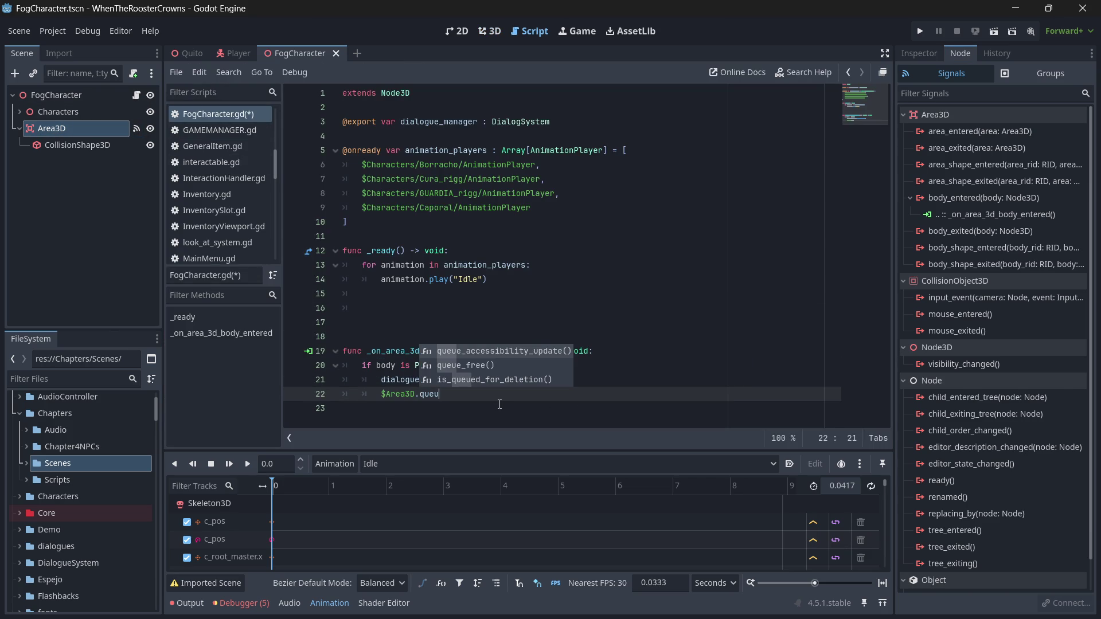
key(Down)
key(Return)
key(ctrl+s)
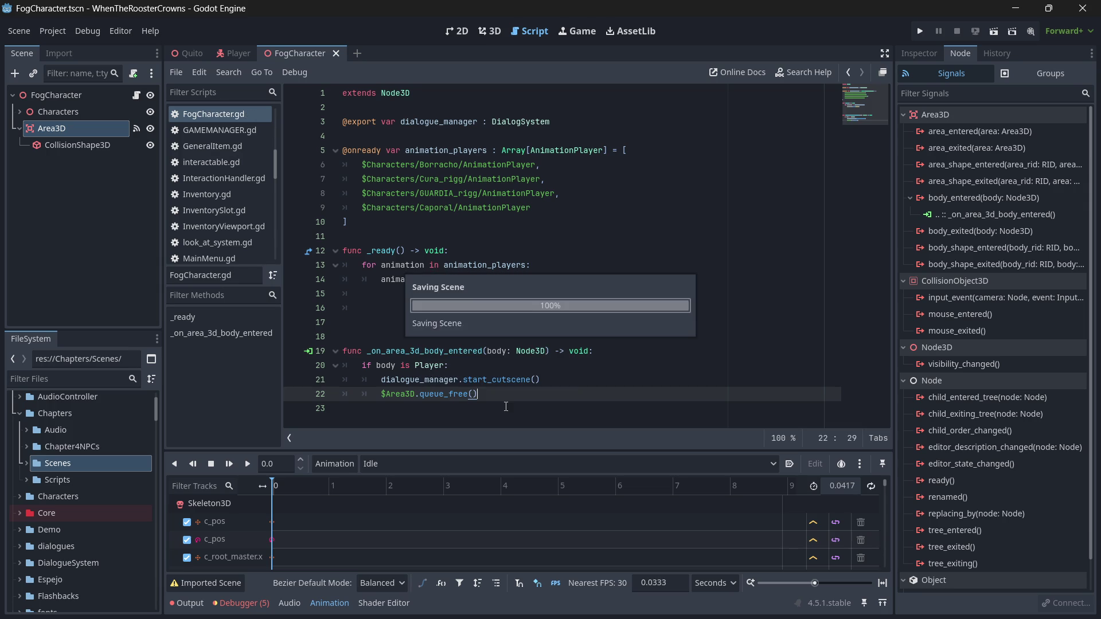
click(19, 112)
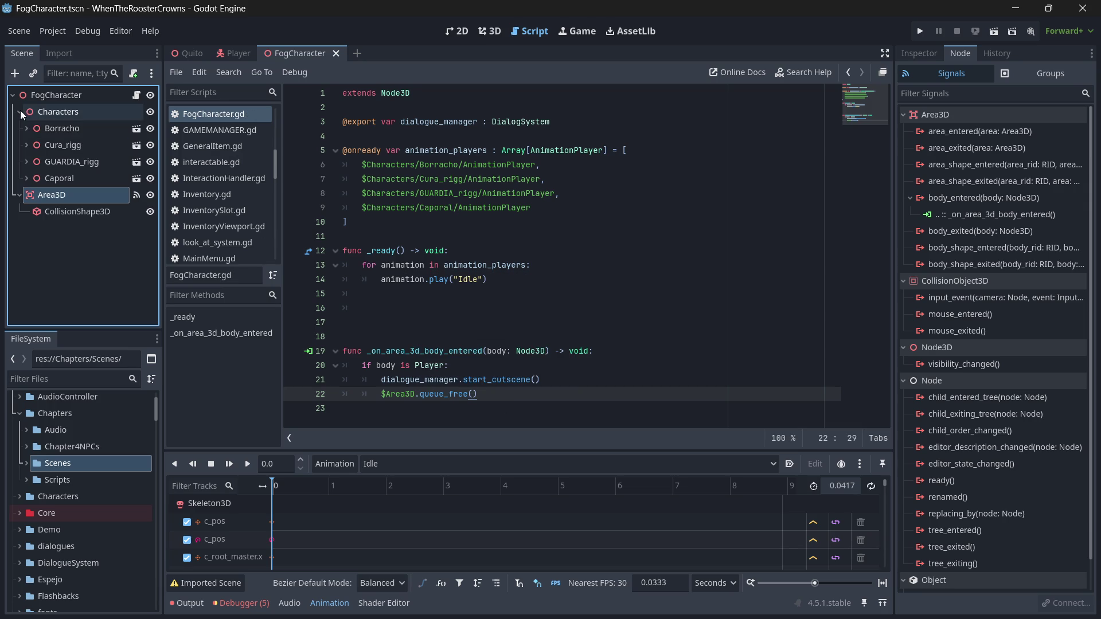
click(494, 31)
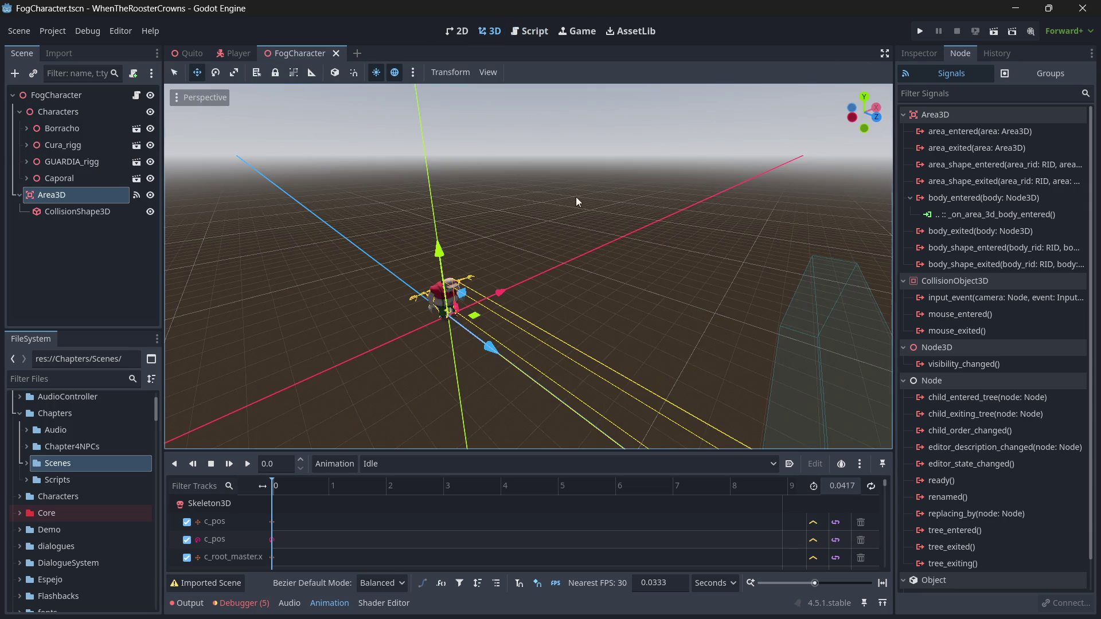
Hide Borracho, fly the camera to Caporal, select it and switch to top view.
scroll(527, 266, up, 10)
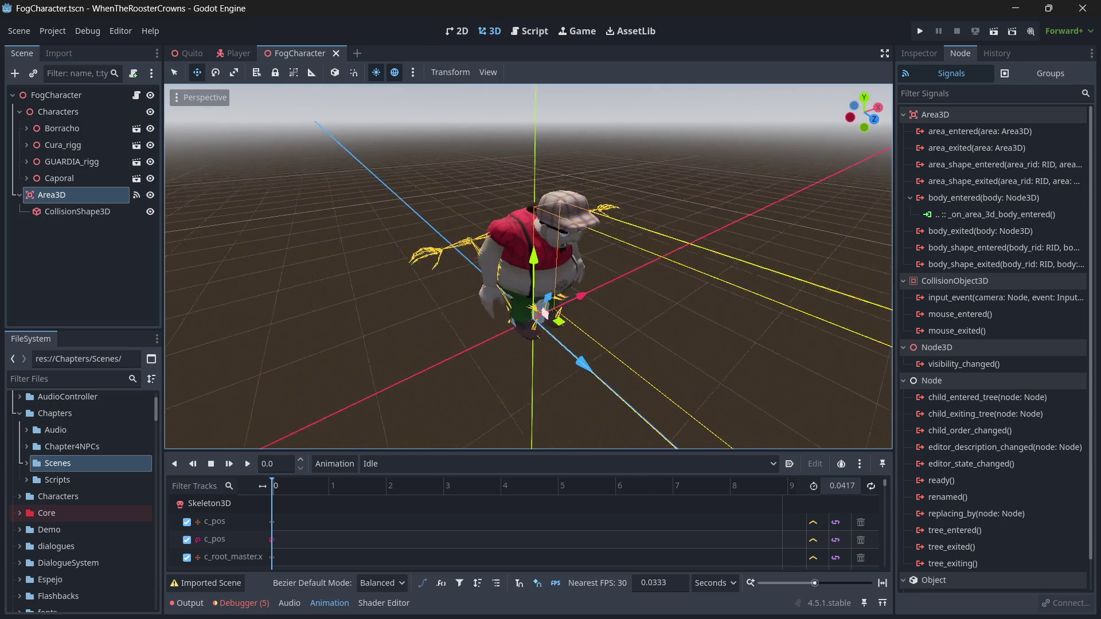
click(572, 231)
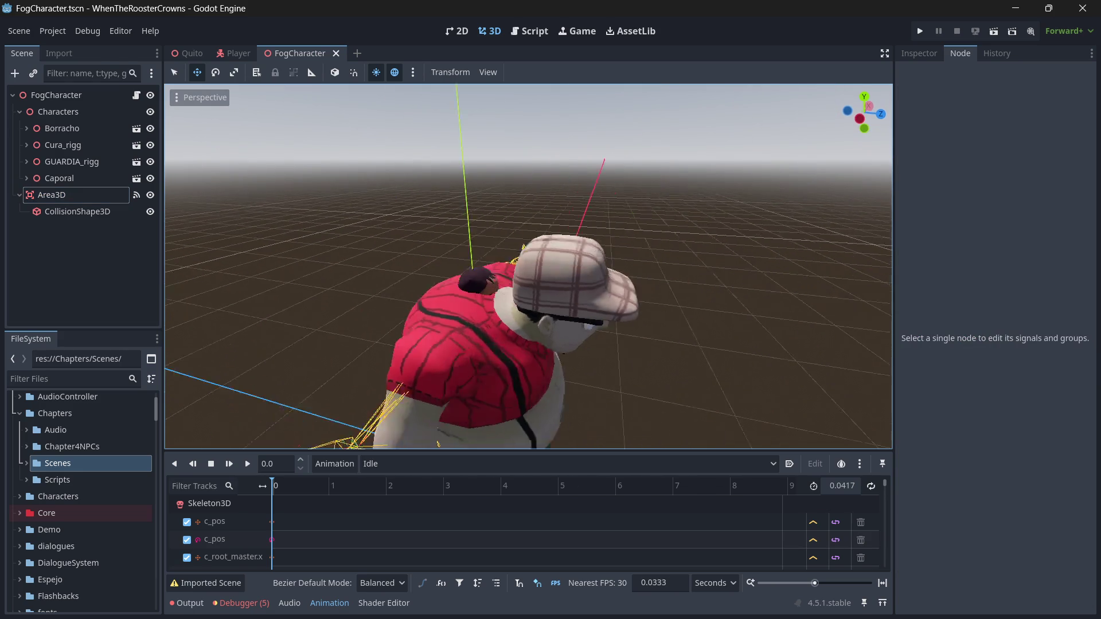
click(151, 179)
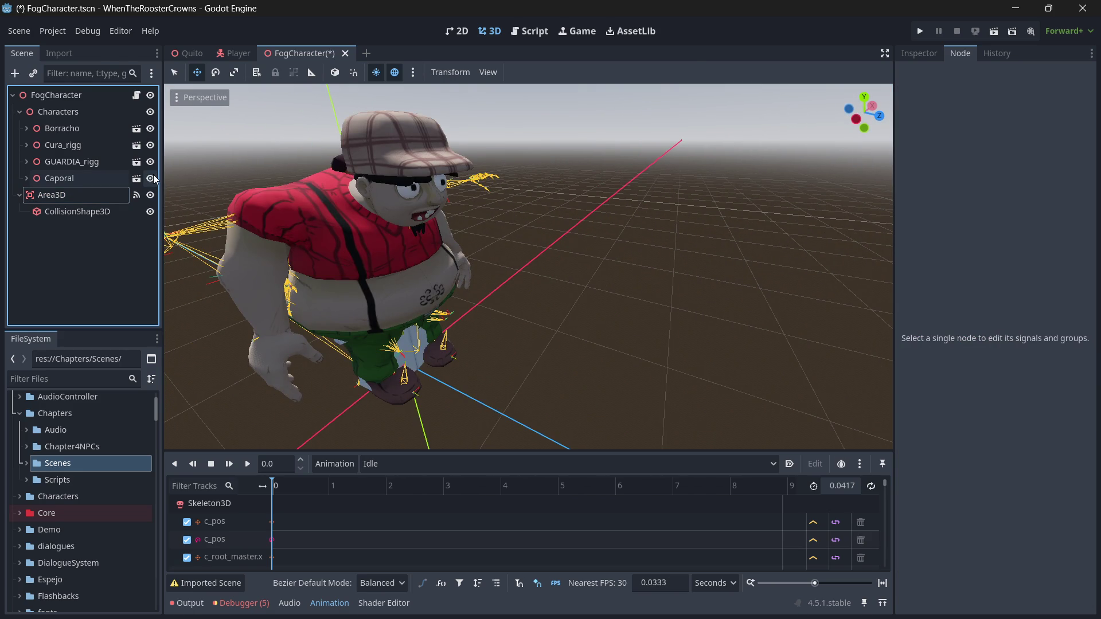
mouse_move(241, 200)
mouse_down()
mouse_move(344, 207)
mouse_move(241, 201)
mouse_move(255, 194)
mouse_up()
click(150, 128)
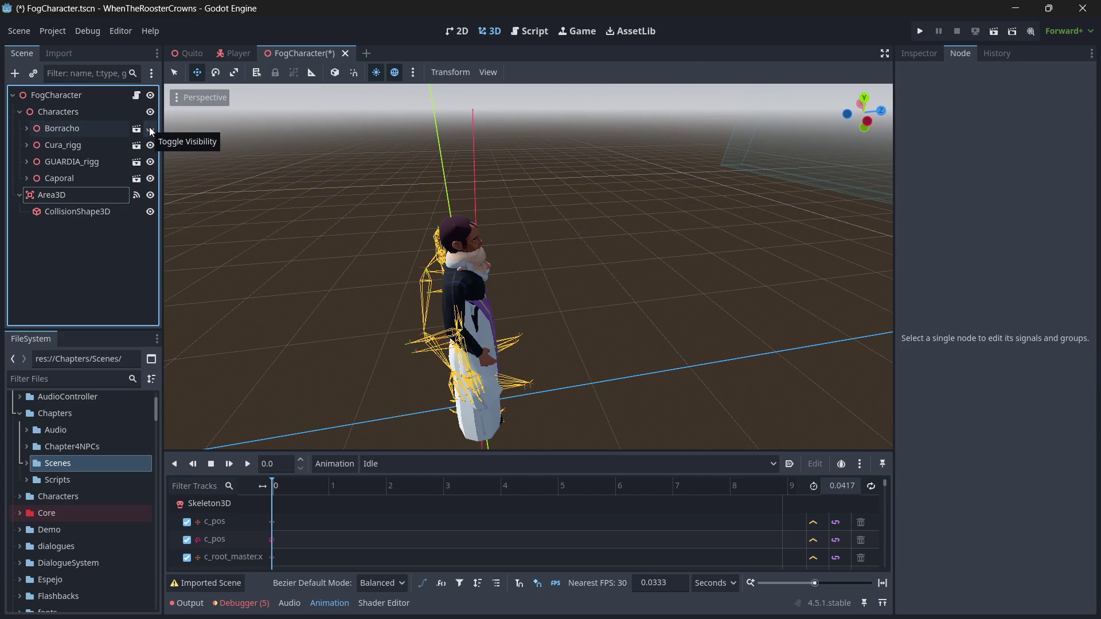
click(151, 145)
drag(527, 264, 504, 258)
key(w)
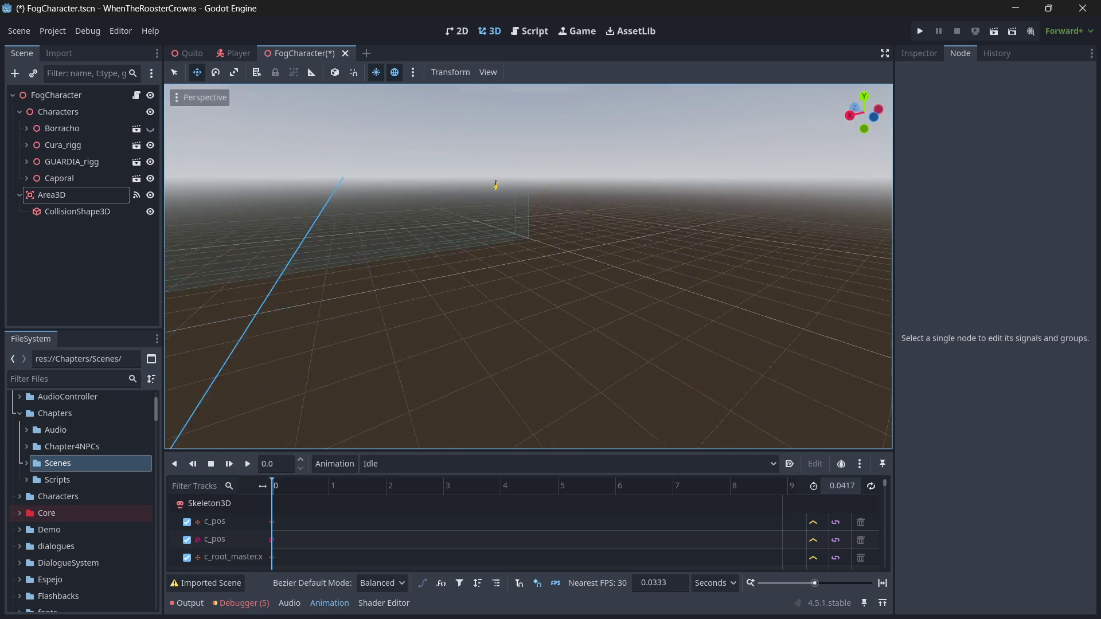
key(w)
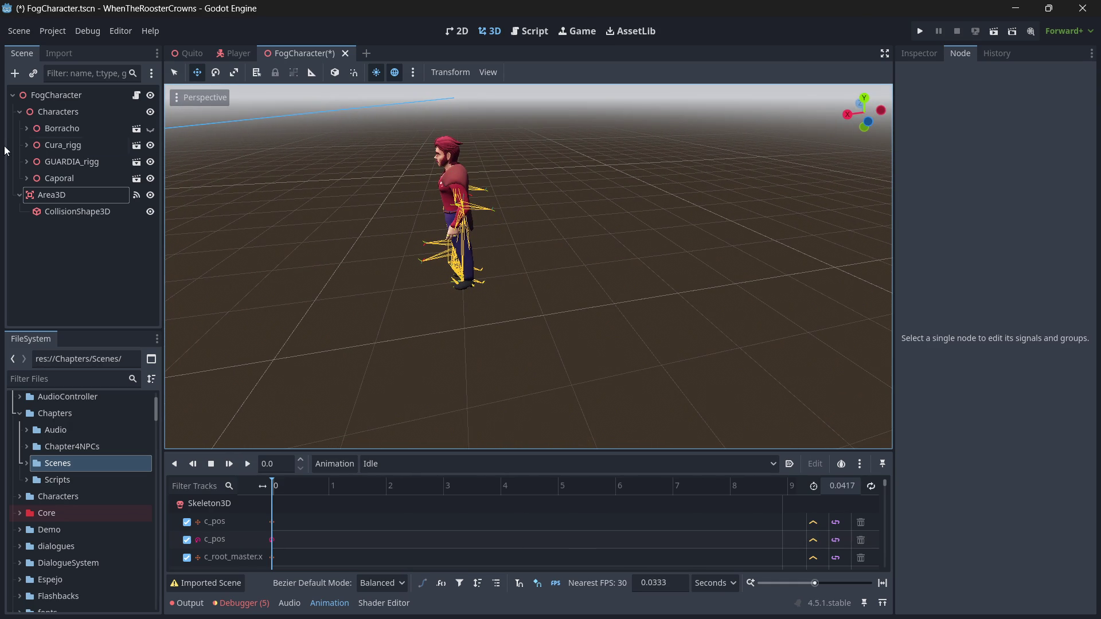
click(86, 178)
key(KP_7)
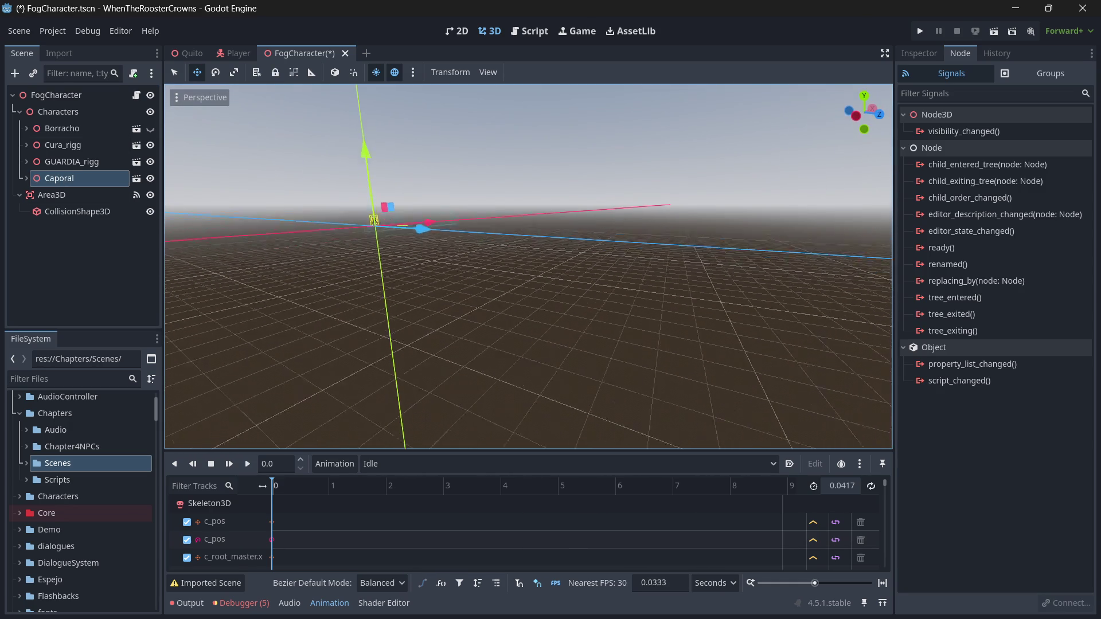
Frame Caporal and try moving it, cancelling each attempt.
scroll(676, 361, down, 5)
key(f)
key(g)
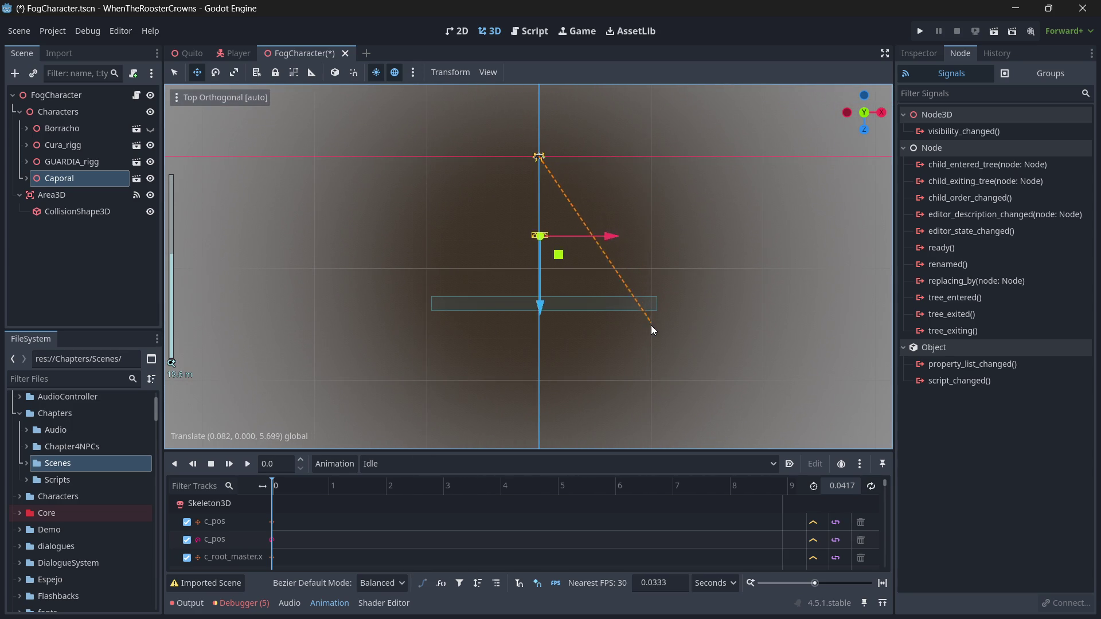
key(Escape)
scroll(617, 305, up, 5)
mouse_move(628, 251)
mouse_down()
mouse_move(583, 378)
mouse_move(600, 341)
mouse_up()
key(g)
key(Escape)
scroll(666, 230, down, 10)
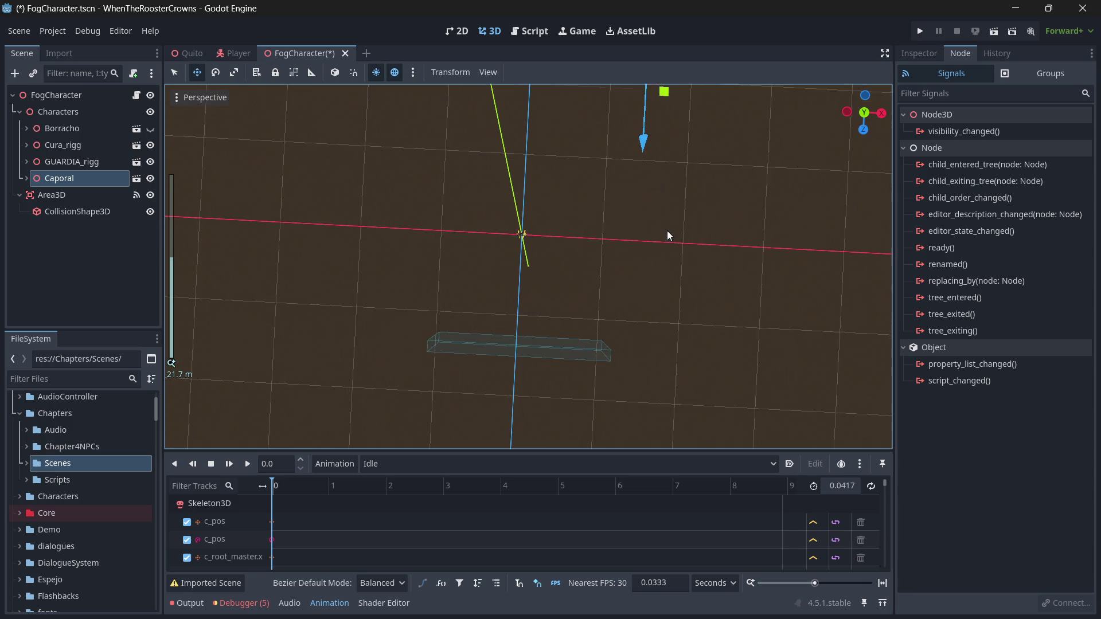
key(g)
key(Escape)
scroll(560, 274, up, 10)
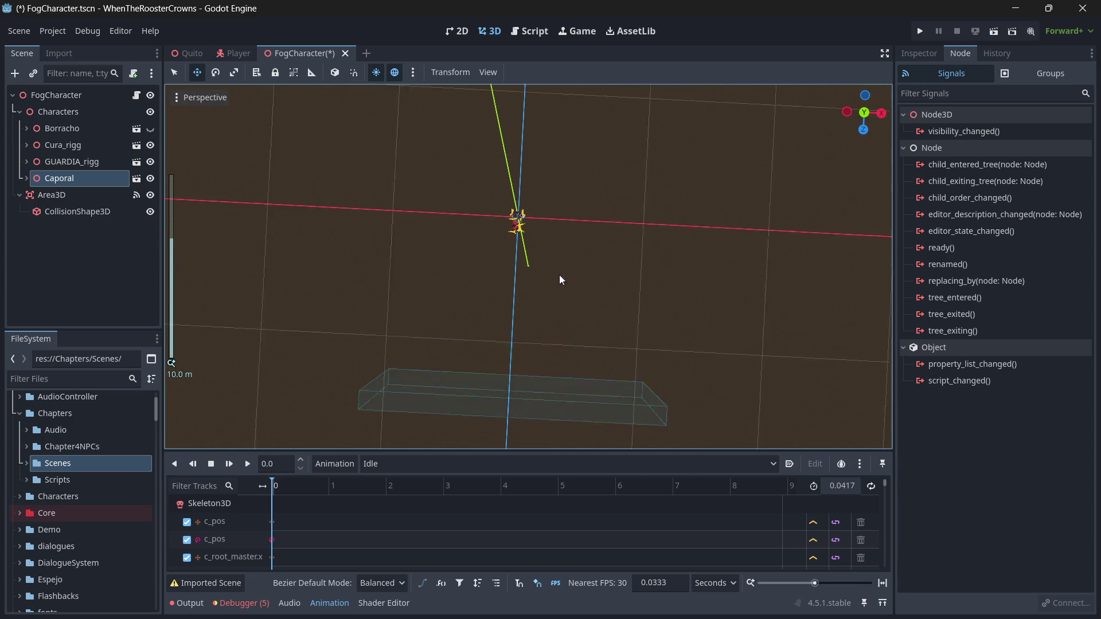
In top view, centre Caporal and try rotating it, cancelling the rotation.
key(KP_7)
scroll(567, 199, down, 2)
mouse_move(565, 194)
mouse_down()
mouse_move(586, 156)
mouse_move(608, 333)
mouse_up()
scroll(610, 339, up, 2)
key(r)
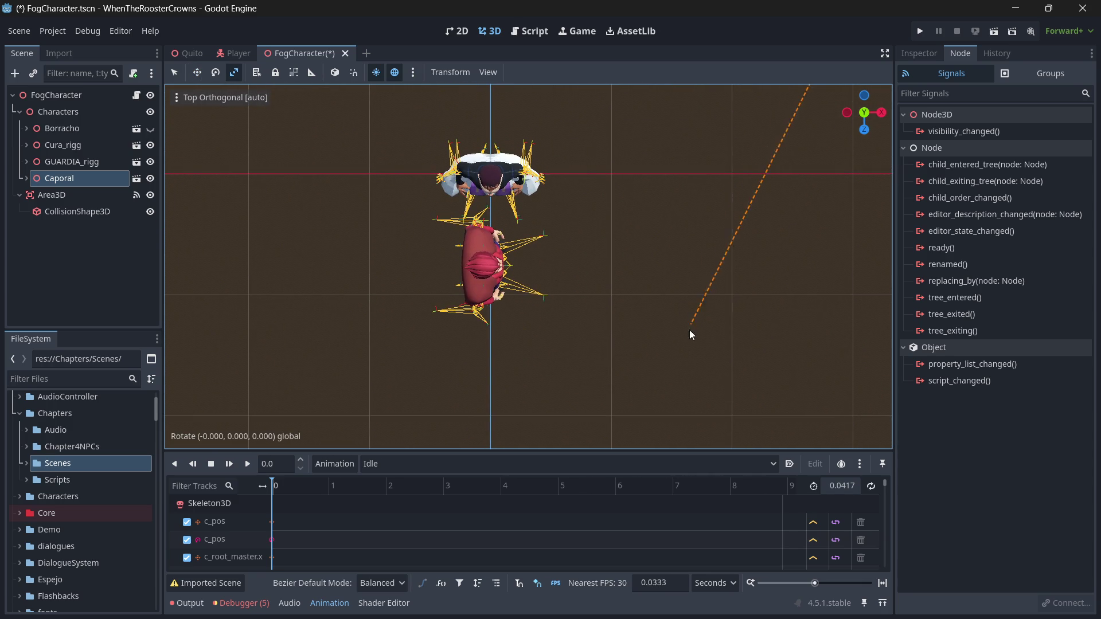
key(Escape)
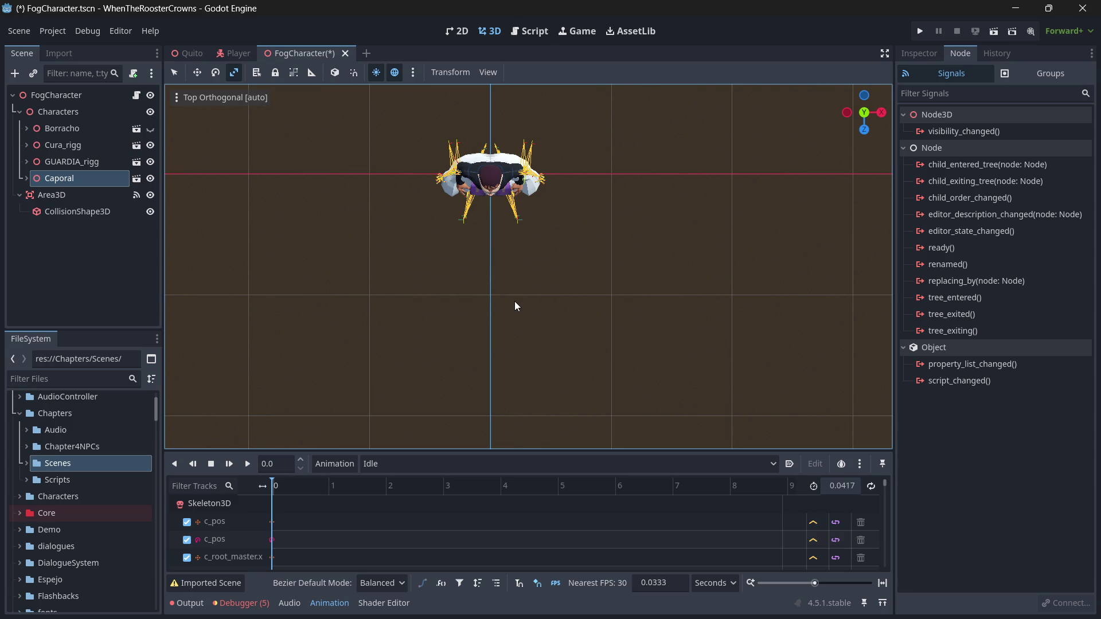
scroll(635, 250, down, 10)
scroll(636, 250, down, 10)
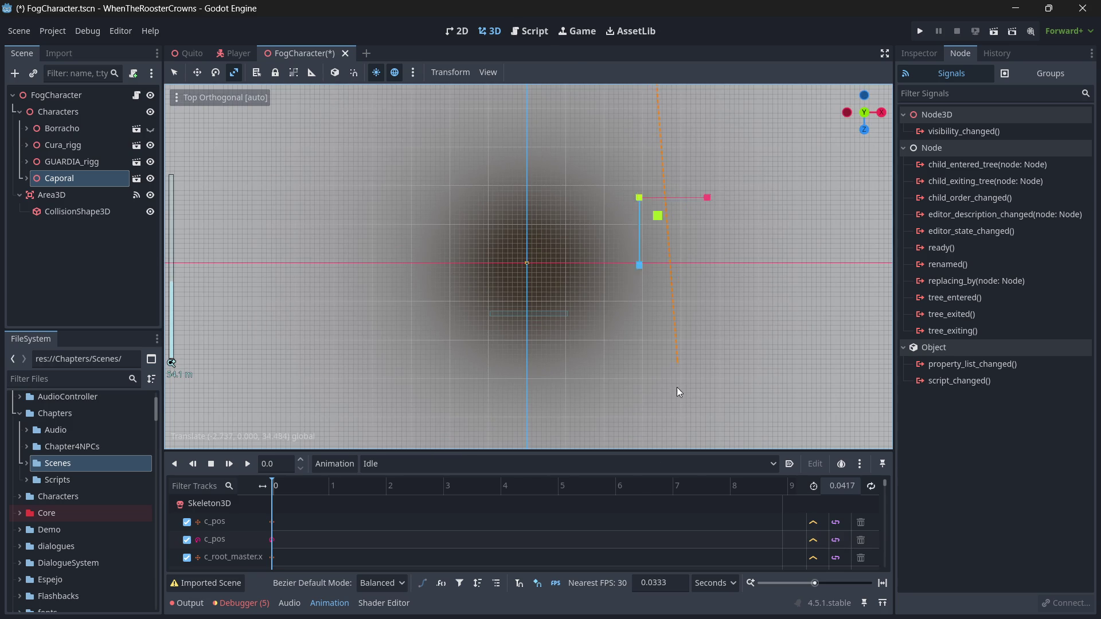
scroll(611, 215, up, 15)
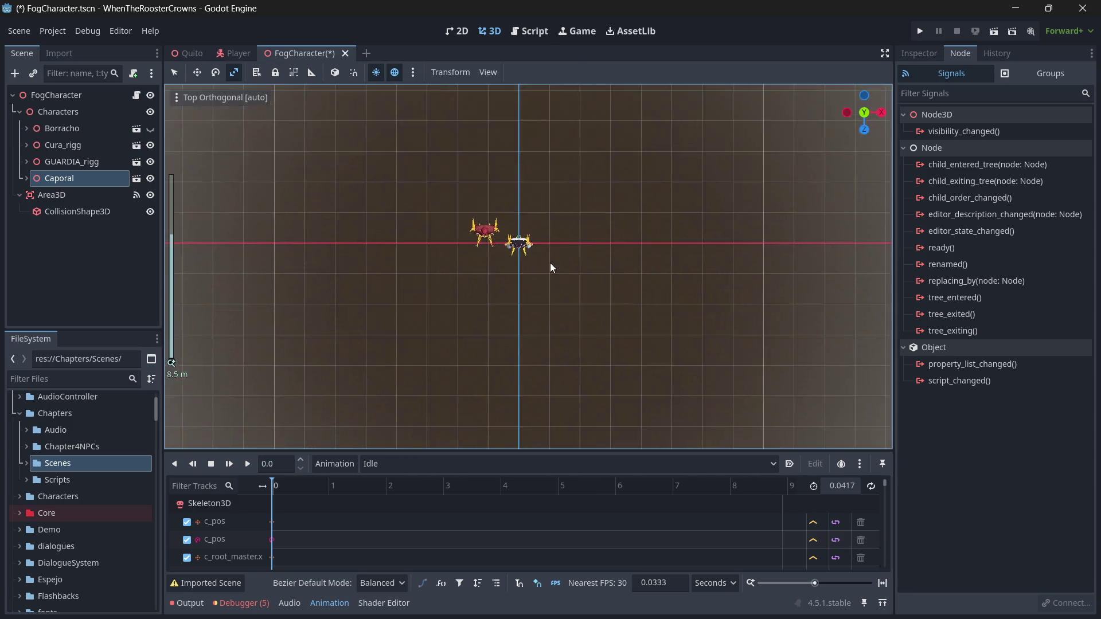
Move Caporal vertically along the Y axis.
key(g)
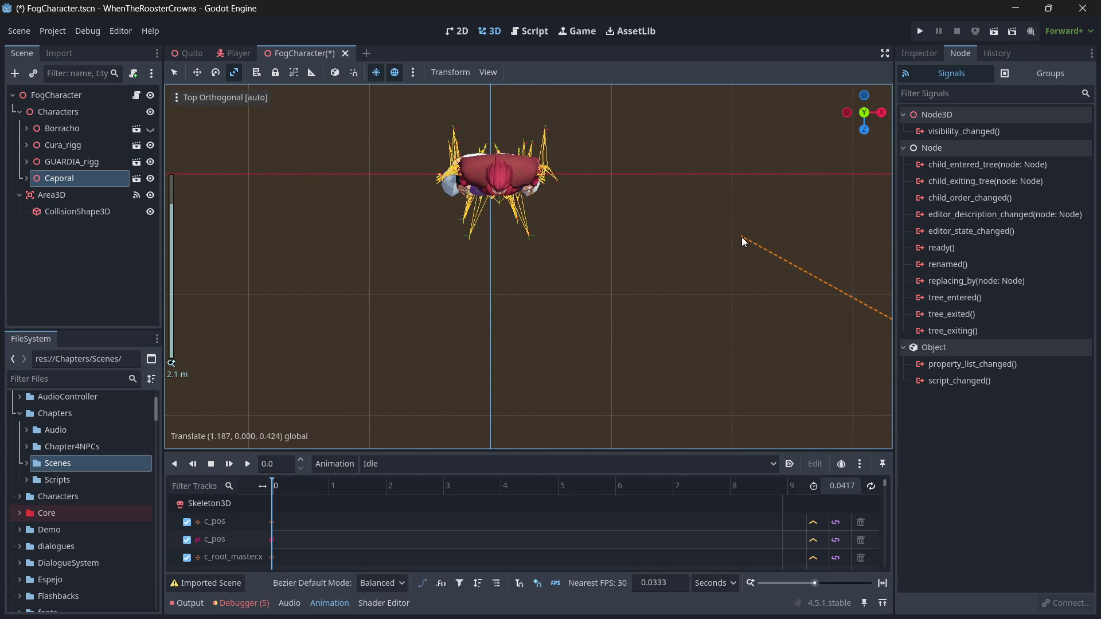
click(737, 236)
mouse_move(667, 254)
mouse_down()
mouse_move(710, 209)
mouse_move(712, 161)
mouse_up()
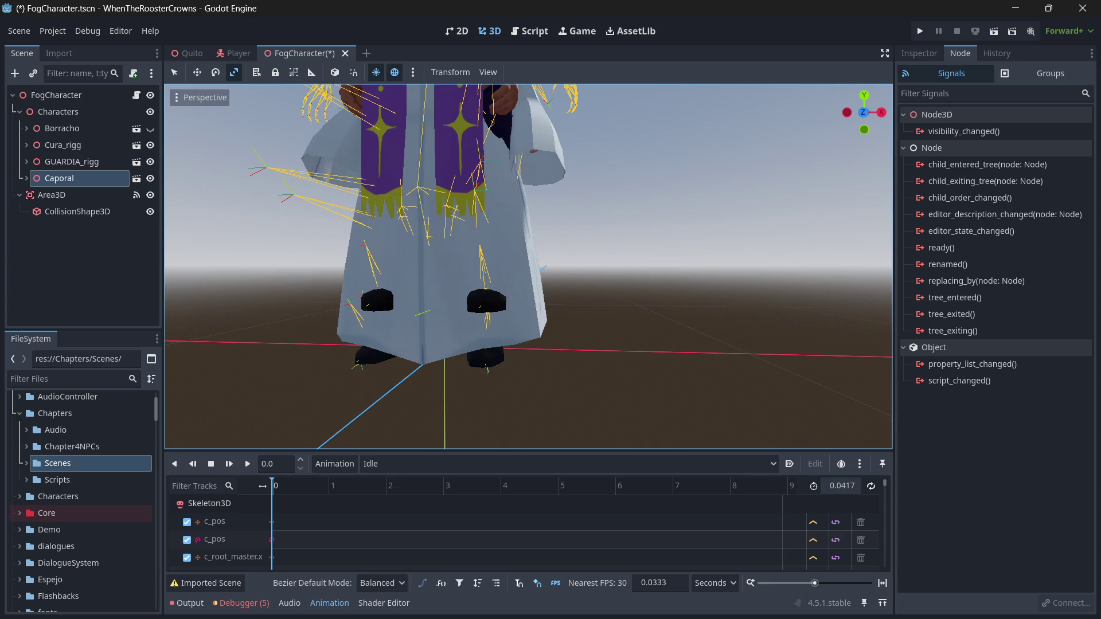
key(y)
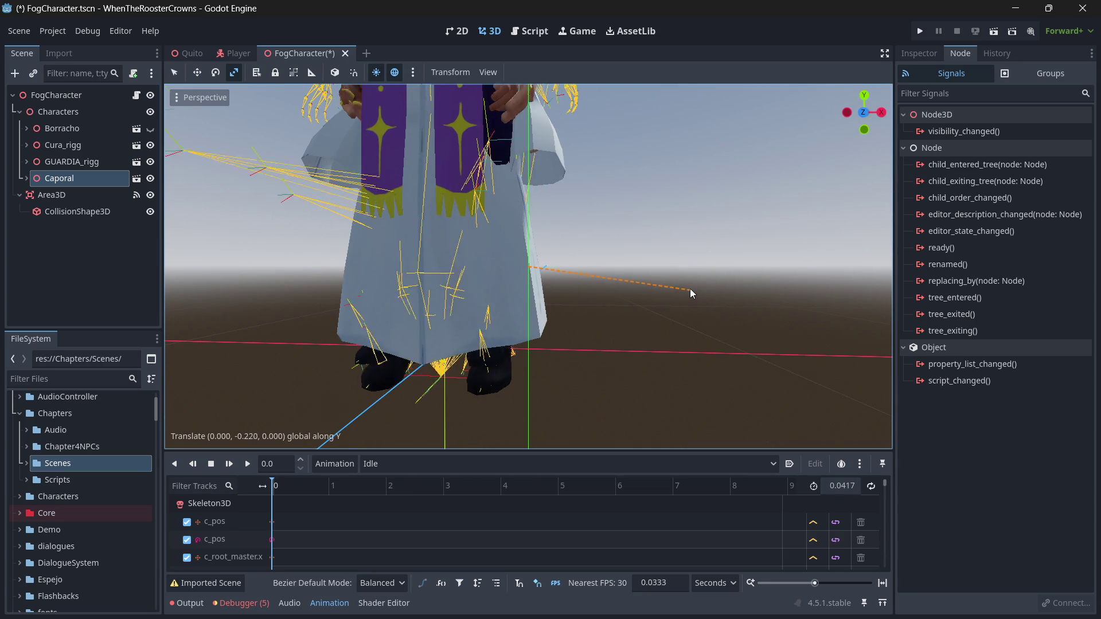
click(690, 288)
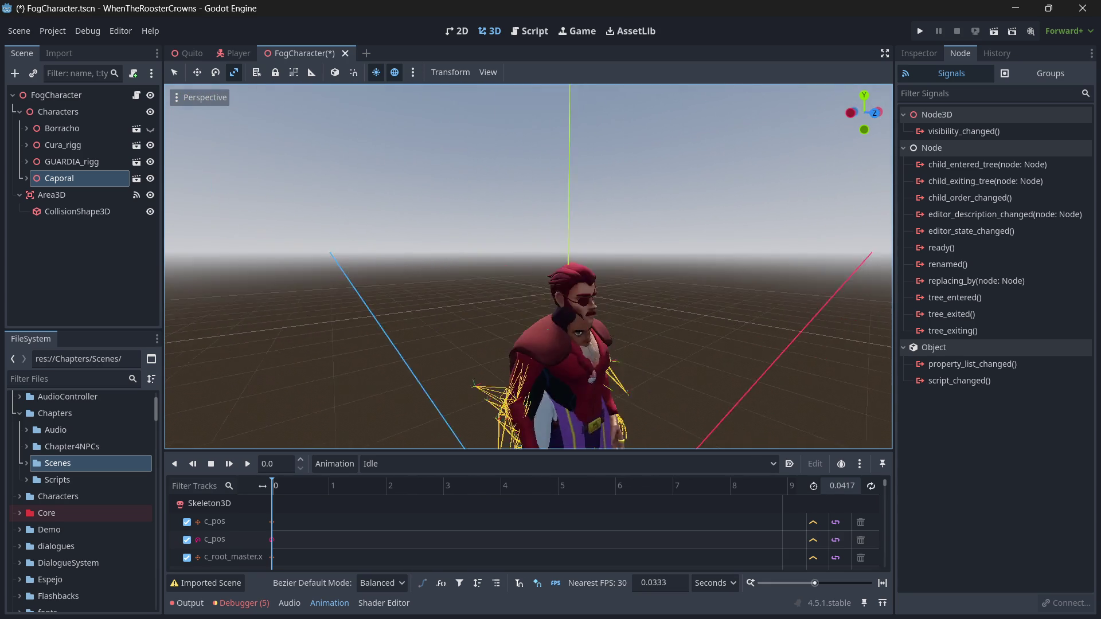
scroll(679, 290, down, 2)
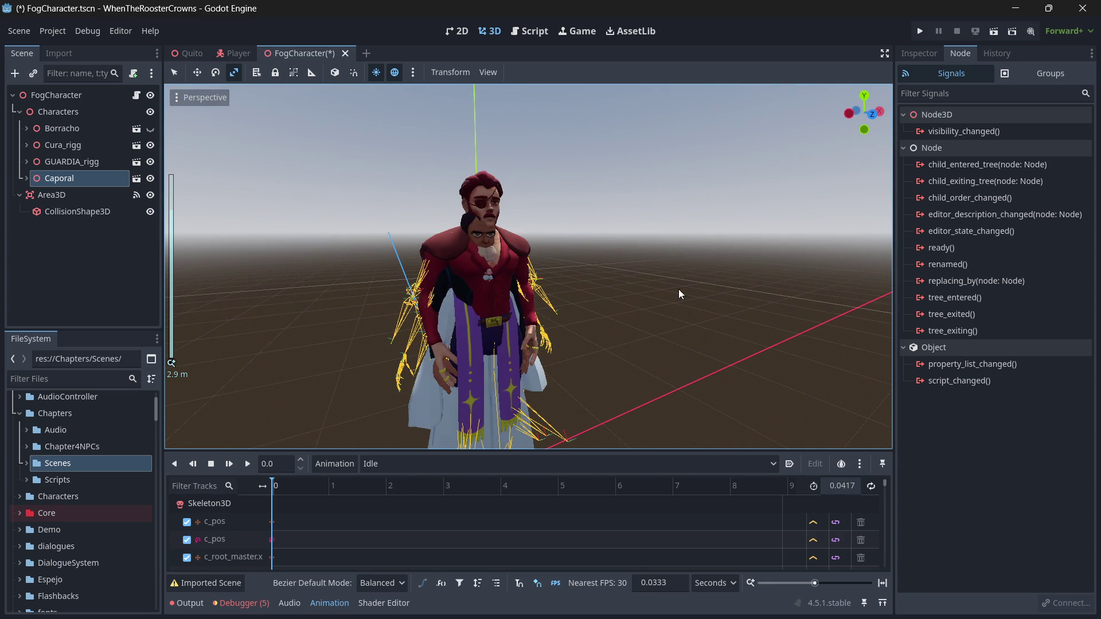
Hide Caporal, GUARDIA_rigg and Cura_rigg, show Borracho, and save the scene.
click(151, 178)
click(150, 162)
click(150, 145)
click(150, 128)
key(ctrl+s)
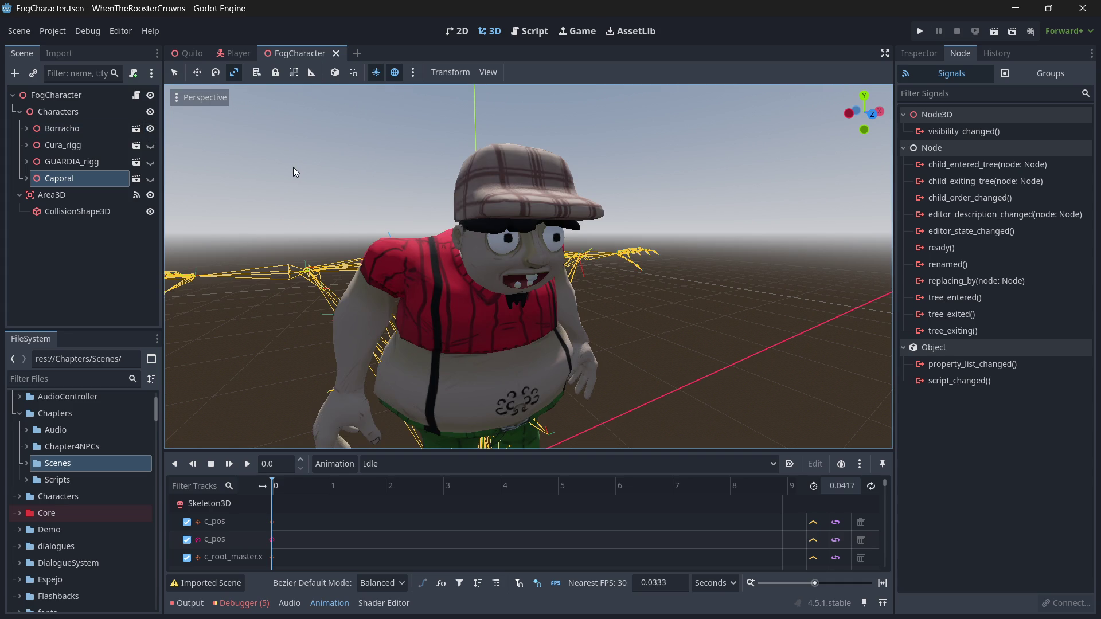
click(138, 97)
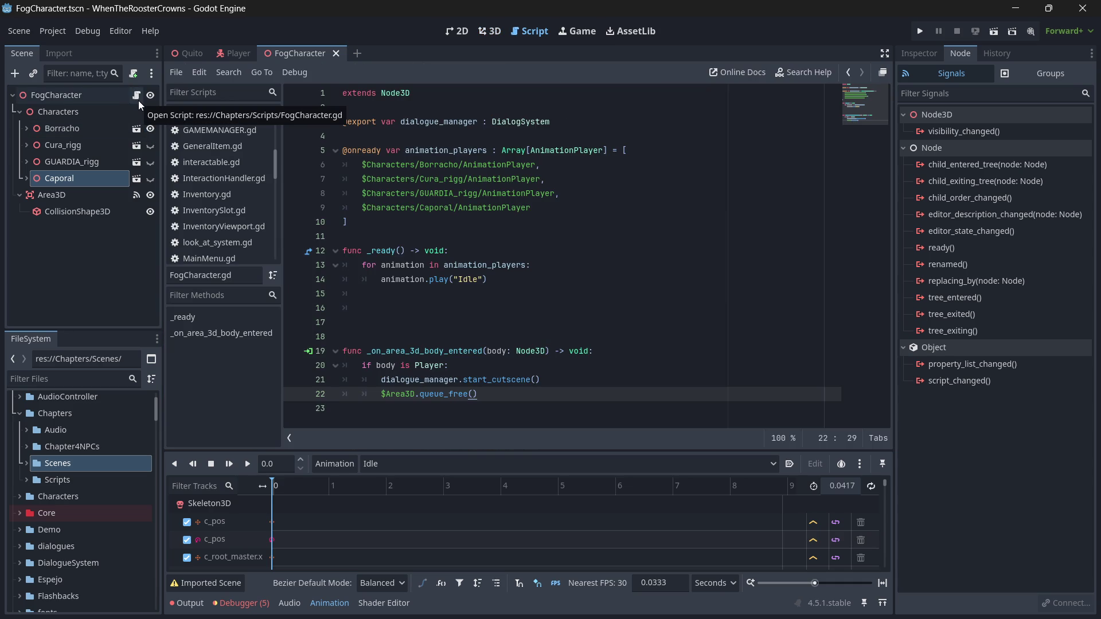
Save FogCharacter.tscn from the 3D view and switch to the Quito scene.
click(20, 195)
click(489, 31)
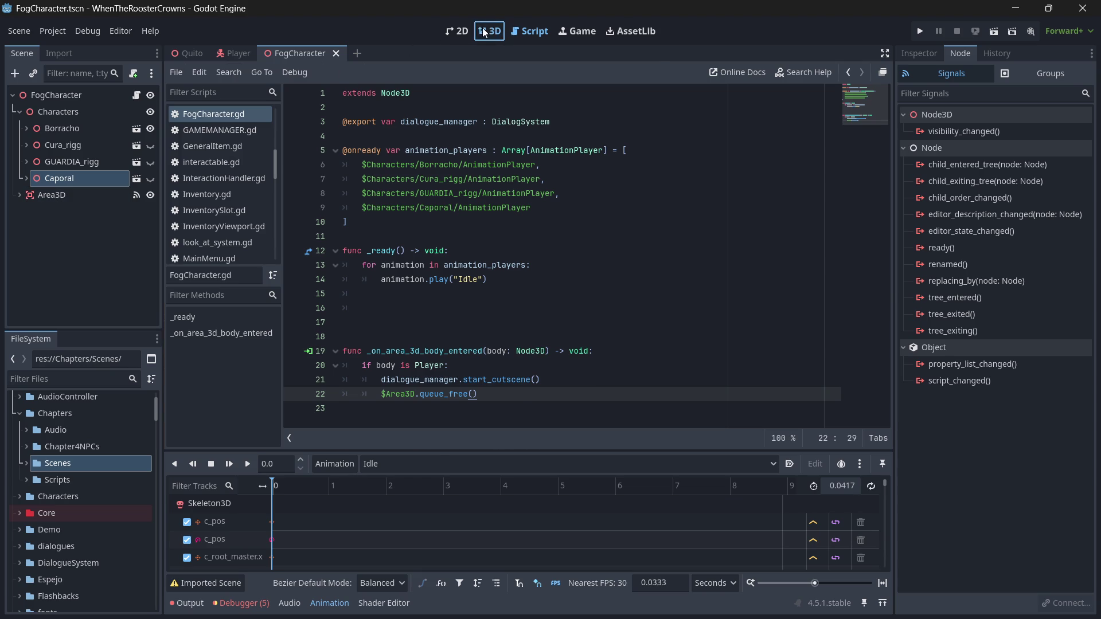
key(ctrl+s)
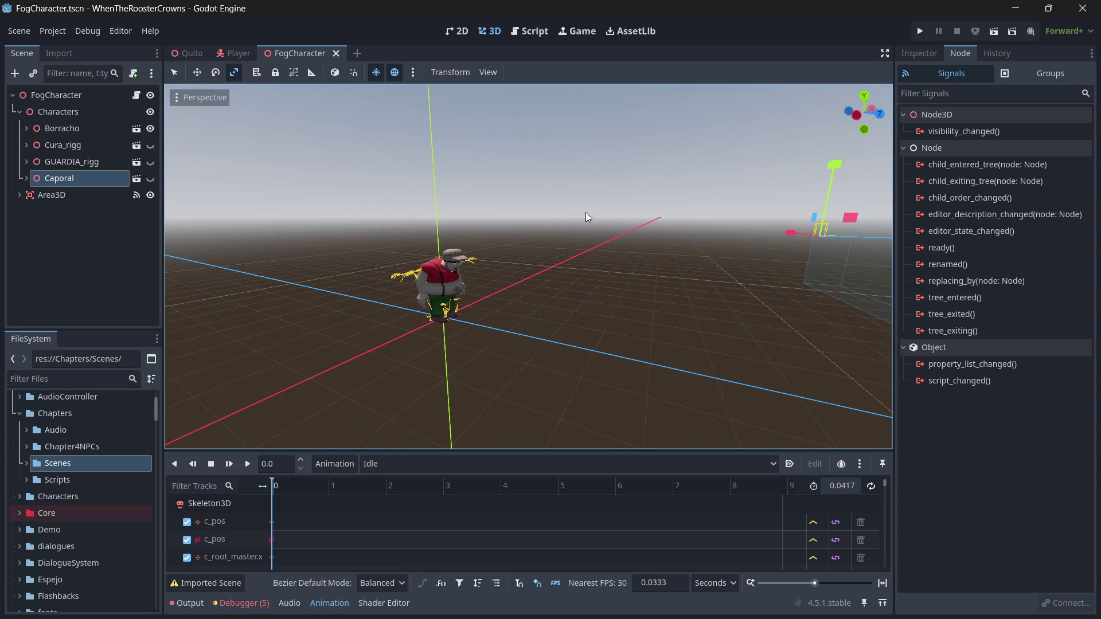
click(201, 58)
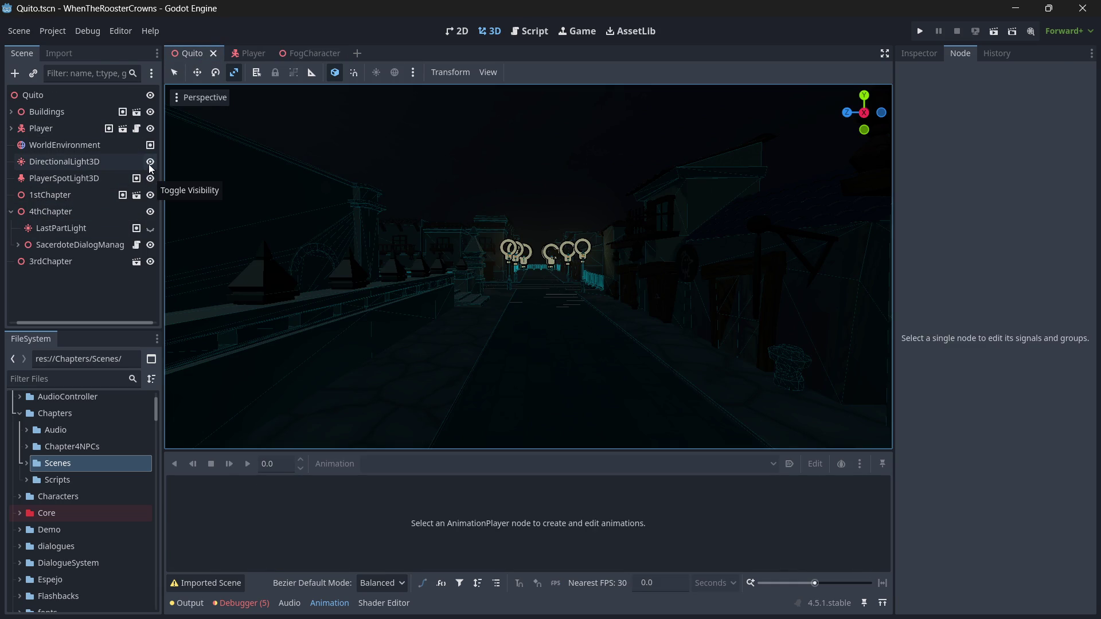
Quick-load Morning.tres as the WorldEnvironment's environment.
click(73, 145)
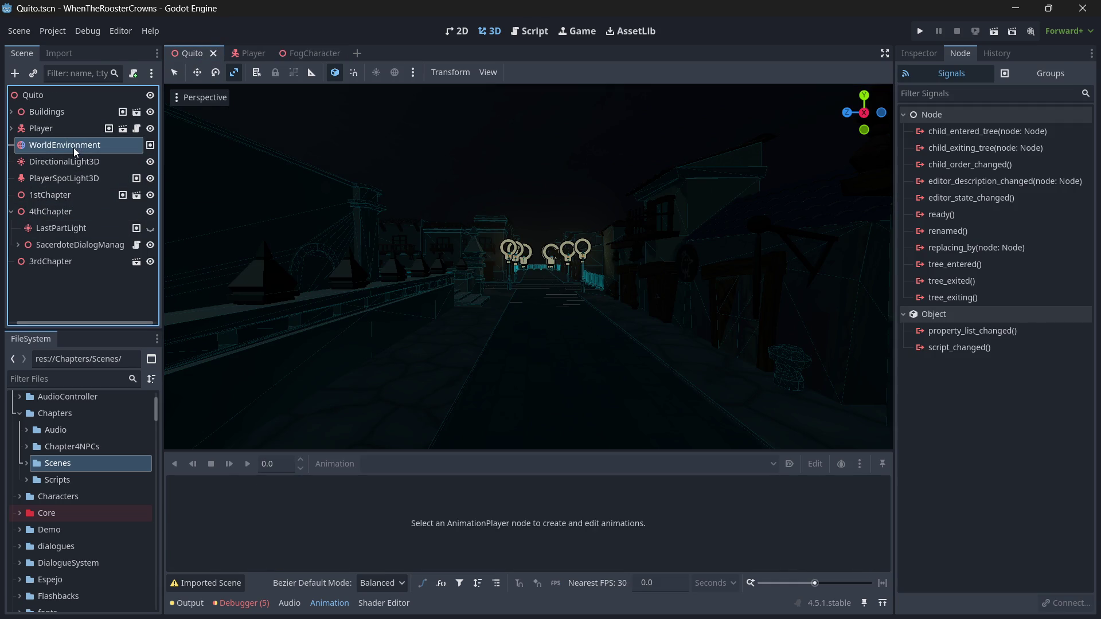
click(921, 54)
right_click(985, 148)
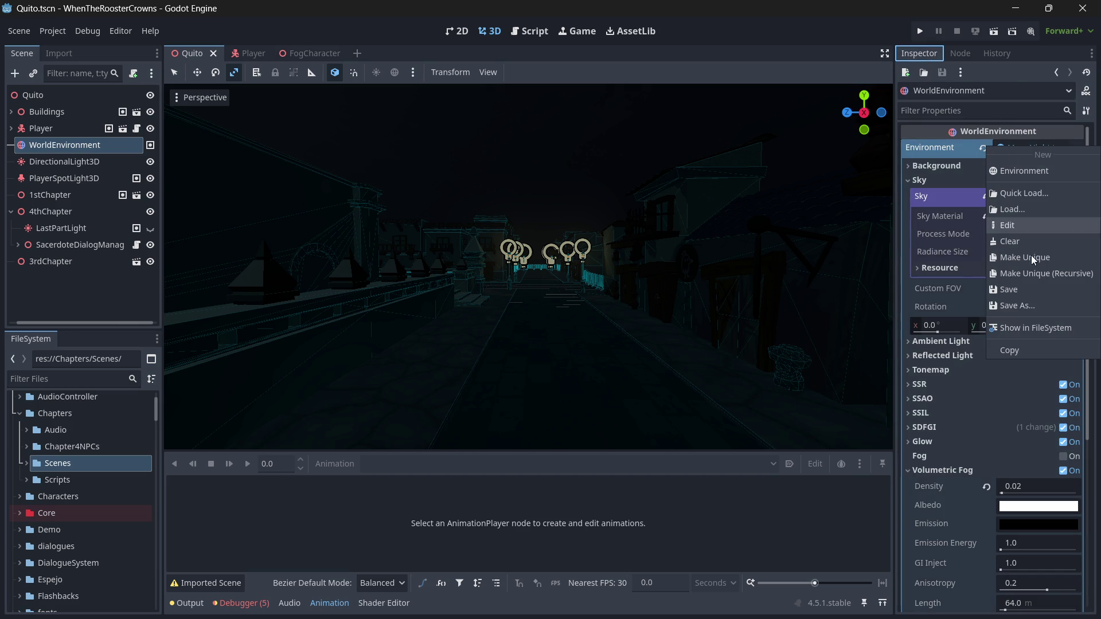
click(1040, 259)
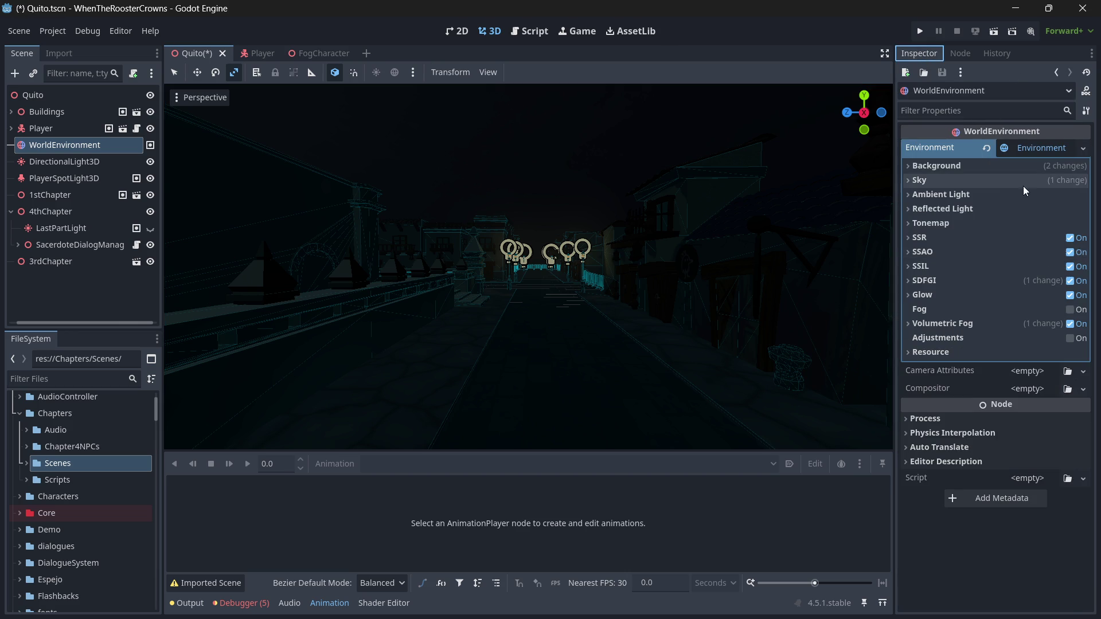
key(ctrl+s)
click(1023, 182)
right_click(1031, 147)
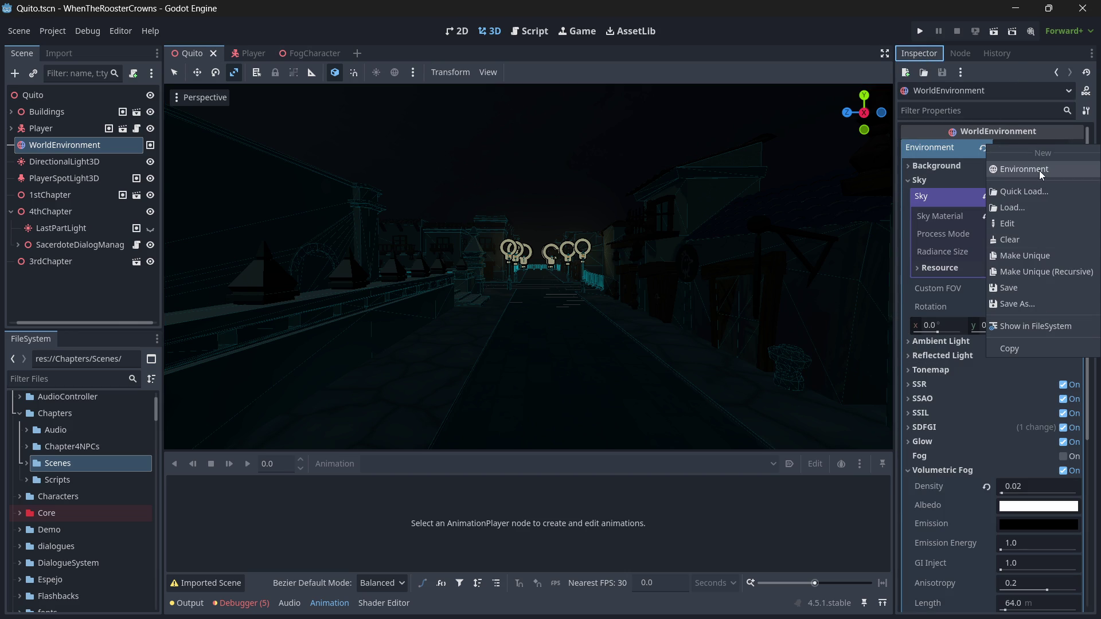
click(1024, 192)
click(382, 196)
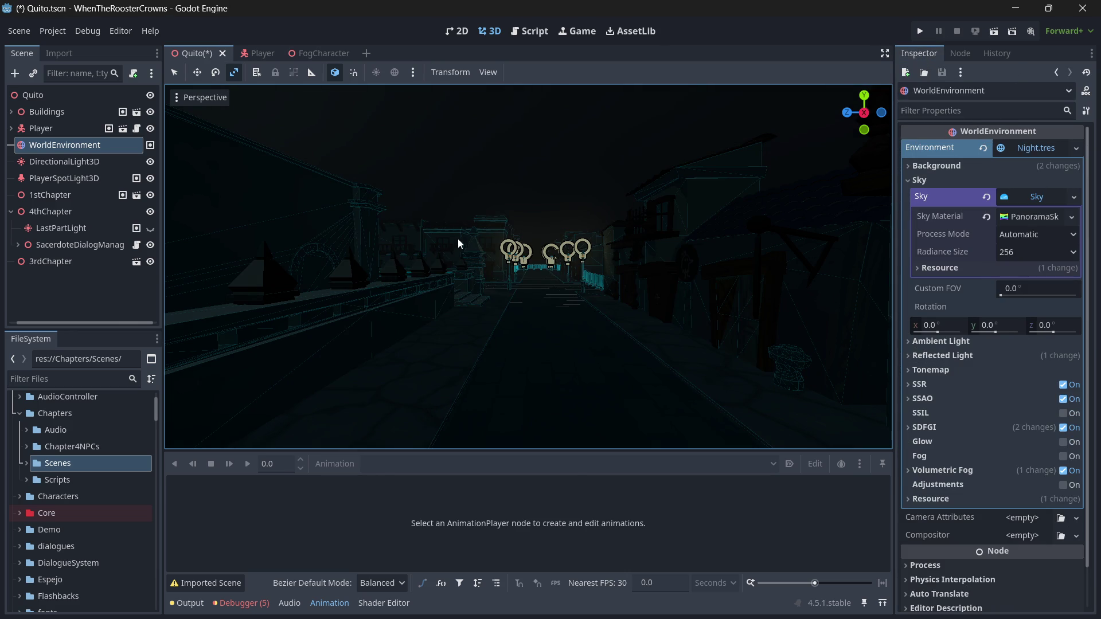
right_click(1043, 148)
click(1024, 196)
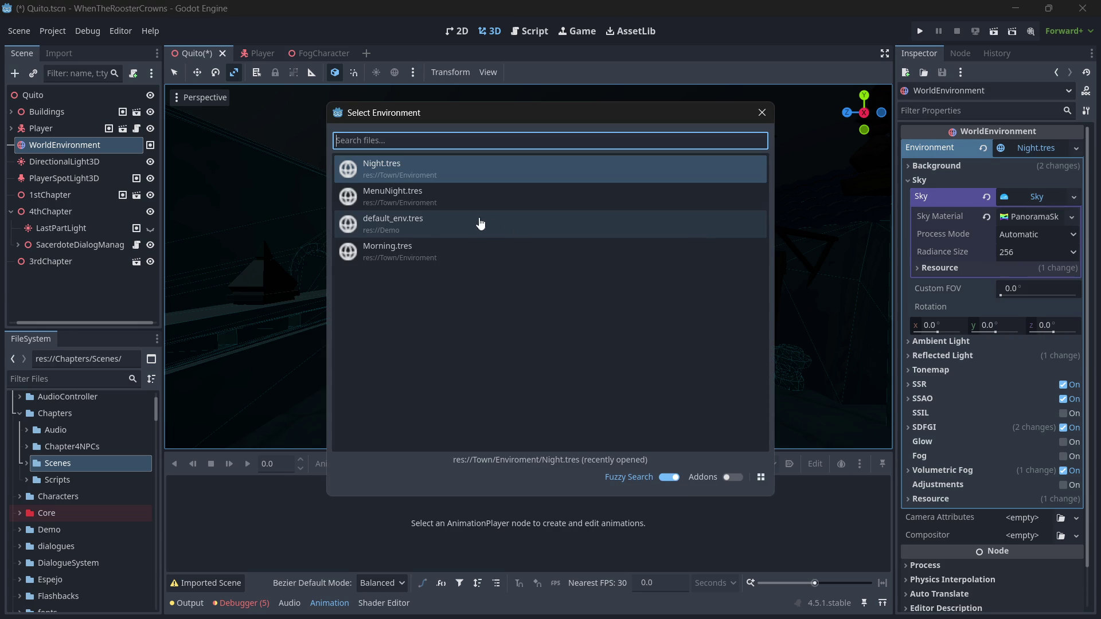
click(504, 250)
Make LastPartLight visible and view the lamps.
mouse_move(509, 277)
mouse_down()
mouse_move(519, 333)
mouse_move(522, 320)
mouse_up()
click(150, 228)
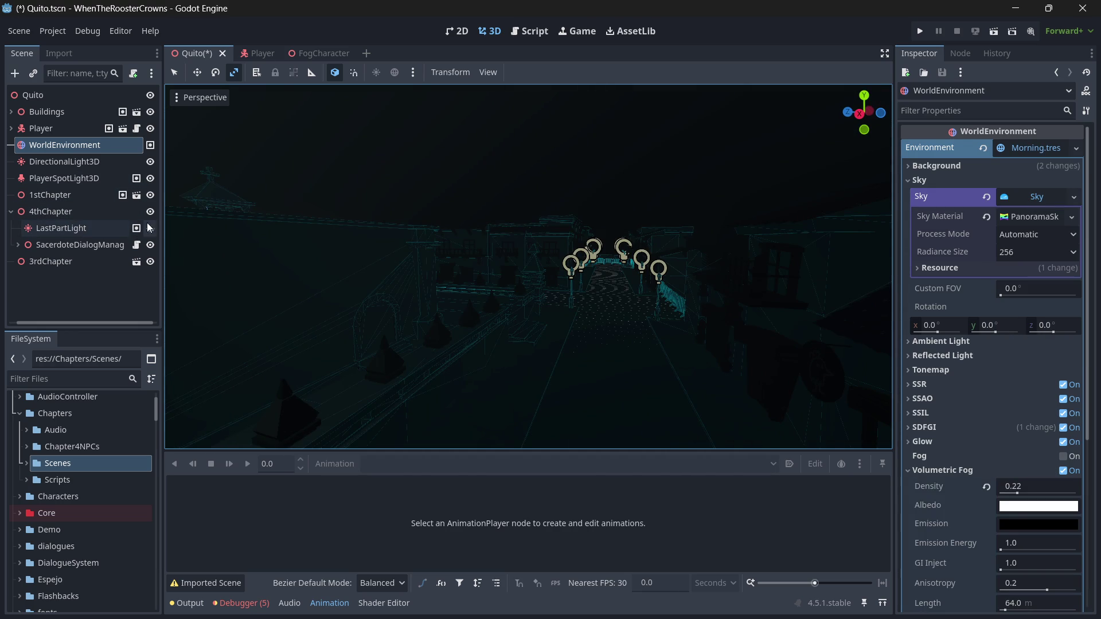
mouse_move(528, 267)
mouse_down()
mouse_move(406, 276)
mouse_move(516, 218)
mouse_move(549, 236)
mouse_up()
Instance FogCharacter.tscn as a child of 4thChapter.
click(59, 208)
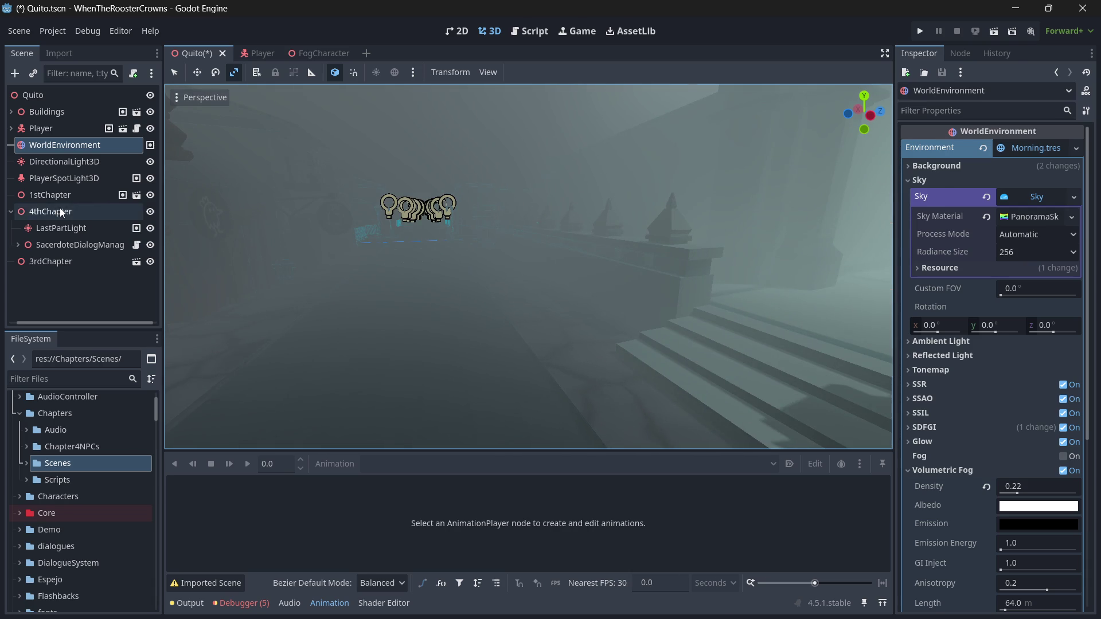
key(ctrl+shift+a)
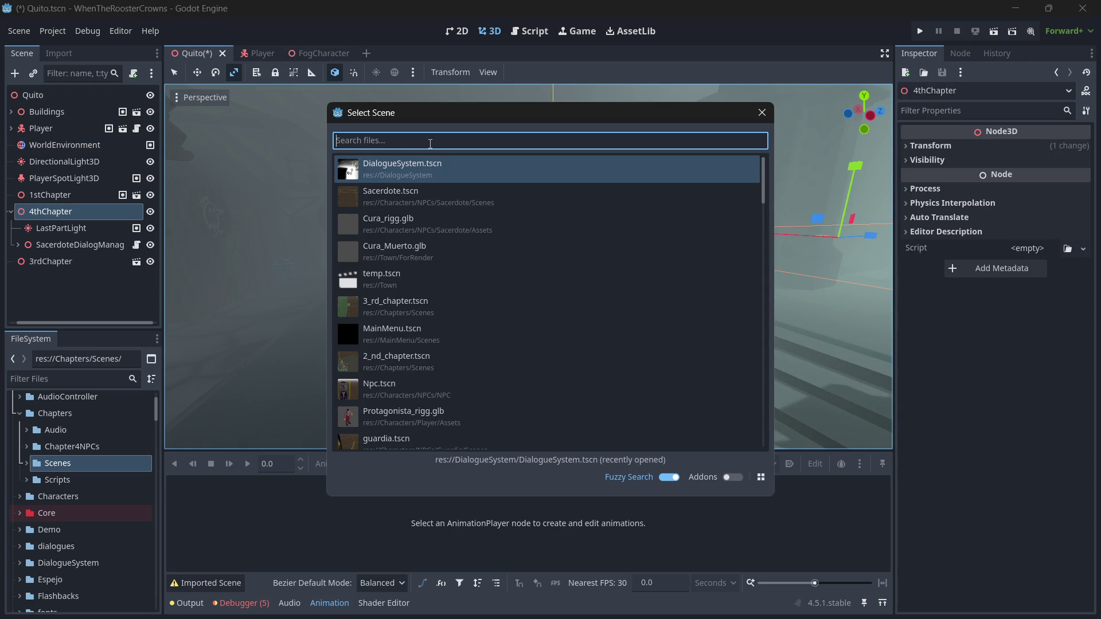
text(fog)
key(Return)
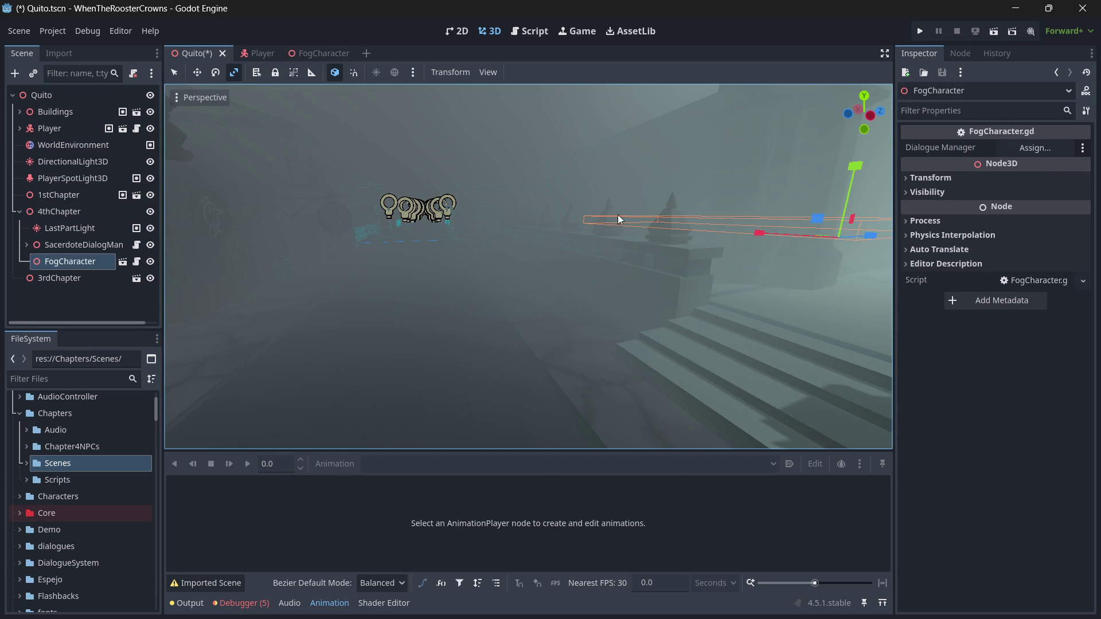
Rotate the FogCharacter instance -90° around its Y axis among the lamps.
key(f)
click(175, 72)
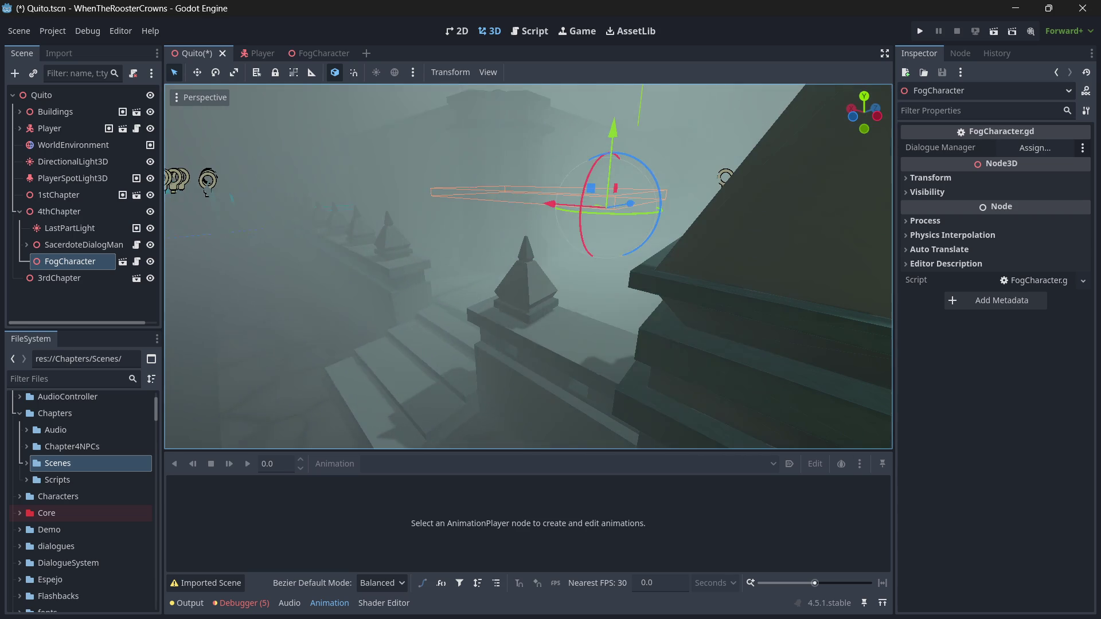
mouse_move(391, 304)
mouse_down()
mouse_move(542, 287)
mouse_move(362, 303)
mouse_up()
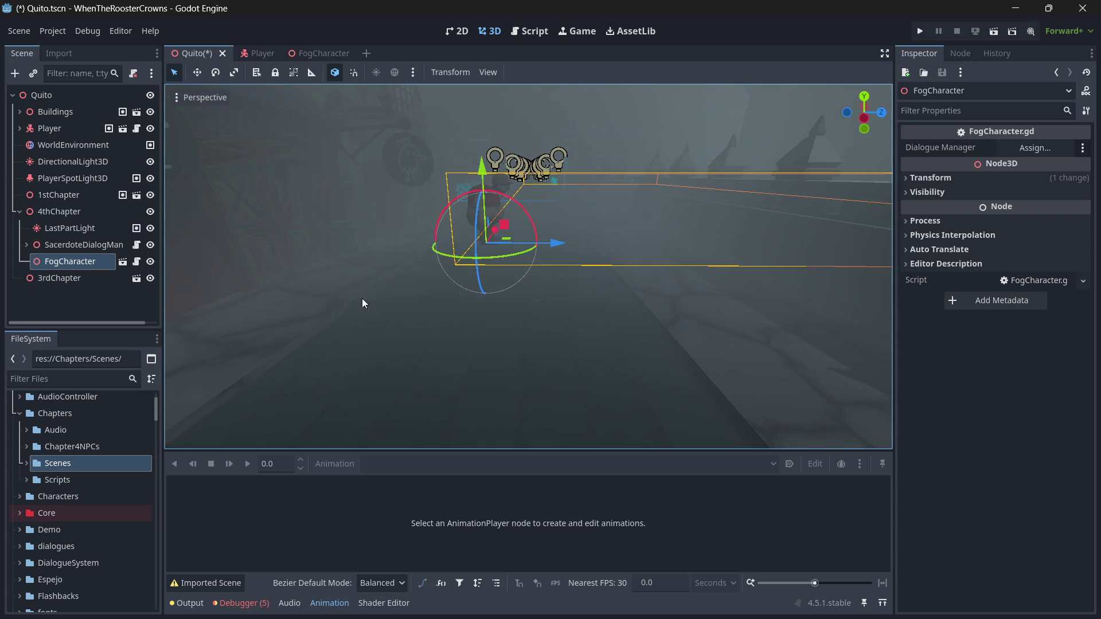
key(r)
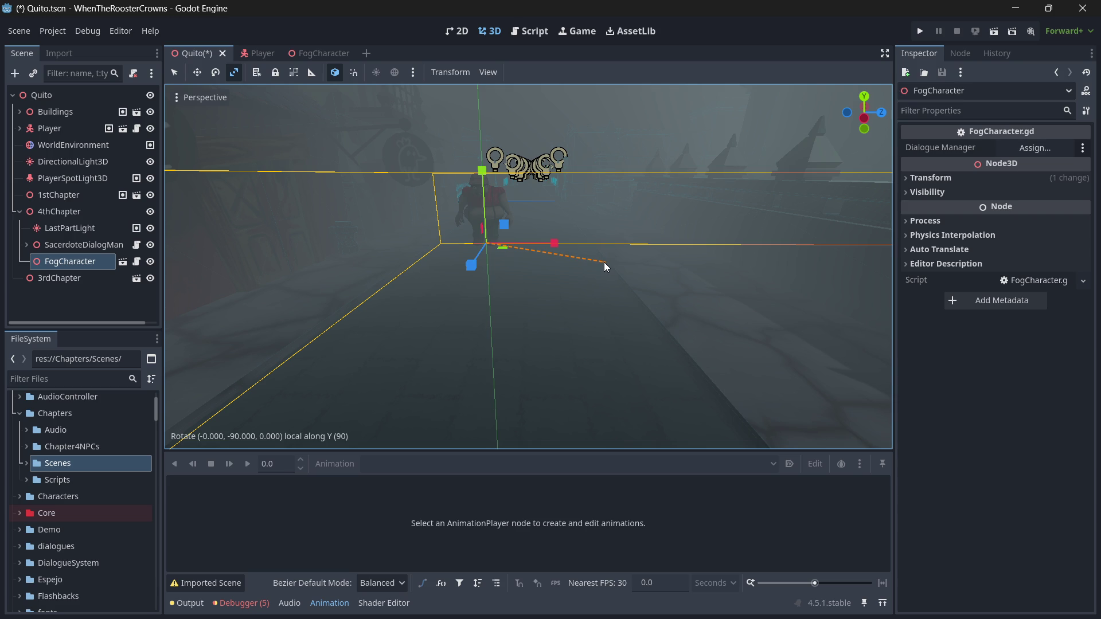
mouse_move(615, 265)
mouse_down()
mouse_move(505, 298)
mouse_move(357, 168)
mouse_up()
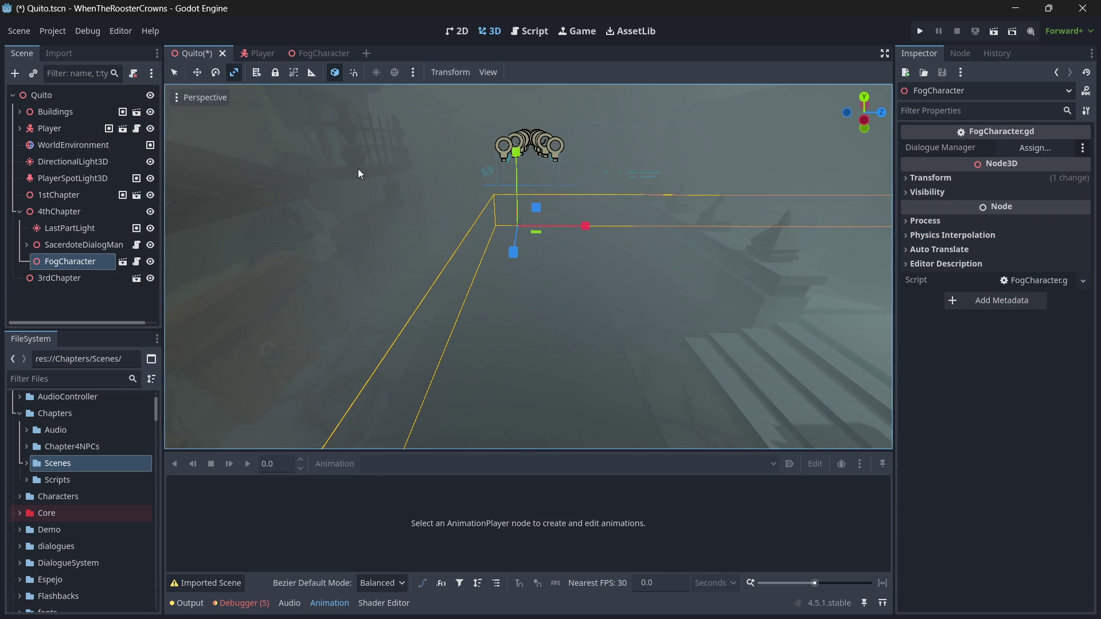
click(180, 71)
Add a Node3D named FogCharacters under 4thChapter and move FogCharacter into it.
right_click(81, 259)
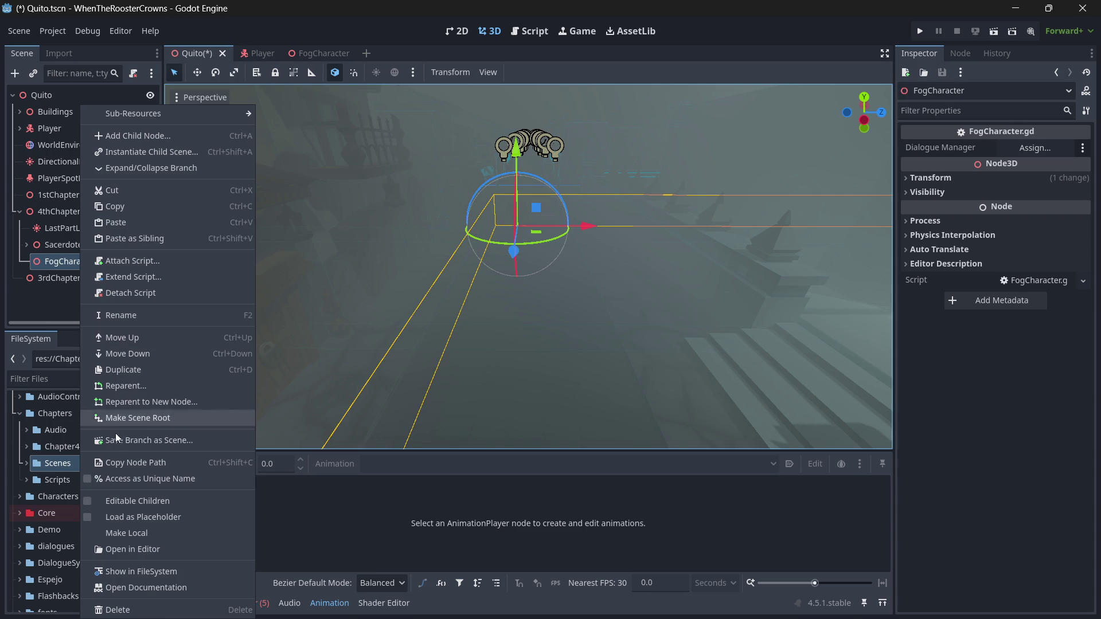
key(Escape)
click(62, 217)
key(ctrl+a)
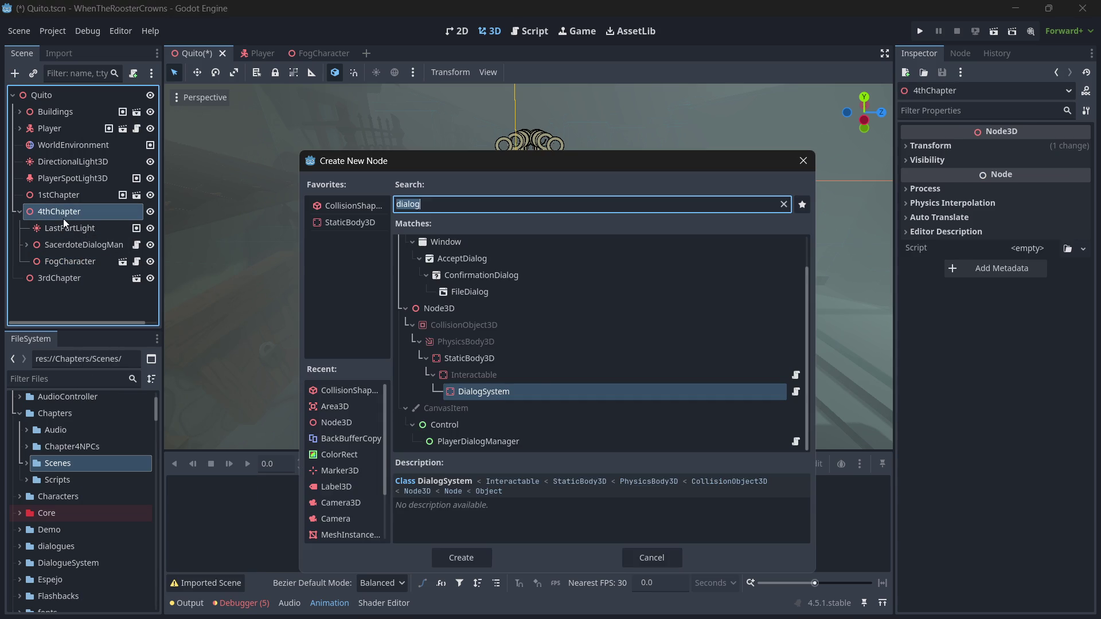
text(node3d)
key(Return)
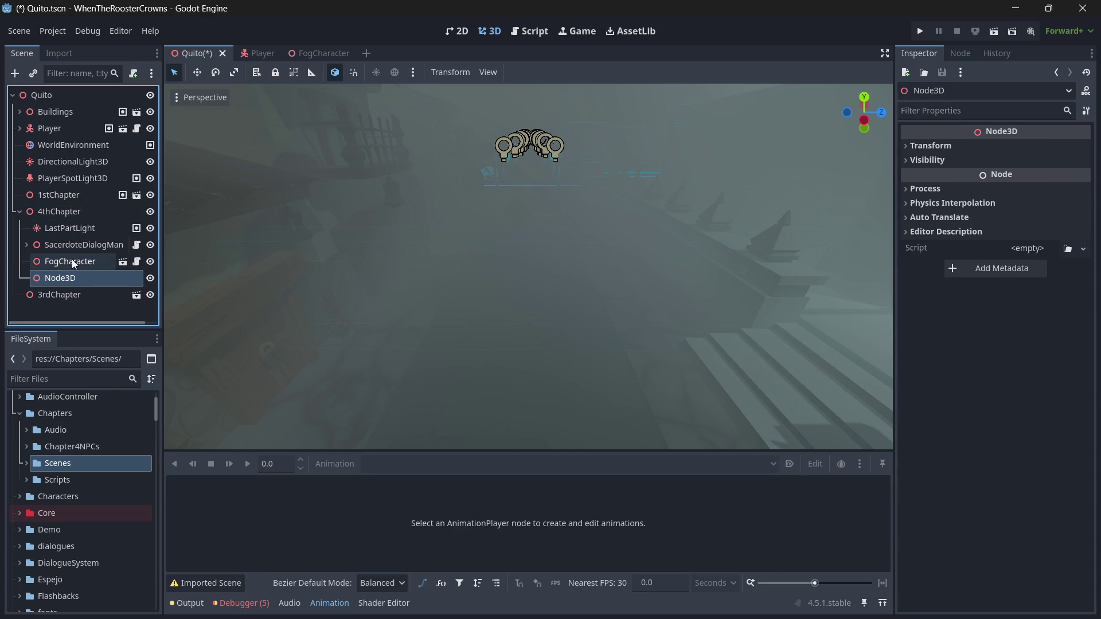
double_click(78, 280)
text(FogCharact)
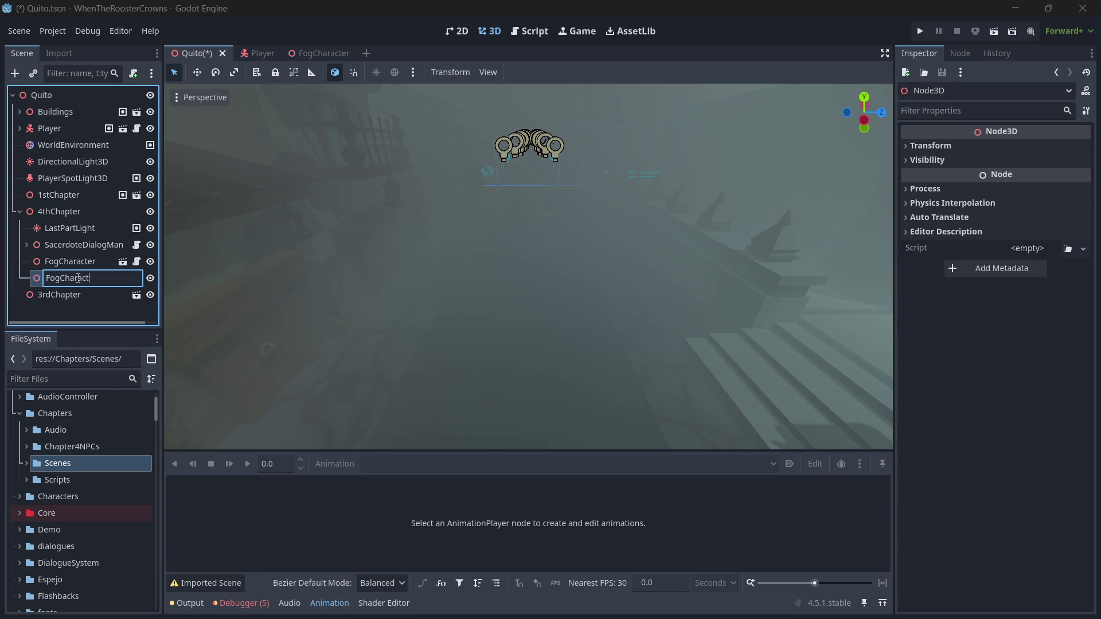
key(Escape)
drag(89, 268, 83, 280)
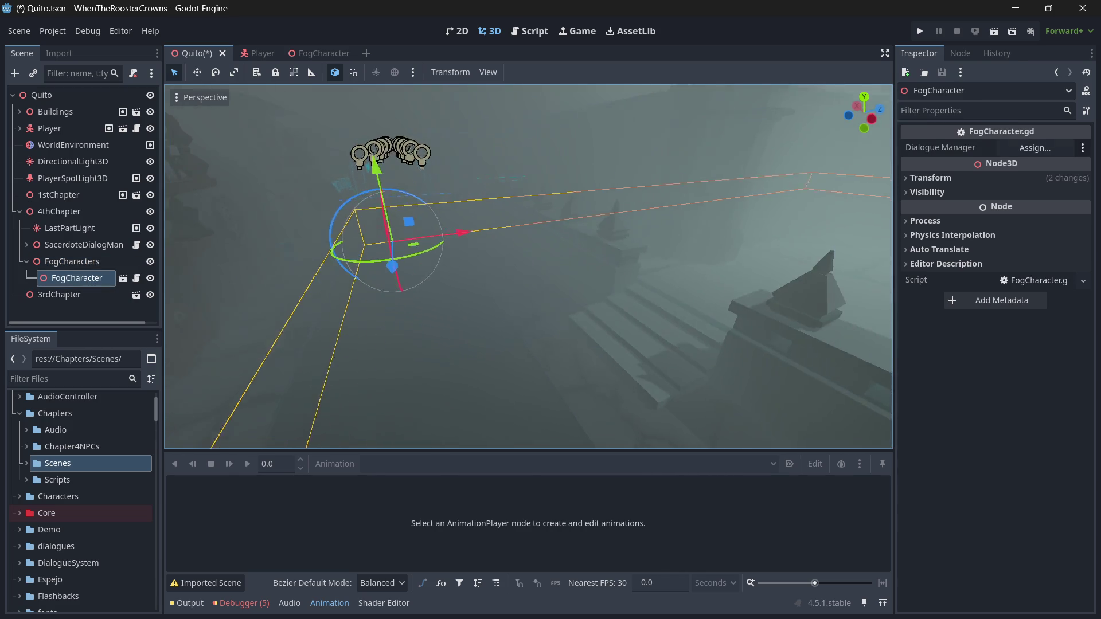
scroll(381, 287, up, 5)
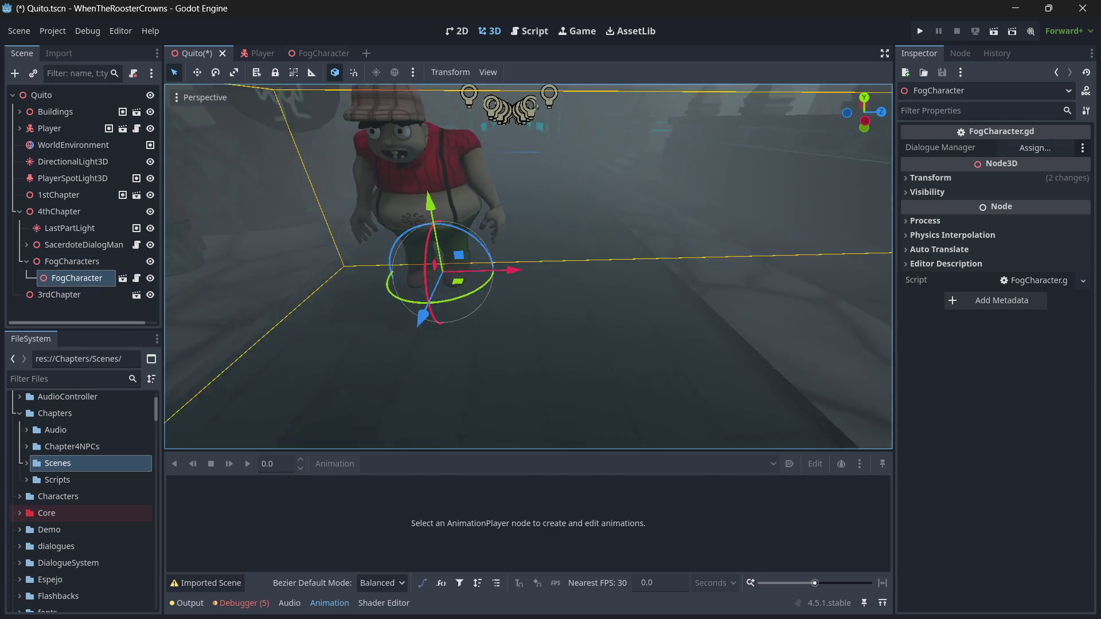
Make FogCharacter's children editable, collapse the character branches, and save Quito.
right_click(83, 277)
click(144, 498)
scroll(81, 227, down, 3)
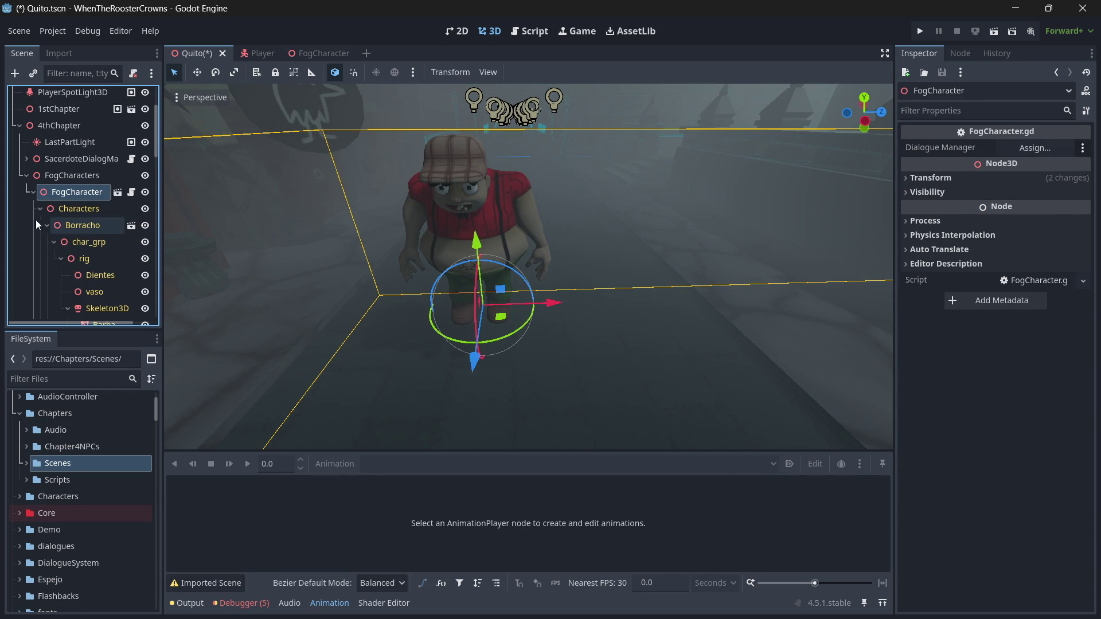
scroll(86, 263, down, 2)
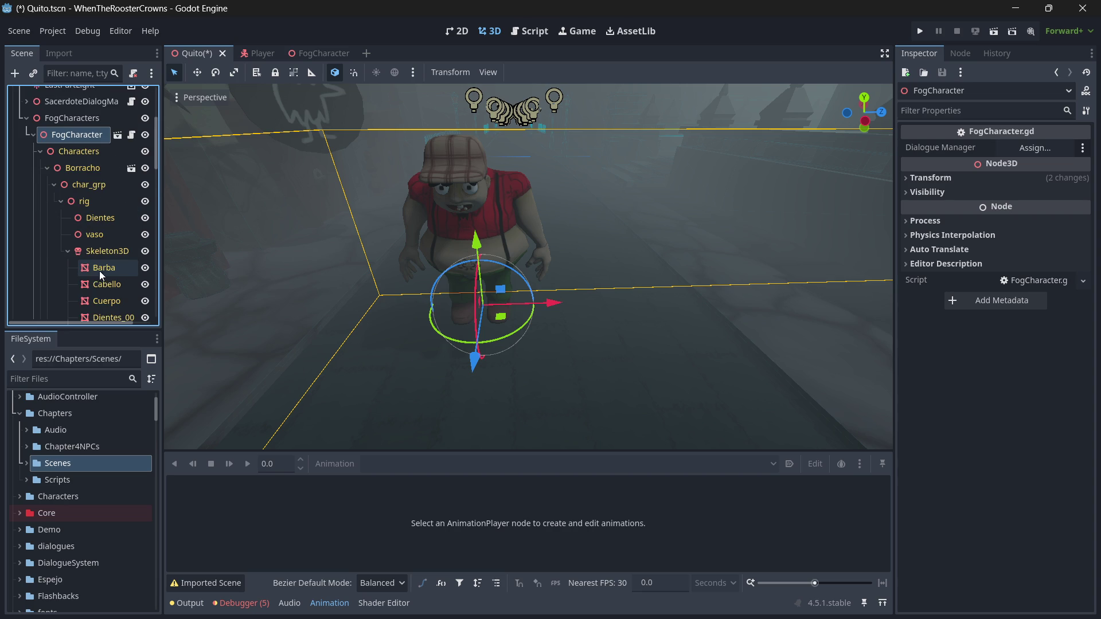
click(50, 187)
click(52, 235)
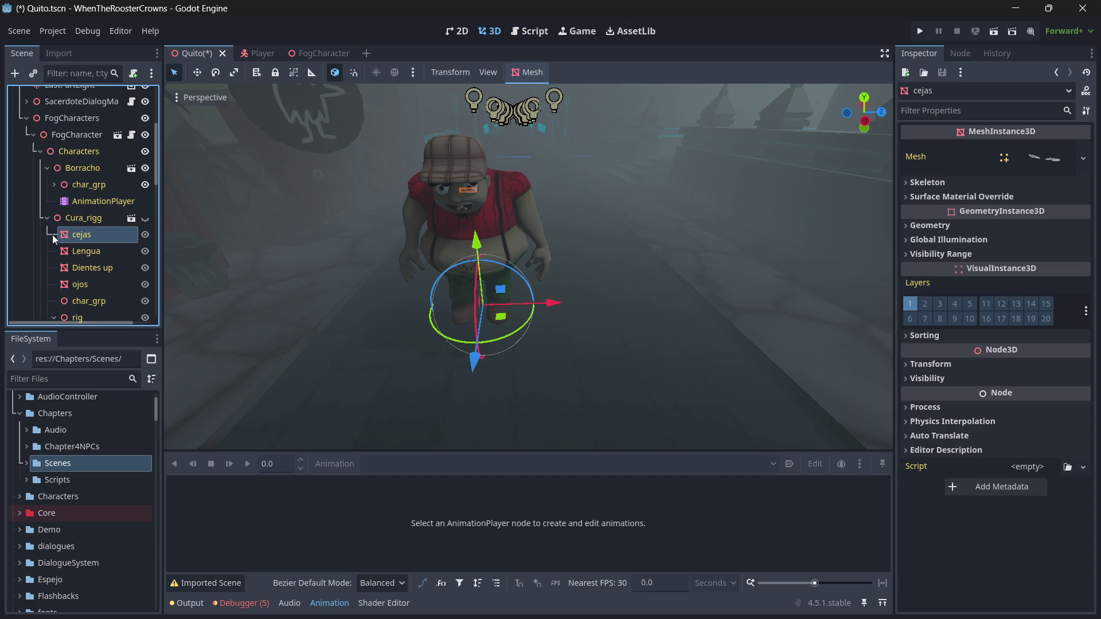
click(44, 219)
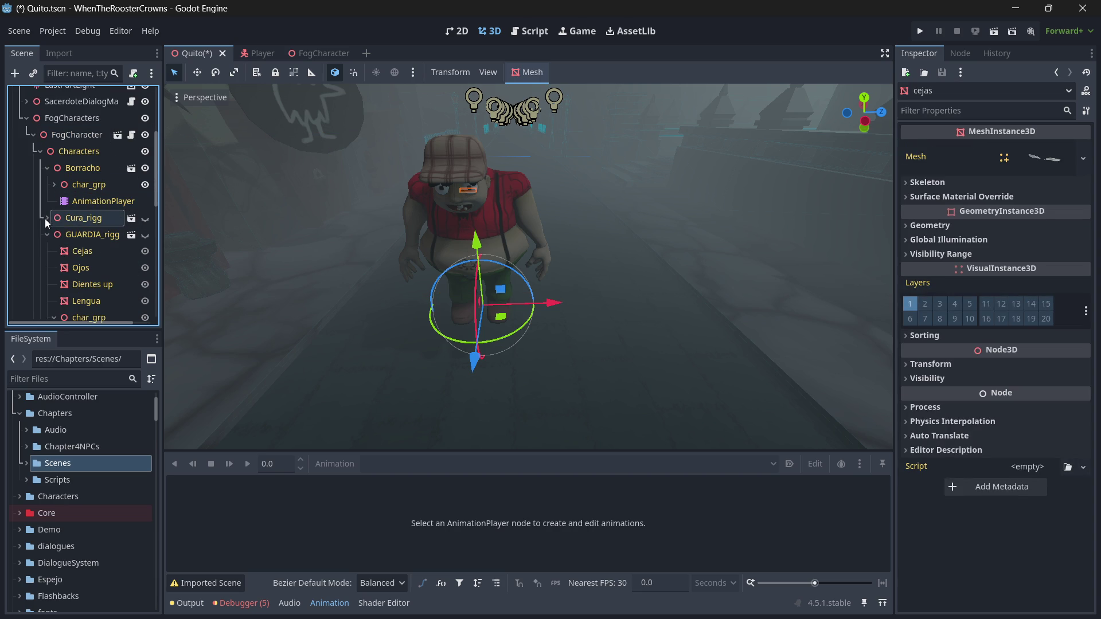
click(47, 234)
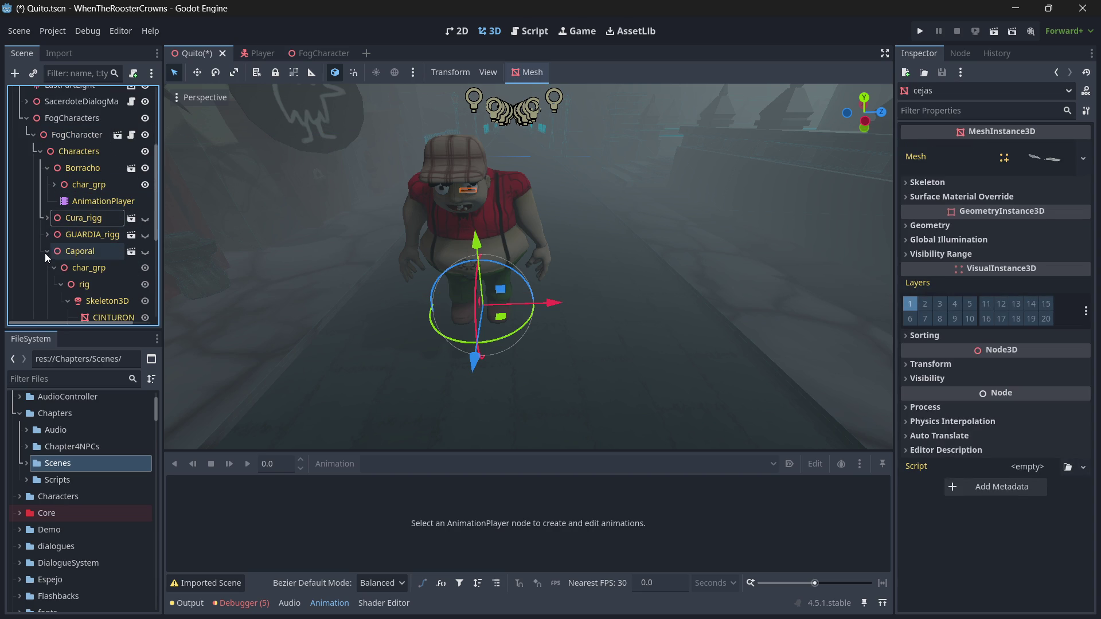
click(47, 167)
click(50, 219)
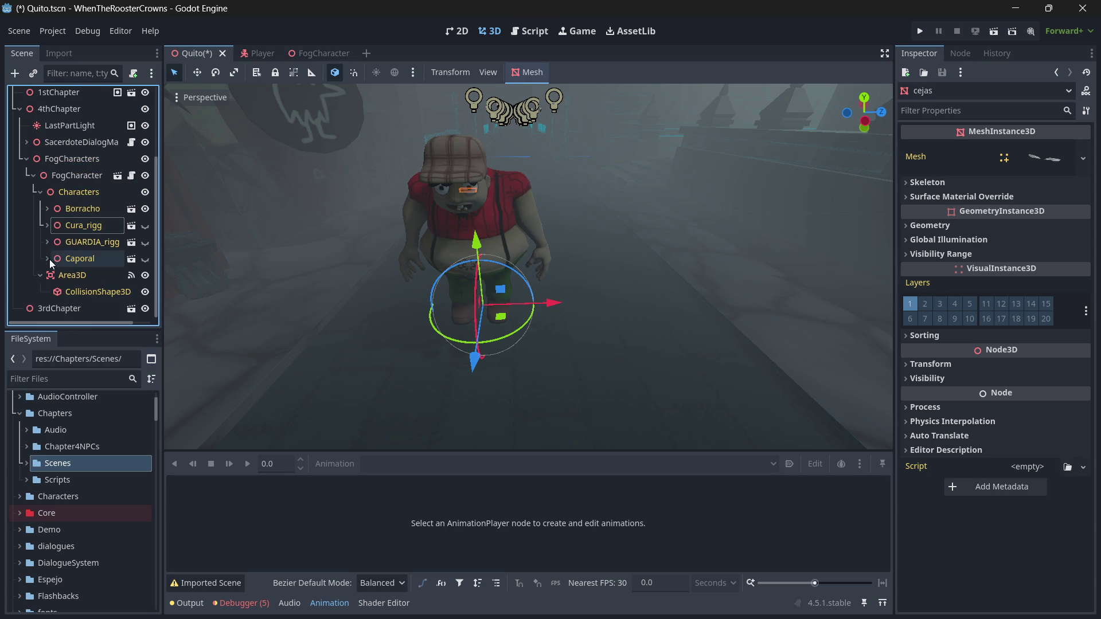
key(ctrl+s)
Hide Borracho, show GUARDIA_rigg in the FogCharacter instance, and save.
click(146, 229)
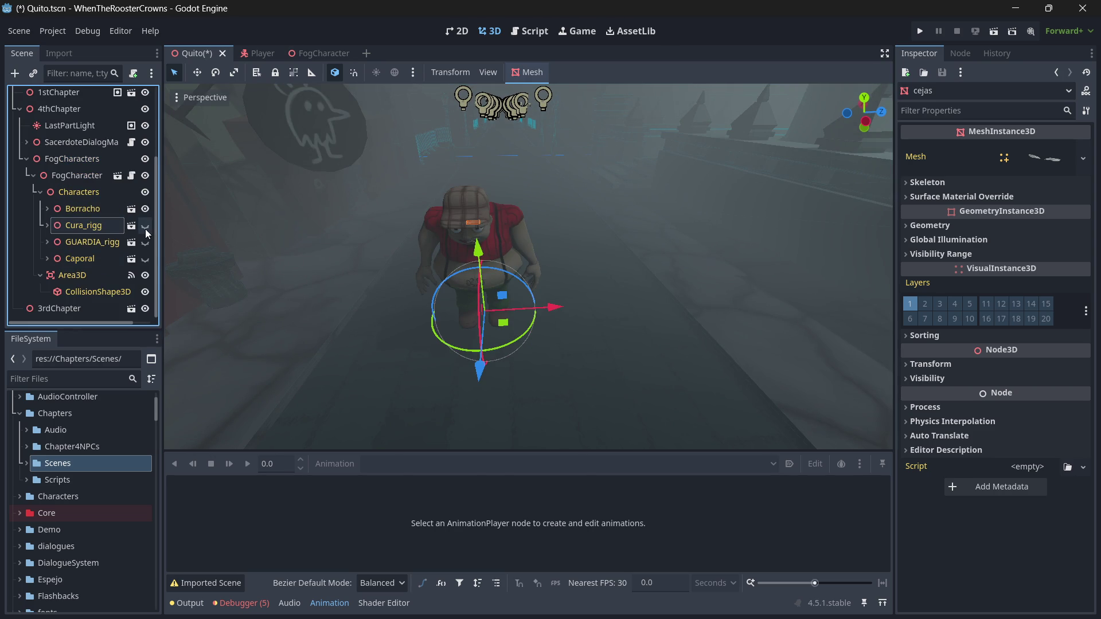
mouse_move(256, 282)
mouse_down()
mouse_move(401, 241)
mouse_move(504, 241)
mouse_move(453, 254)
mouse_move(135, 220)
mouse_up()
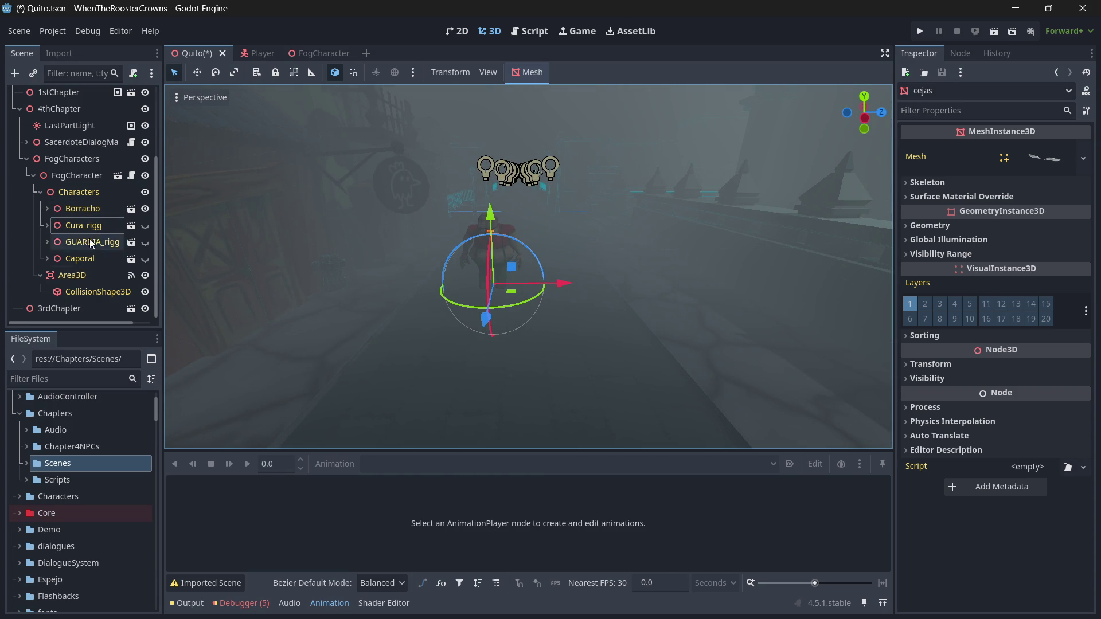
drag(325, 254, 303, 247)
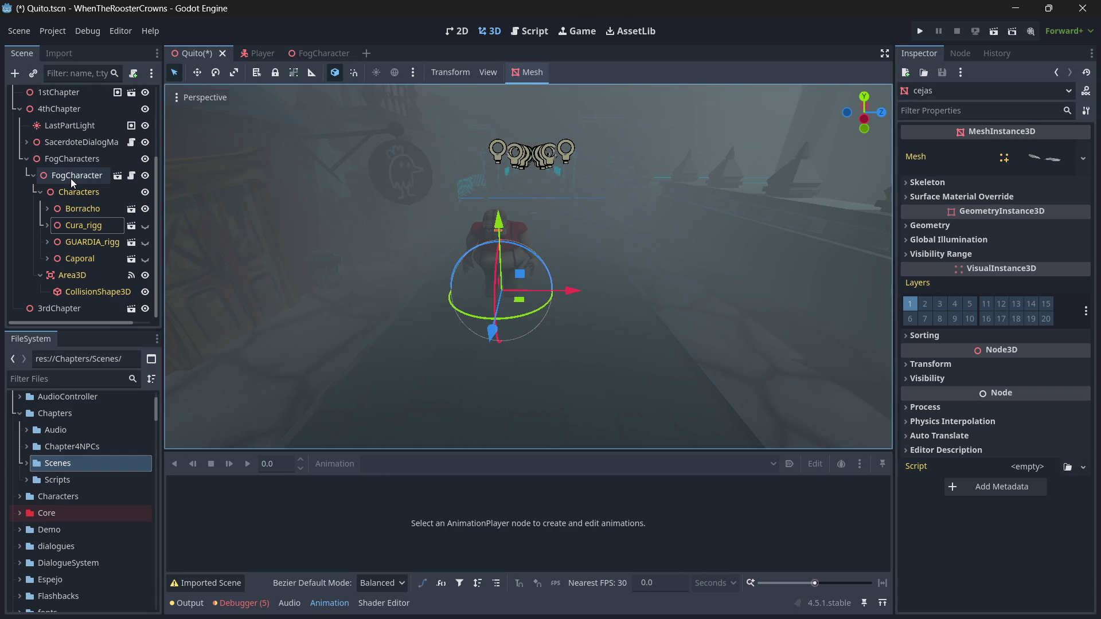
click(71, 175)
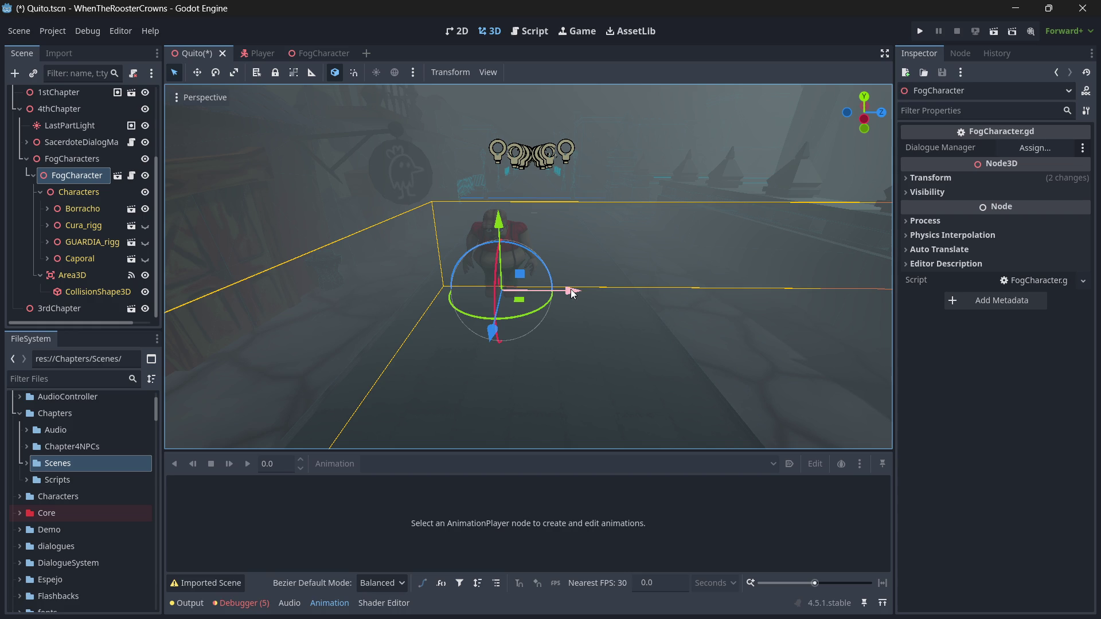
mouse_move(573, 616)
click(494, 606)
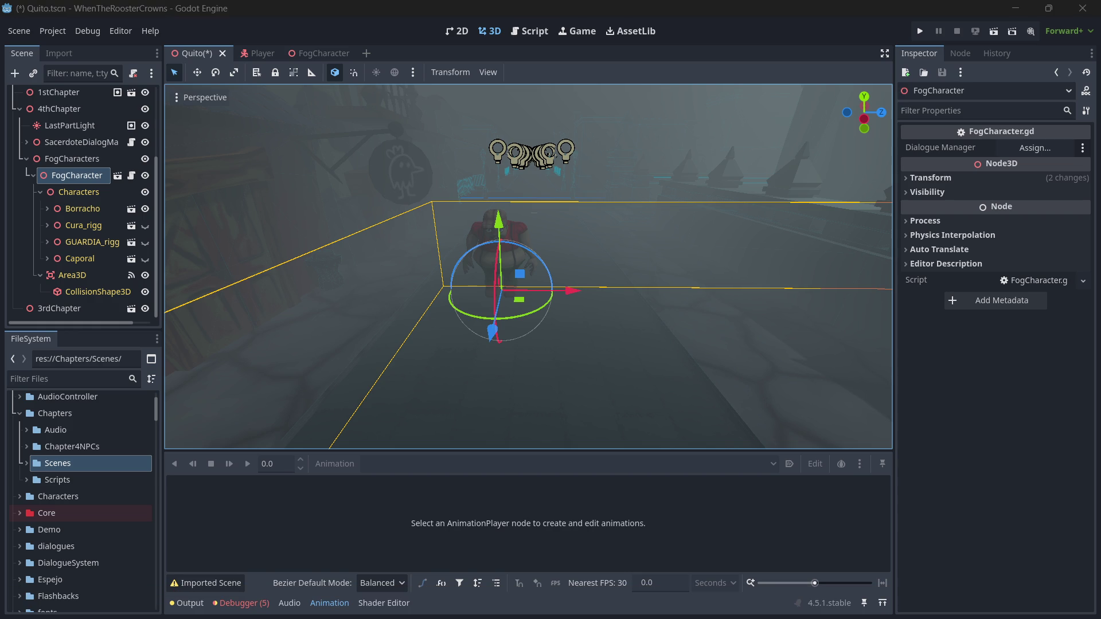
click(143, 210)
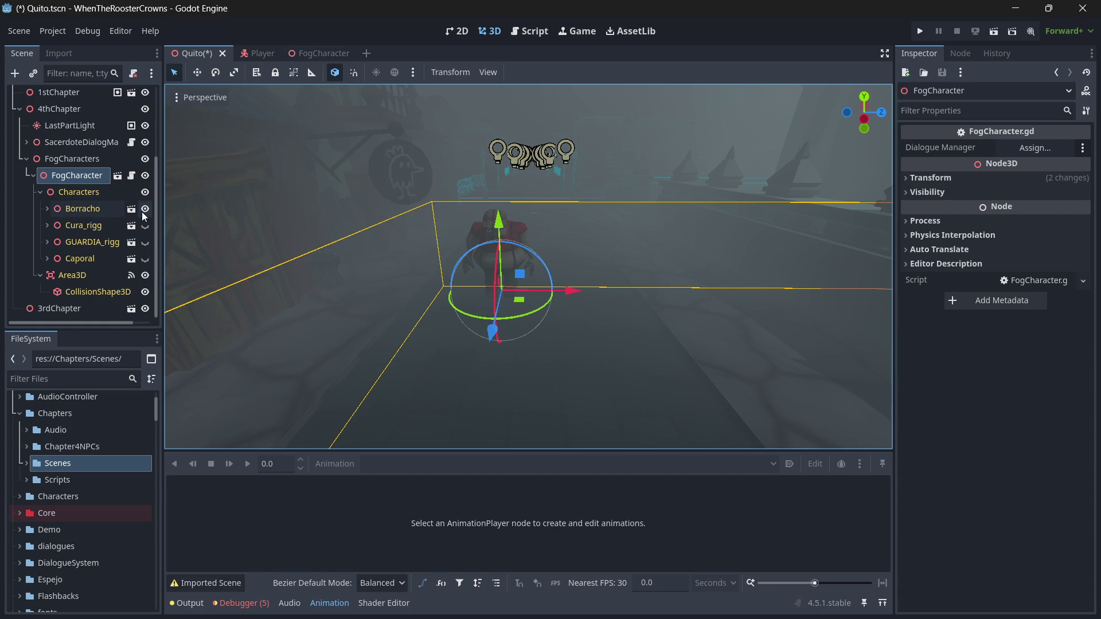
click(144, 243)
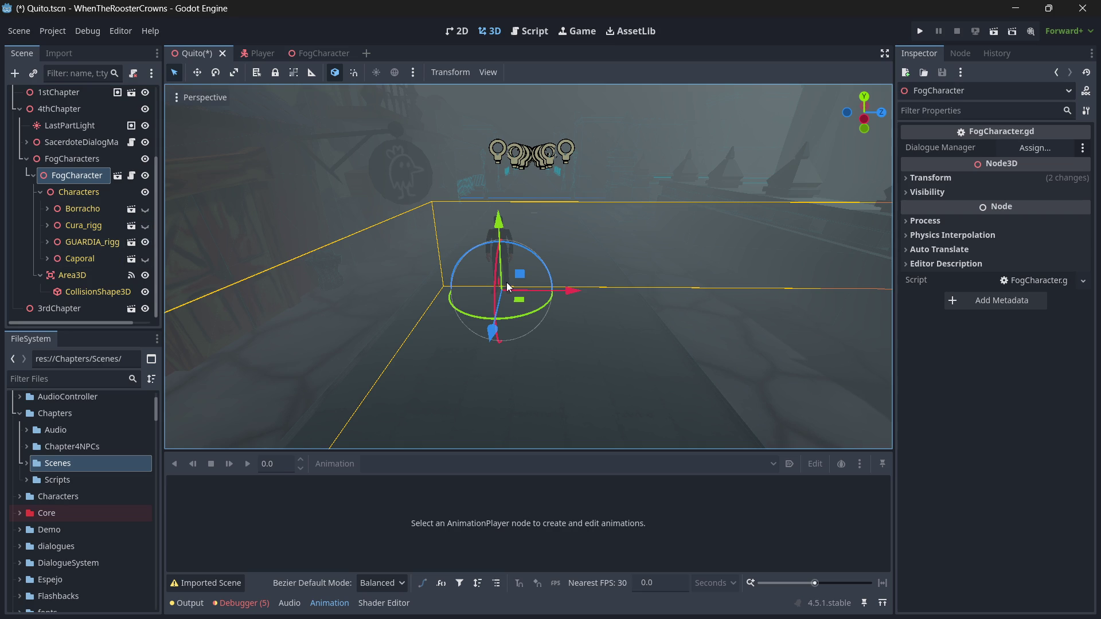
key(ctrl+s)
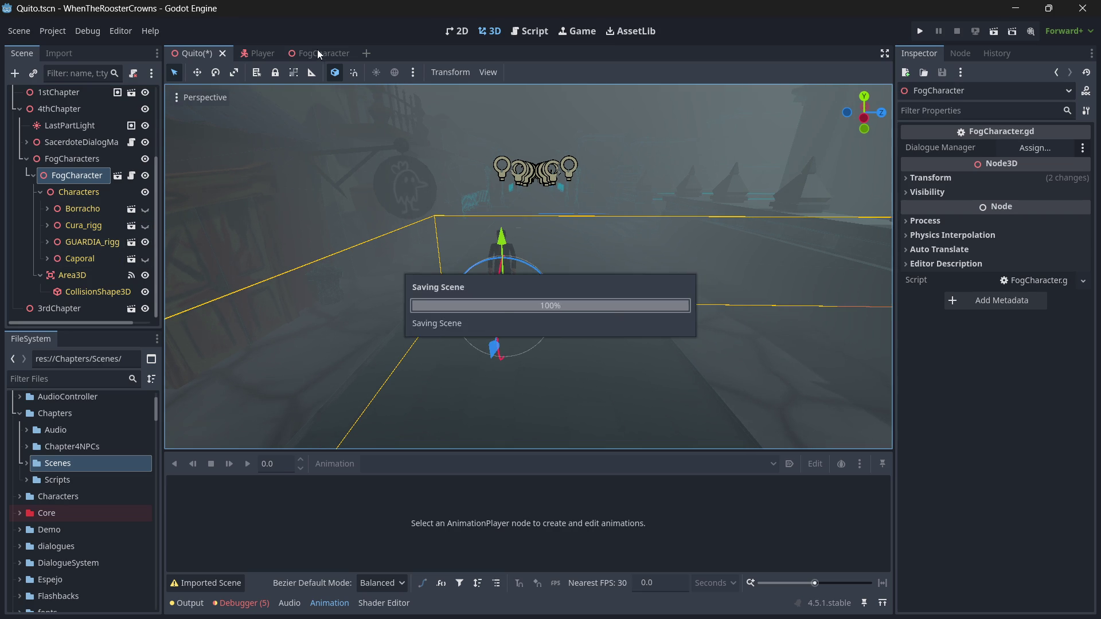
In the FogCharacter scene, hide Caporal's Ojos eye mesh.
click(319, 53)
key(f)
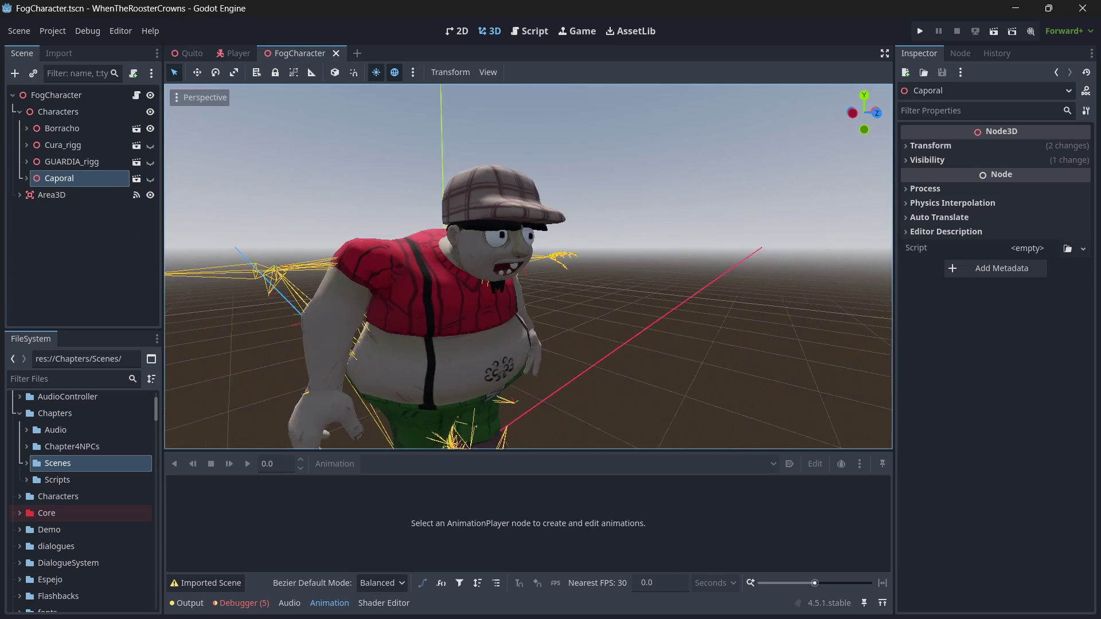
click(25, 178)
click(25, 179)
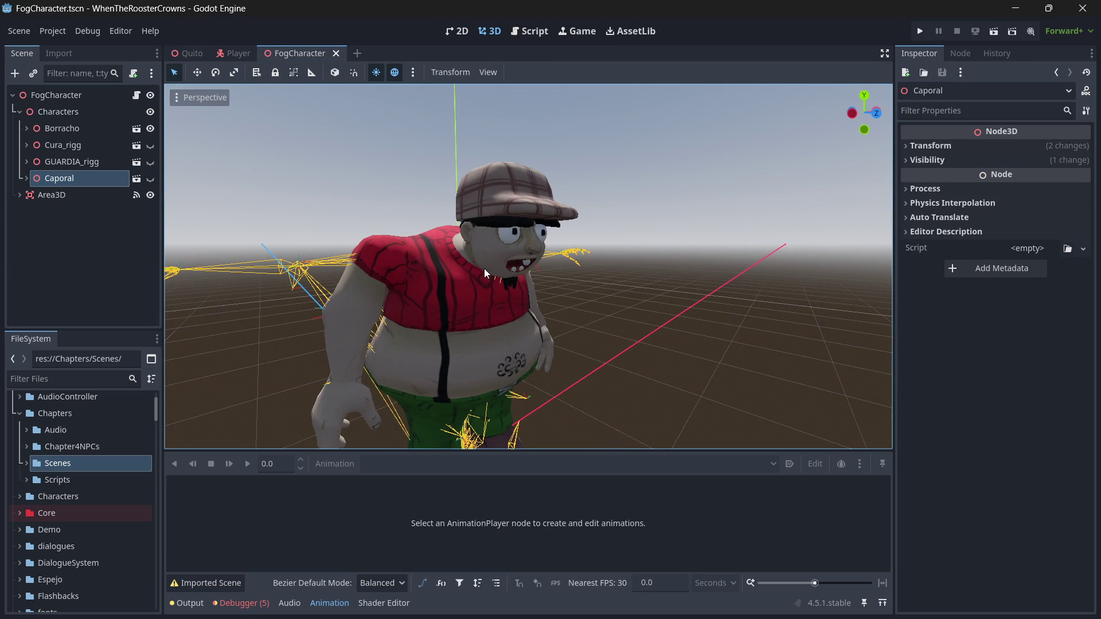
click(480, 276)
scroll(83, 255, down, 2)
click(90, 253)
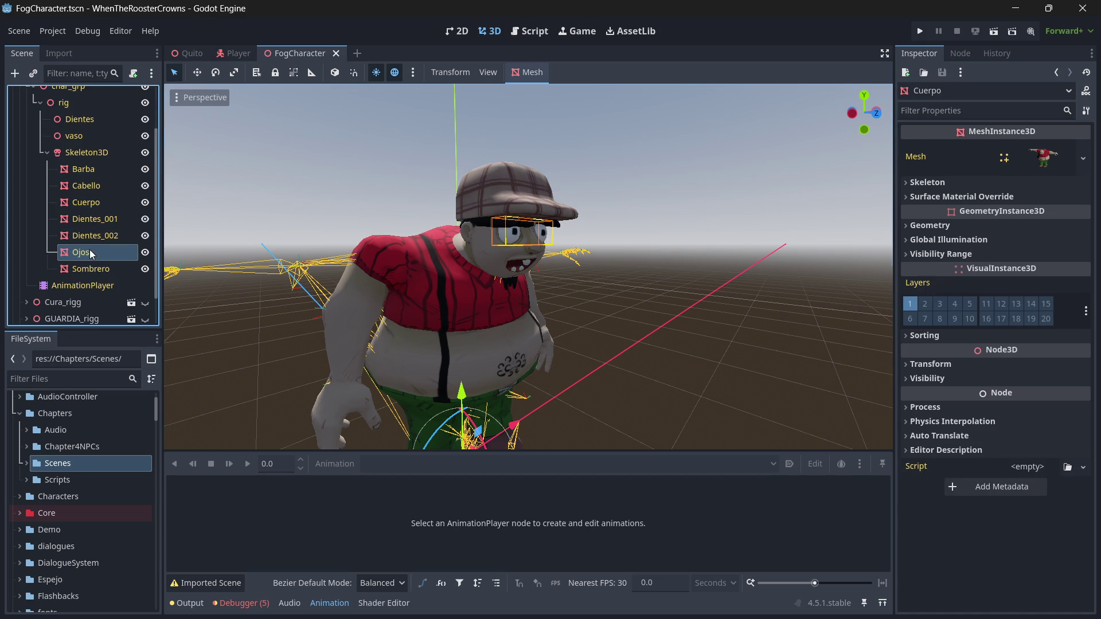
double_click(90, 250)
click(547, 322)
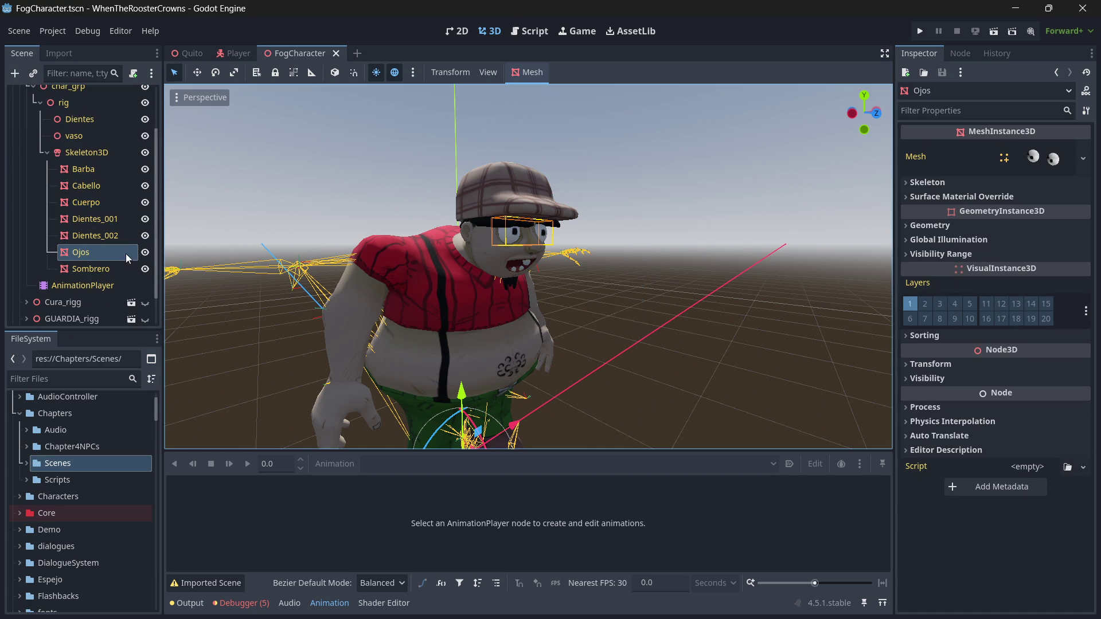
click(146, 253)
Collapse the Borracho tree and hide Borracho, then check Cura_rigg's ojos mesh and hide the priest.
scroll(114, 229, up, 1)
click(44, 183)
click(37, 163)
click(28, 146)
click(26, 129)
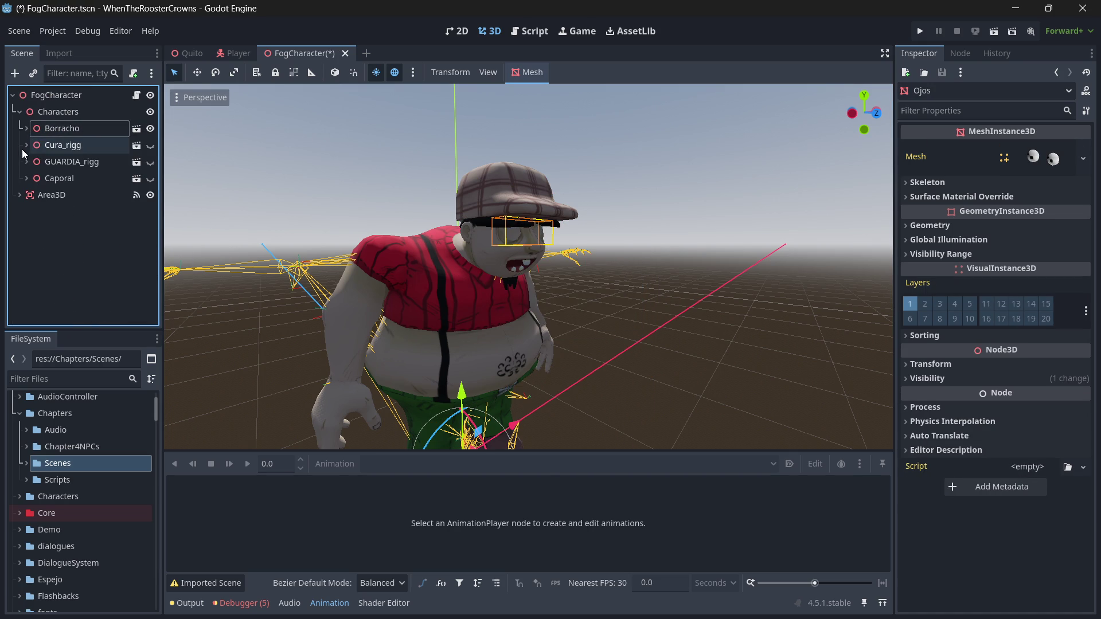
click(23, 147)
click(150, 128)
click(150, 145)
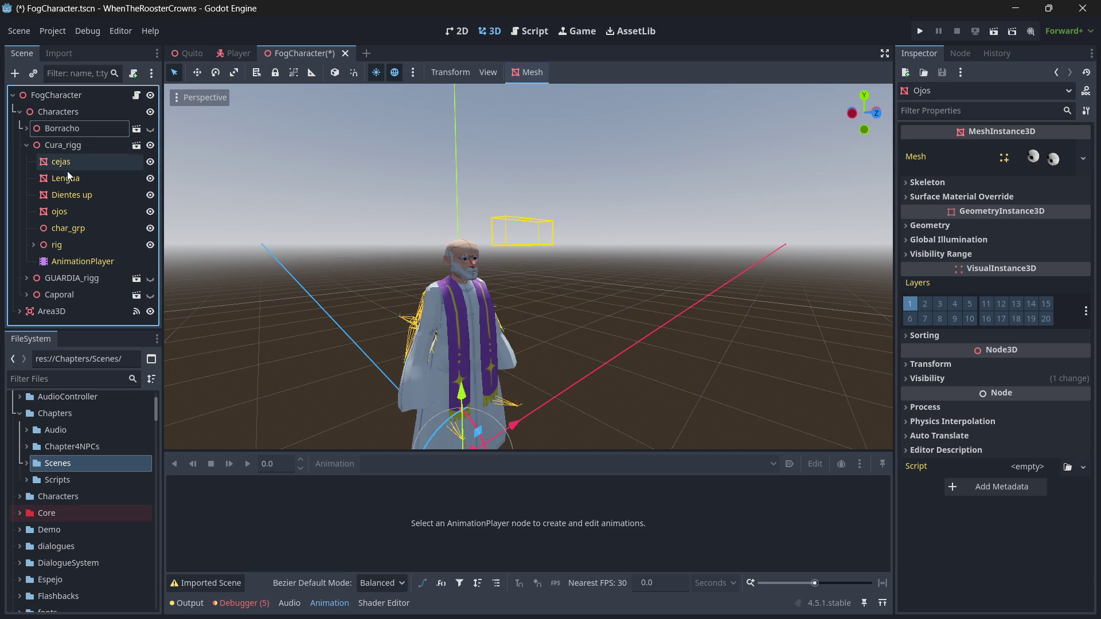
click(74, 214)
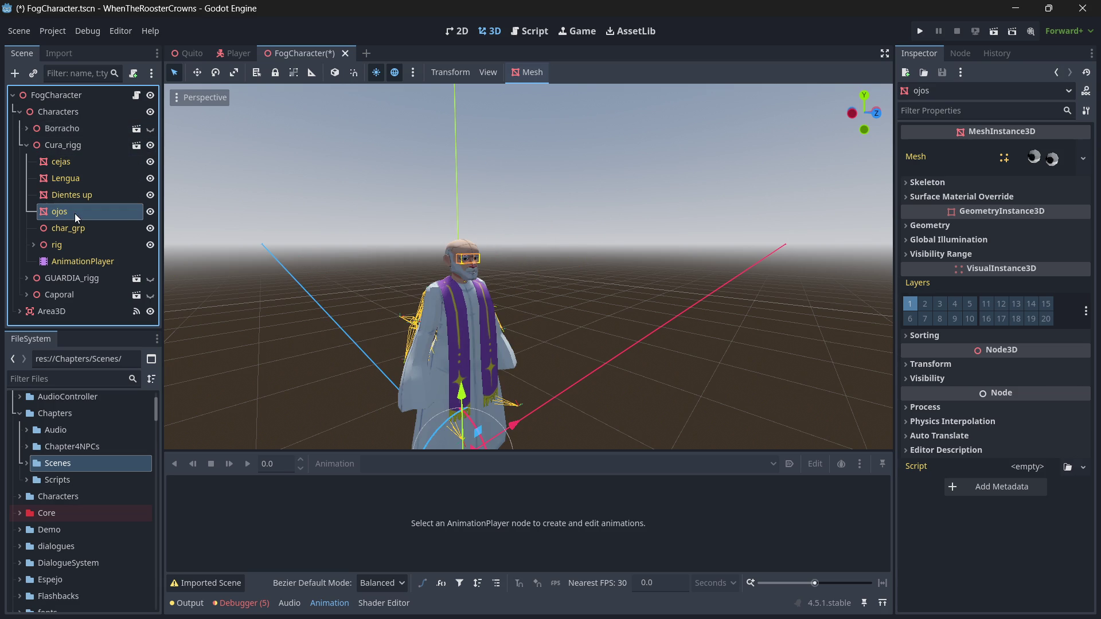
click(27, 145)
click(150, 145)
Check GUARDIA_rigg's Ojos mesh, hide the guard again, and show Caporal.
click(70, 162)
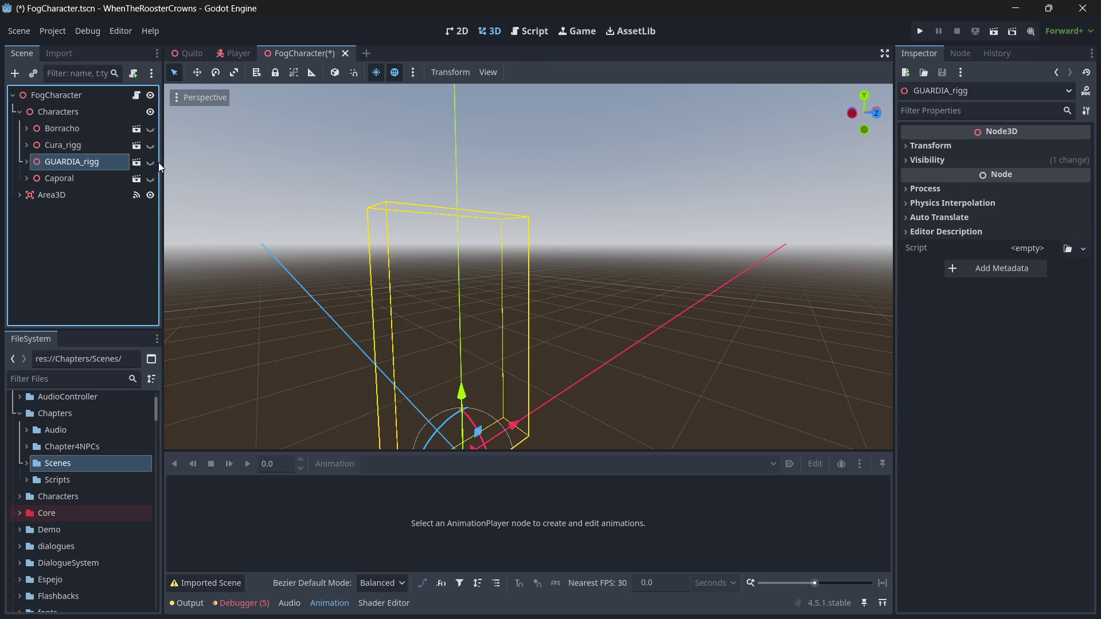
click(151, 162)
click(27, 162)
click(61, 195)
click(26, 162)
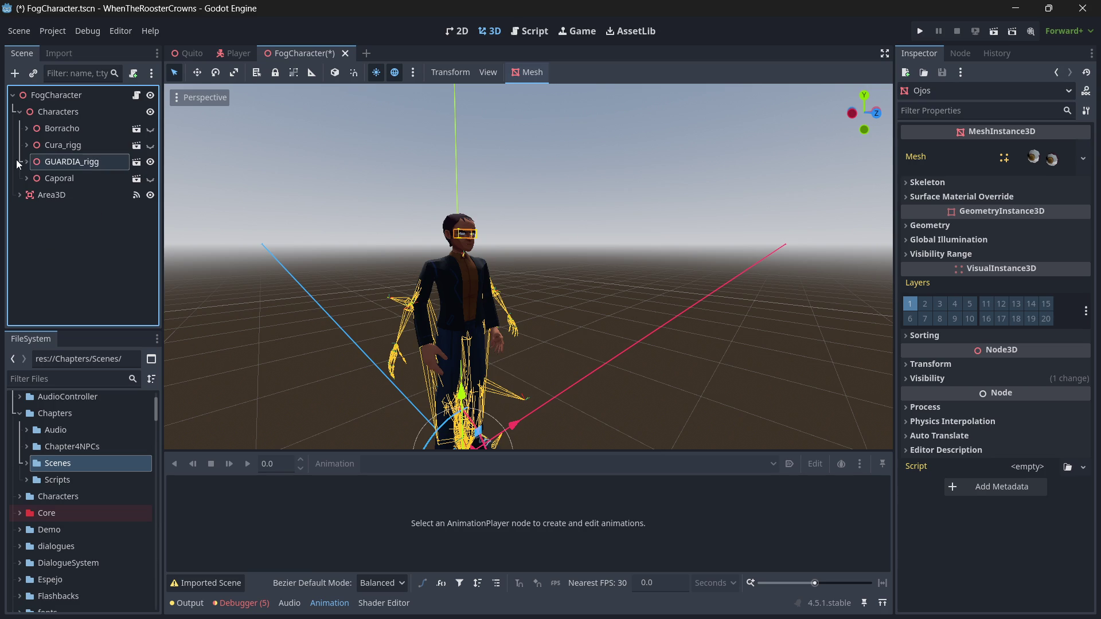
click(151, 162)
click(26, 178)
click(150, 178)
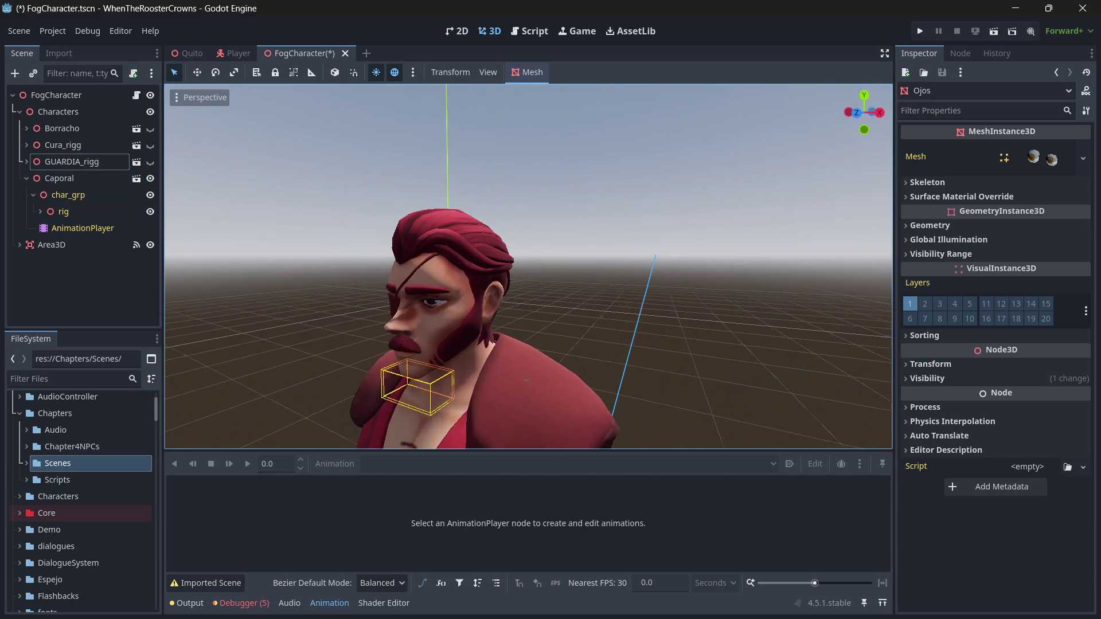
Go through Caporal's mesh parts from LENGUA_002 onward and hide the MECHON1_001 mesh.
click(449, 294)
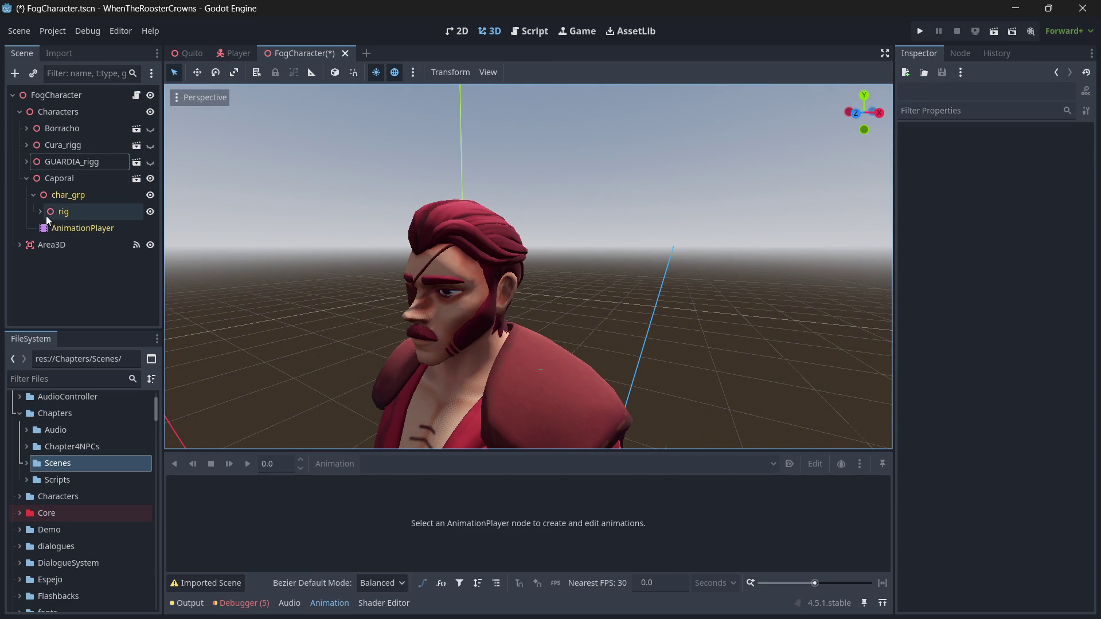
click(40, 212)
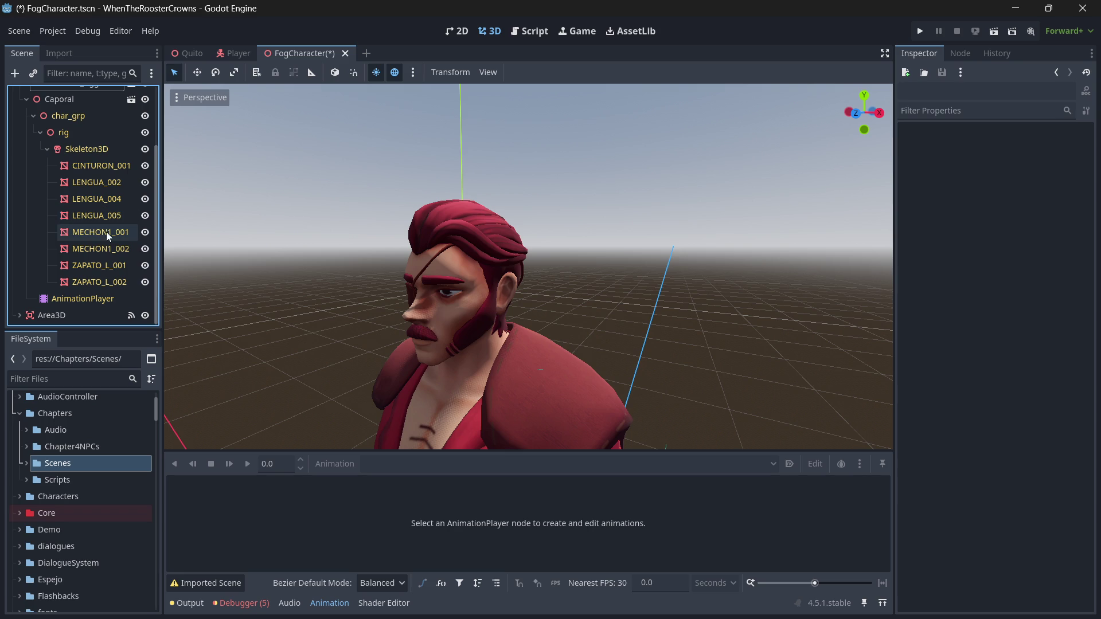
drag(230, 258, 298, 261)
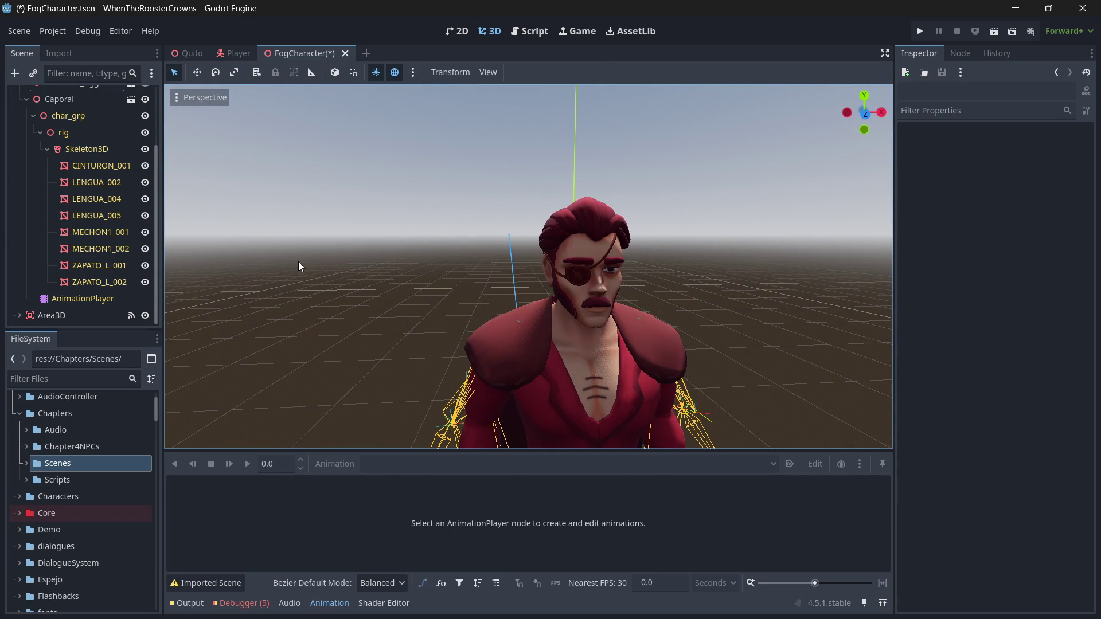
click(105, 180)
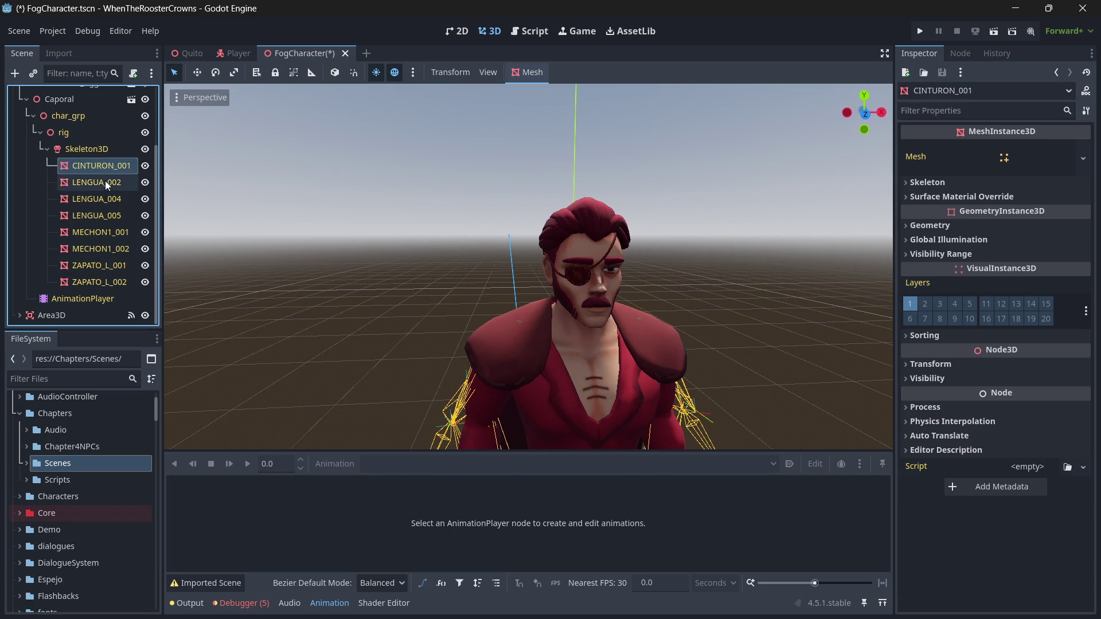
click(106, 196)
click(104, 211)
click(112, 233)
click(115, 249)
click(141, 237)
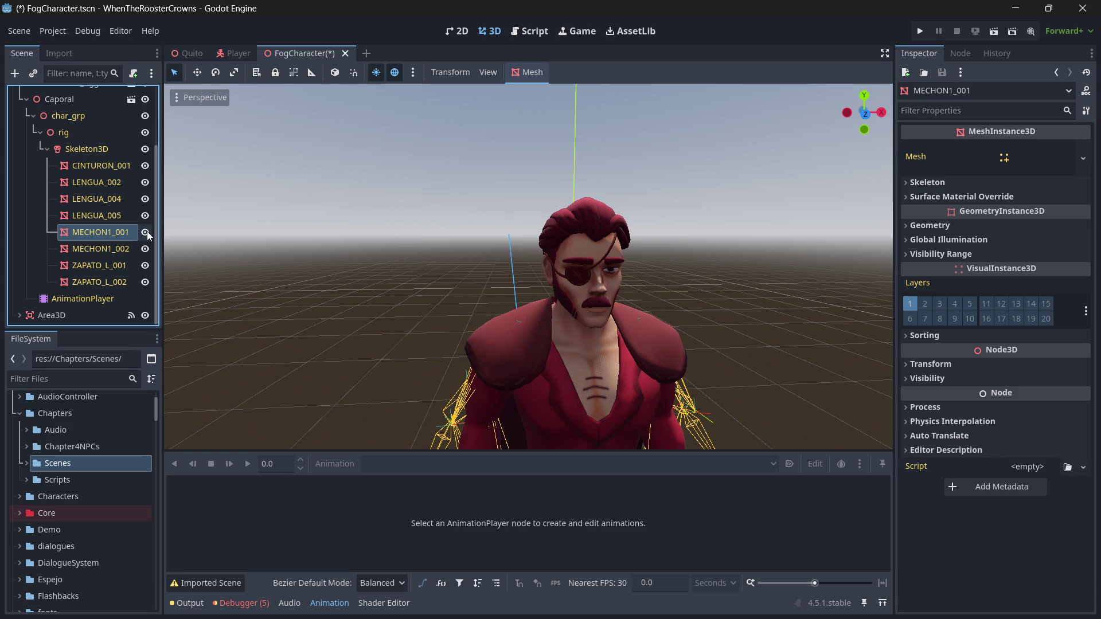
click(145, 232)
Save FogCharacter, then hide Caporal and show Borracho.
drag(458, 258, 269, 260)
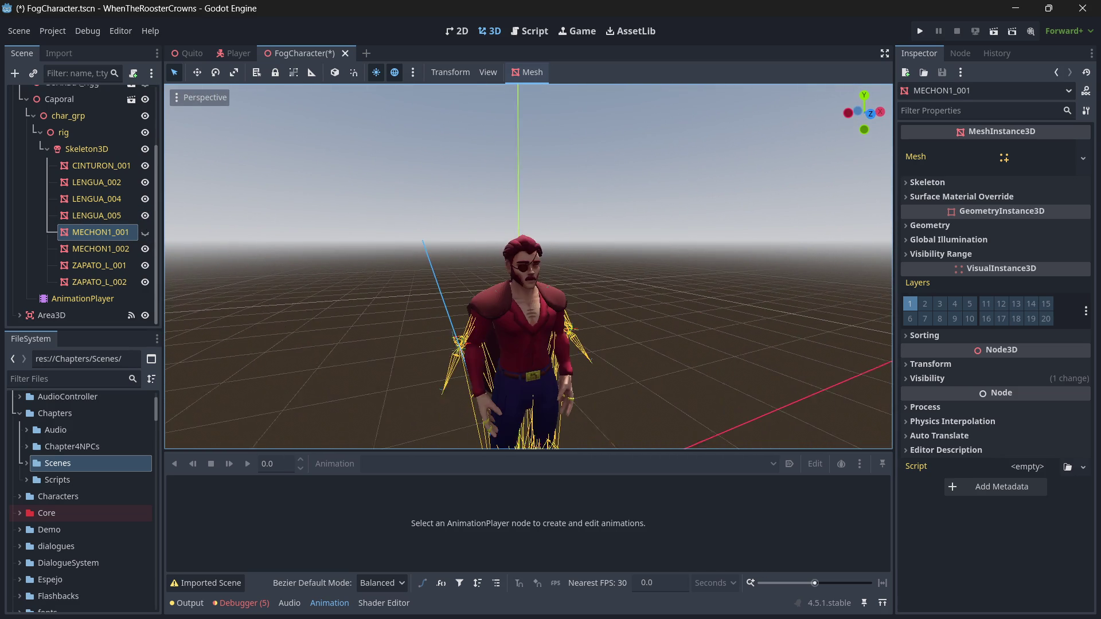
click(33, 115)
click(27, 179)
key(ctrl+s)
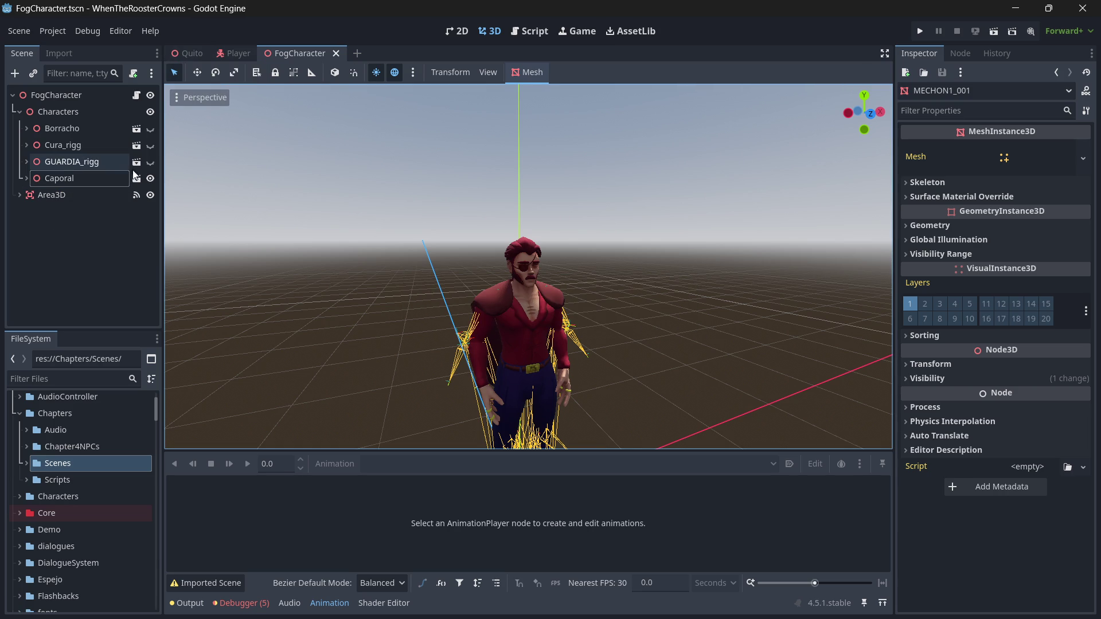
click(151, 178)
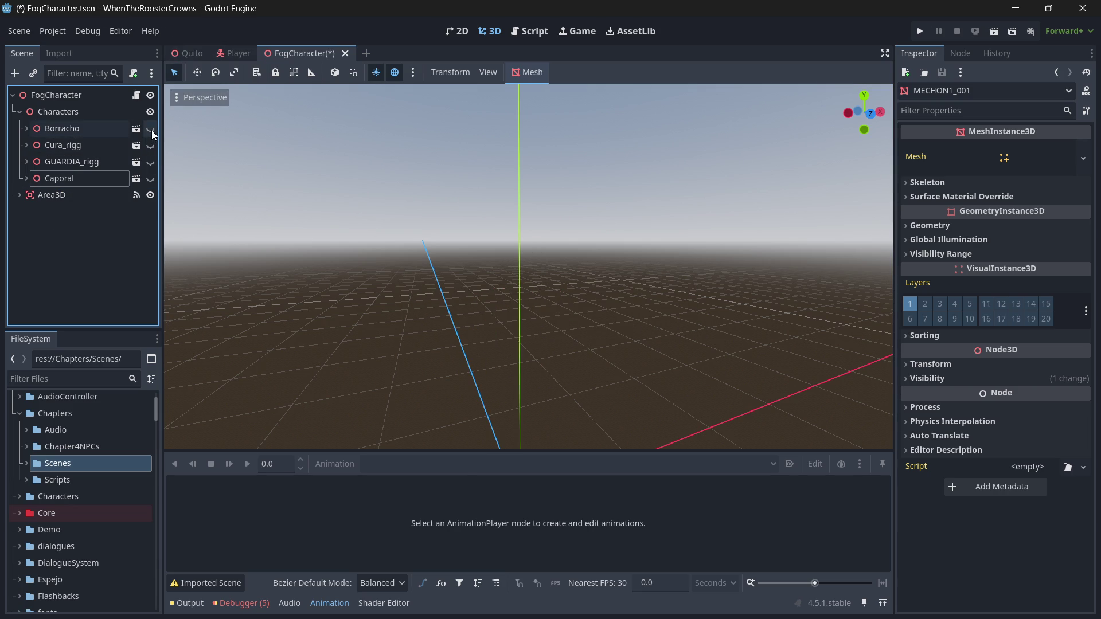
click(151, 129)
Save FogCharacter with Borracho visible and frame the FogCharacter instance in Quito.
key(ctrl+s)
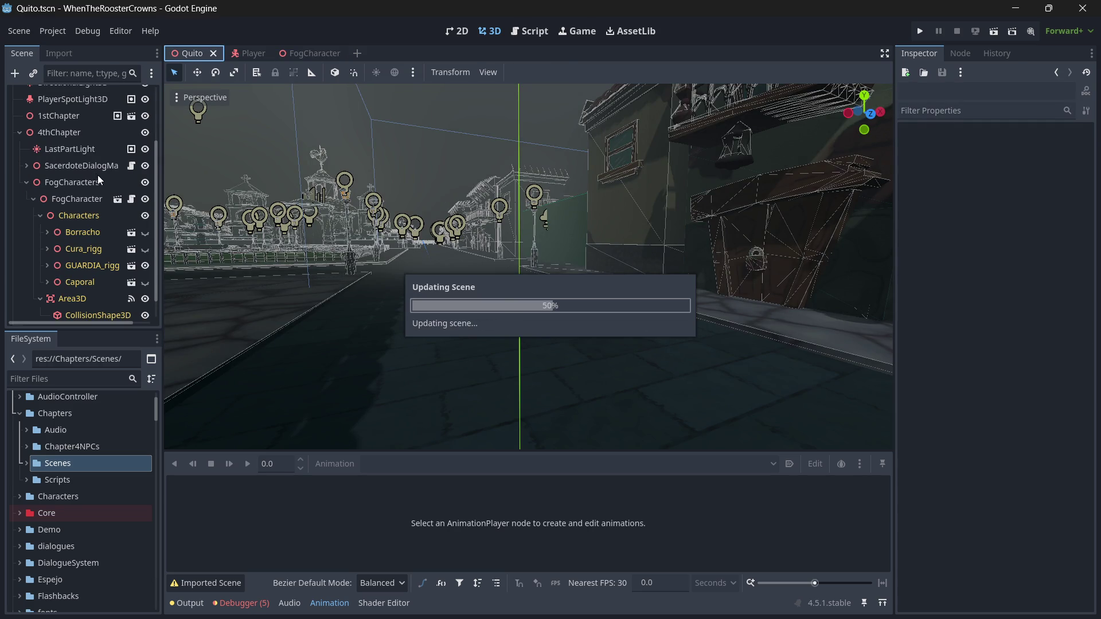
double_click(97, 174)
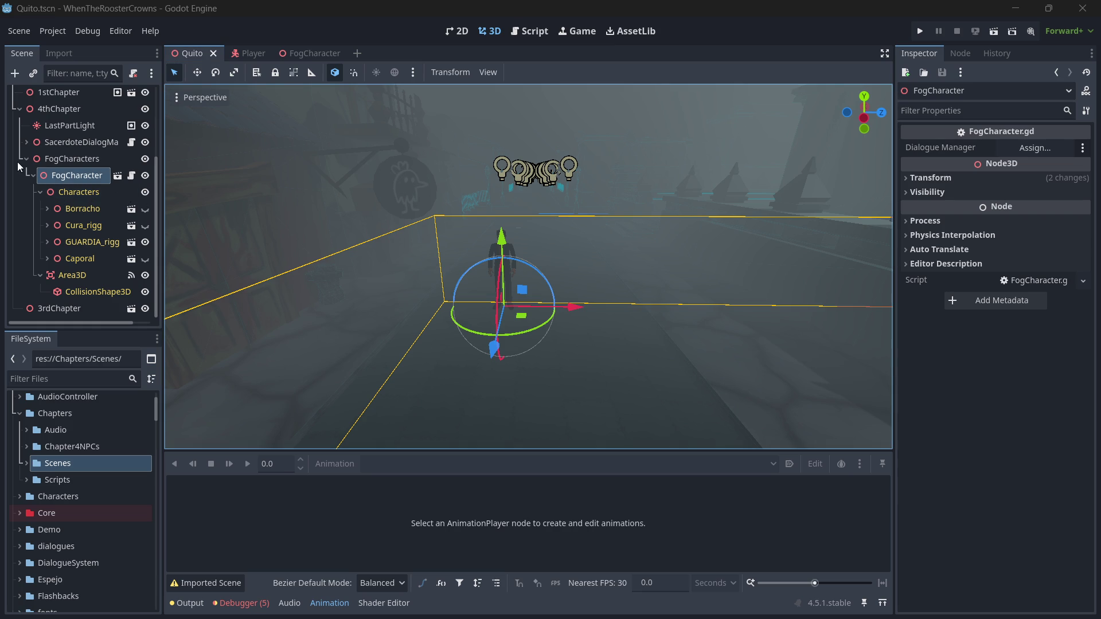
scroll(17, 161, up, 3)
scroll(26, 181, down, 3)
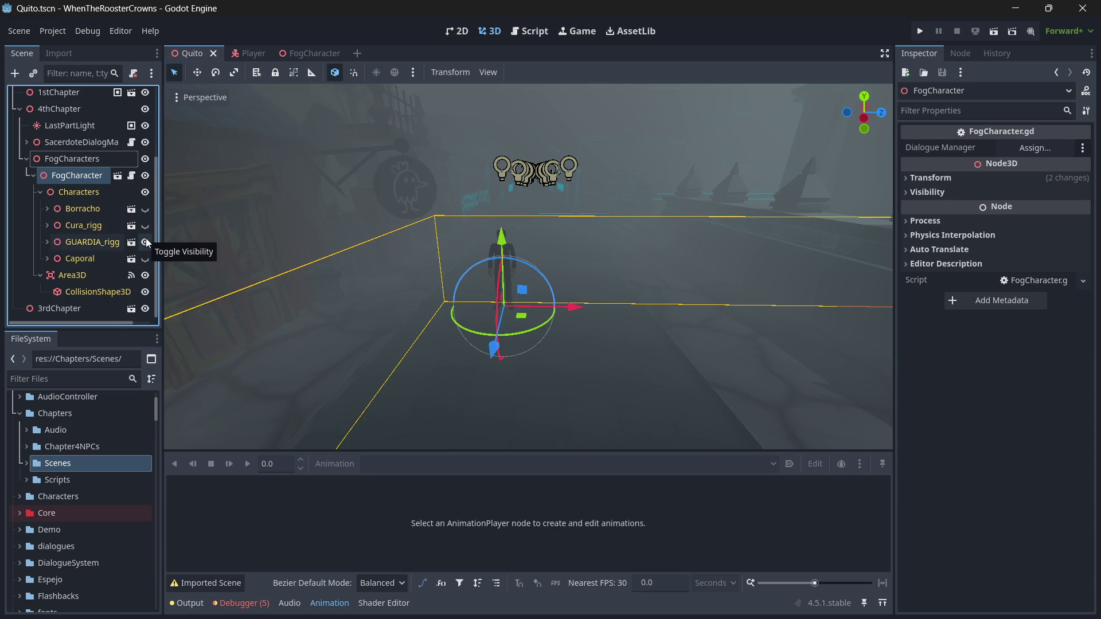
Move the FogCharacter instance along the street beside the graffiti wall and save Quito.
key(f)
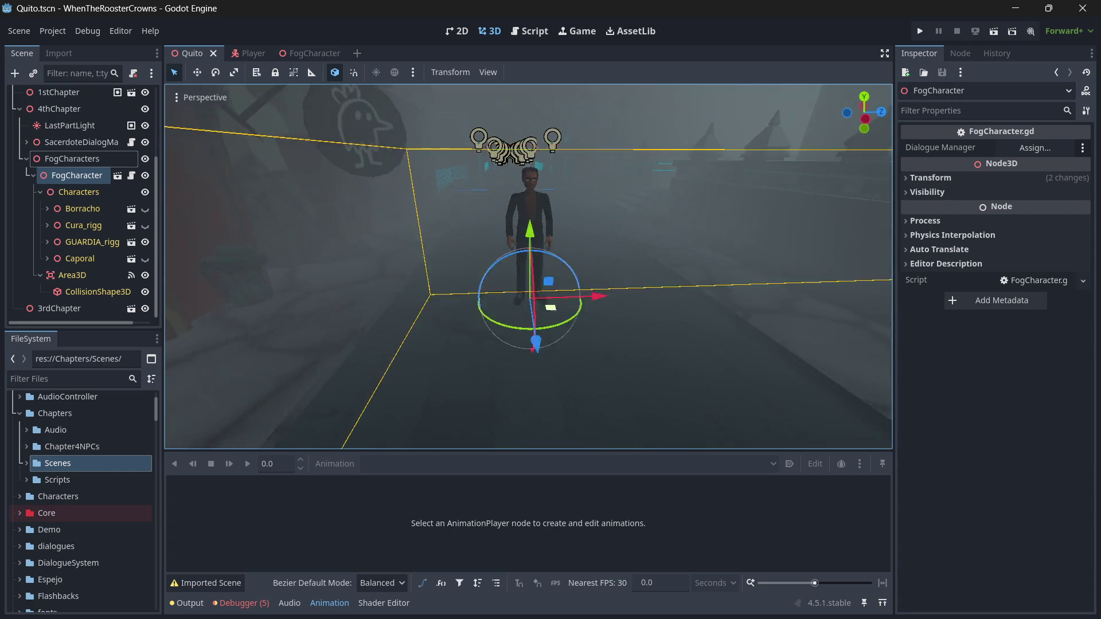
drag(503, 189, 523, 259)
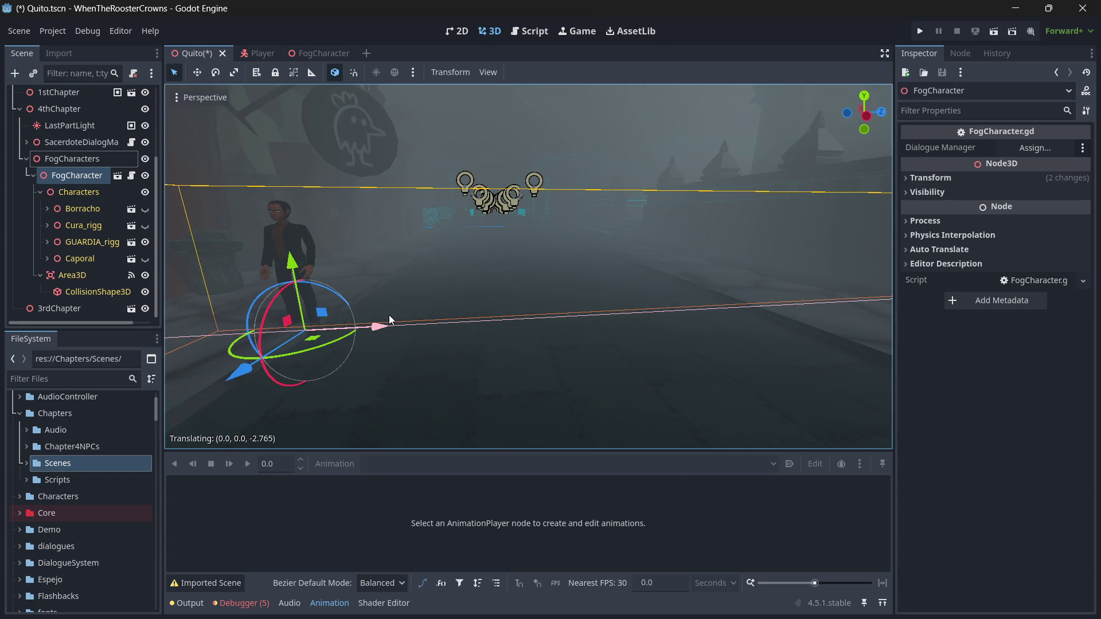
key(f)
drag(523, 255, 526, 238)
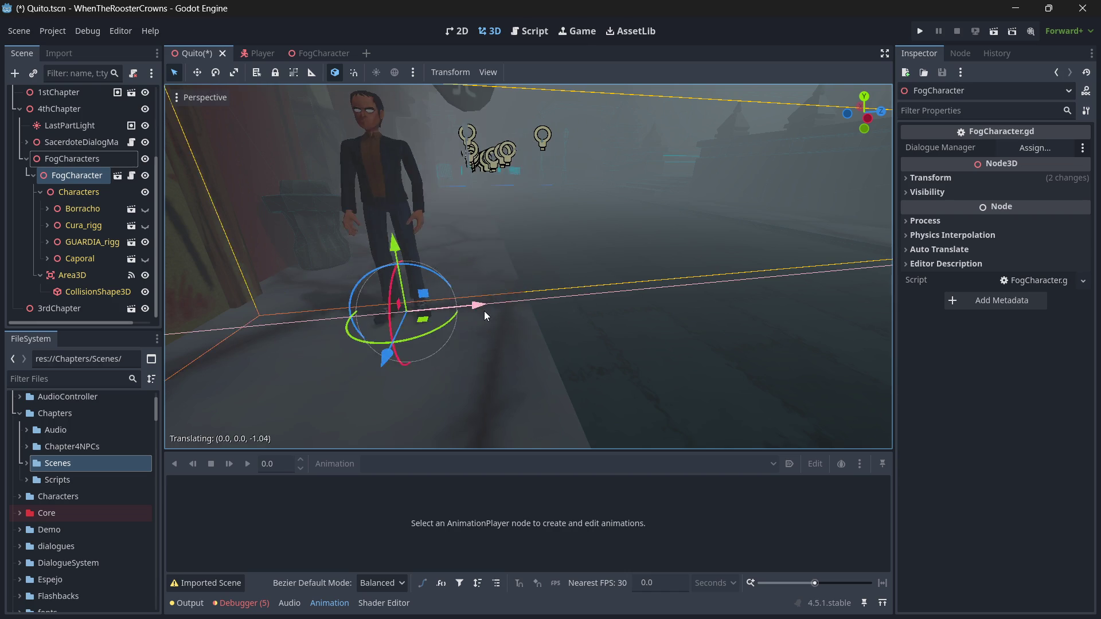
key(w)
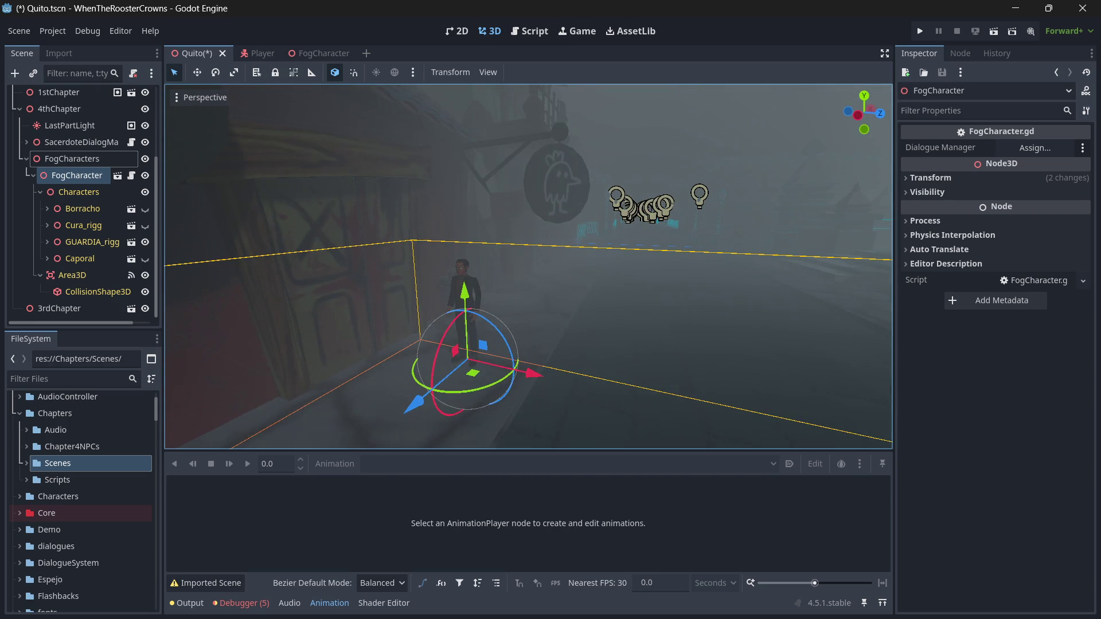
key(f)
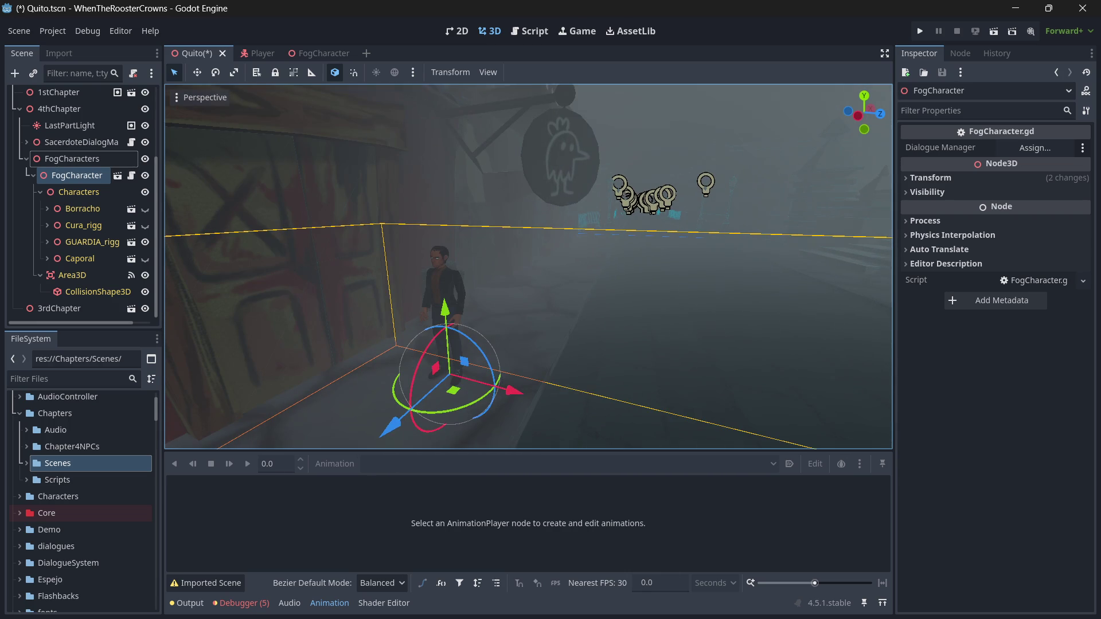
key(ctrl+s)
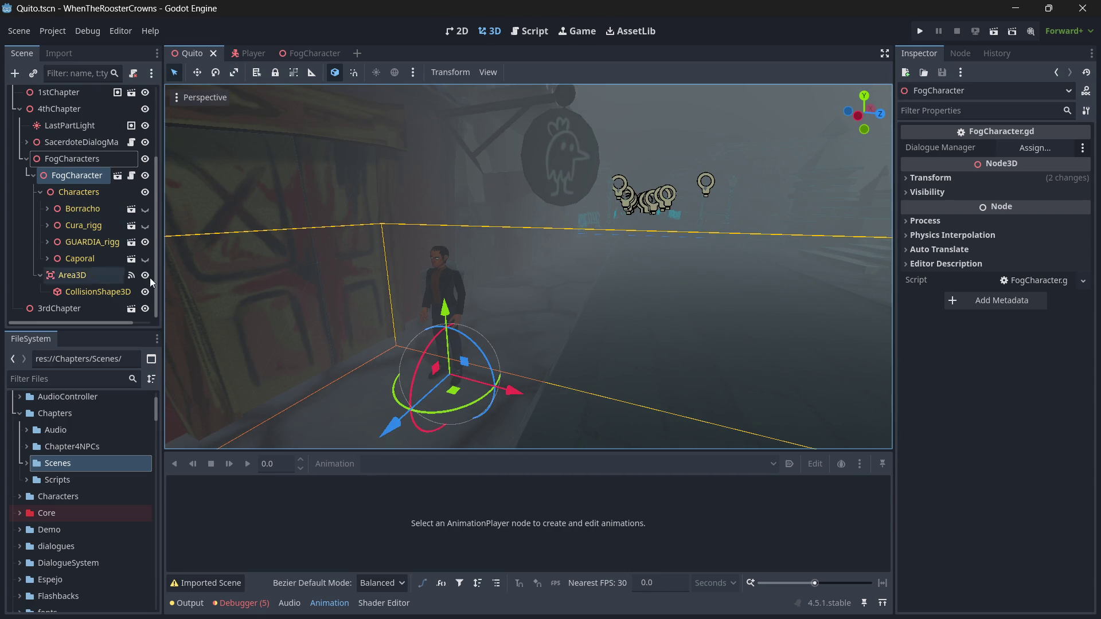
click(84, 259)
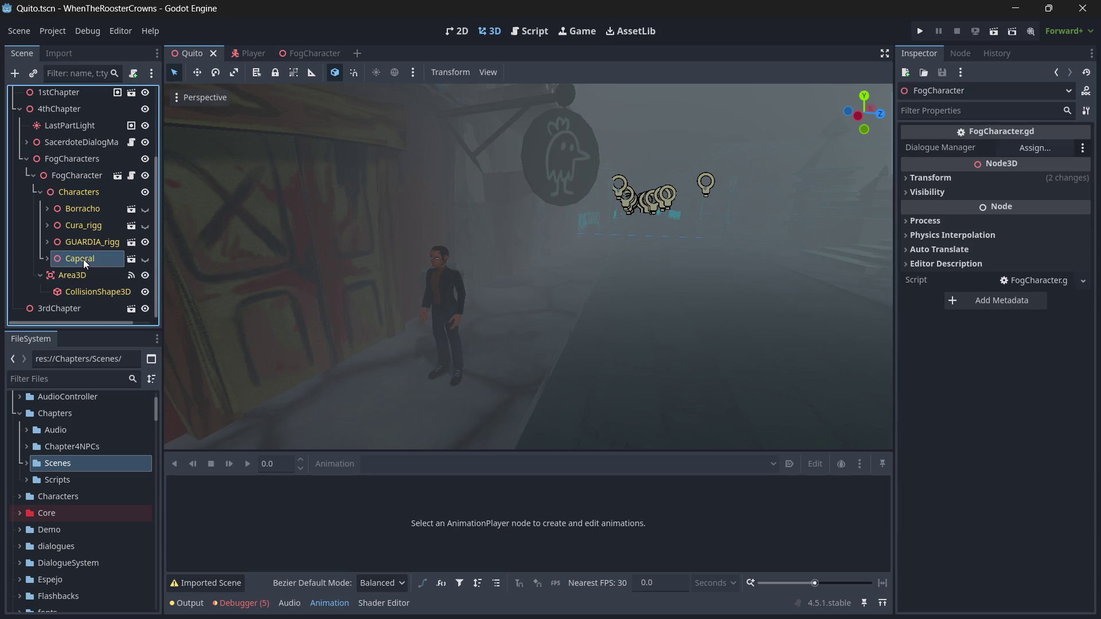
Scale GUARDIA_rigg to 1.3 and rotate it about 44.5° into place.
click(86, 225)
click(87, 240)
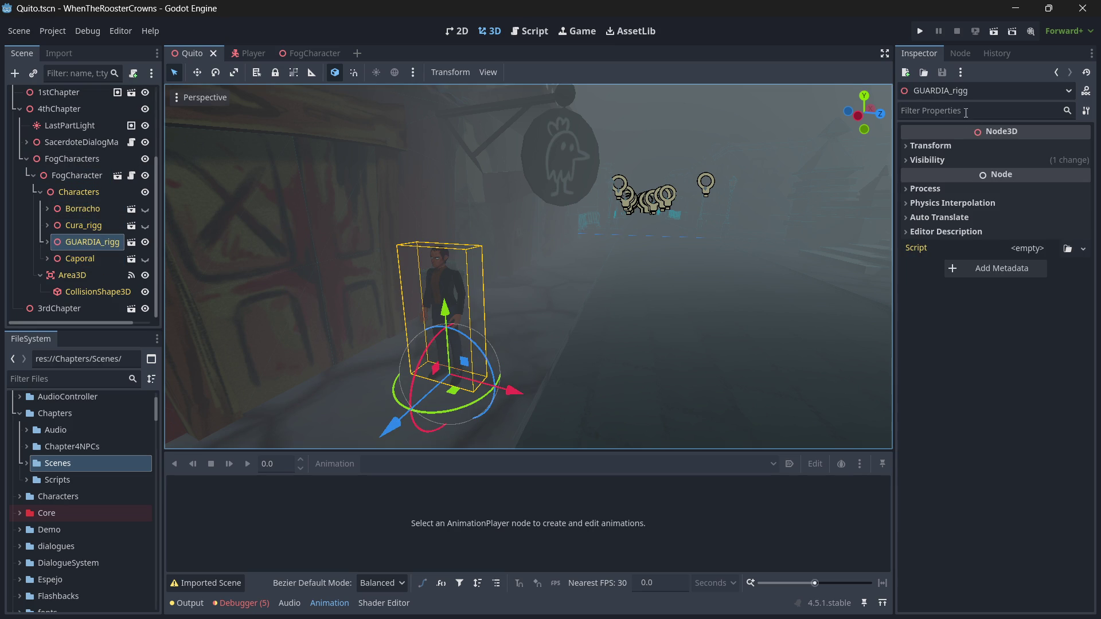
click(930, 146)
click(951, 253)
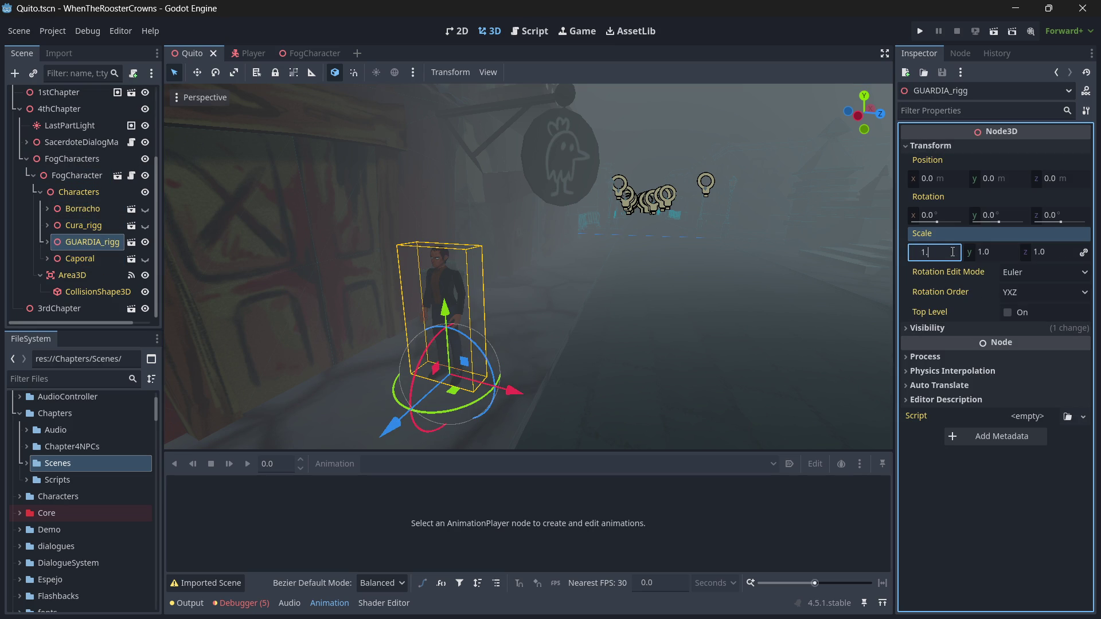
text(2)
key(Return)
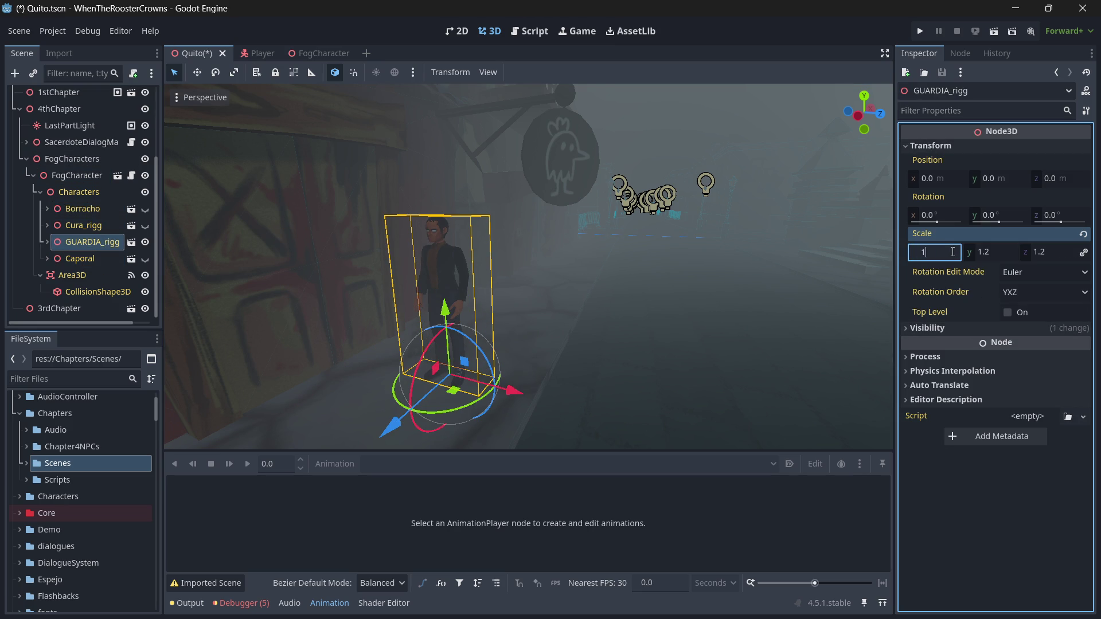
text(.3)
key(Return)
mouse_move(460, 408)
mouse_down()
mouse_move(517, 398)
mouse_move(519, 364)
mouse_move(557, 328)
mouse_up()
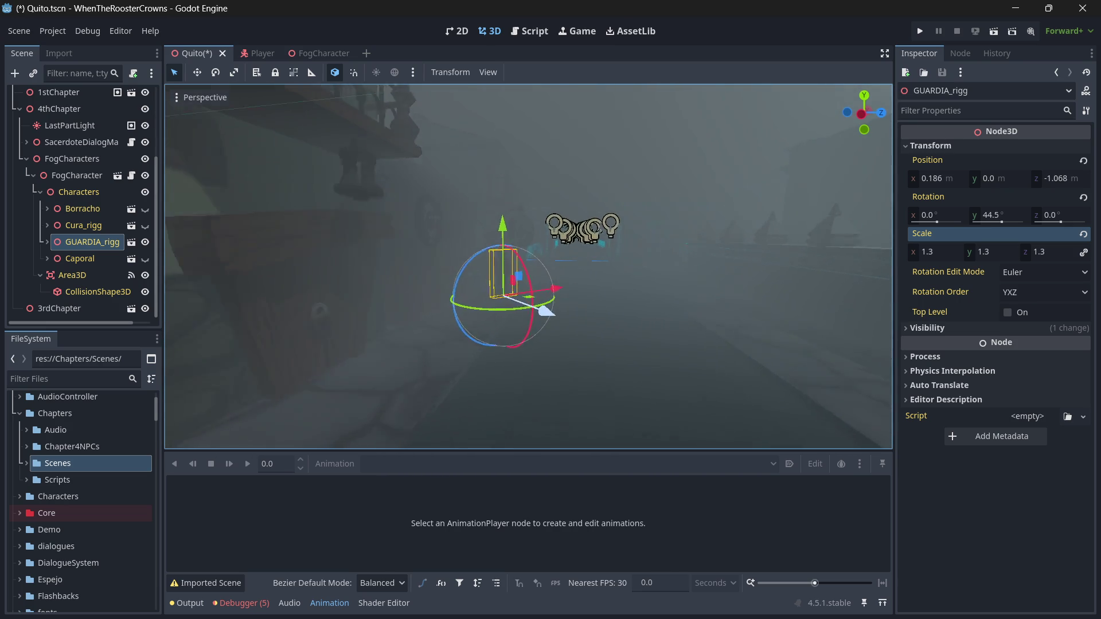
Move the Area3D collision box toward the guard, then select FogCharacter to instance a child scene.
click(80, 275)
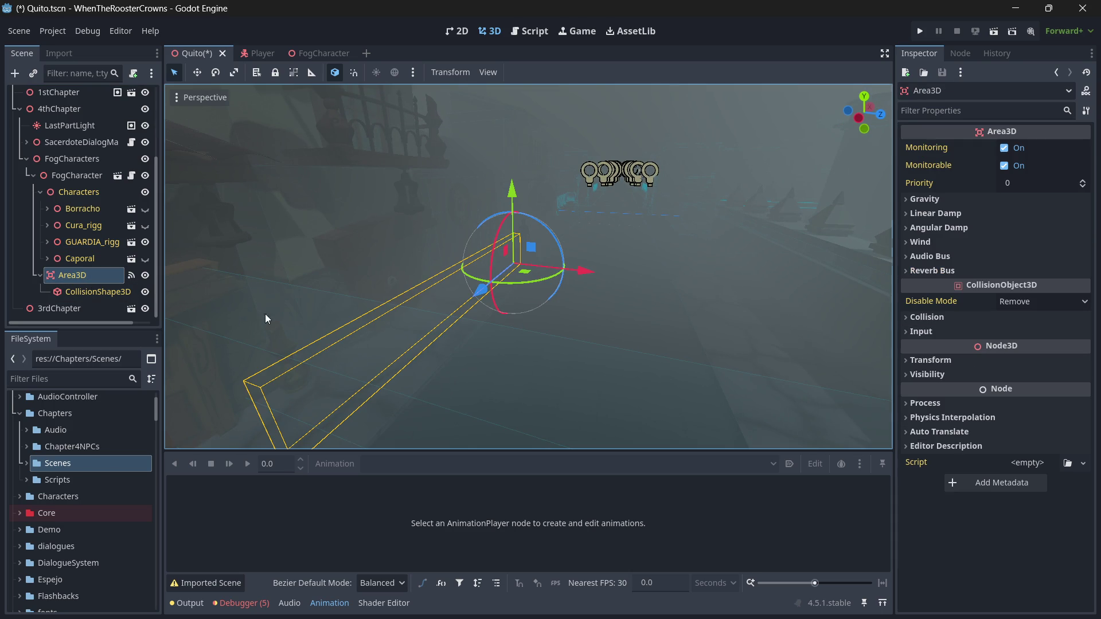
mouse_move(481, 294)
mouse_down()
mouse_move(504, 285)
mouse_move(476, 273)
mouse_move(451, 281)
mouse_move(439, 191)
mouse_move(441, 241)
mouse_up()
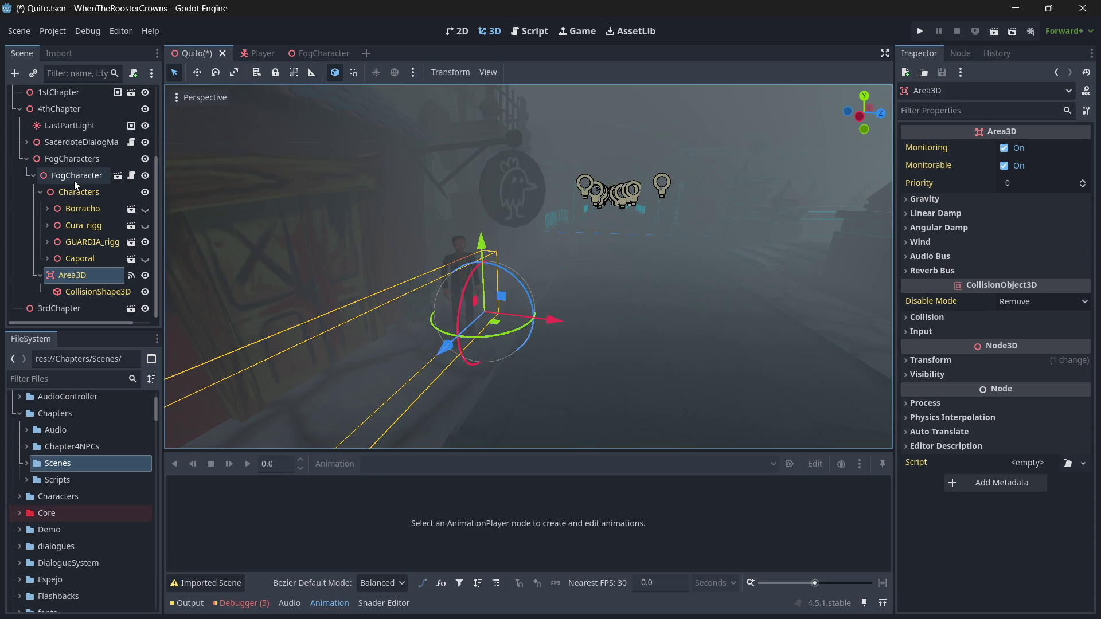
click(39, 190)
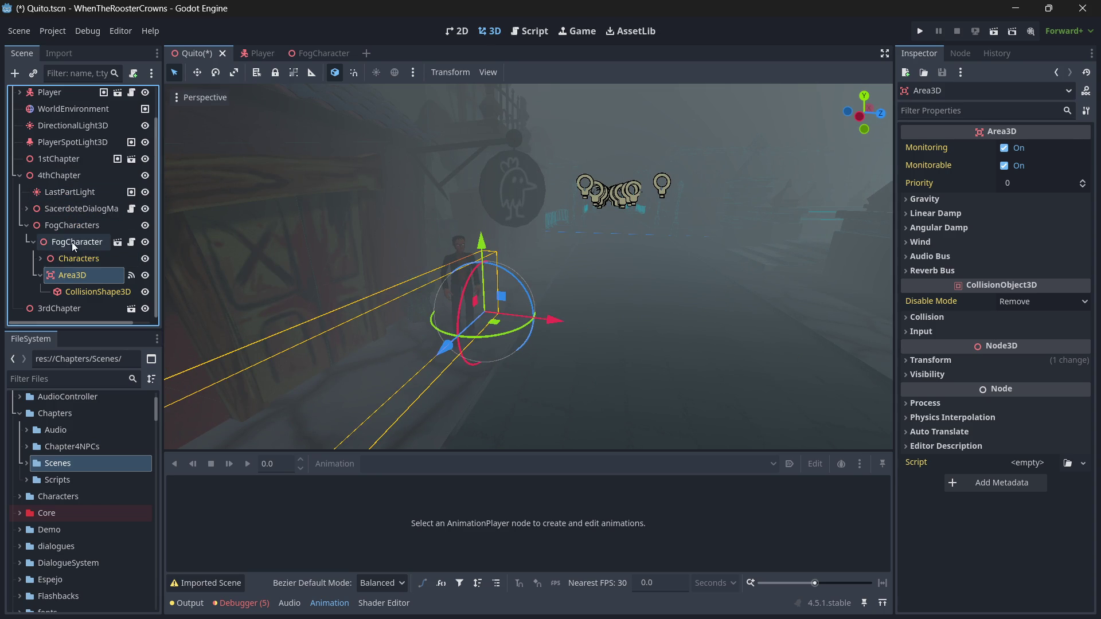
click(71, 242)
key(ctrl+shift+o)
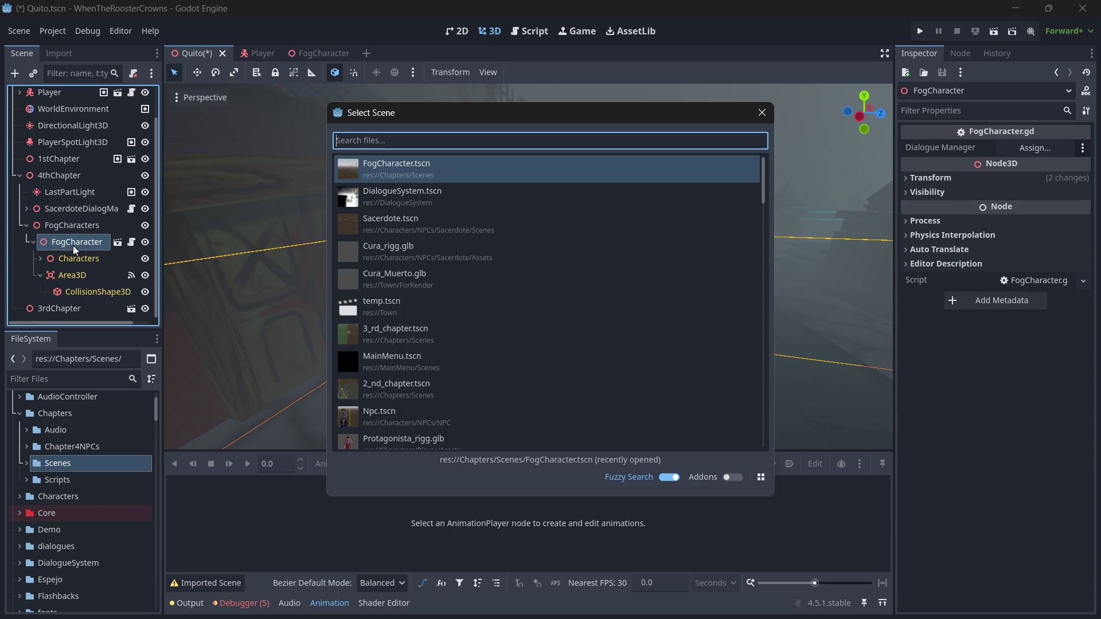
Instance DialogueSystem.tscn under FogCharacter, enable Externally Activated, nudge it along Z, and clear Csv Path.
text(dialog)
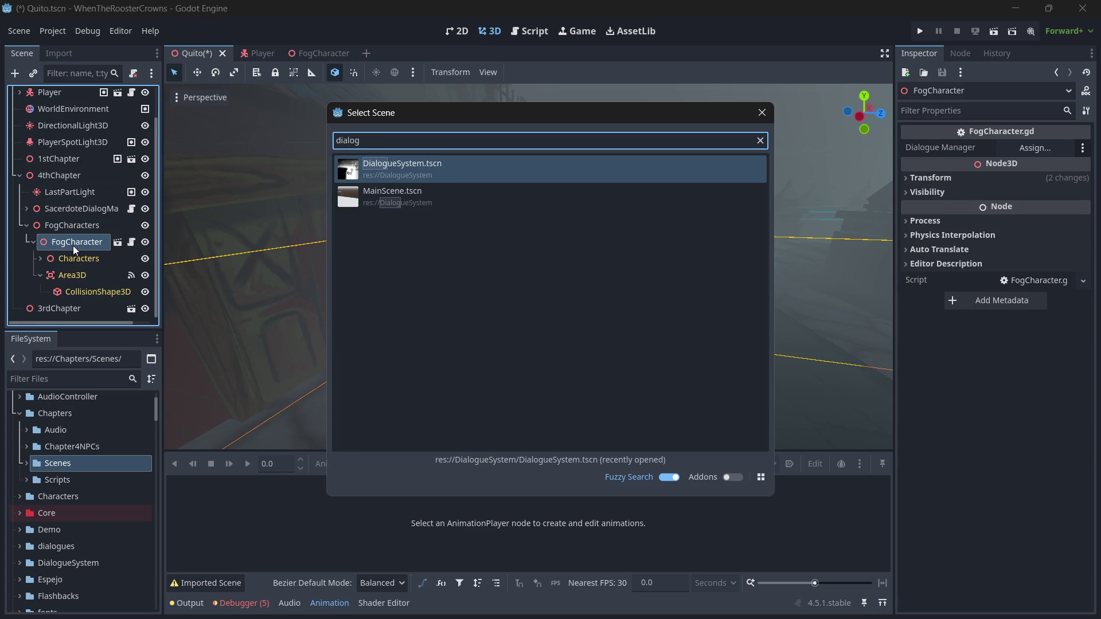
key(Return)
click(1003, 166)
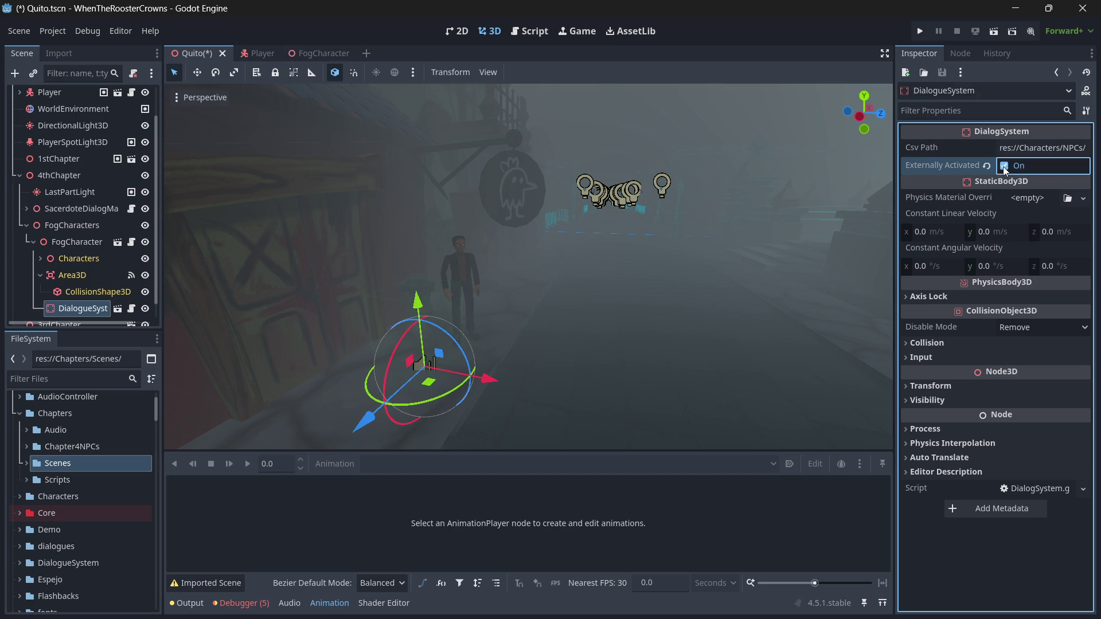
key(w)
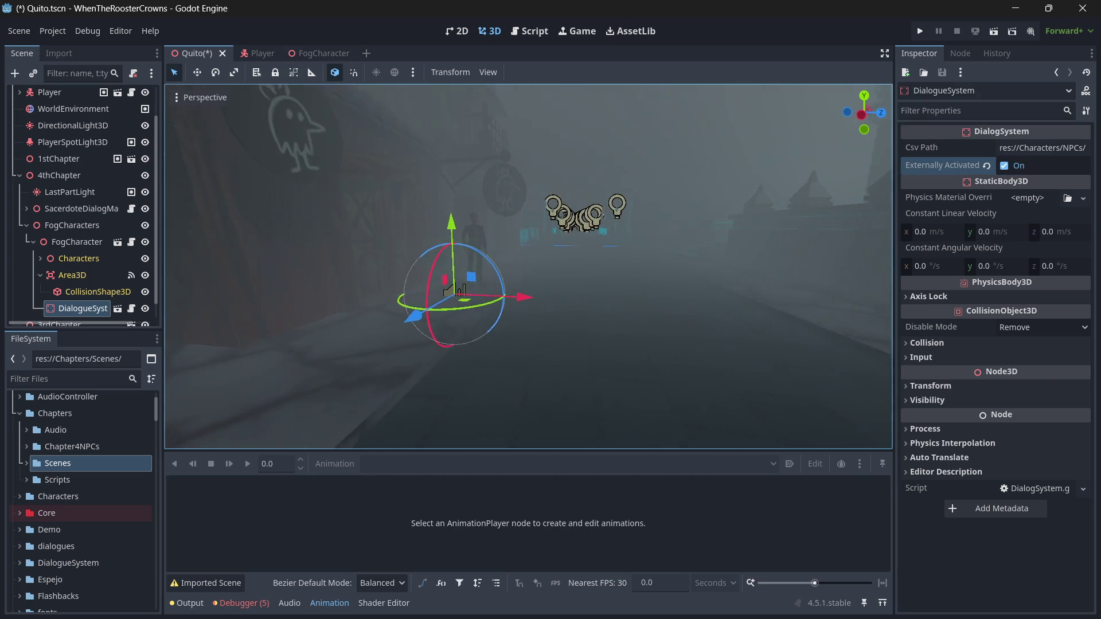
click(1030, 149)
scroll(46, 292, down, 1)
key(w)
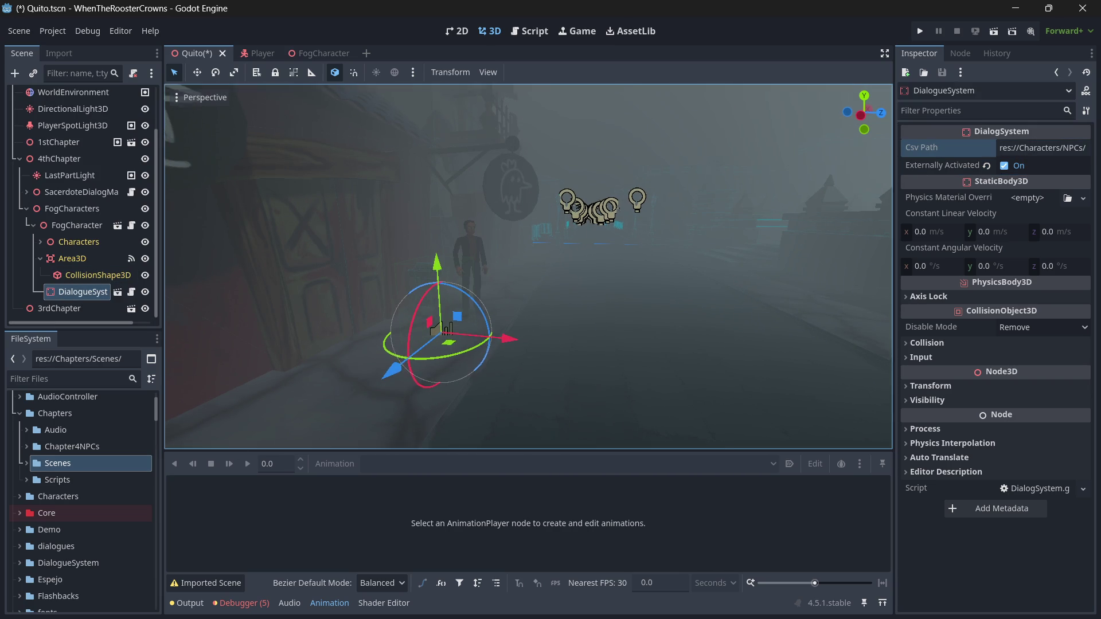
drag(381, 348, 422, 319)
click(1047, 150)
key(BackSpace)
Locate Borracho.csv in Chapter4NPCs/Dialogues, then delete the DialogueSystem node.
double_click(46, 453)
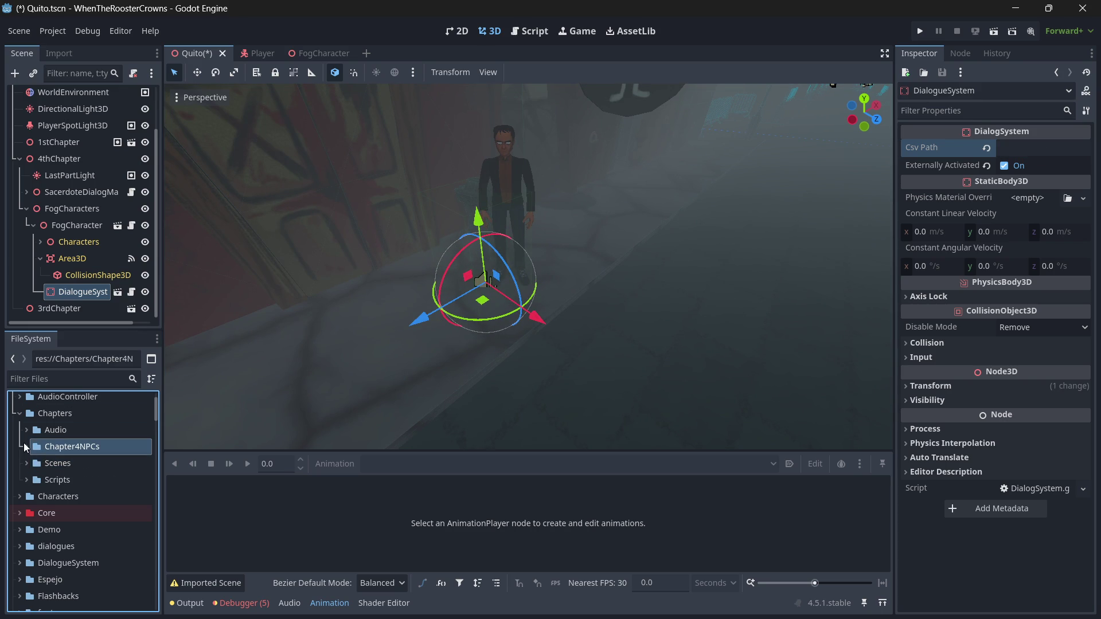
double_click(68, 464)
click(86, 482)
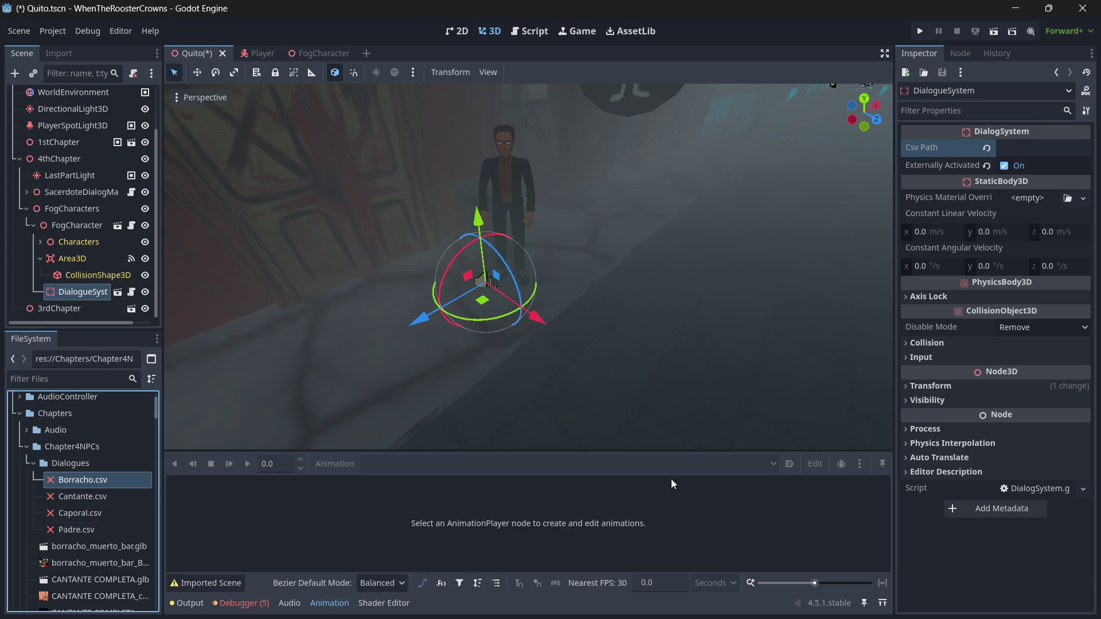
click(33, 463)
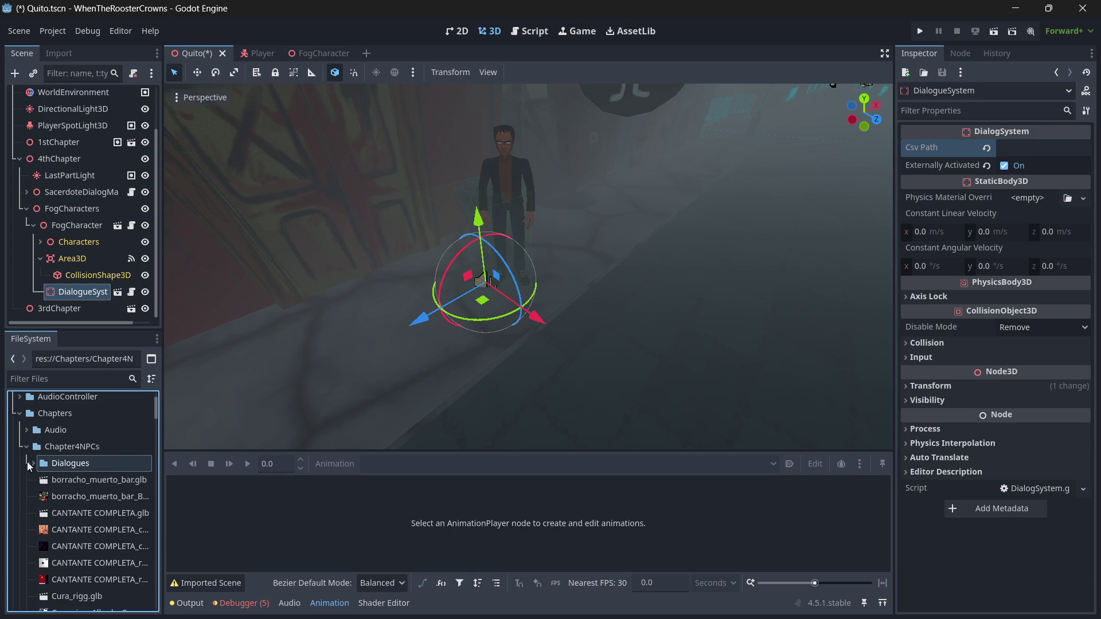
click(75, 291)
key(Delete)
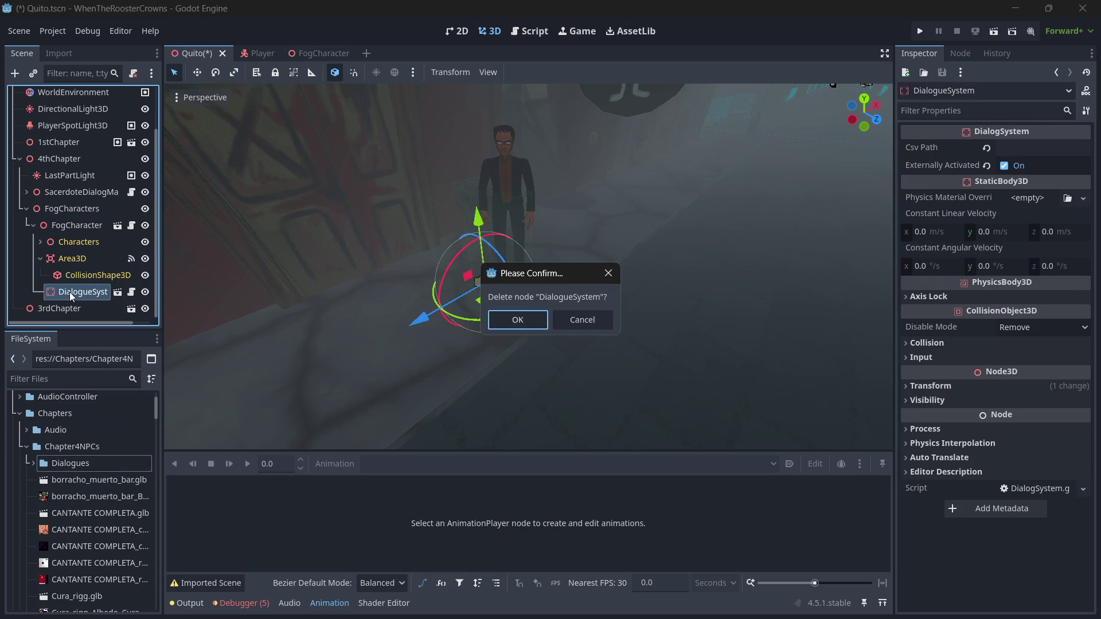
click(522, 319)
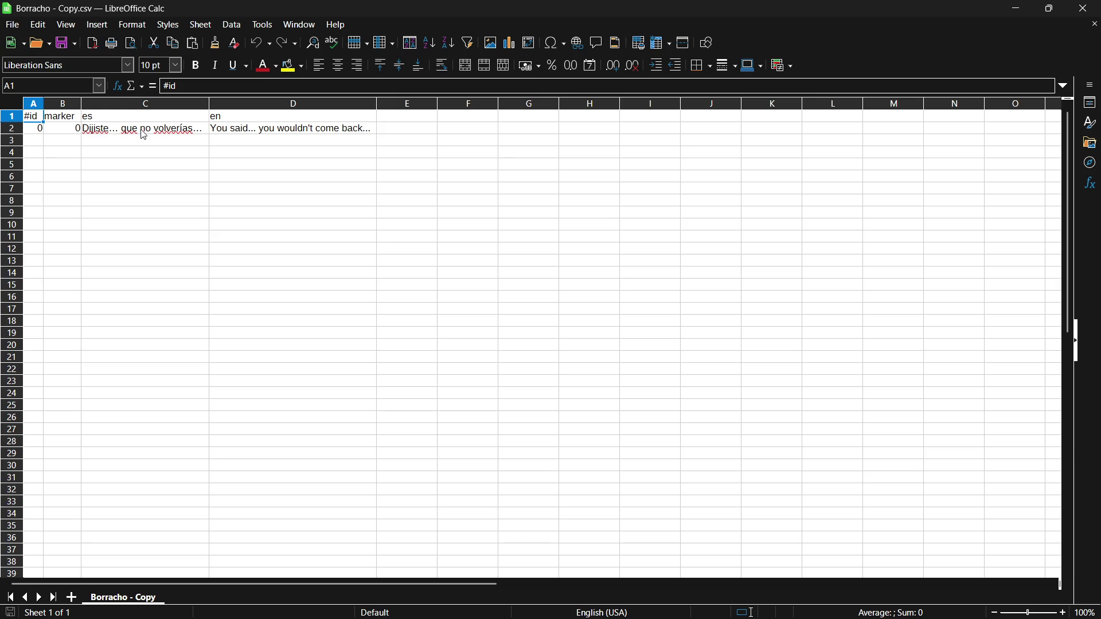
Clear the es text in C2 and the en text in D2 of Borracho - Copy.csv, then save and close Calc.
click(141, 134)
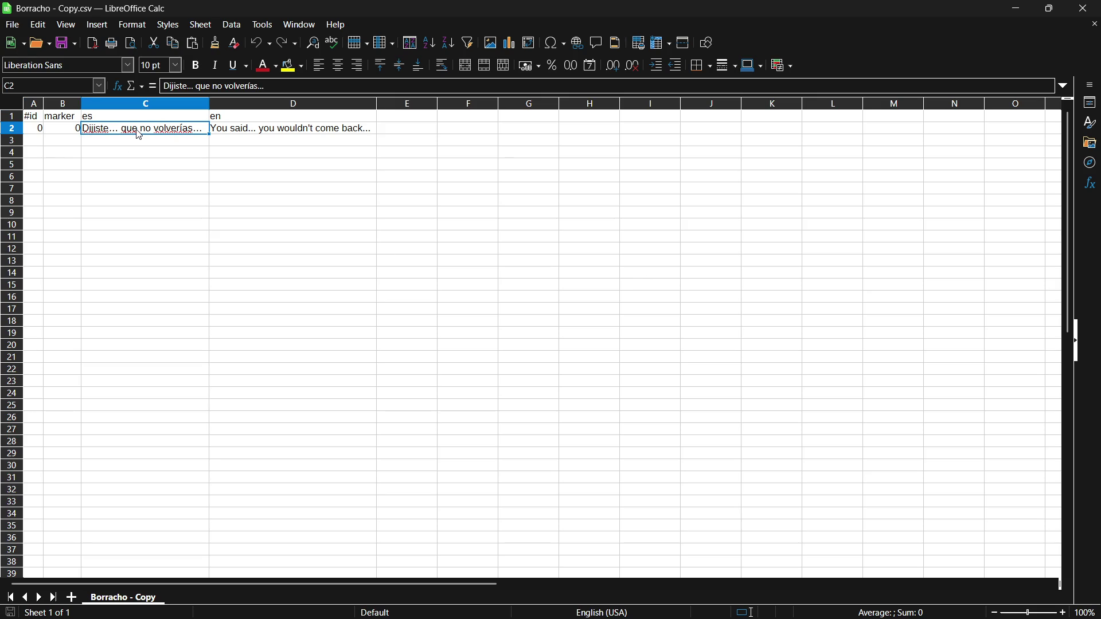
key(BackSpace)
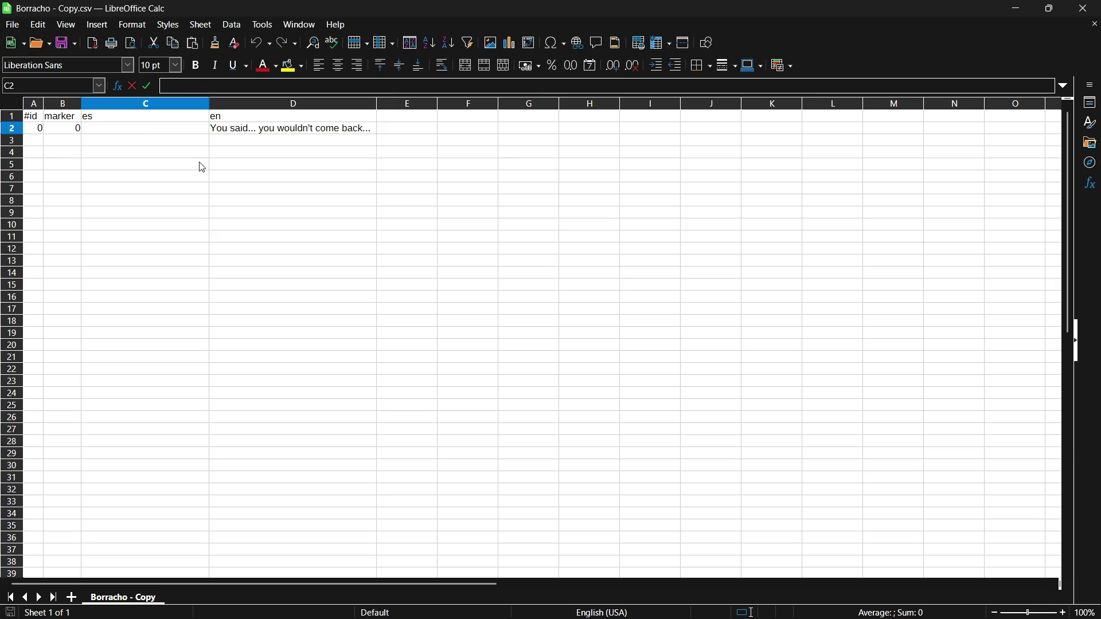
click(277, 130)
key(Delete)
click(248, 178)
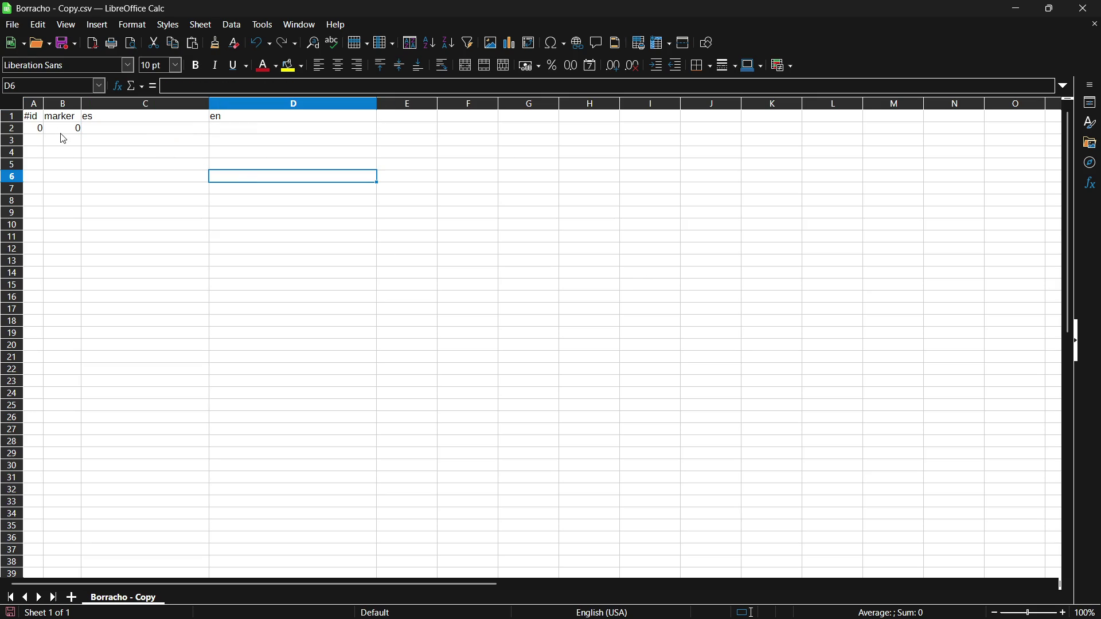
click(120, 131)
click(287, 132)
click(267, 154)
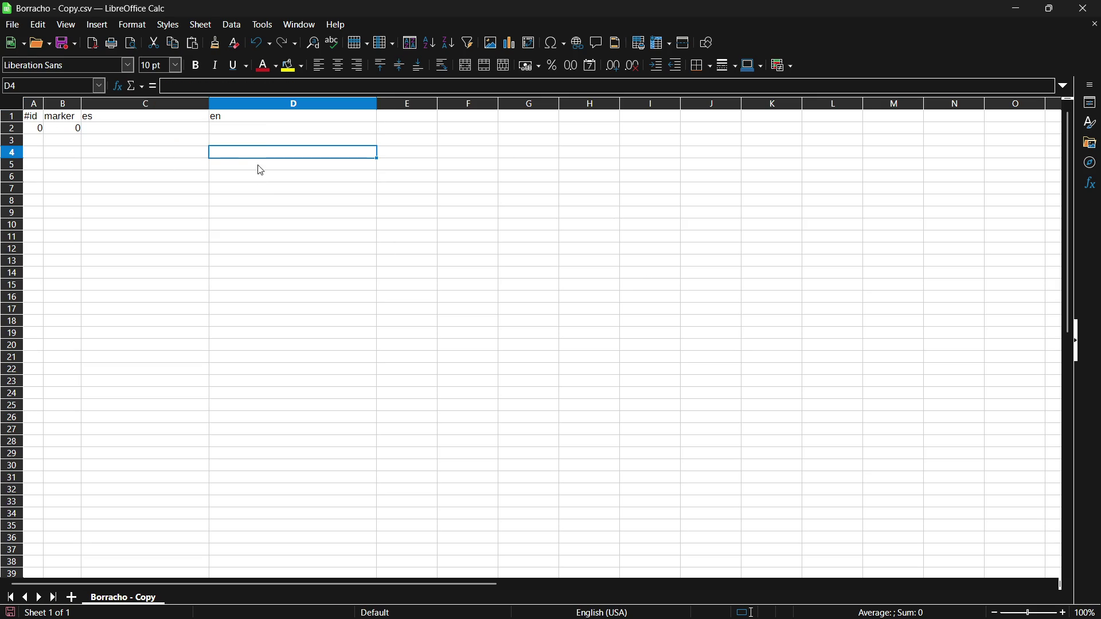
click(61, 45)
click(1088, 9)
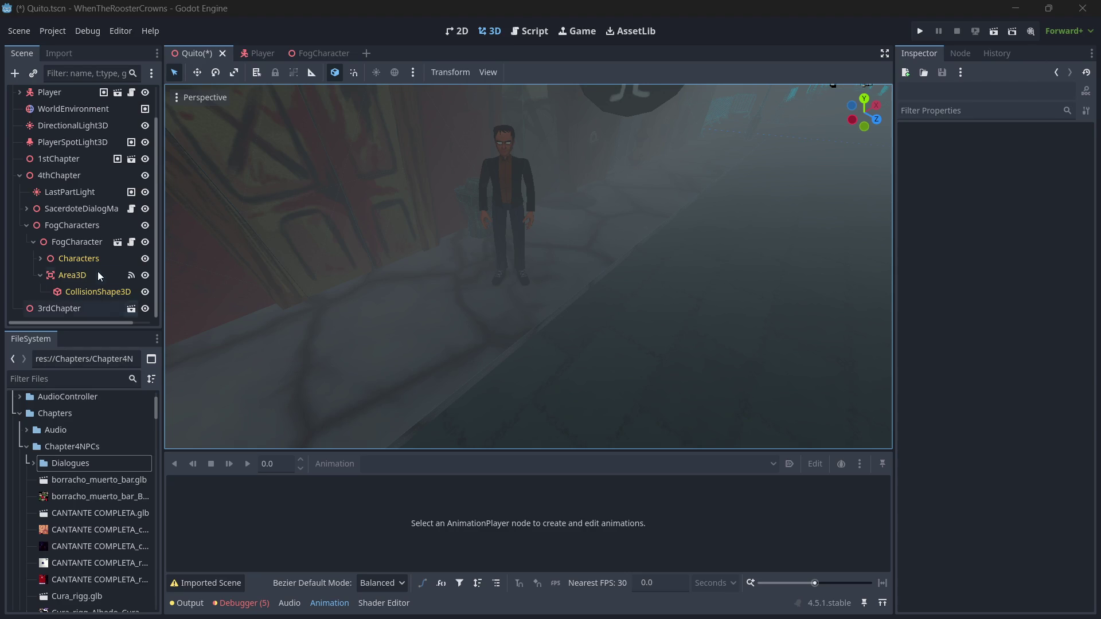
Instance DialogueSystem.tscn under FogCharacter, undoing the copy misplaced under FogCharacters.
click(73, 263)
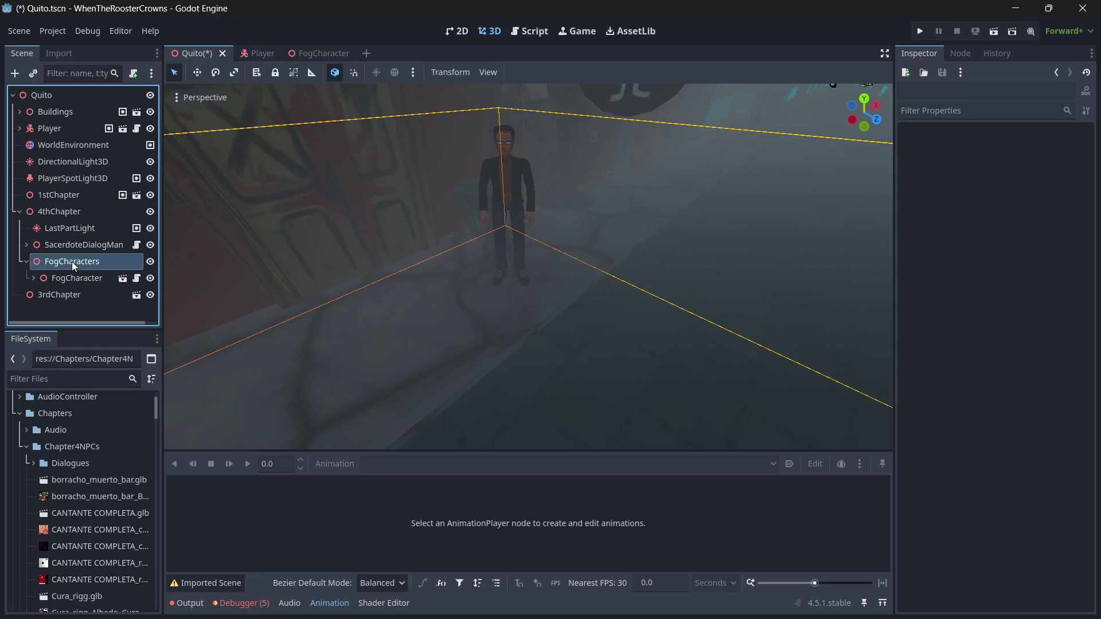
key(ctrl+shift+a)
text(di)
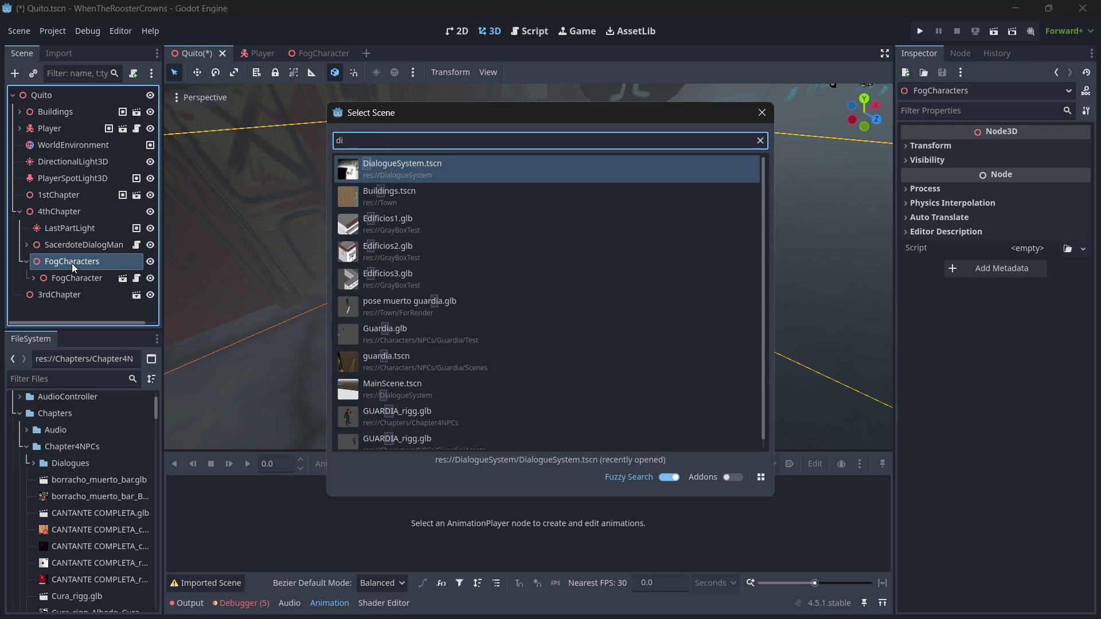
key(Return)
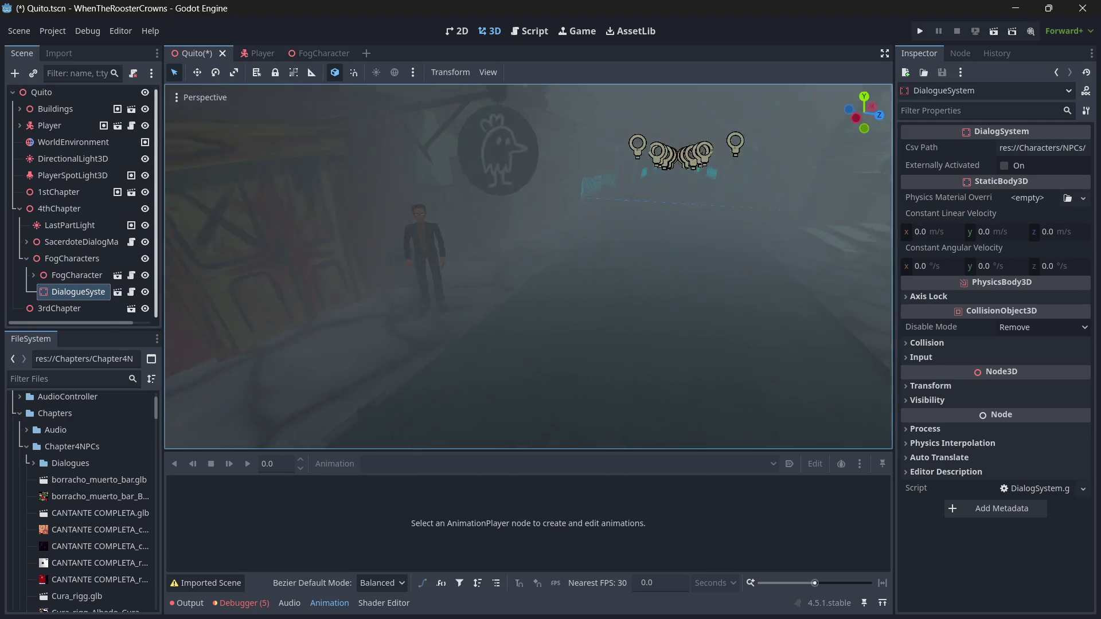
key(ctrl+z)
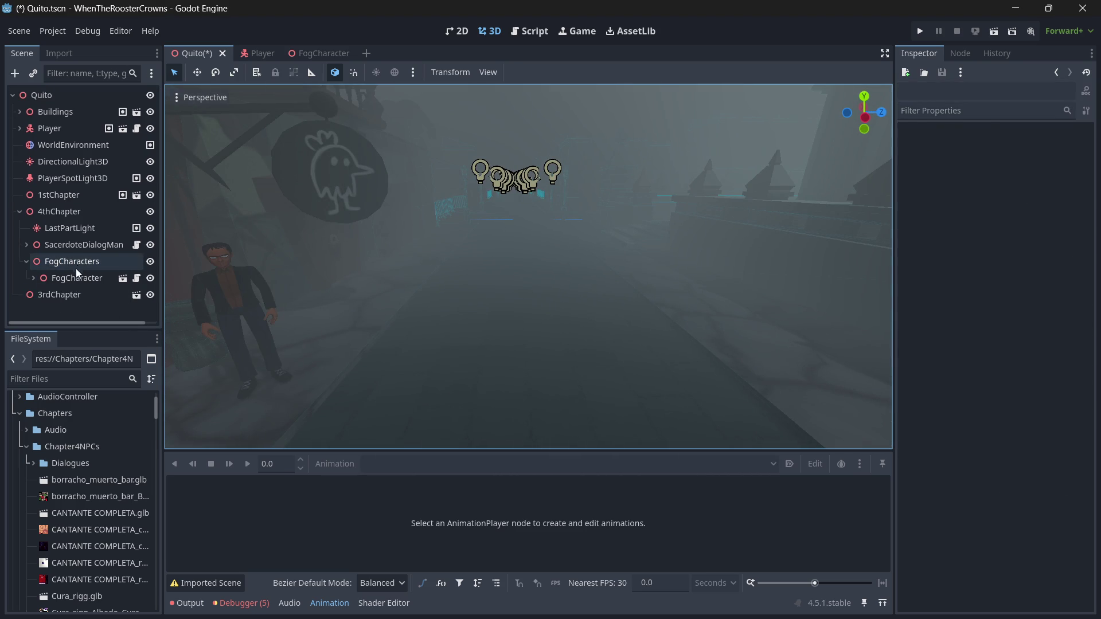
click(77, 278)
key(ctrl+a)
key(Escape)
key(ctrl+shift+a)
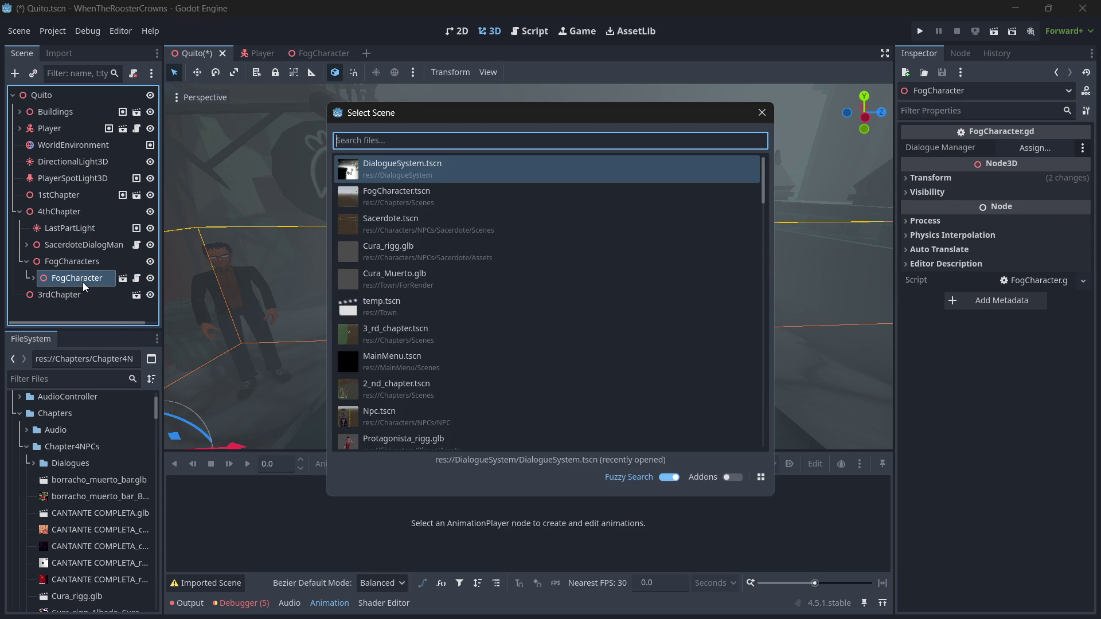
text(dialog)
key(Return)
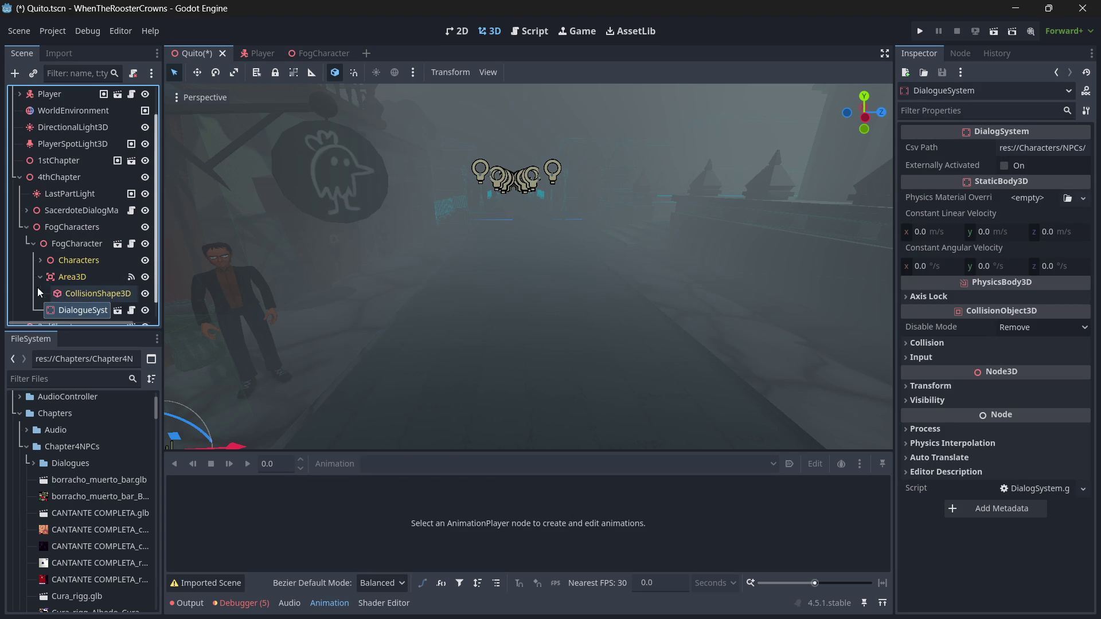
Copy Guardia.csv's path from the Dialogues folder into the DialogueSystem's Csv Path and save.
click(1055, 149)
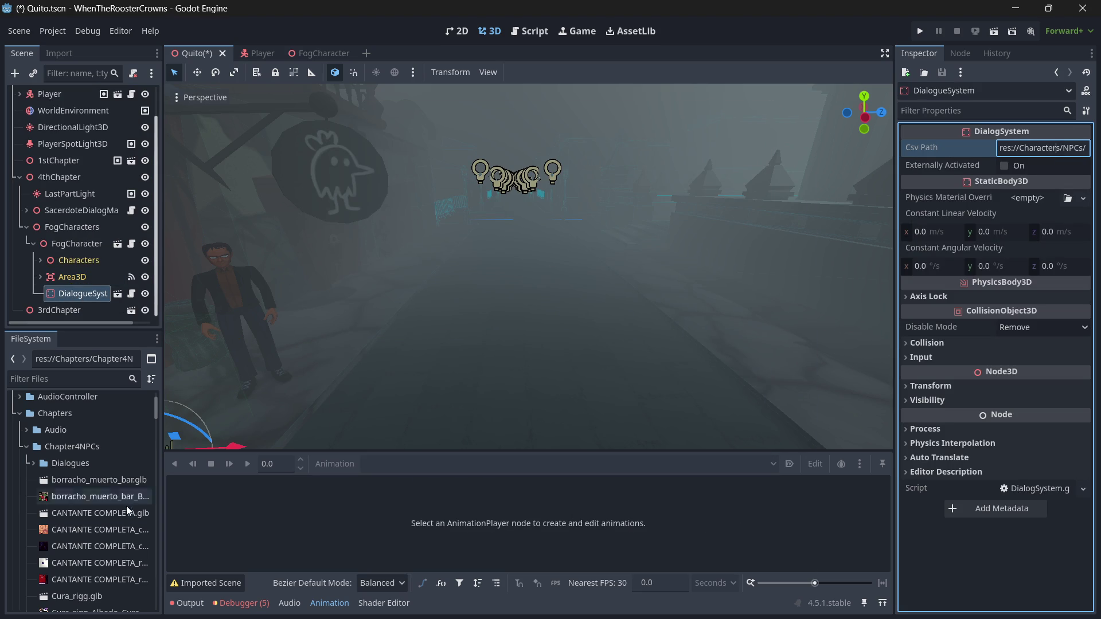
click(33, 463)
click(83, 480)
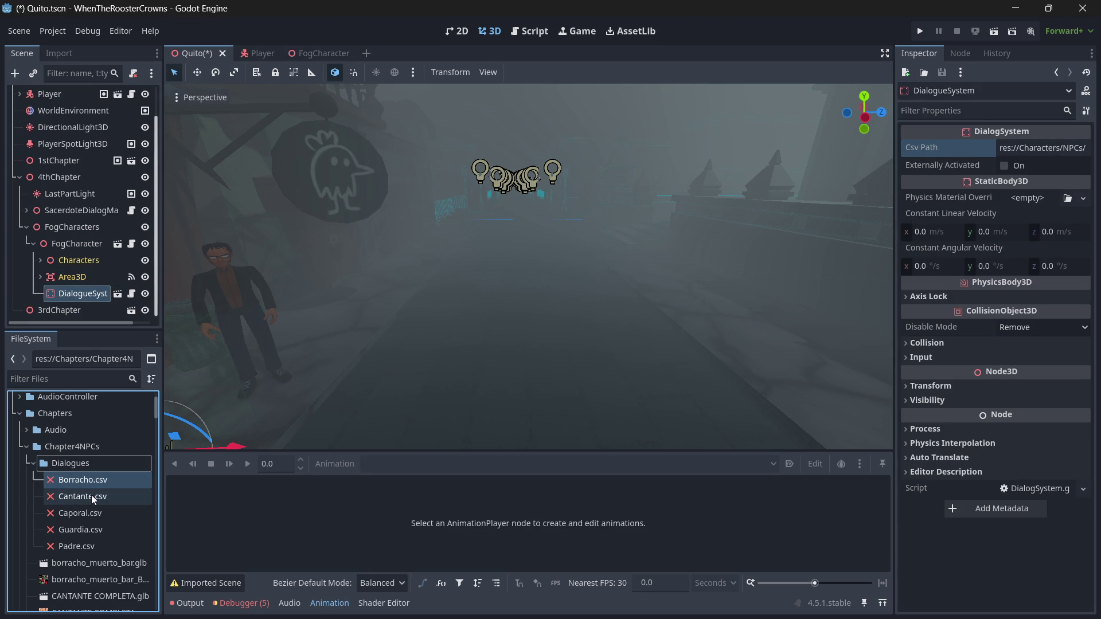
right_click(83, 528)
click(144, 425)
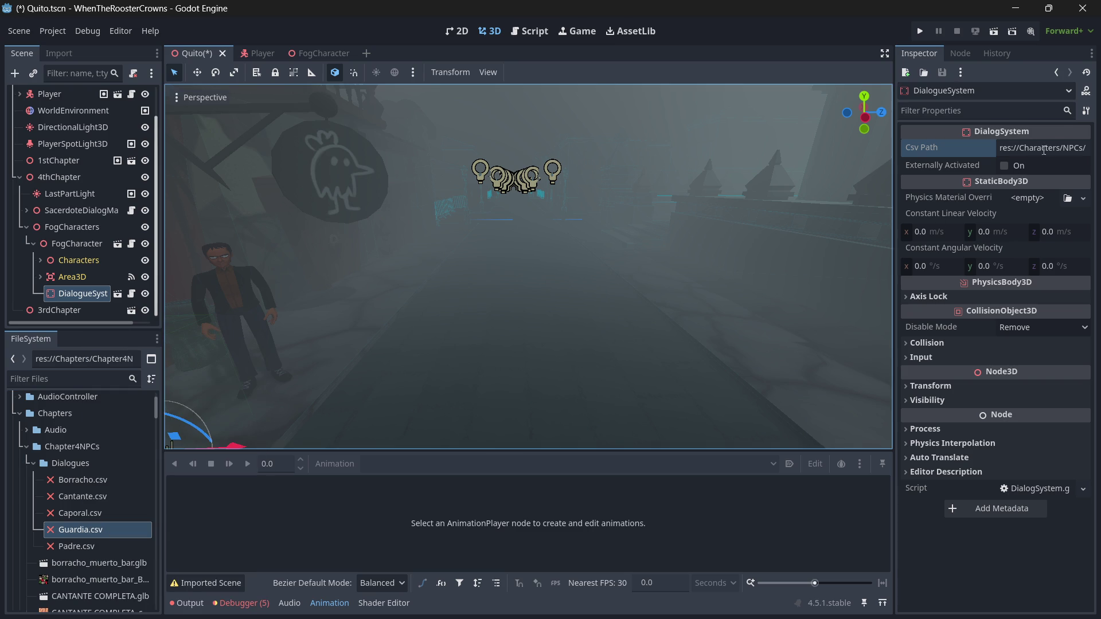
click(1037, 148)
key(ctrl+v)
key(ctrl+s)
Turn on Externally Activated for the DialogueSystem and save Quito.
key(s)
key(a)
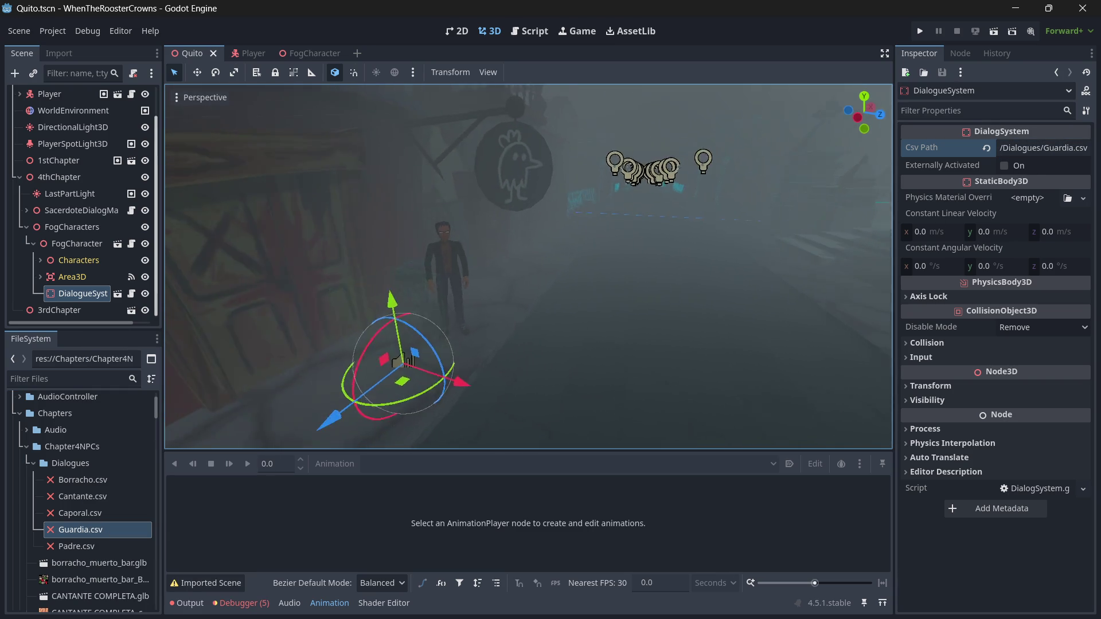
click(1003, 166)
key(ctrl+s)
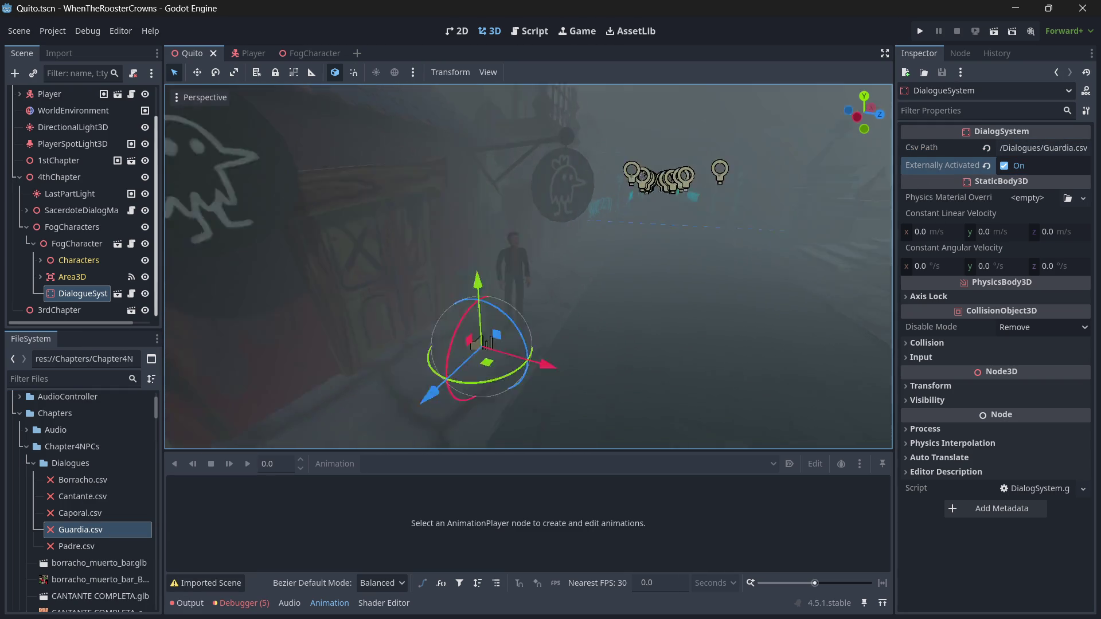
click(82, 247)
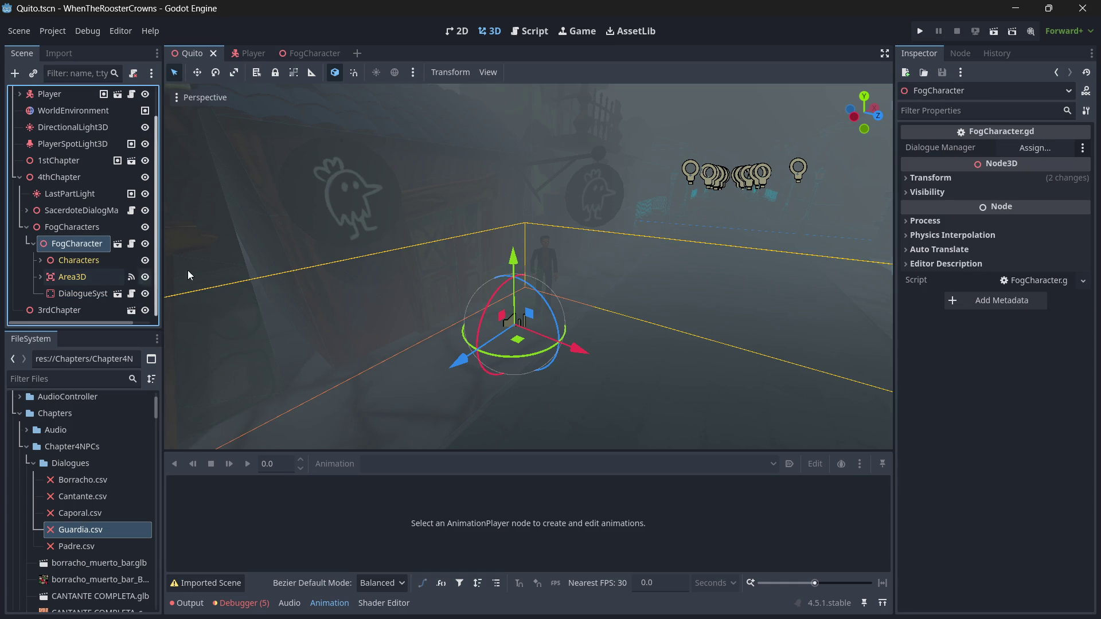
Drag the DialogueSystem node into FogCharacter's Dialogue Manager slot and save Quito.
drag(75, 293, 1012, 148)
key(ctrl+s)
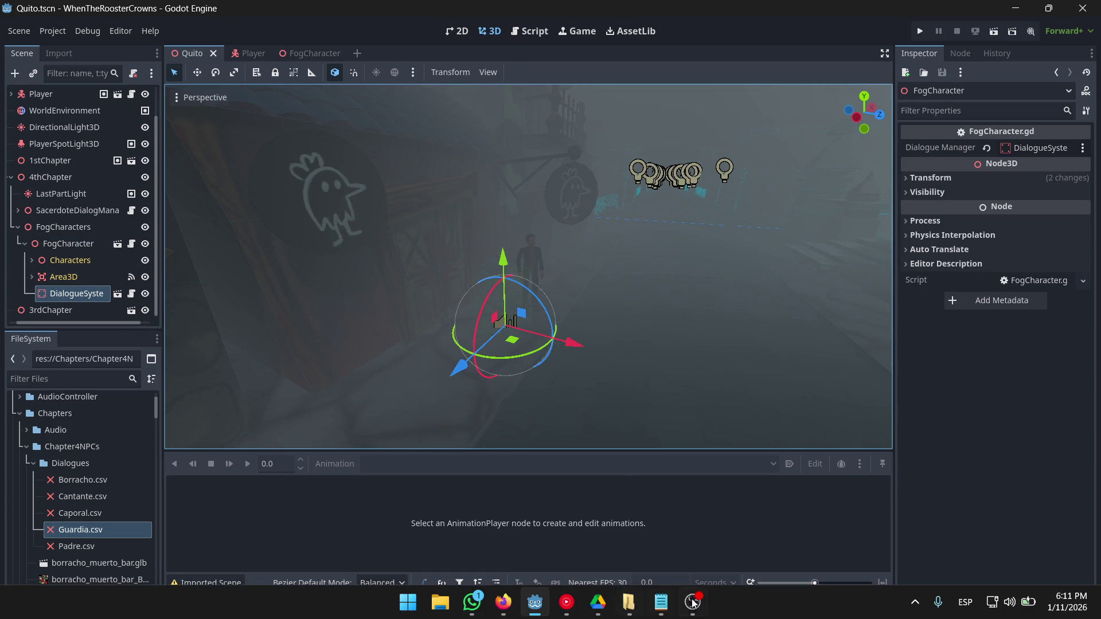
drag(676, 323, 398, 299)
click(74, 292)
key(ctrl+shift+a)
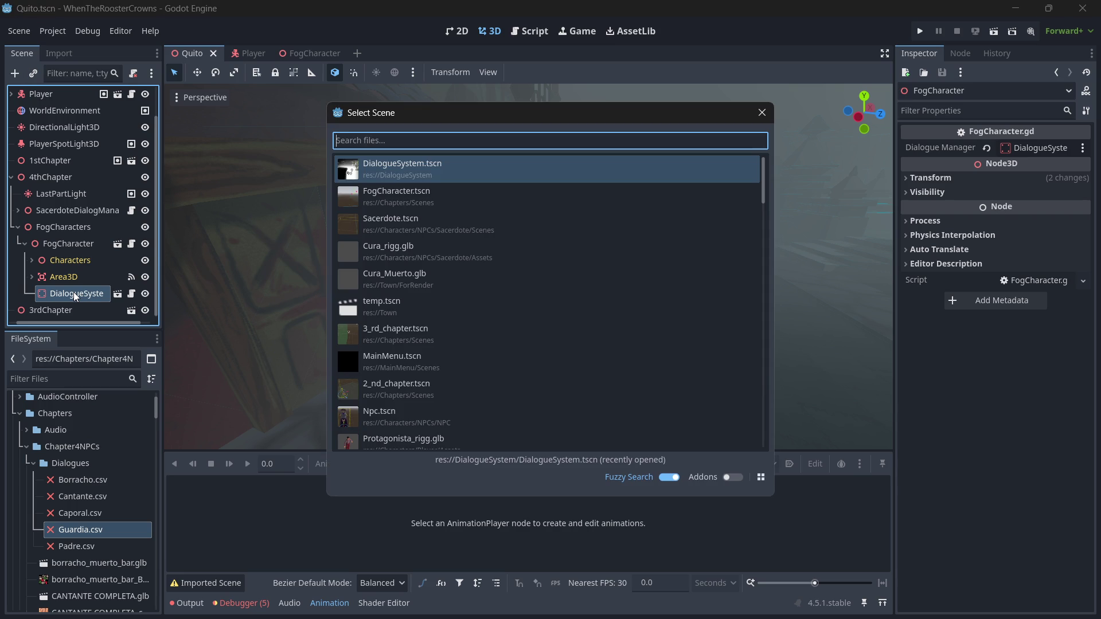
Add a Camera3D node under DialogueSystem.
text(cam)
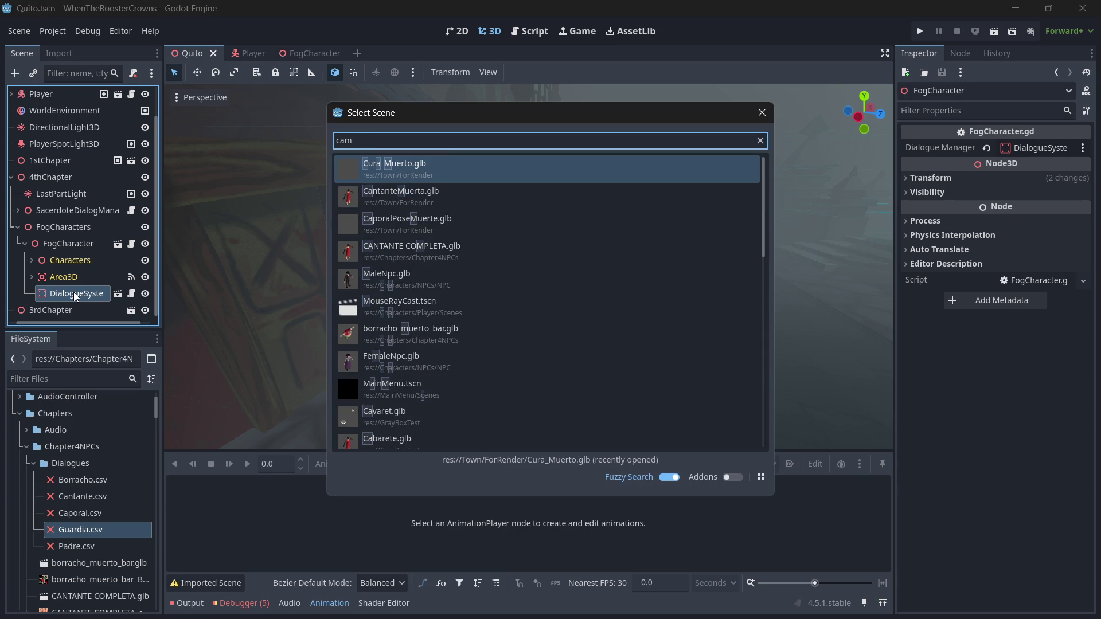
key(Escape)
key(ctrl+a)
text(cametra)
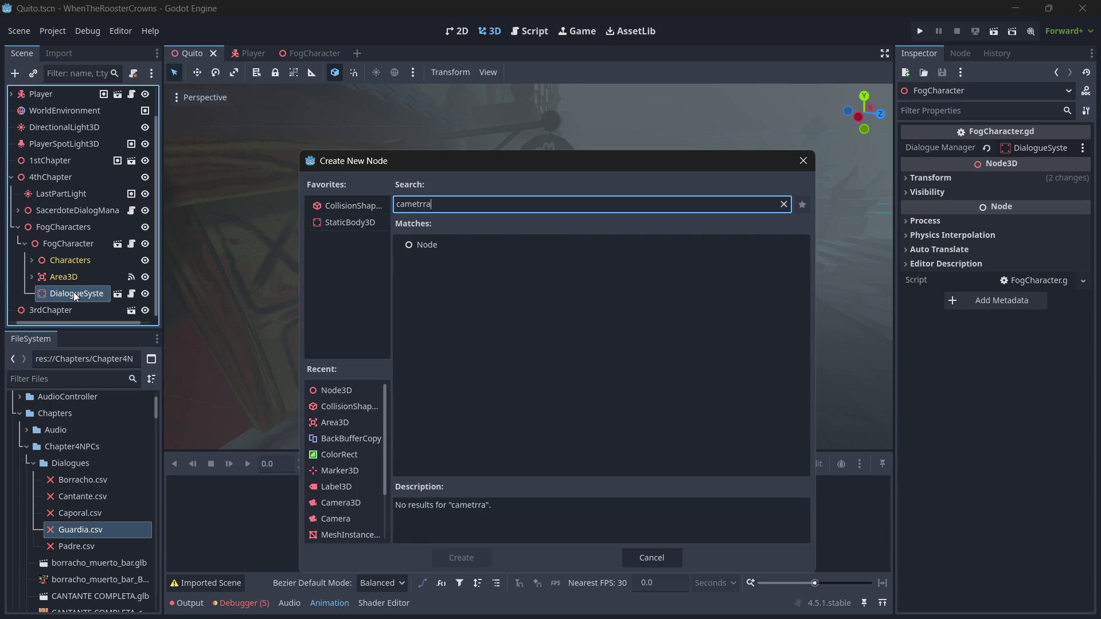
key(BackSpace)
text(ra)
key(Return)
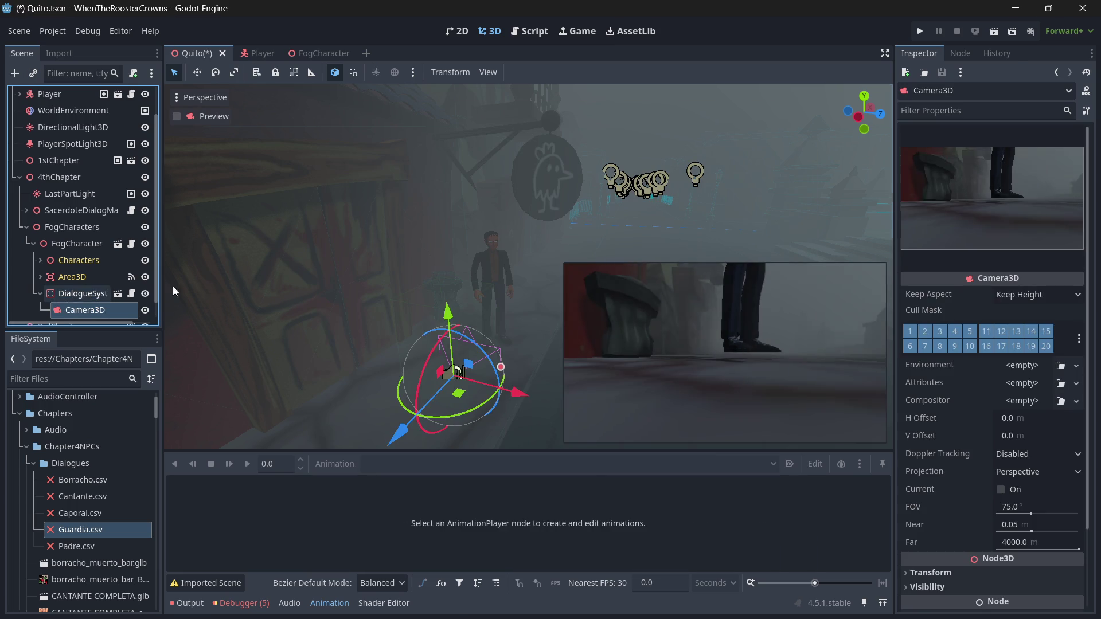
Move the camera forward along Z and up to head height near the guard.
drag(459, 372, 374, 302)
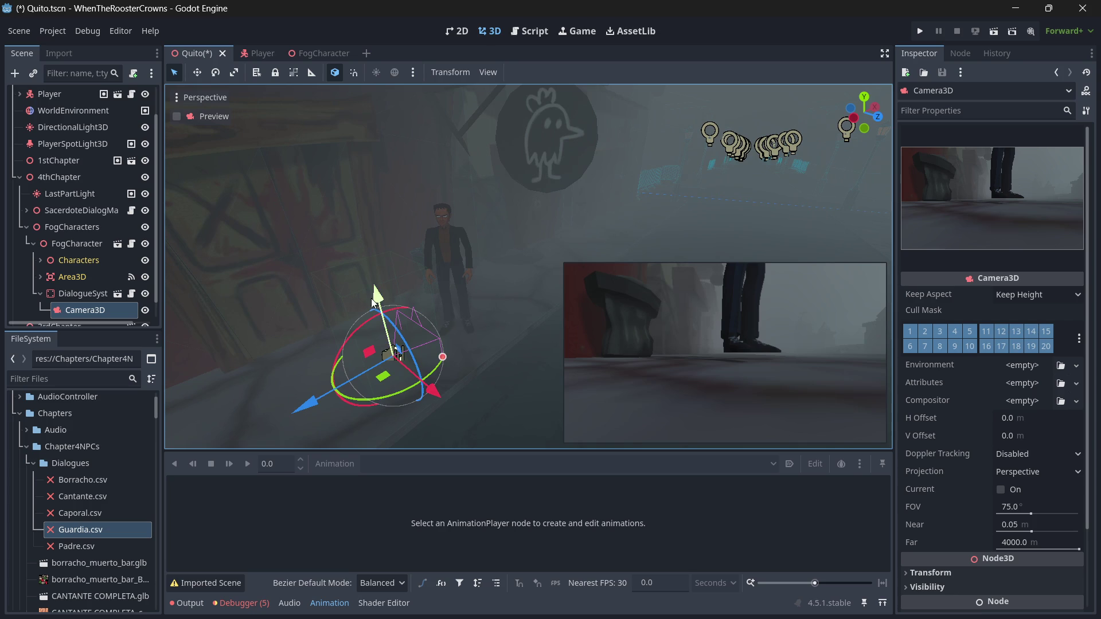
key(g)
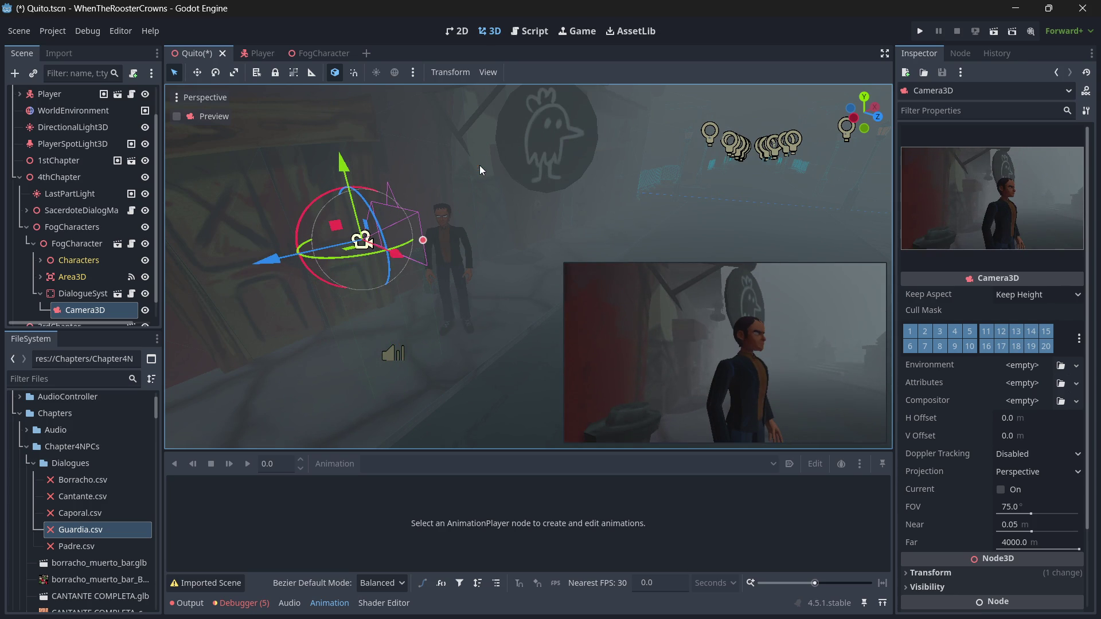
key(r)
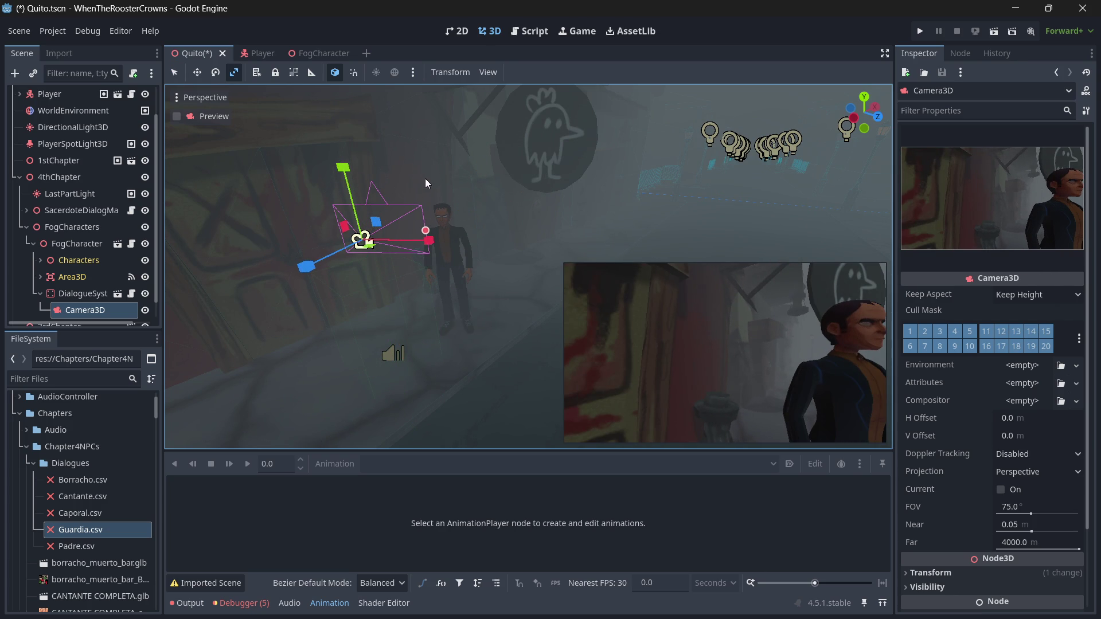
key(g)
key(z)
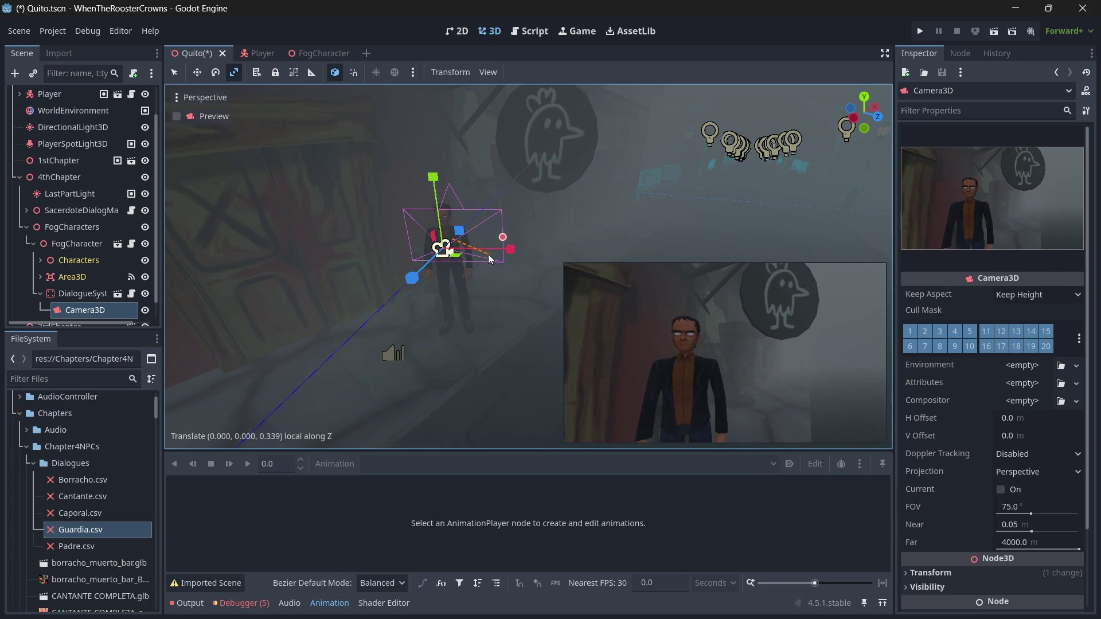
click(449, 302)
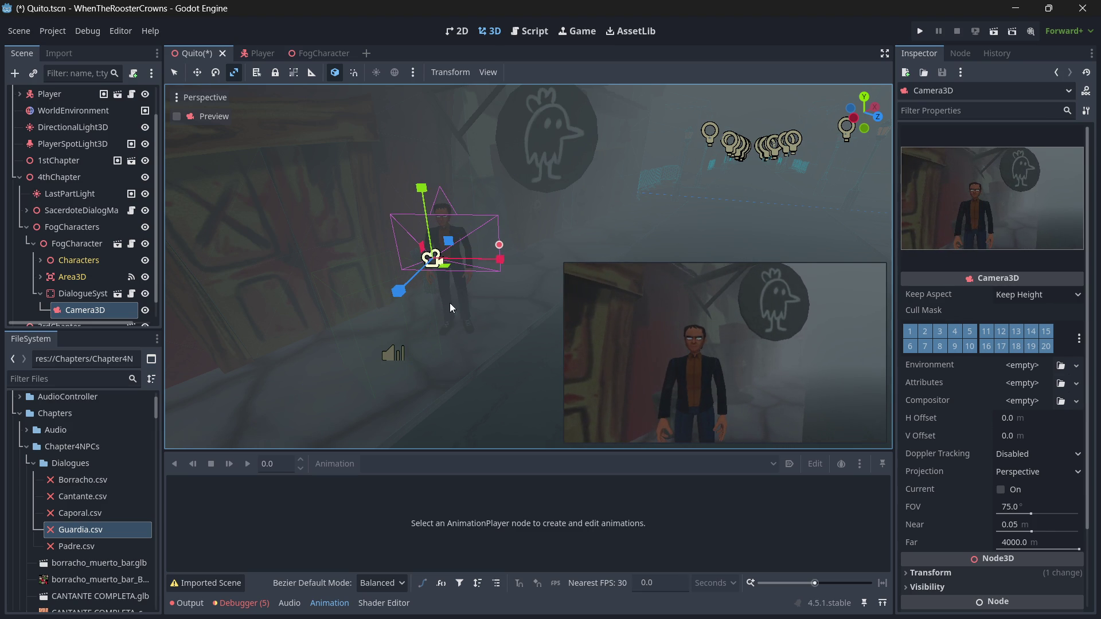
key(g)
key(y)
click(473, 264)
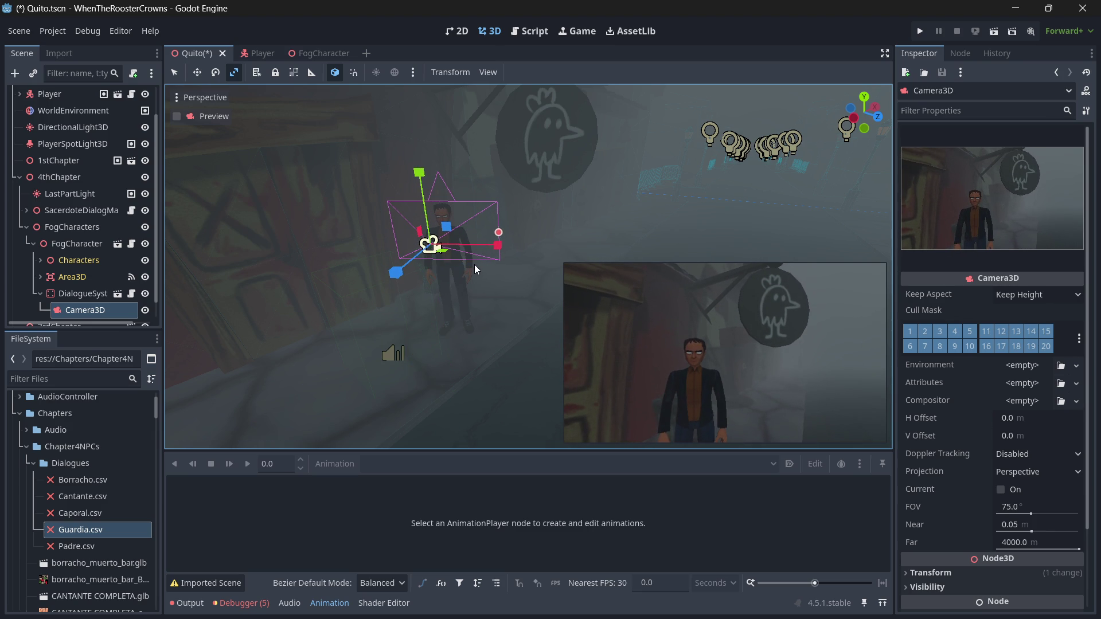
Tilt the camera on the X axis to frame the guard, then save the scene.
key(r)
key(x)
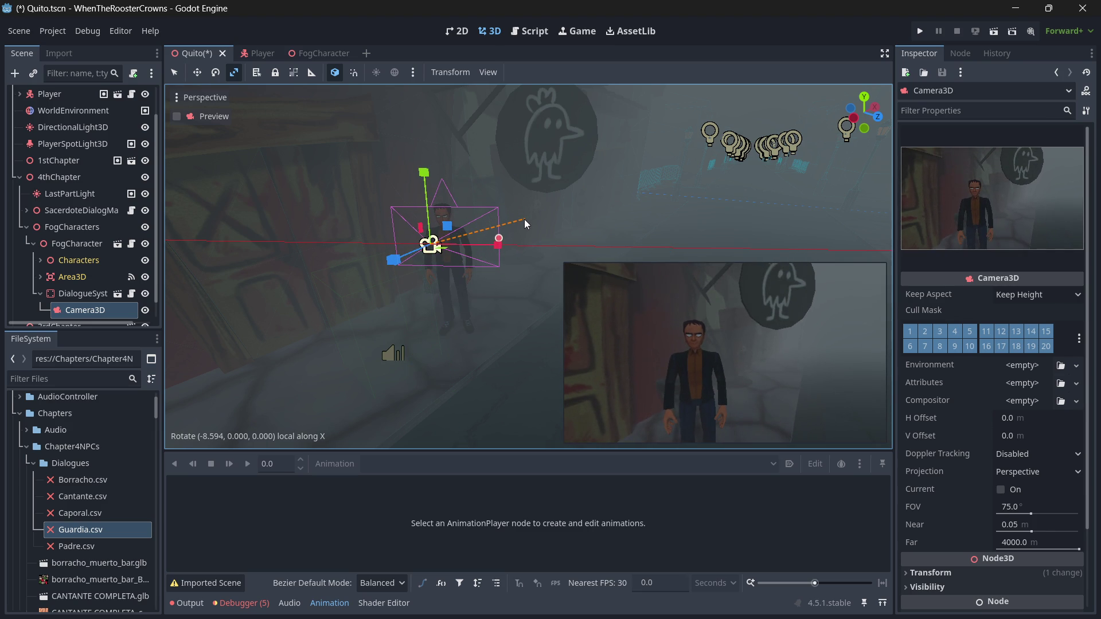
click(525, 220)
key(ctrl+s)
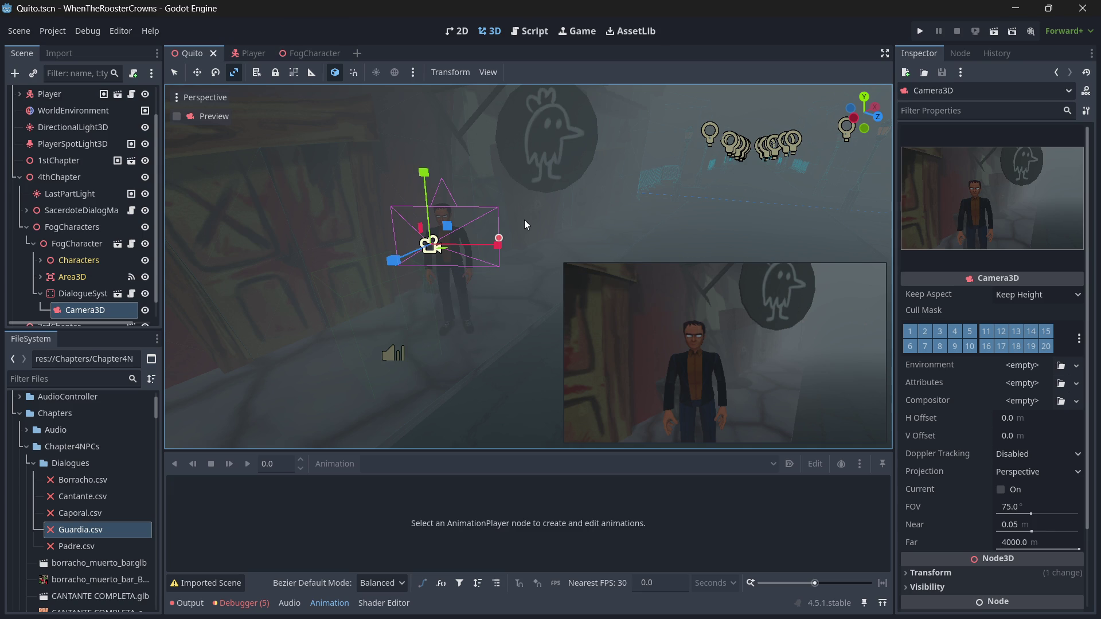
Add a Label3D child under Camera3D and save the scene.
scroll(117, 260, down, 1)
key(ctrl+a)
text(label)
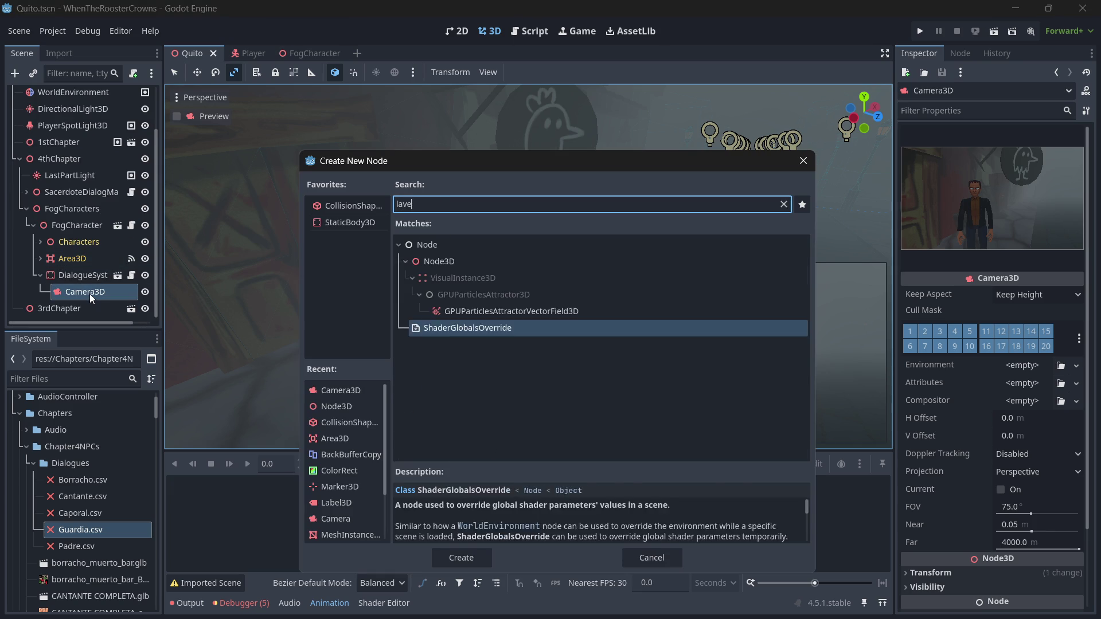
text(3d)
key(Return)
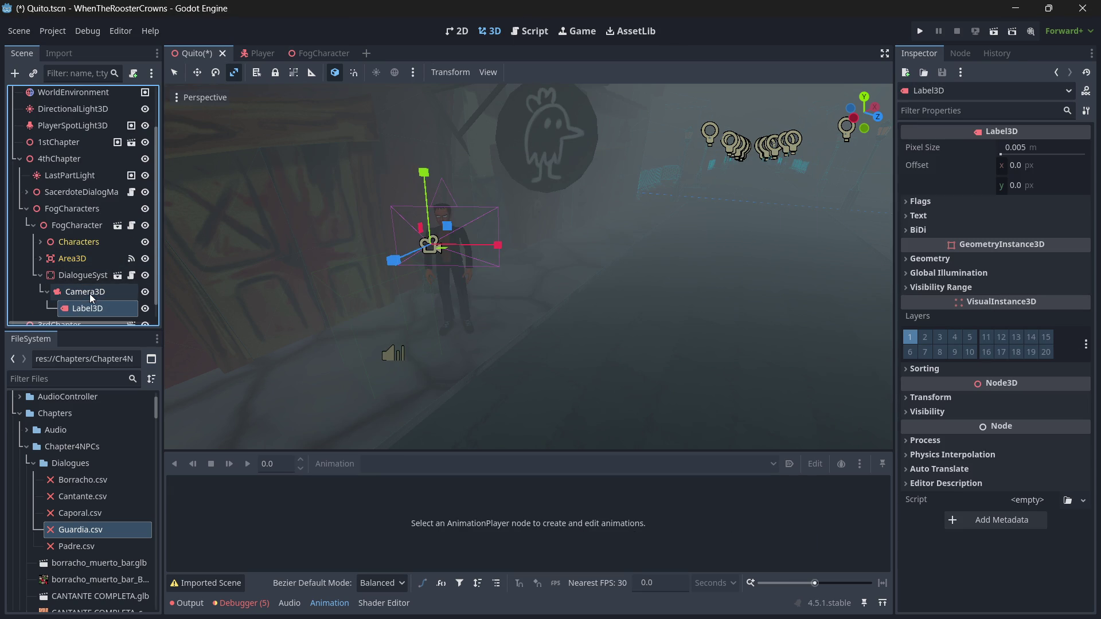
key(ctrl+s)
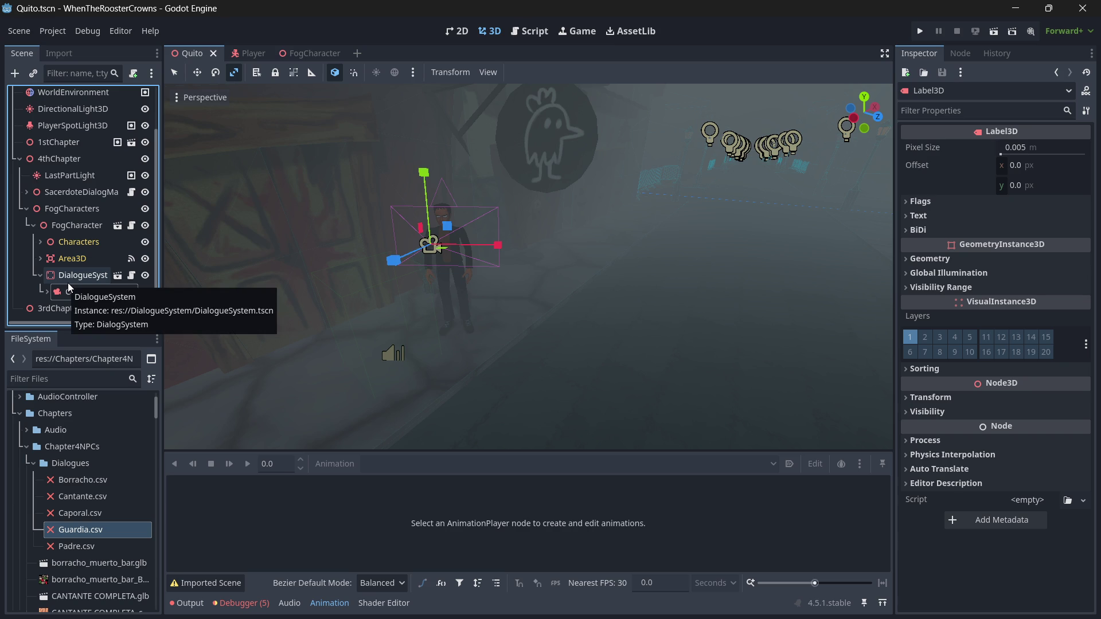
key(ctrl+s)
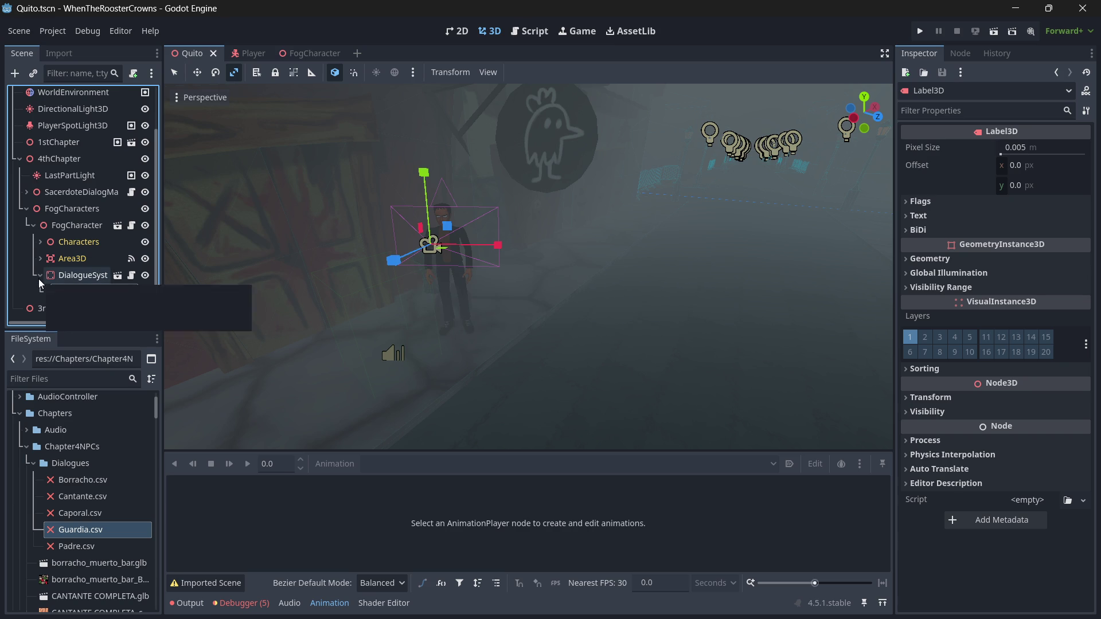
Rename the Camera3D under DialogueSystem to M0.
click(64, 295)
click(41, 292)
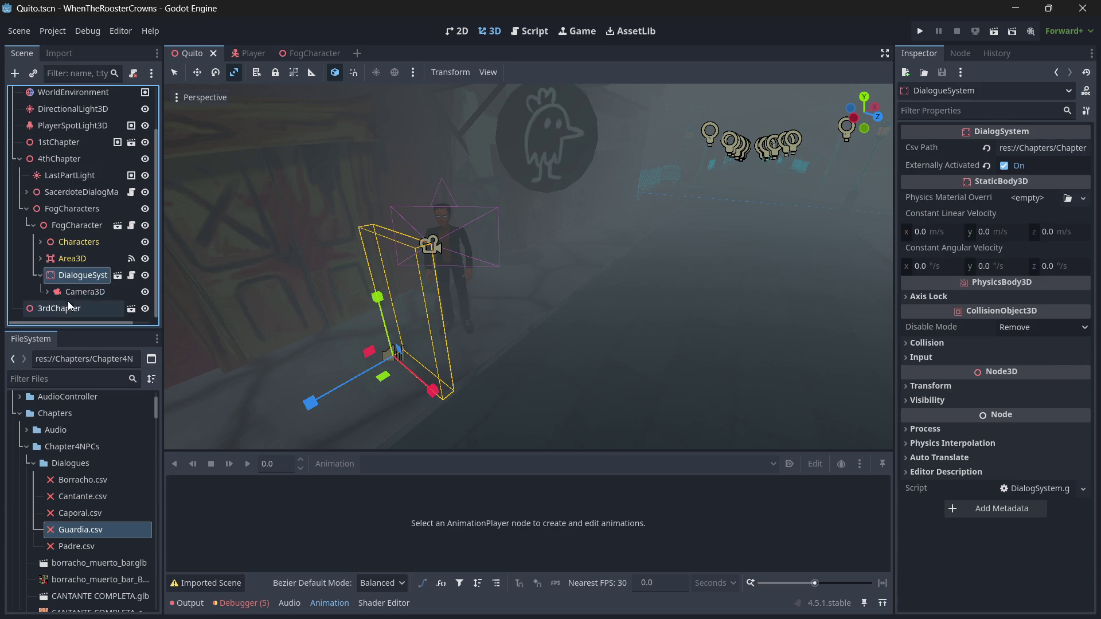
click(89, 292)
click(92, 294)
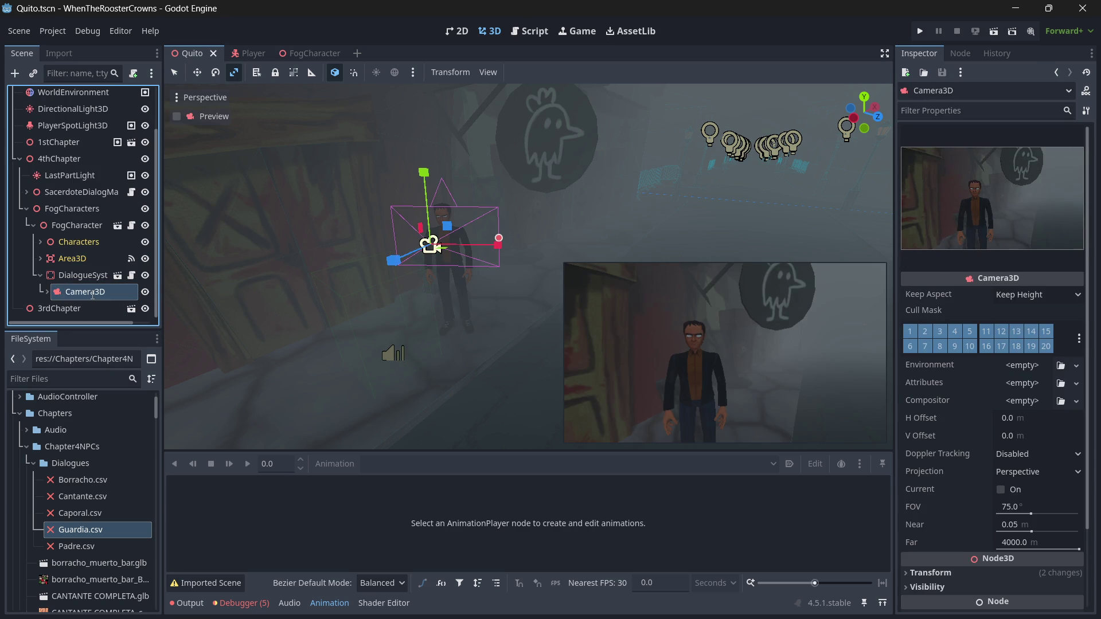
text(M0)
Change M0's type to Marker3D, save, and collapse the DialogueSystem and FogCharacter branches.
right_click(83, 295)
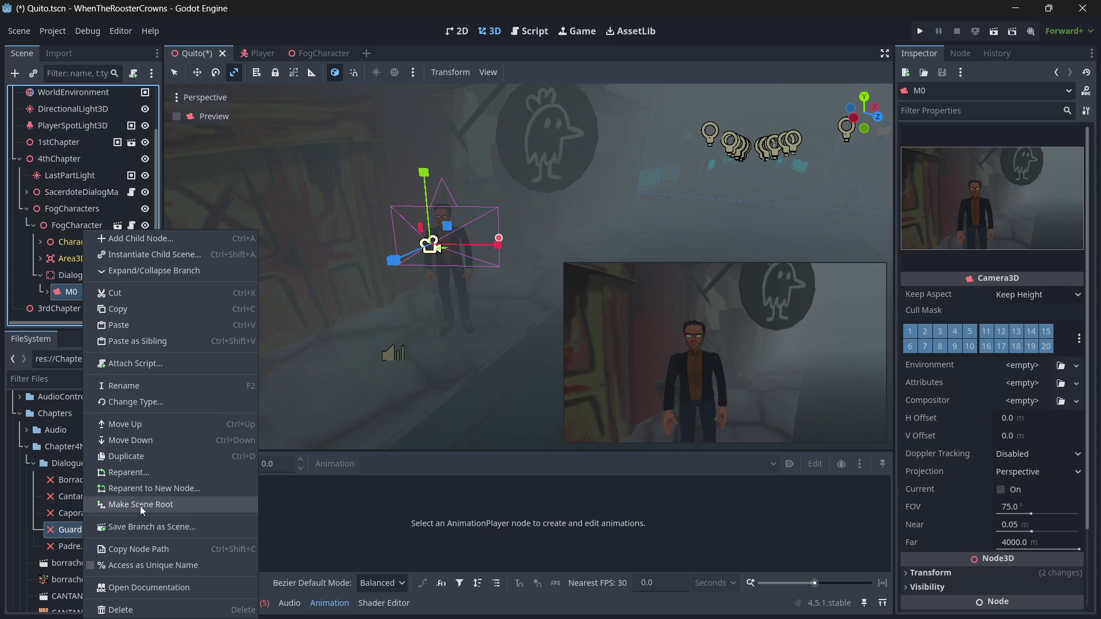
click(154, 403)
text(ma)
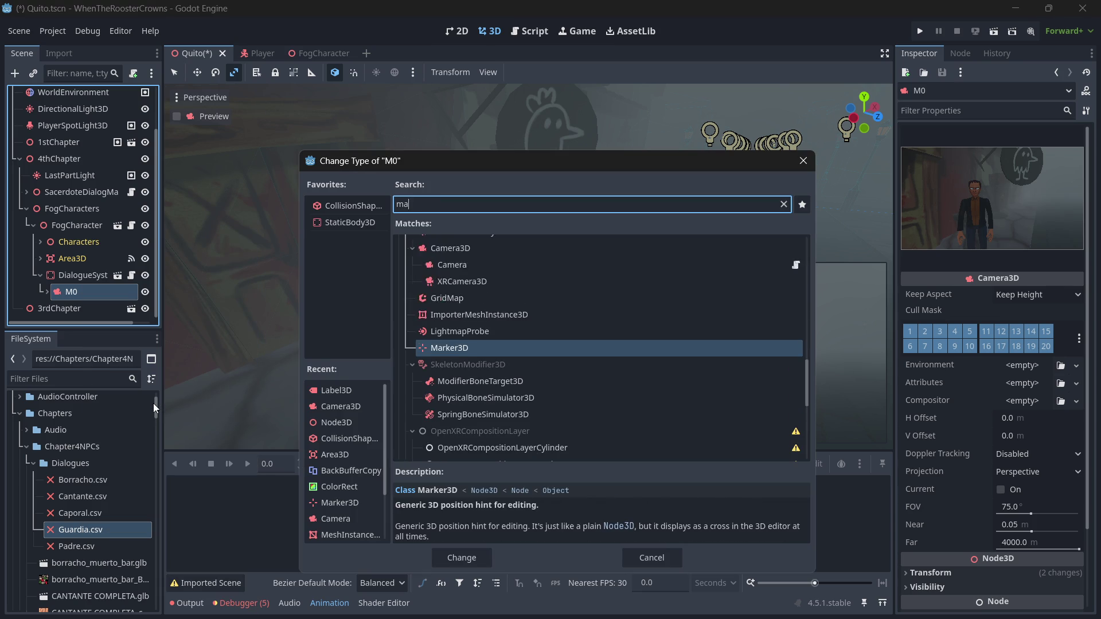
key(Return)
key(ctrl+s)
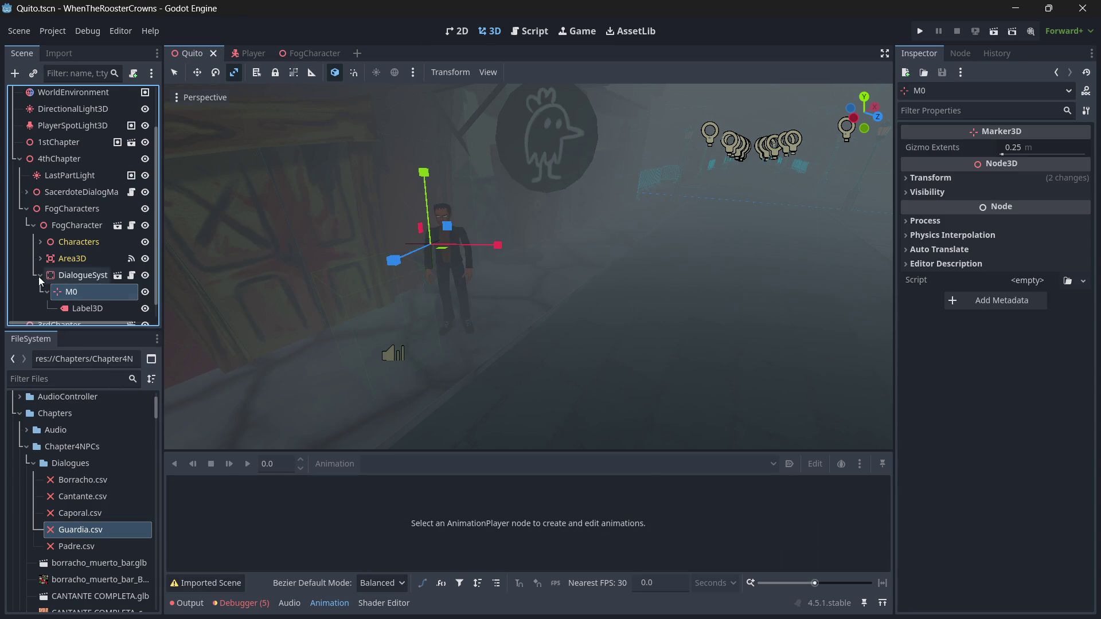
click(40, 275)
key(f)
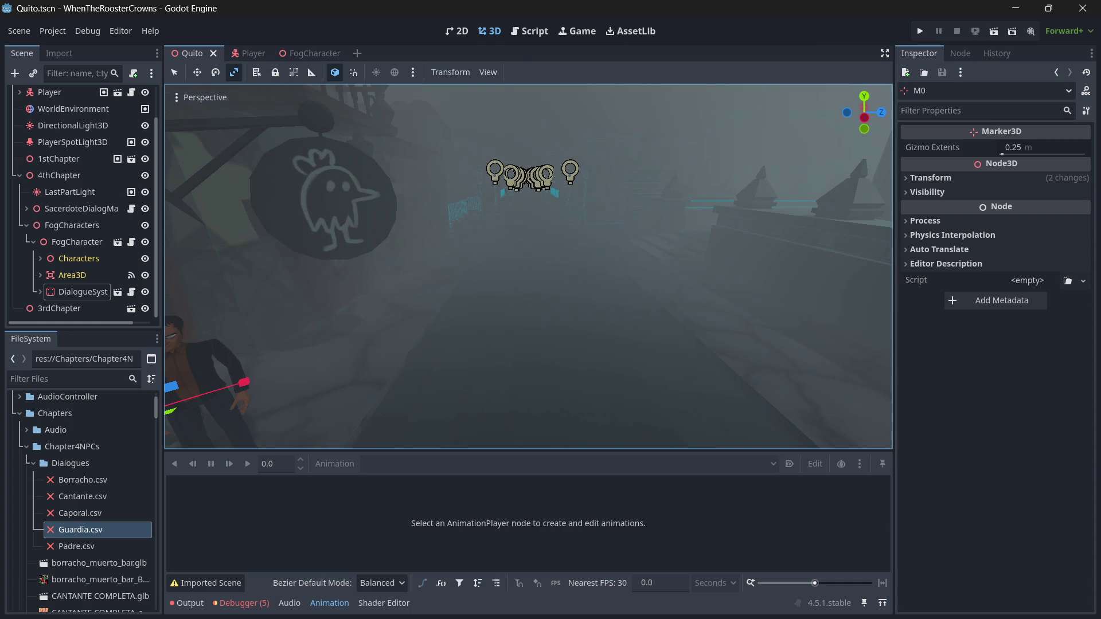
click(30, 243)
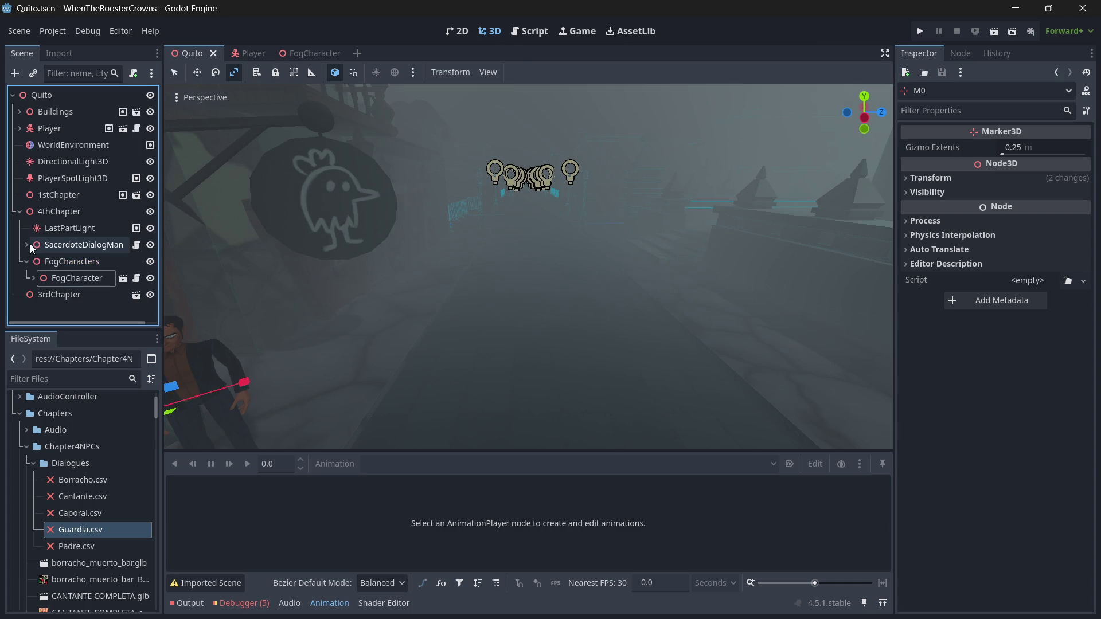
Duplicate FogCharacter into FogCharacter2 and frame both characters in the viewport.
key(ctrl+d)
click(28, 259)
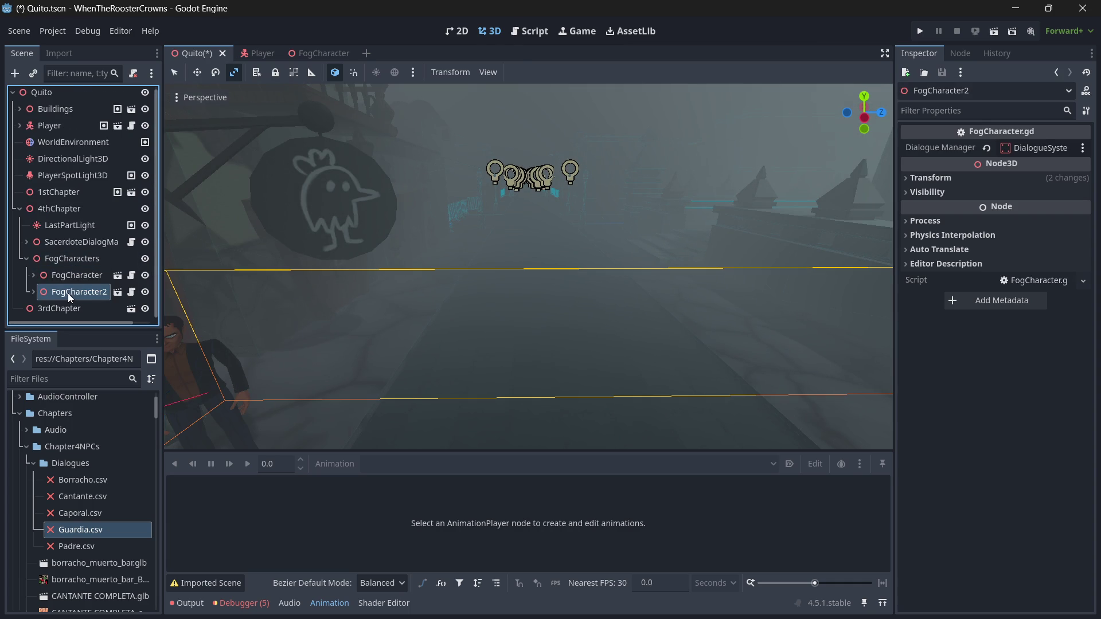
double_click(68, 291)
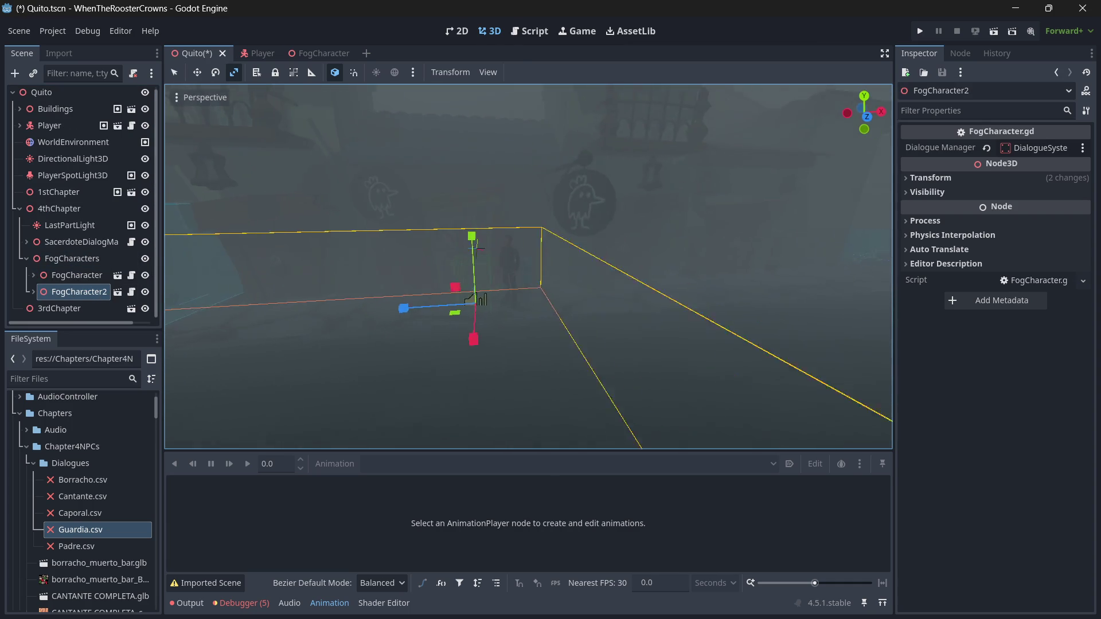
click(173, 73)
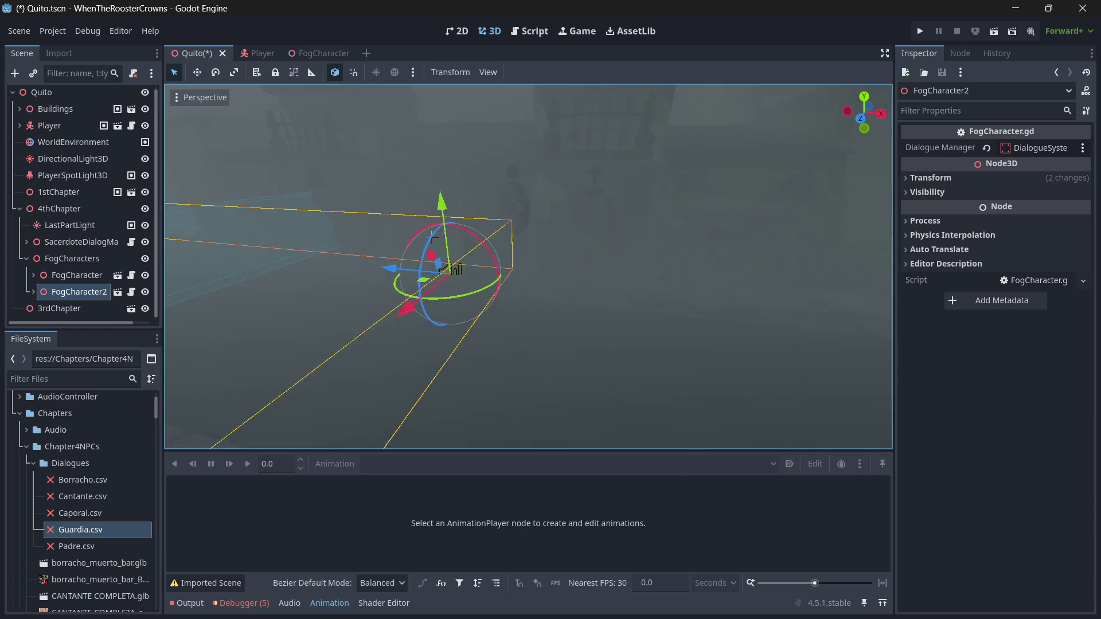
ctrl+click(77, 275)
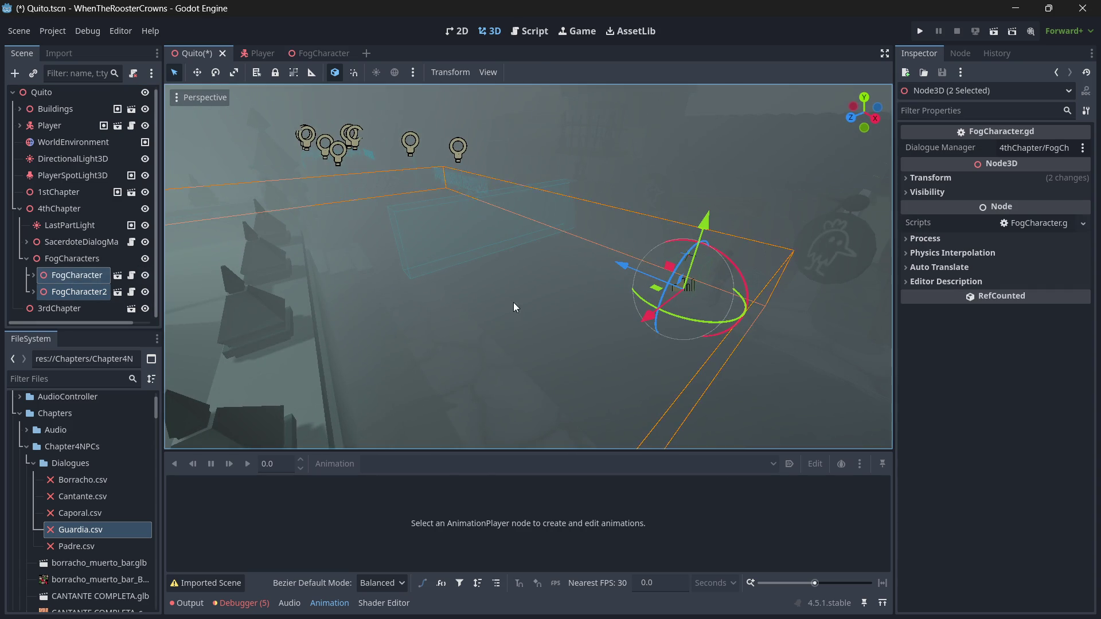
key(f)
mouse_move(597, 275)
mouse_down()
mouse_move(735, 301)
mouse_move(497, 289)
mouse_up()
mouse_move(427, 274)
mouse_down()
mouse_move(516, 287)
mouse_move(523, 302)
mouse_move(688, 315)
mouse_move(625, 304)
mouse_move(486, 316)
mouse_up()
Slide FogCharacter2 along the X axis to a separate street spot.
click(65, 291)
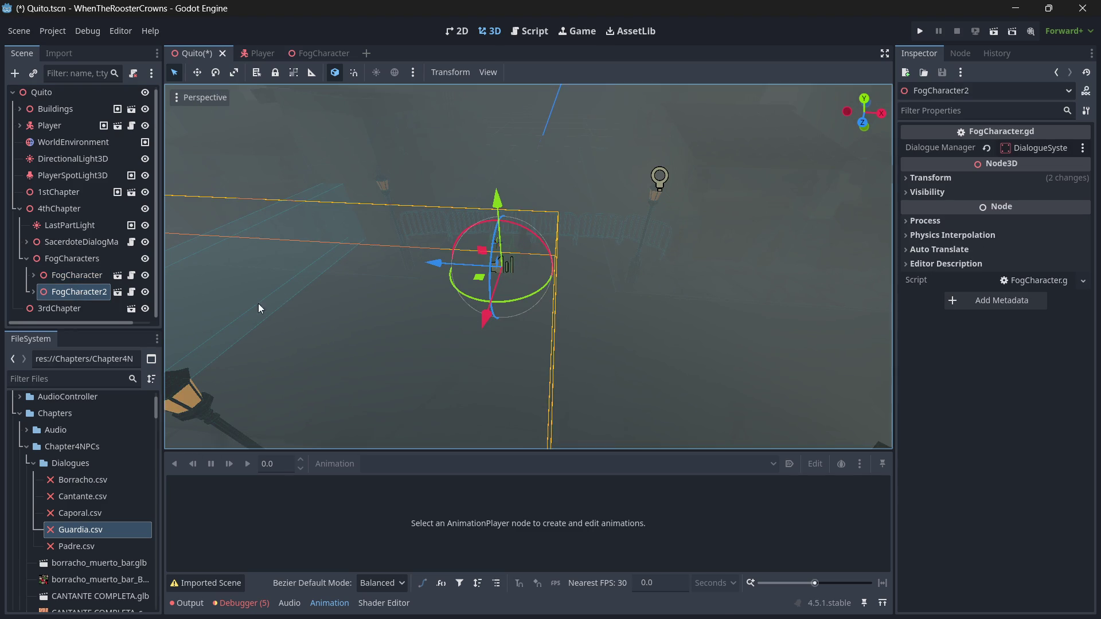
drag(258, 304, 331, 324)
mouse_move(238, 331)
mouse_down()
mouse_move(614, 294)
mouse_move(580, 316)
mouse_move(665, 306)
mouse_up()
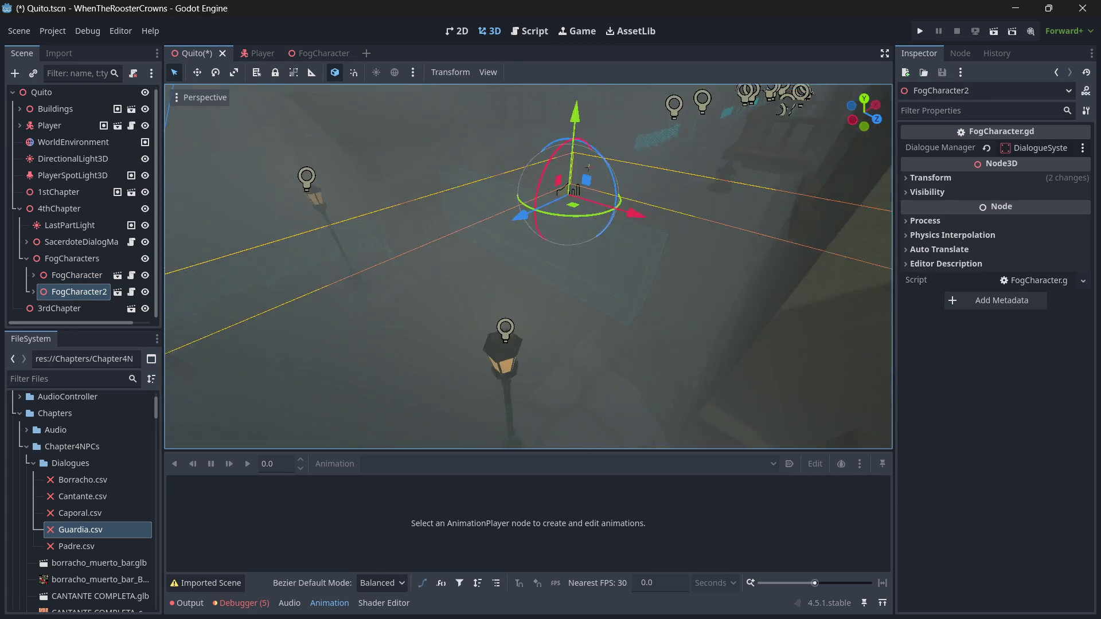
mouse_move(728, 246)
mouse_down()
mouse_move(447, 292)
mouse_move(511, 301)
mouse_up()
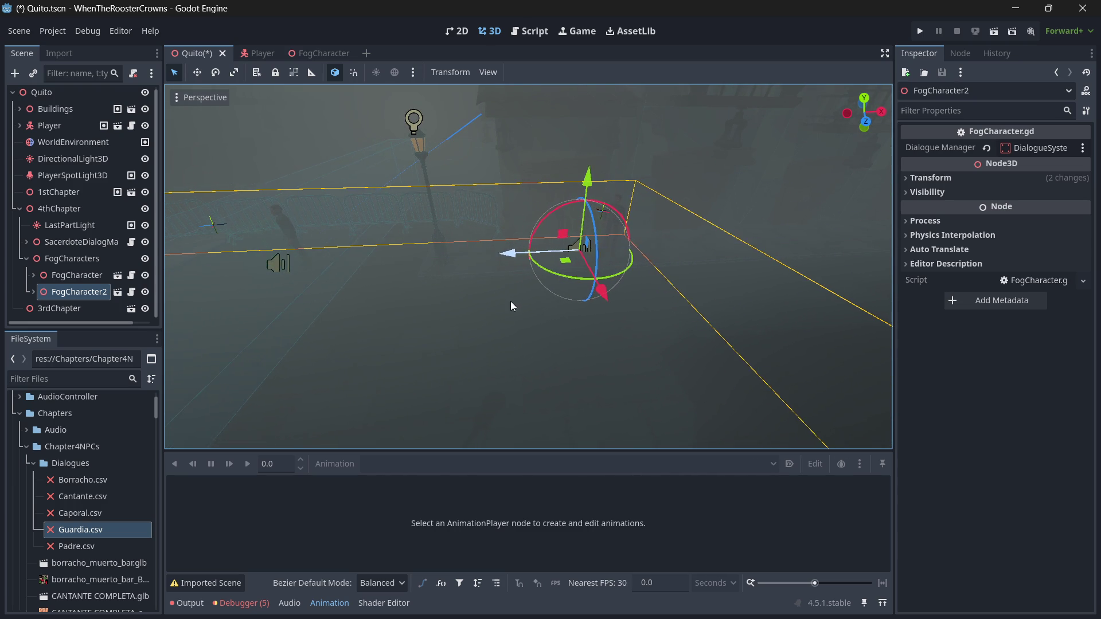
Expand FogCharacter2 and toggle visibility of the Borracho model and Characters group.
key(w)
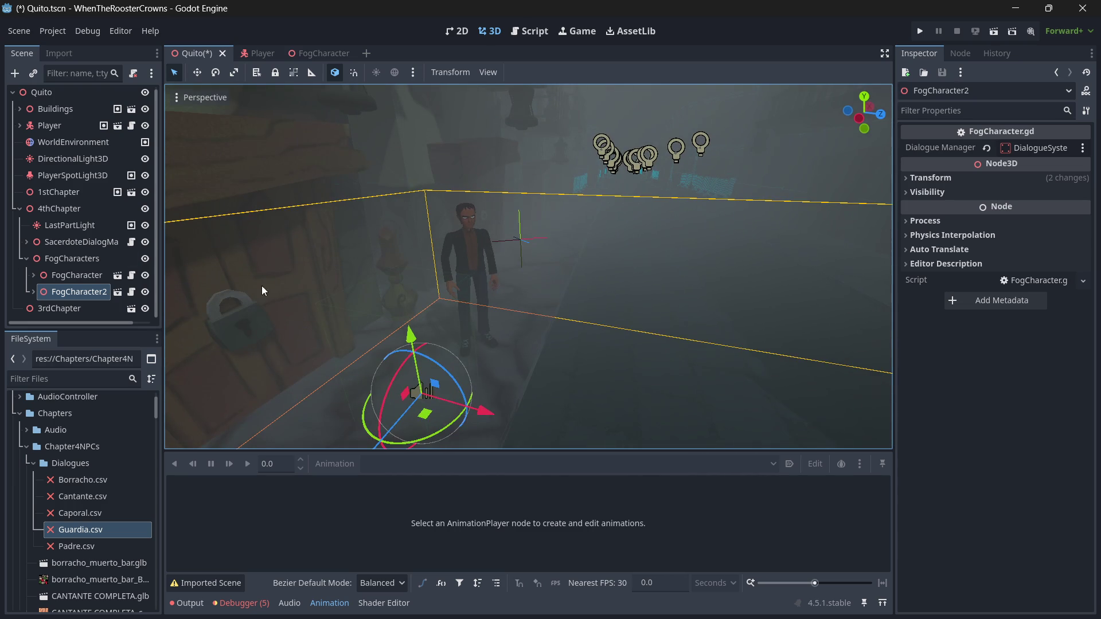
click(34, 291)
scroll(73, 276, down, 3)
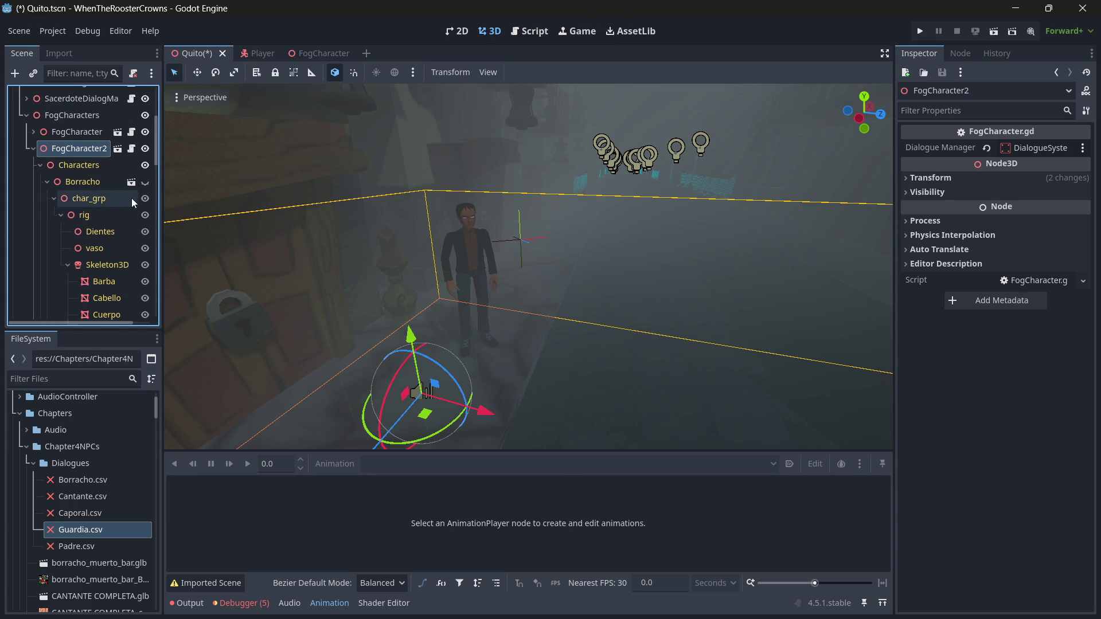
click(146, 183)
click(145, 165)
click(145, 166)
click(146, 182)
Hide GUARDIA_rigg so only Borracho stays visible, then frame FogCharacter2.
click(47, 181)
click(47, 199)
click(47, 198)
click(47, 232)
click(145, 215)
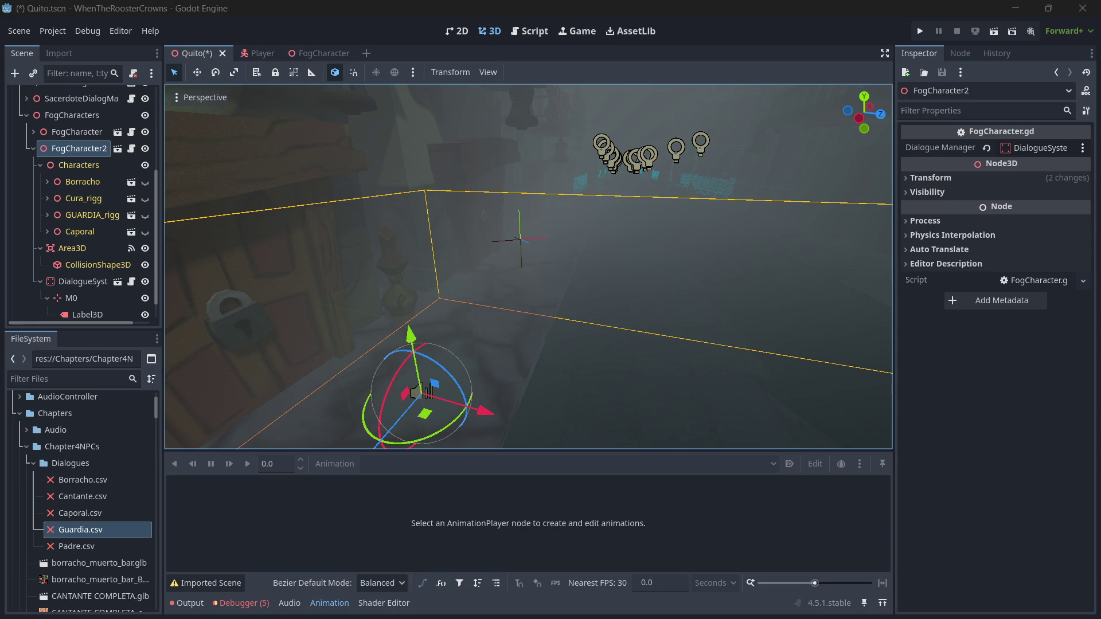
click(145, 183)
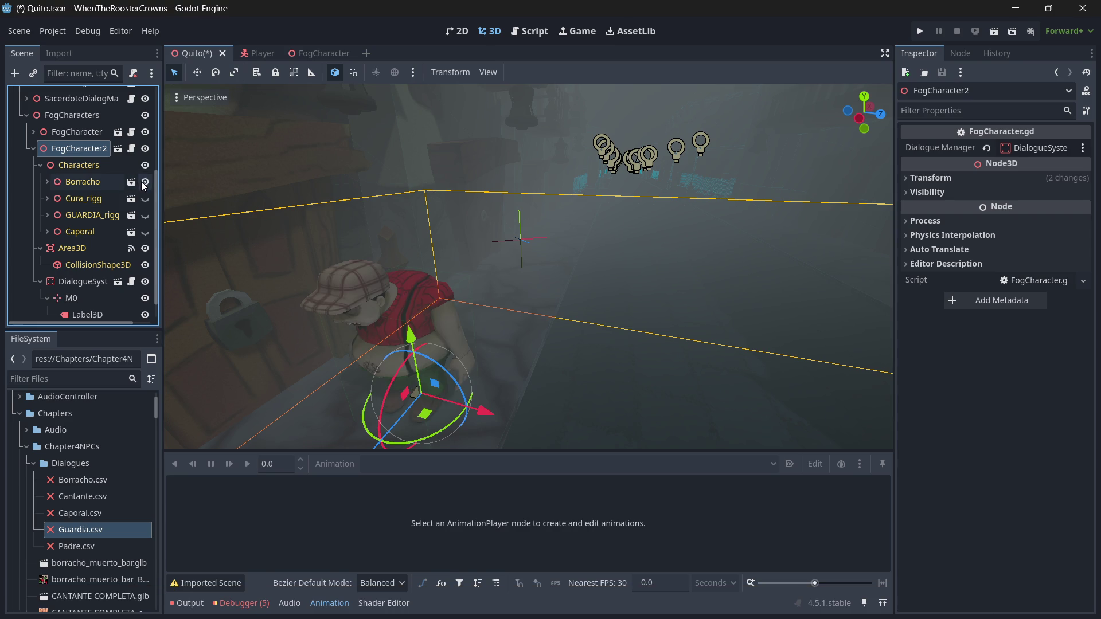
double_click(79, 148)
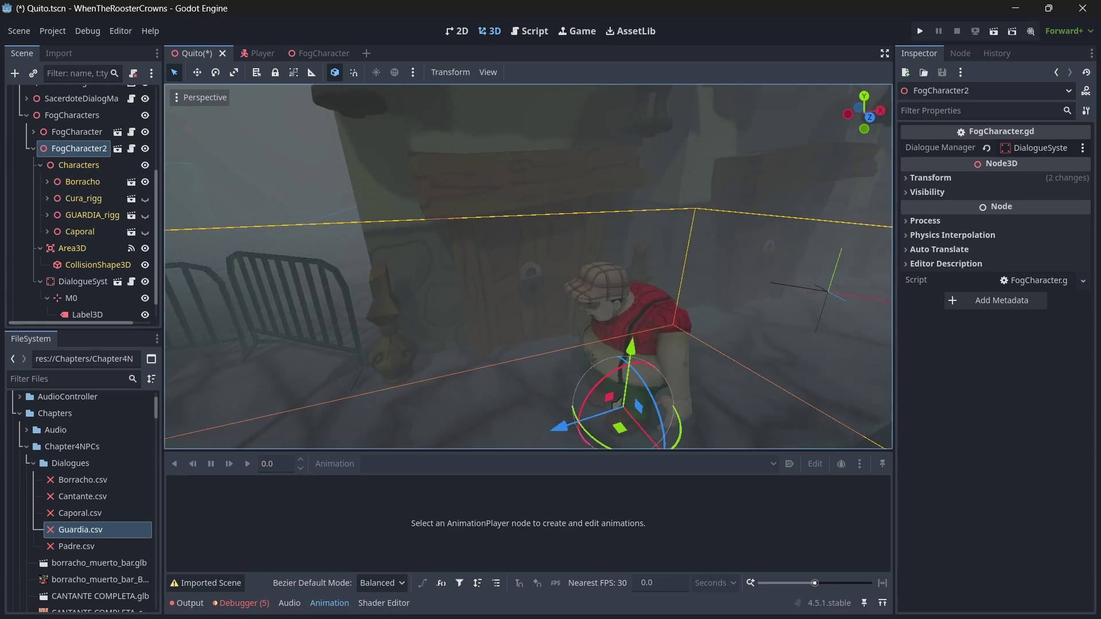
Rotate Borracho about 41 degrees and move it along its Z axis.
click(68, 181)
drag(583, 441, 677, 370)
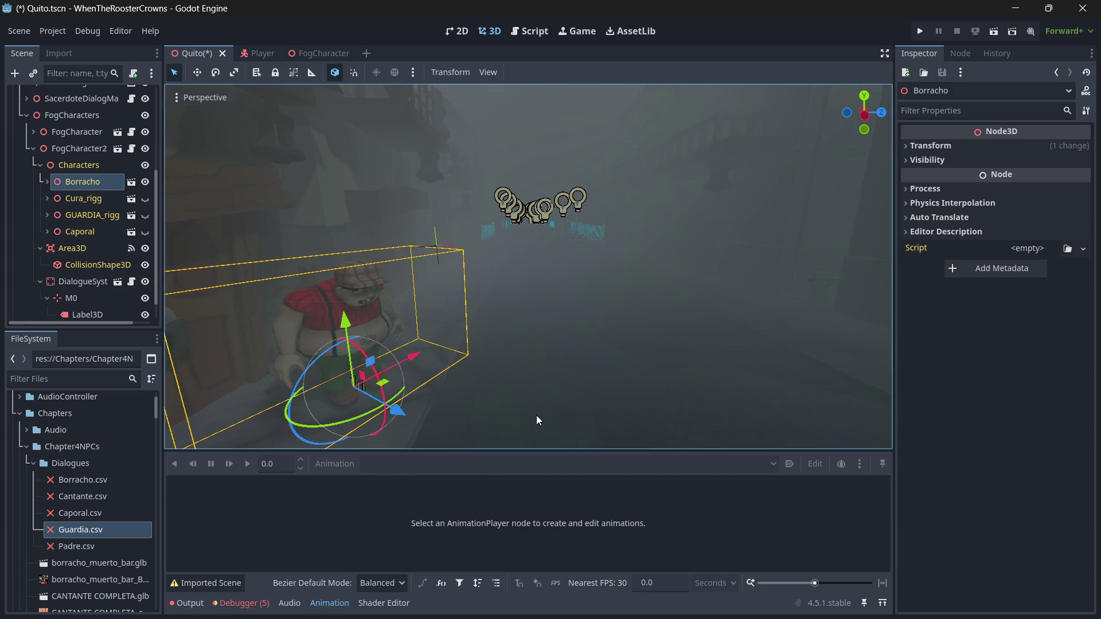
drag(370, 416, 346, 423)
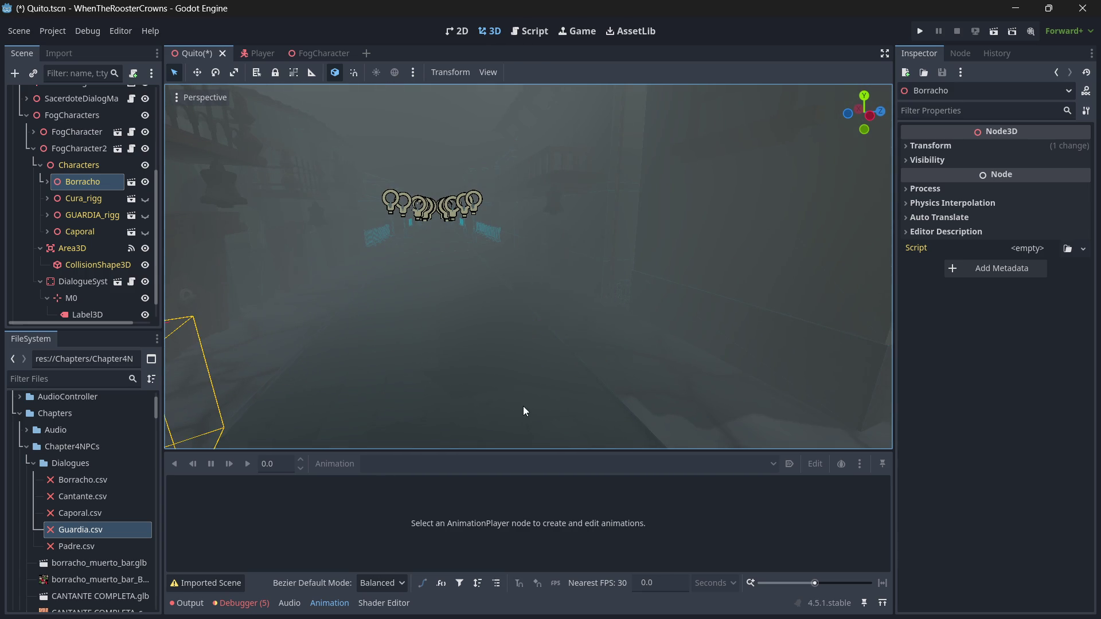
drag(377, 397, 883, 396)
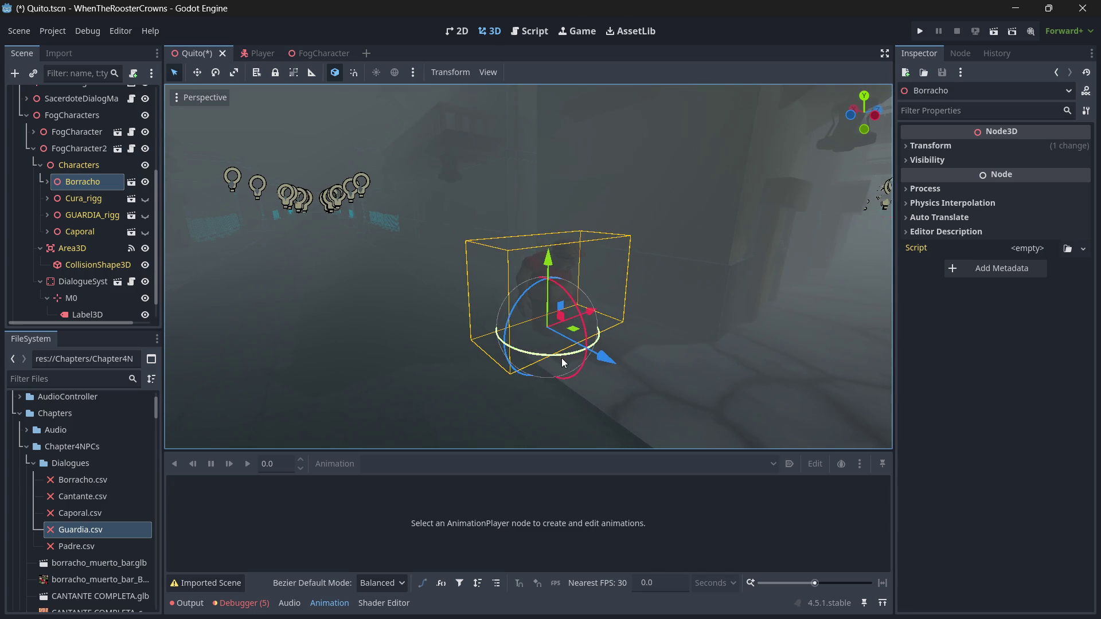
drag(560, 356, 539, 376)
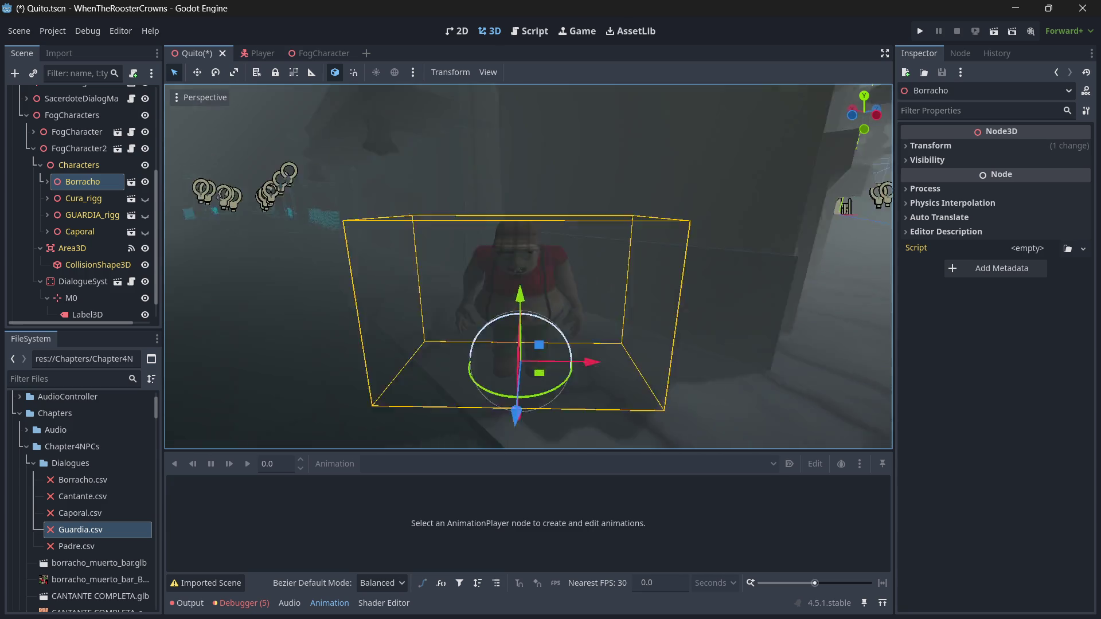
scroll(528, 267, up, 2)
scroll(528, 267, down, 3)
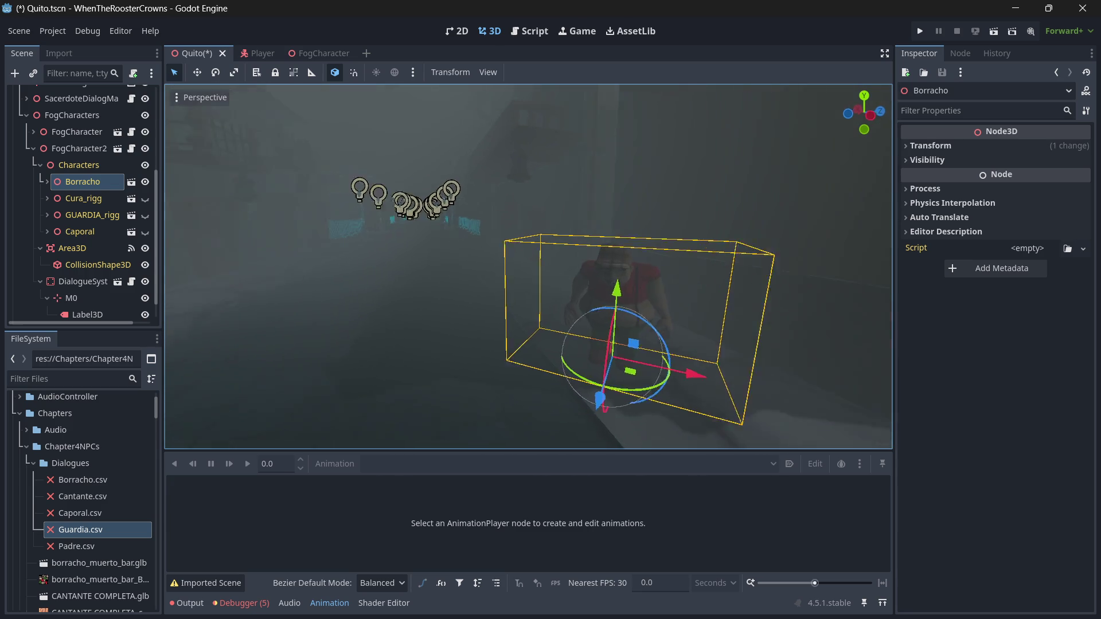
scroll(68, 250, down, 1)
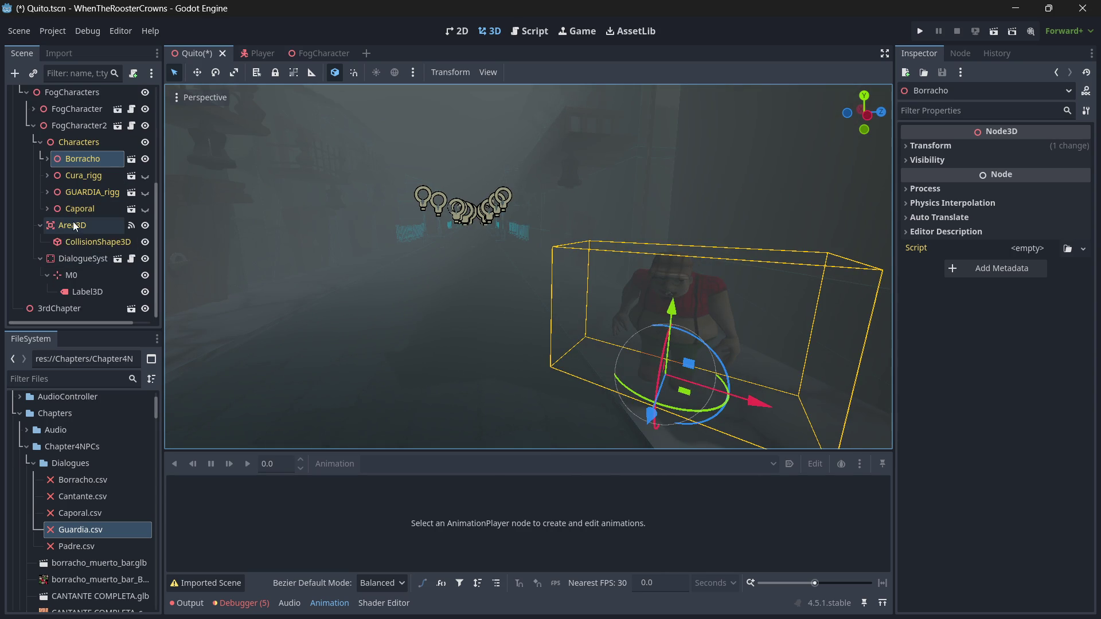
Move FogCharacter2's DialogueSystem to the right along X.
click(70, 259)
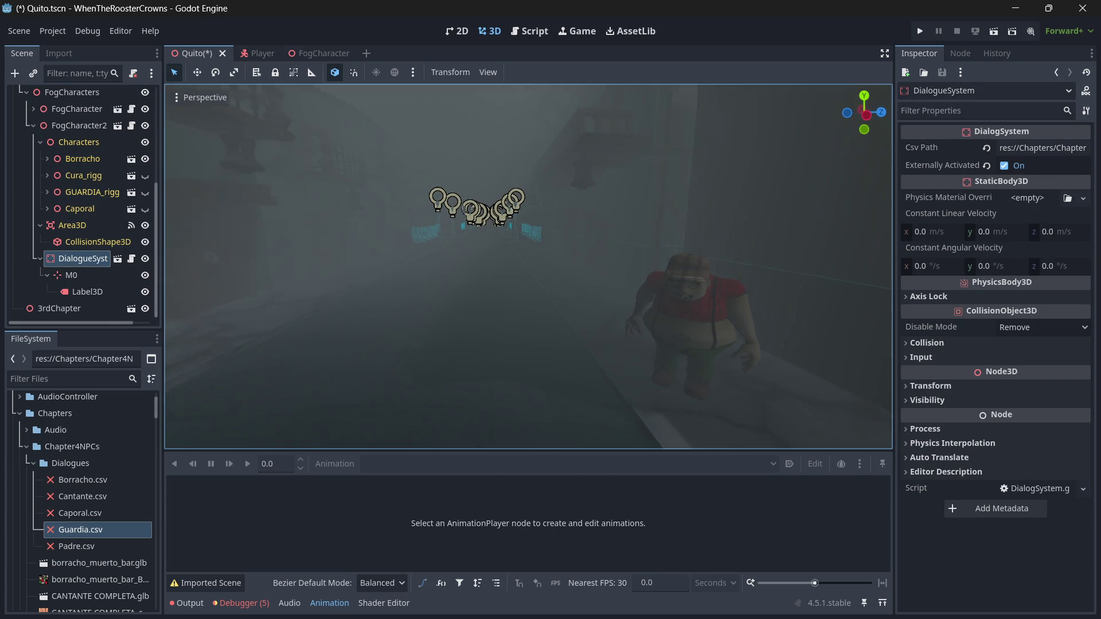
drag(422, 359, 655, 411)
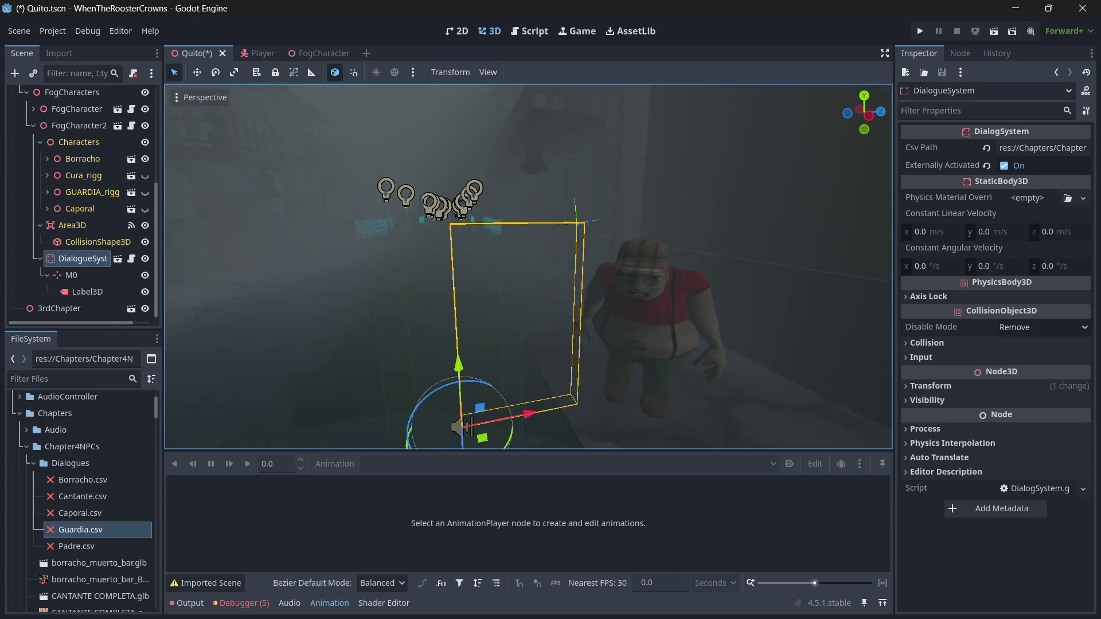
drag(518, 389, 665, 361)
Change marker M0's type to Camera3D.
click(61, 277)
right_click(77, 276)
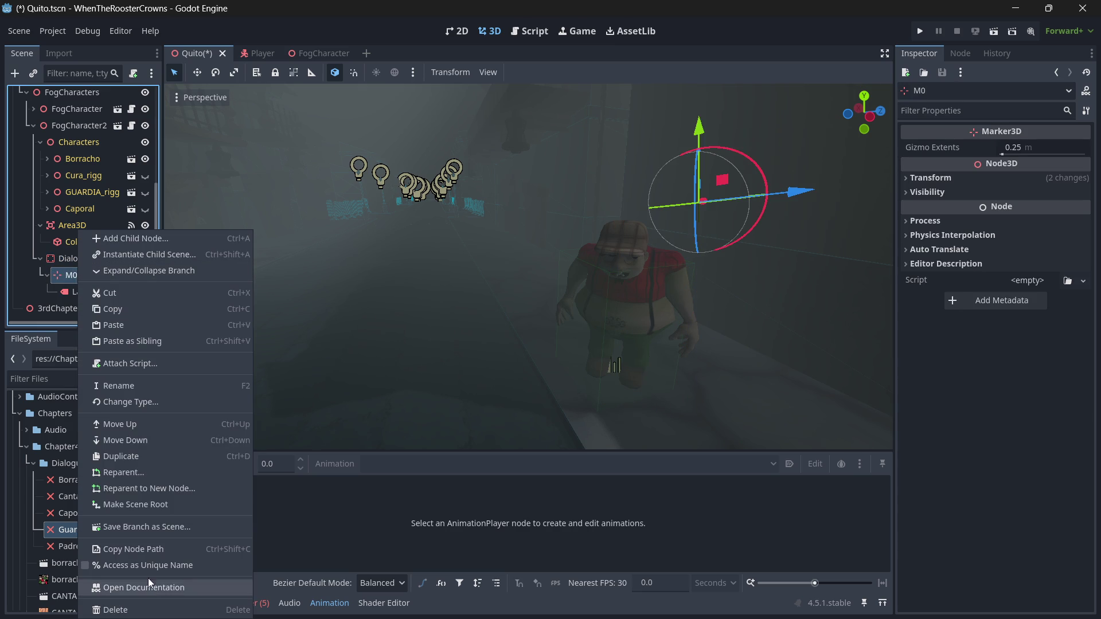
click(143, 402)
text(Camera)
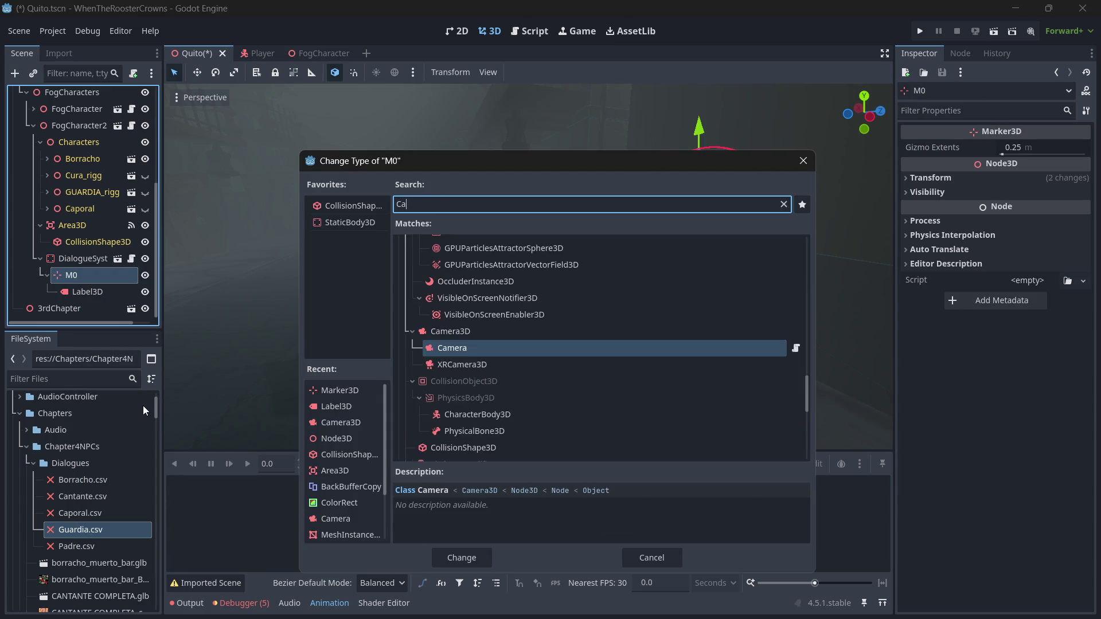
text(3D)
key(Return)
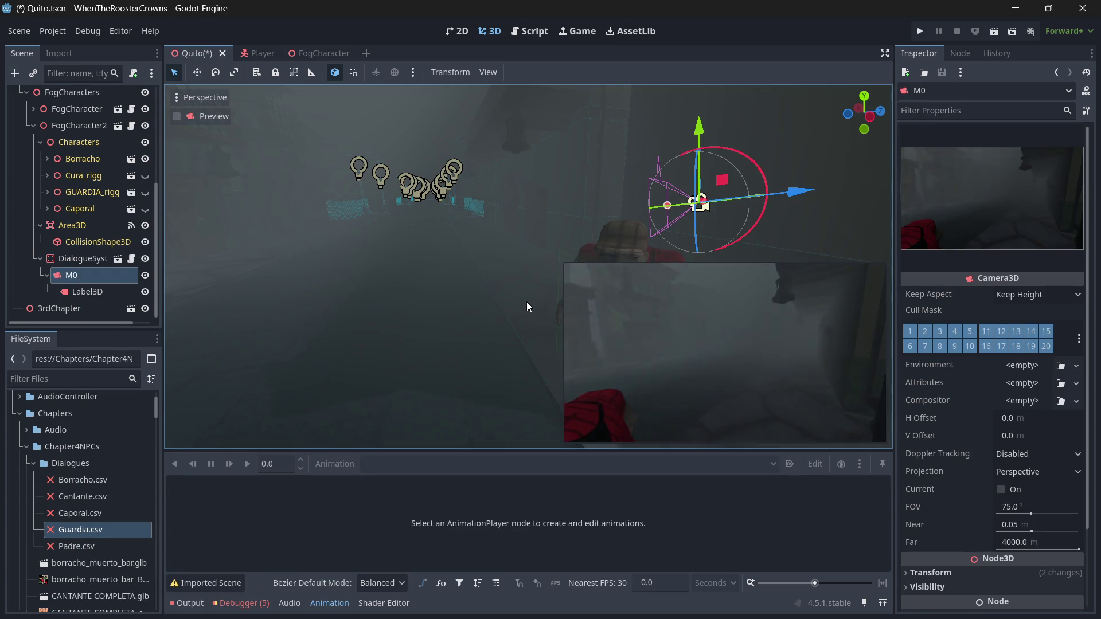
Reset the M0 camera's position and rotation to zero.
drag(574, 226, 505, 227)
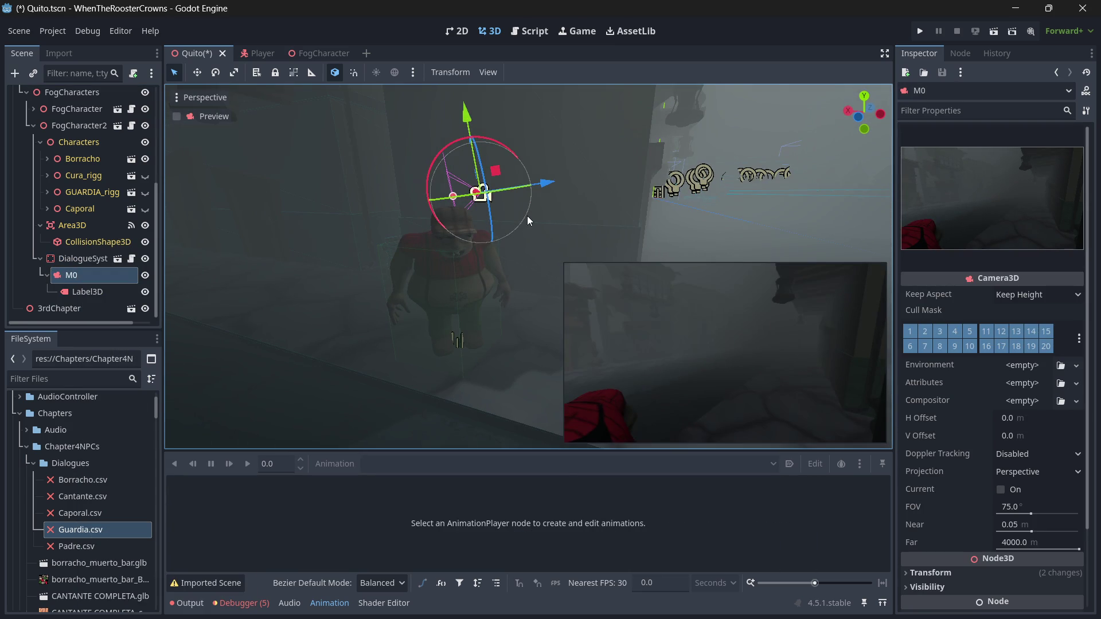
key(r)
key(y)
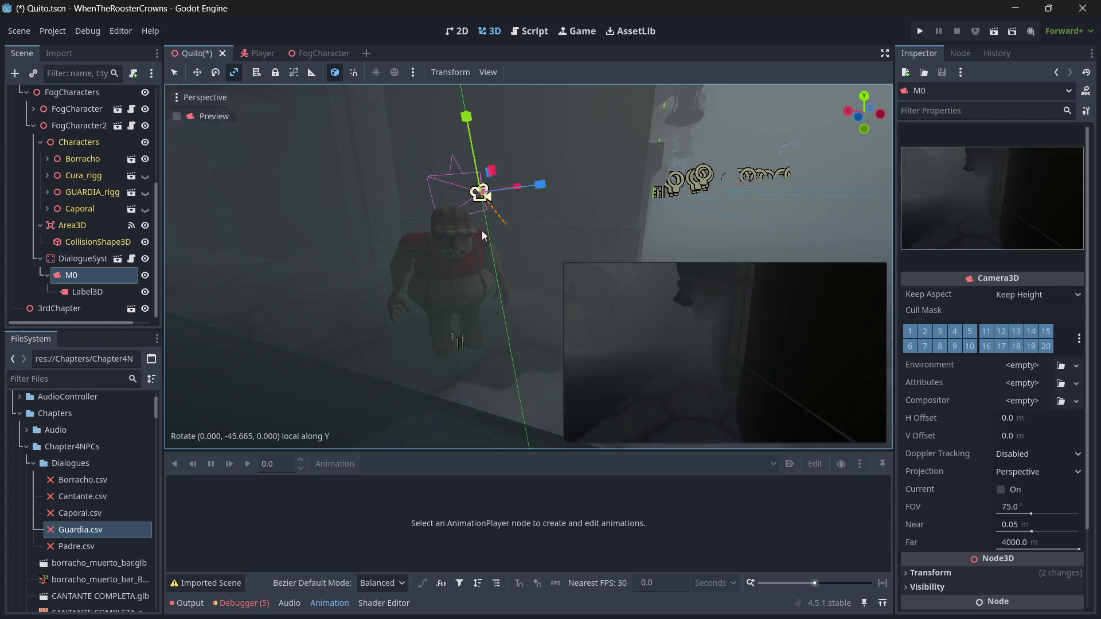
click(480, 240)
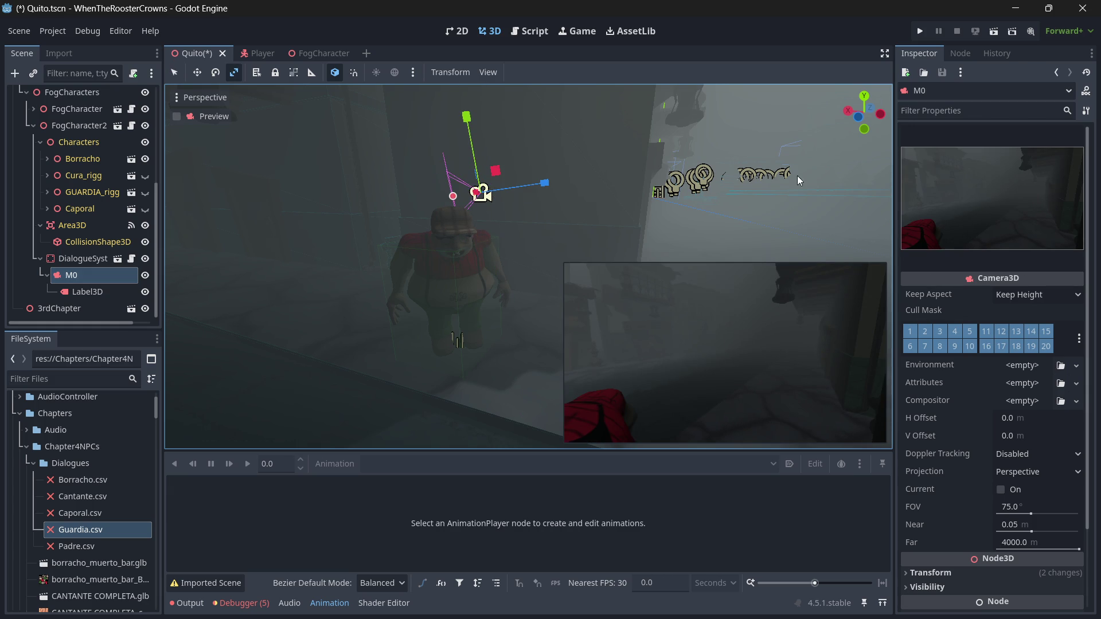
scroll(918, 502, down, 3)
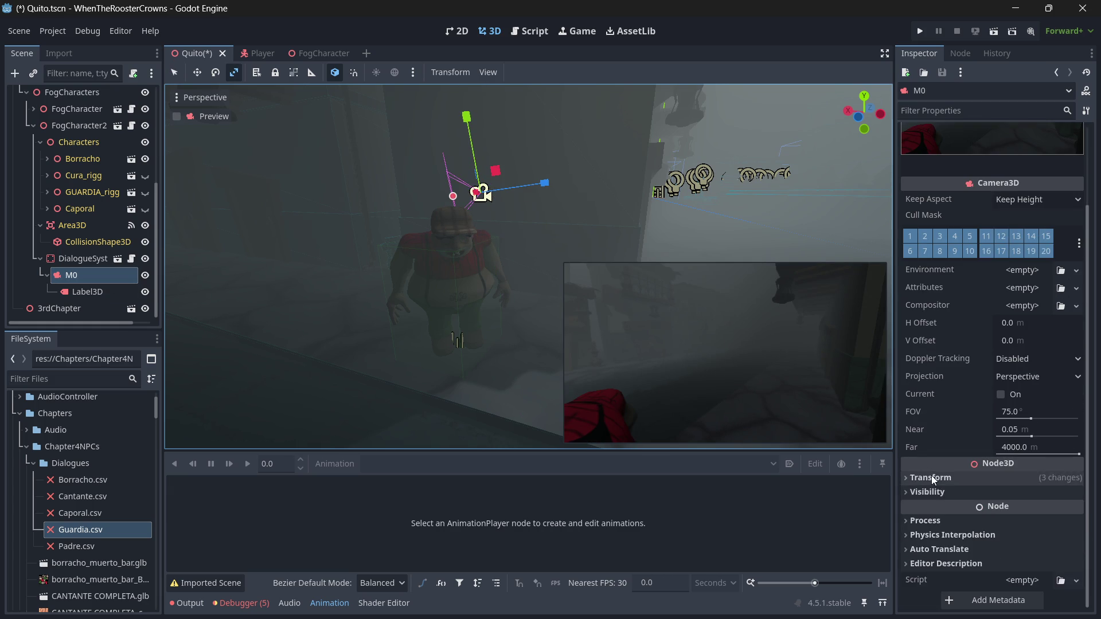
click(930, 477)
click(1077, 493)
click(1076, 529)
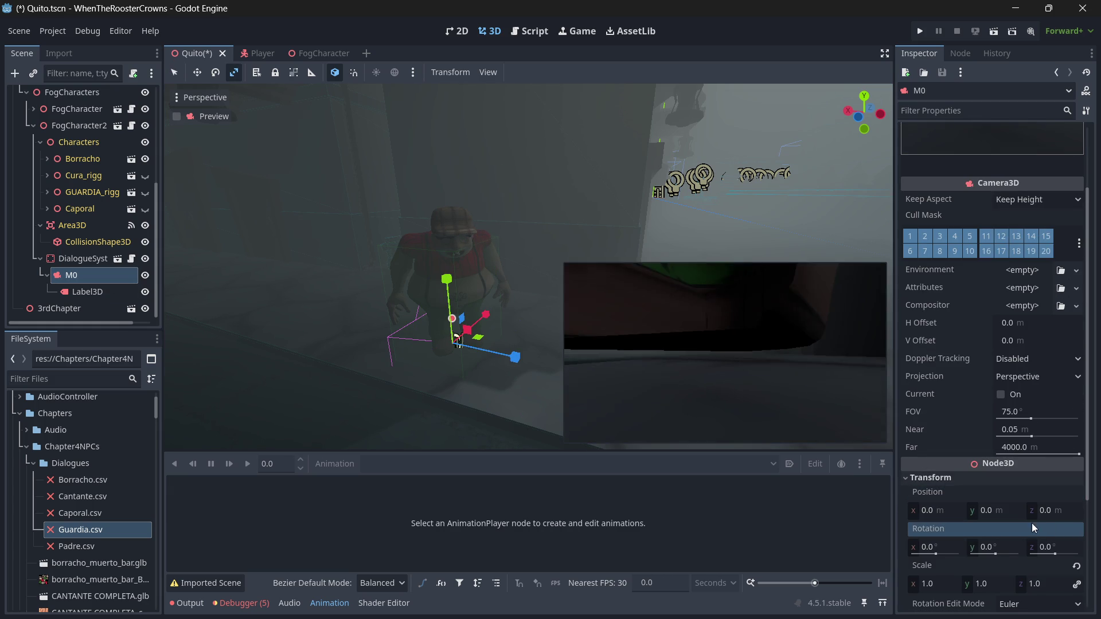
Raise the camera to head height and set its Z position to 1.04.
drag(522, 367, 522, 367)
key(y)
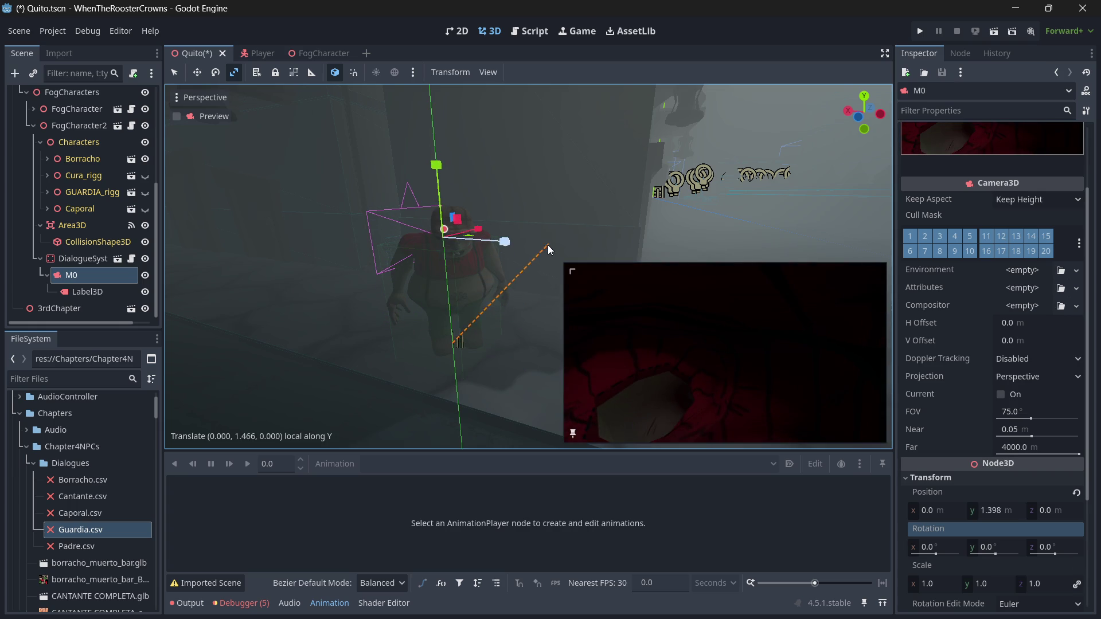
key(x)
key(z)
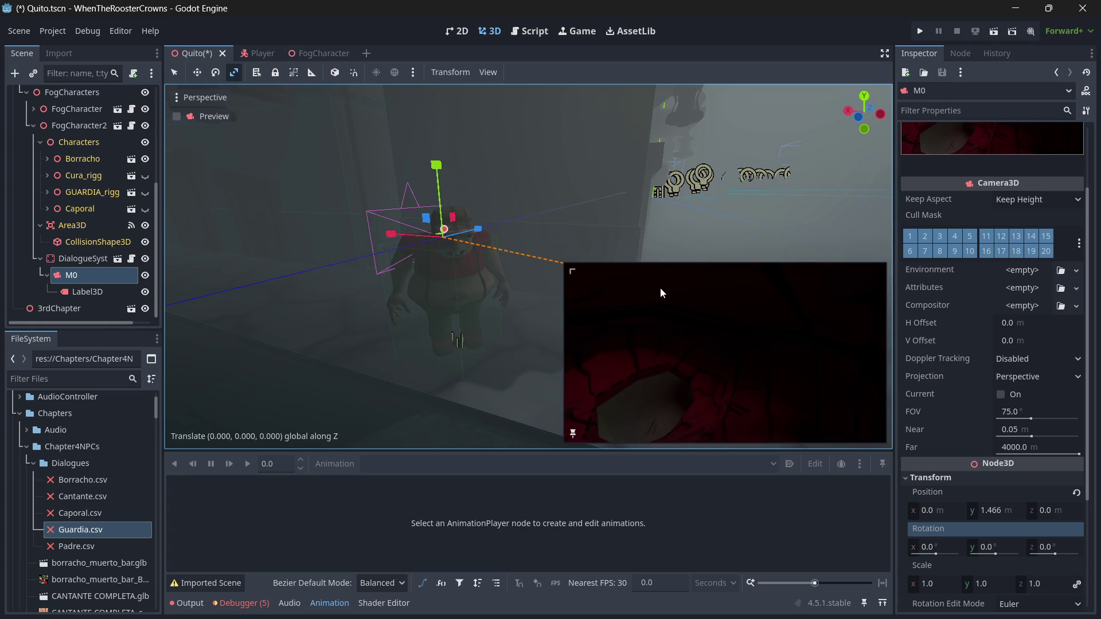
key(g)
key(z)
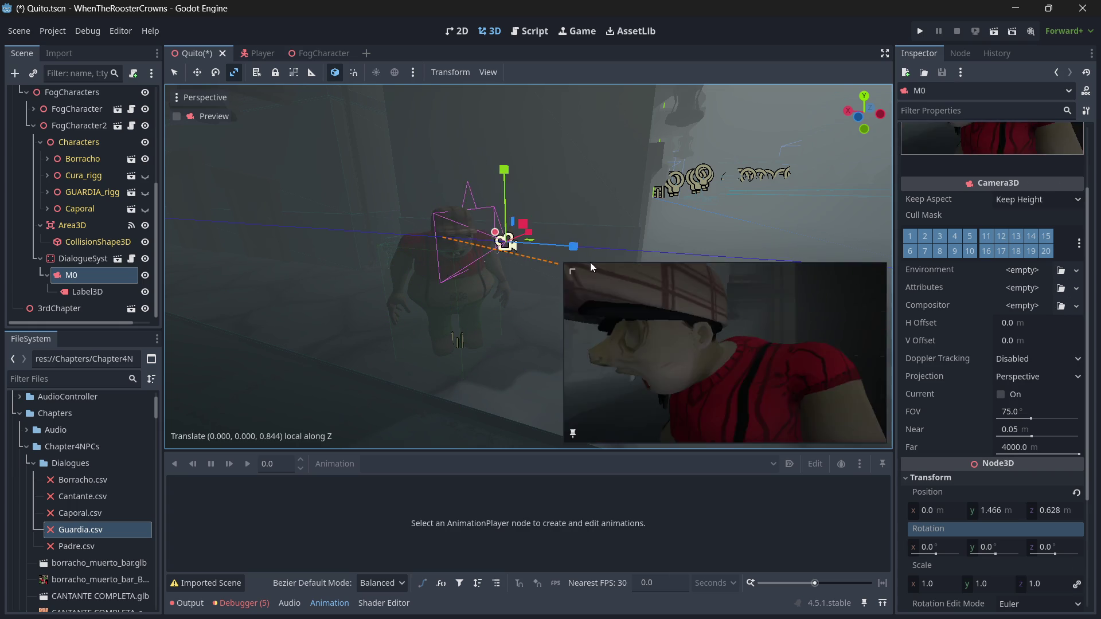
click(576, 252)
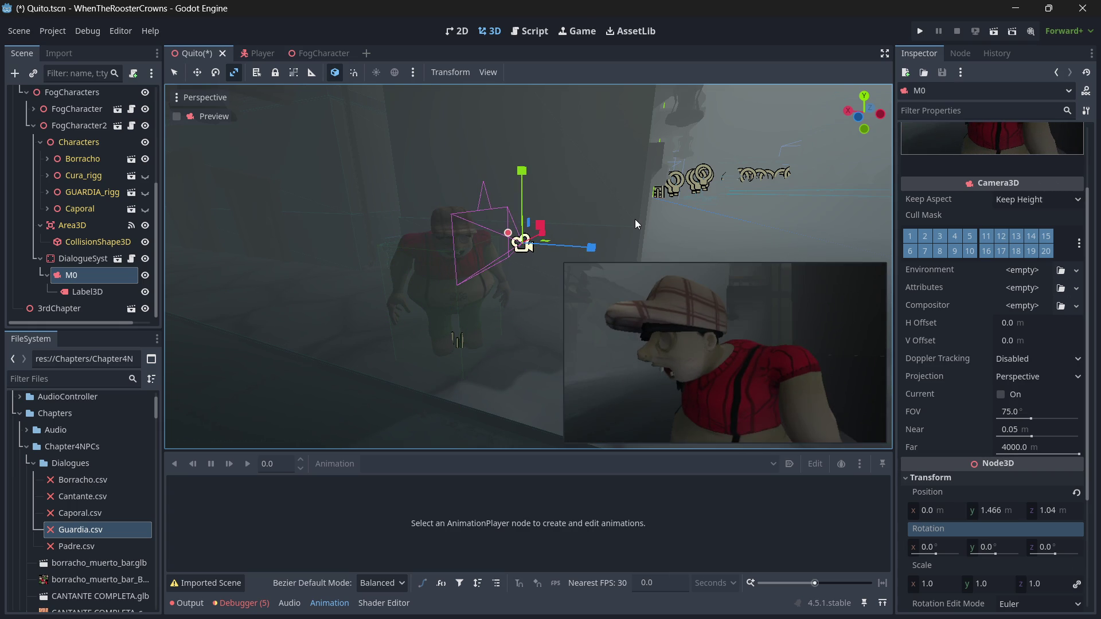
Turn the camera on Y toward the drunk and shift it in the X-Z plane.
key(r)
key(y)
mouse_move(576, 265)
mouse_down()
mouse_move(641, 226)
mouse_move(533, 259)
mouse_up()
click(535, 257)
key(g)
key(shift+y)
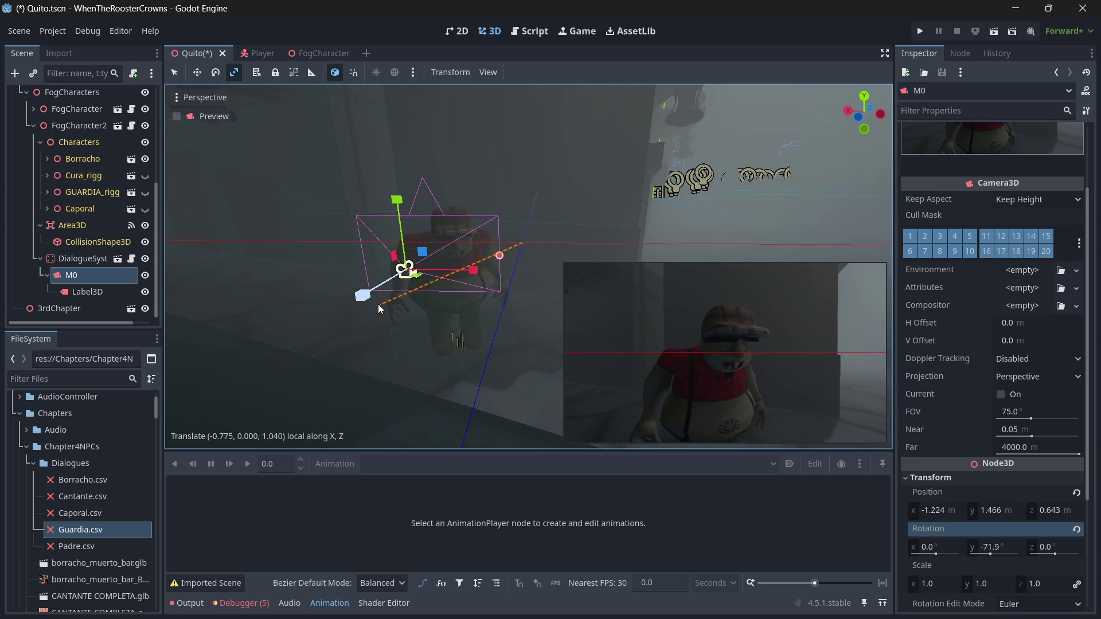
click(397, 298)
Turn the camera to -45.4° and place it at (-1.215, 1.466, 0.66) facing Borracho.
key(r)
key(y)
click(474, 220)
key(g)
key(shift+y)
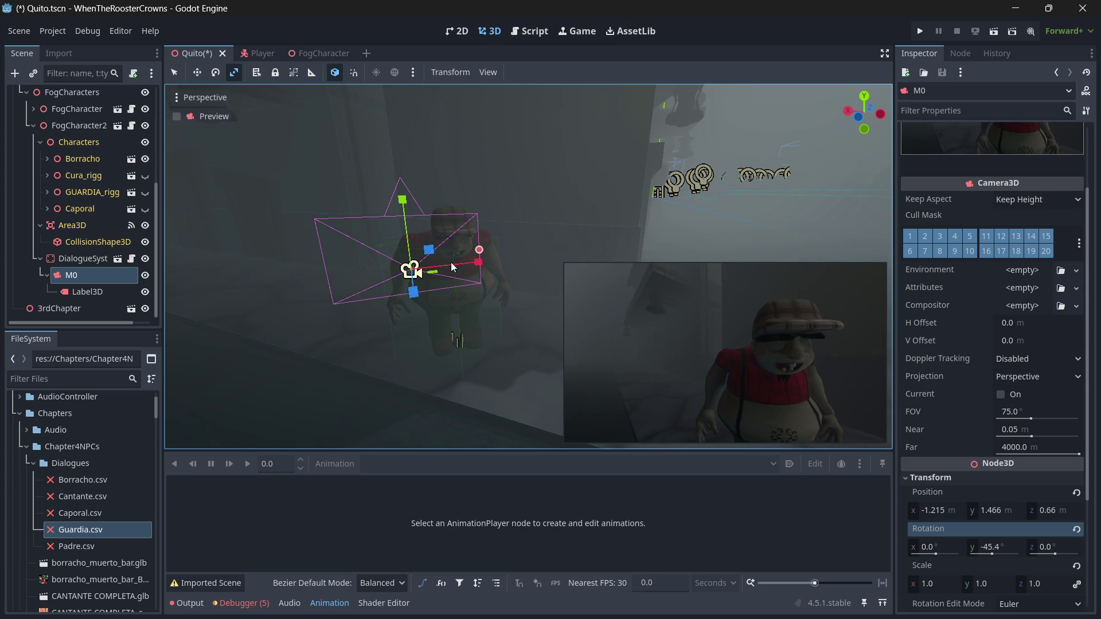
click(102, 291)
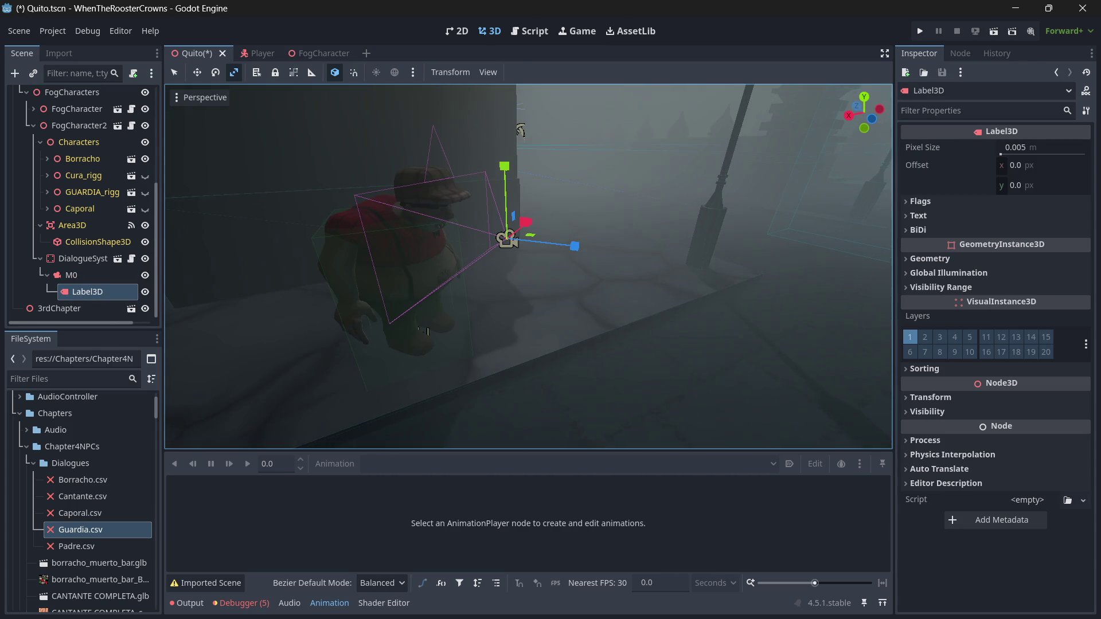
click(81, 282)
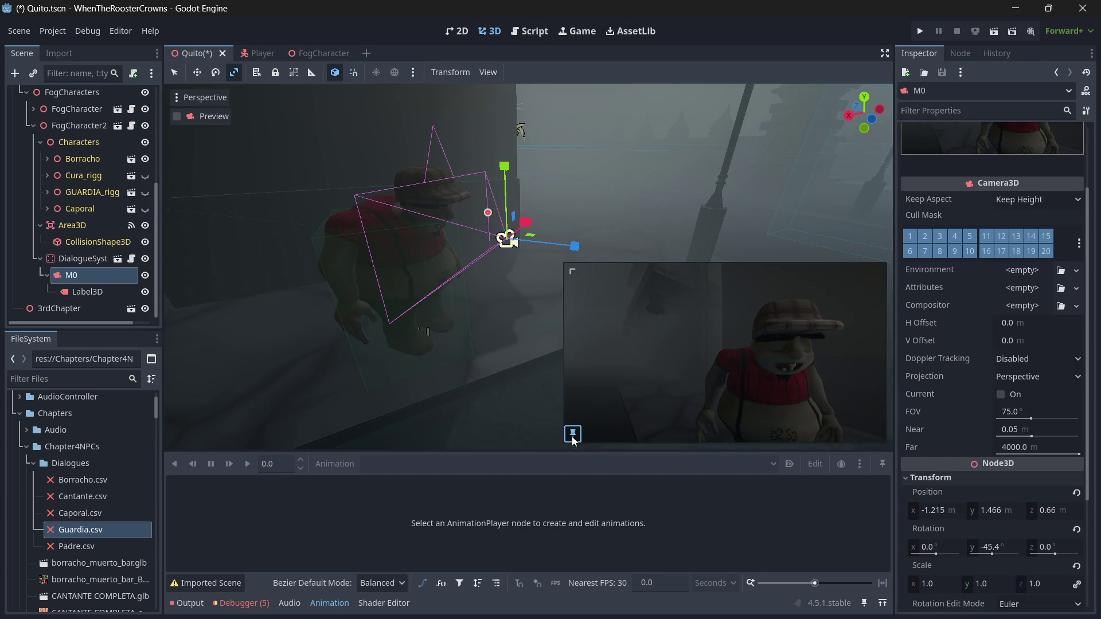
Select the Label3D under the dialogue camera and paste 'Dijiste... que no volverías...' into its Text.
click(94, 297)
key(g)
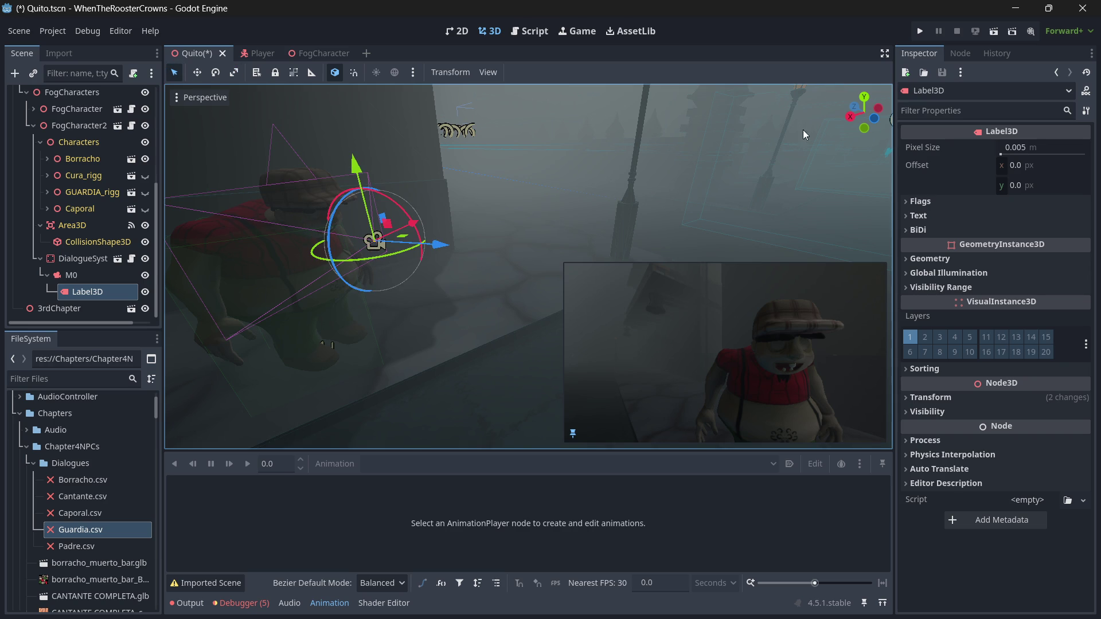
click(918, 216)
click(969, 287)
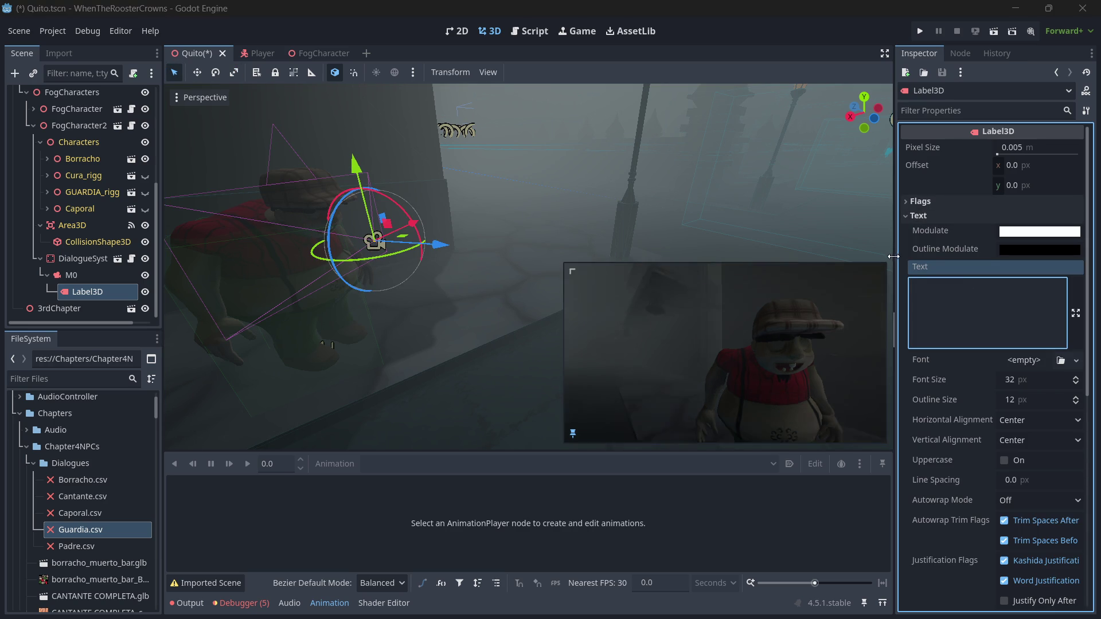
text(Dijiste... que no volverías...)
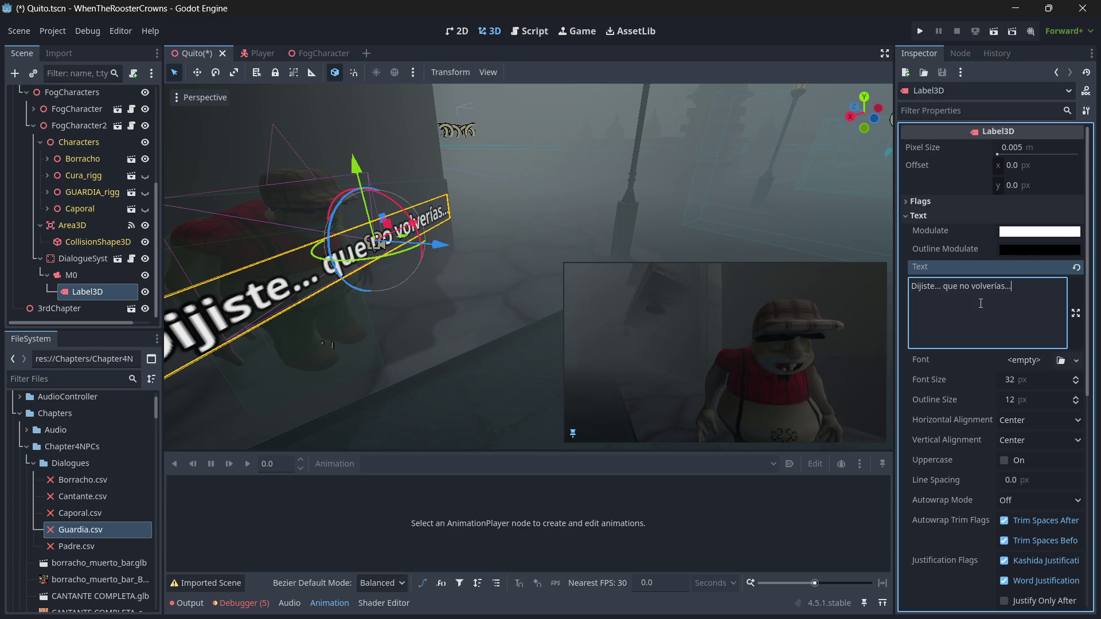
Set the label's pixel size to 0.001 and font size to 60, and quick-load a custom font.
click(1037, 150)
key(BackSpace)
text(1)
key(Return)
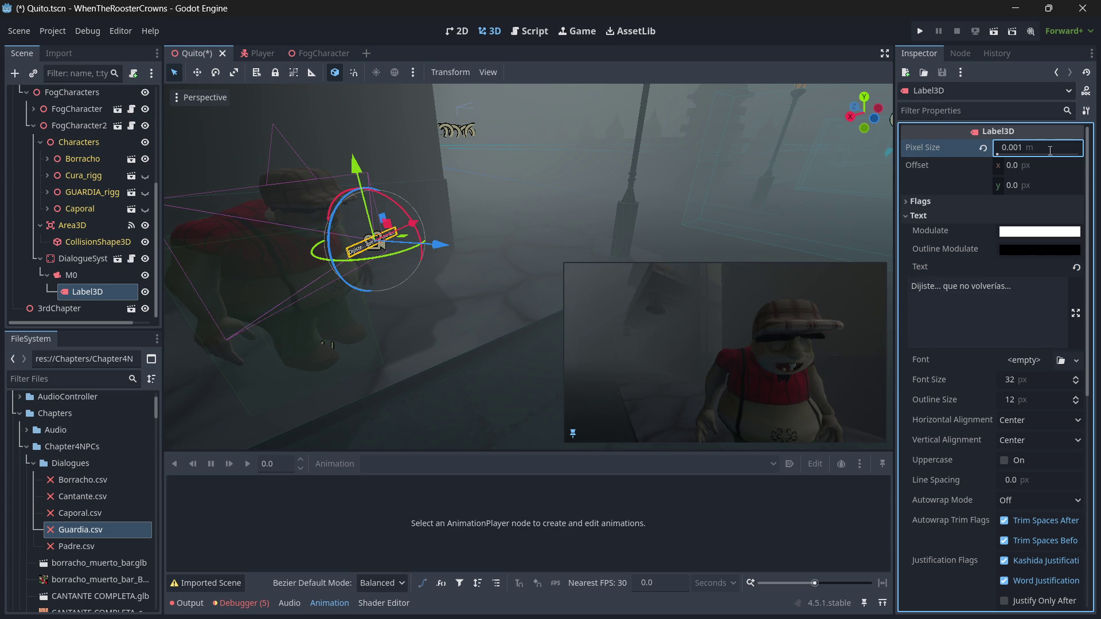
click(1029, 379)
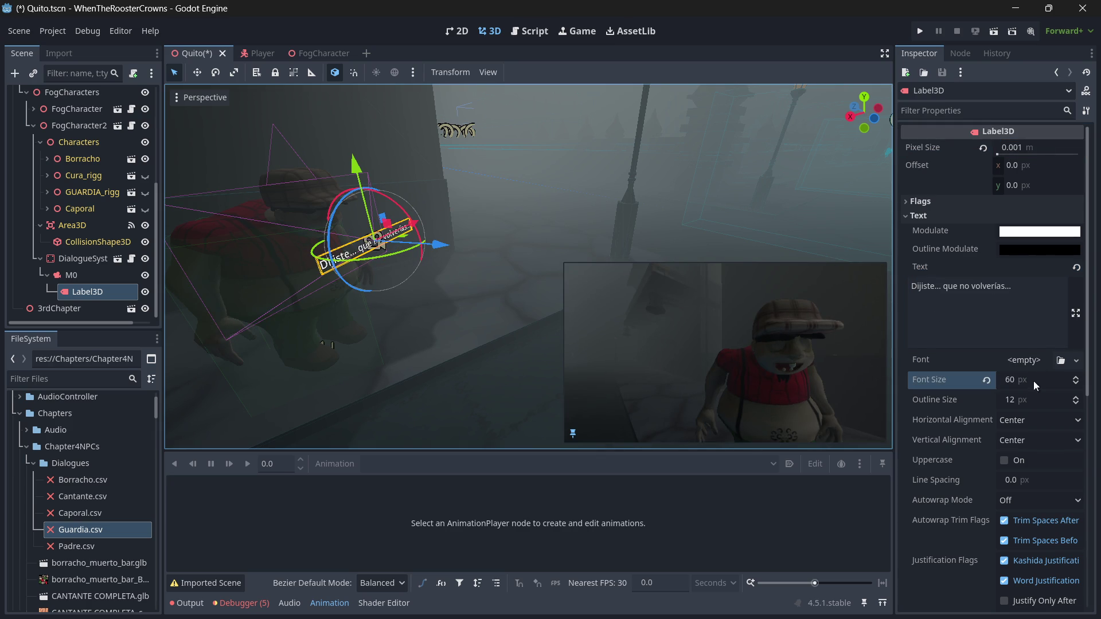
click(1030, 364)
click(1052, 446)
key(Return)
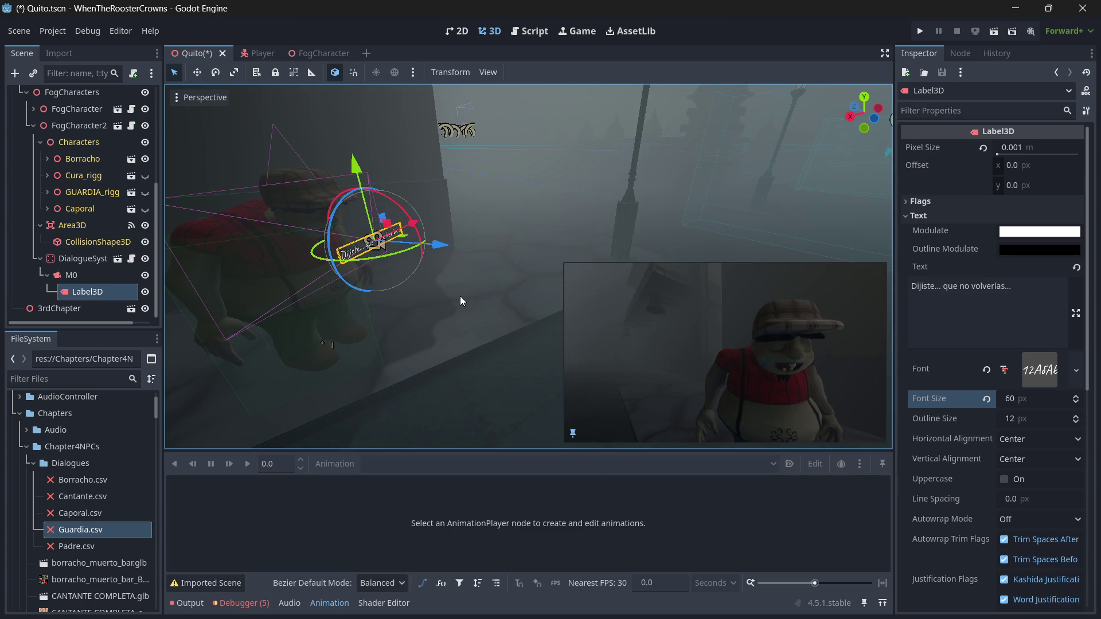
Nudge the label along Z and X, test with sample text, and set horizontal alignment to Right.
key(g)
key(z)
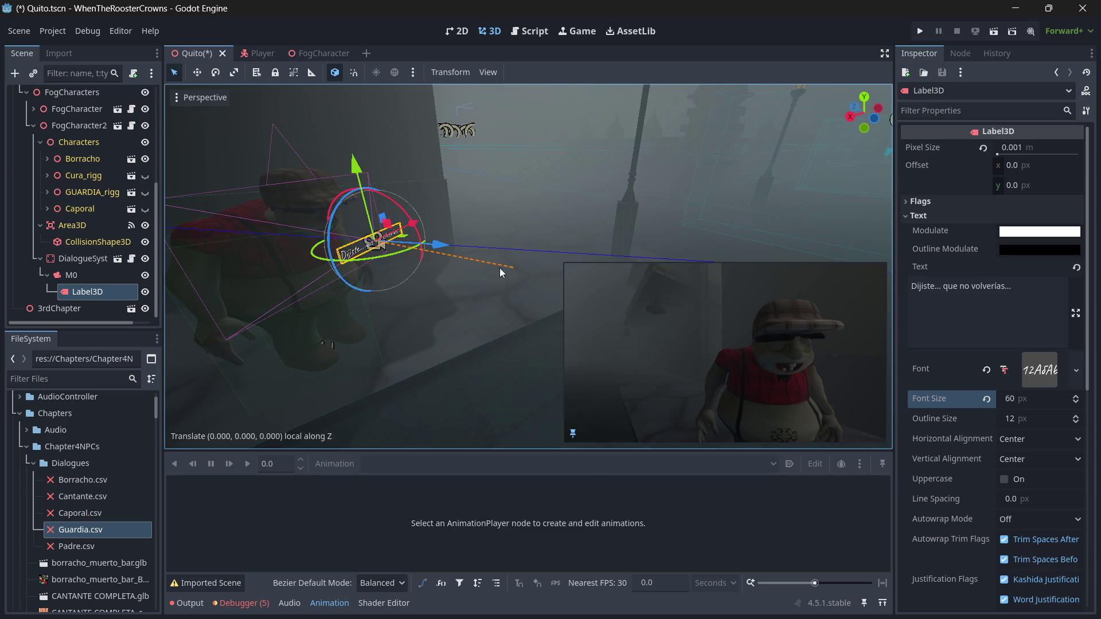
key(x)
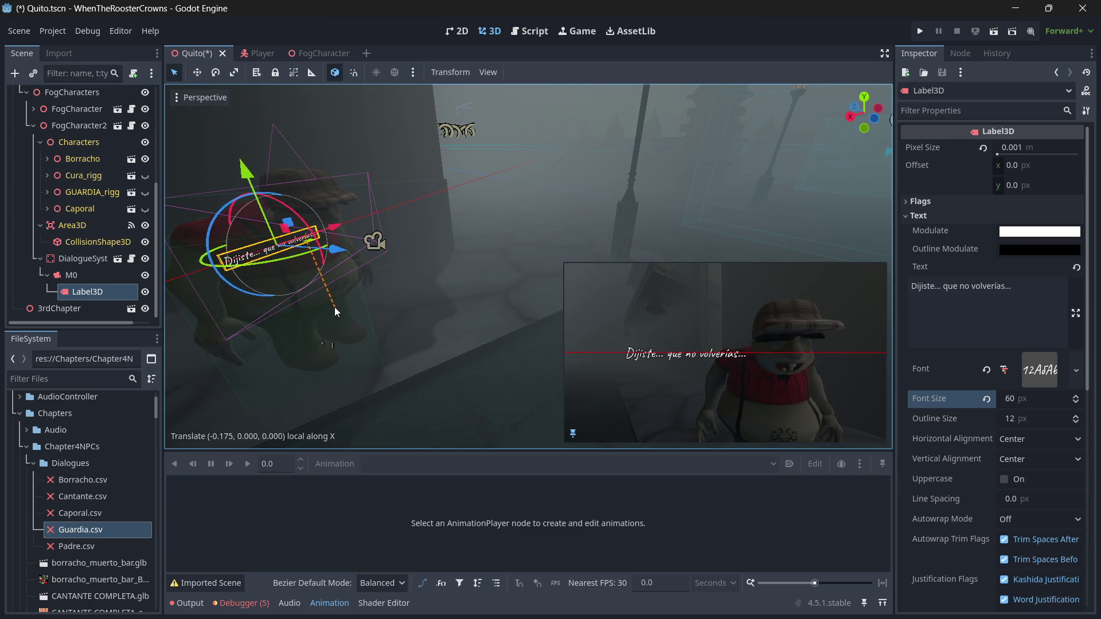
click(321, 310)
key(ctrl+z)
key(ctrl+z)
key(ctrl+z)
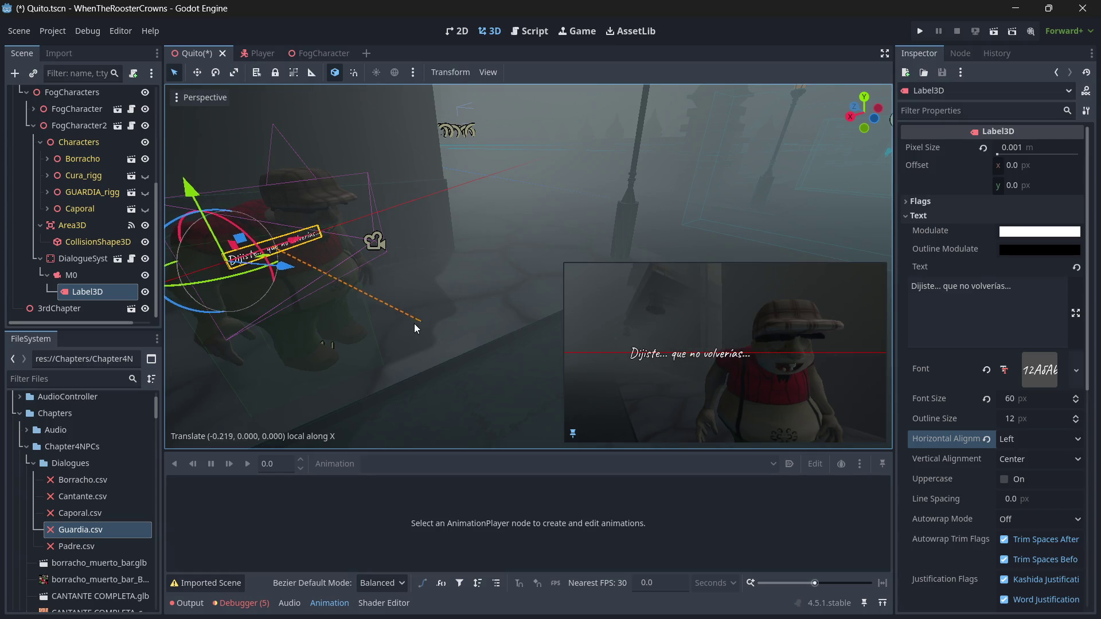
key(ctrl+a)
text(asdasd)
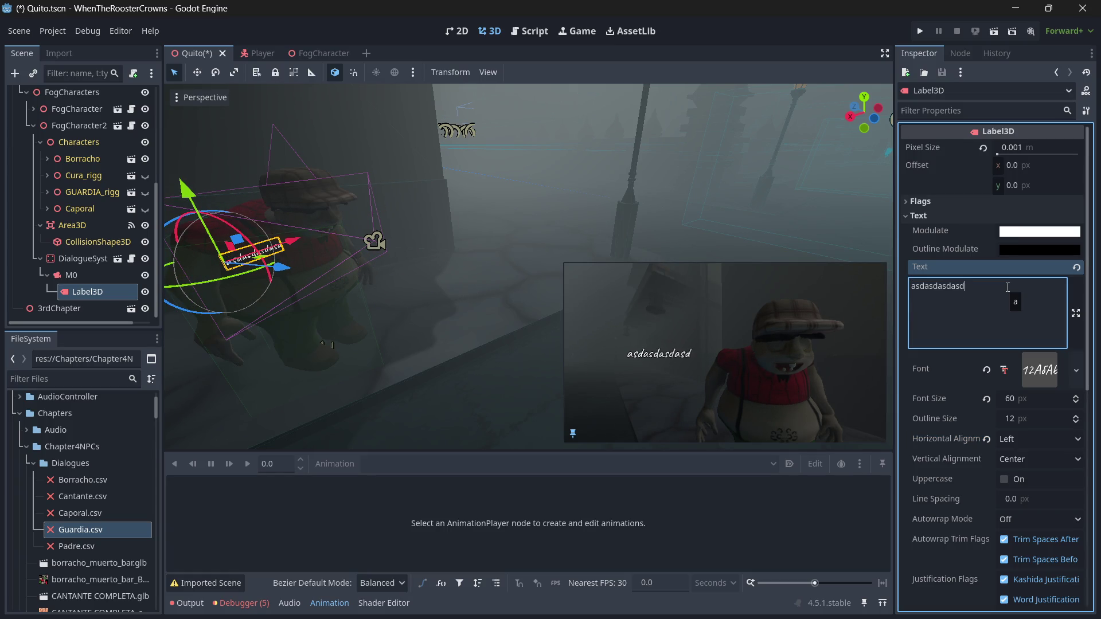
click(1029, 439)
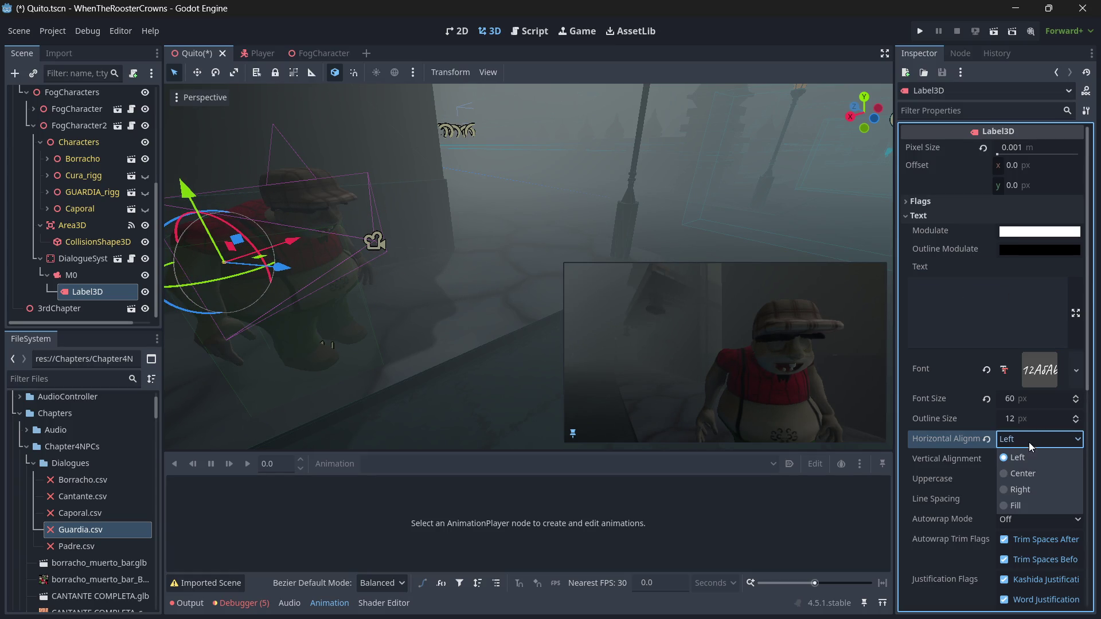
click(1026, 487)
Slide the label sideways along X and restore the text 'Dijiste... que no volverías...'.
click(968, 319)
text(asdasdasda)
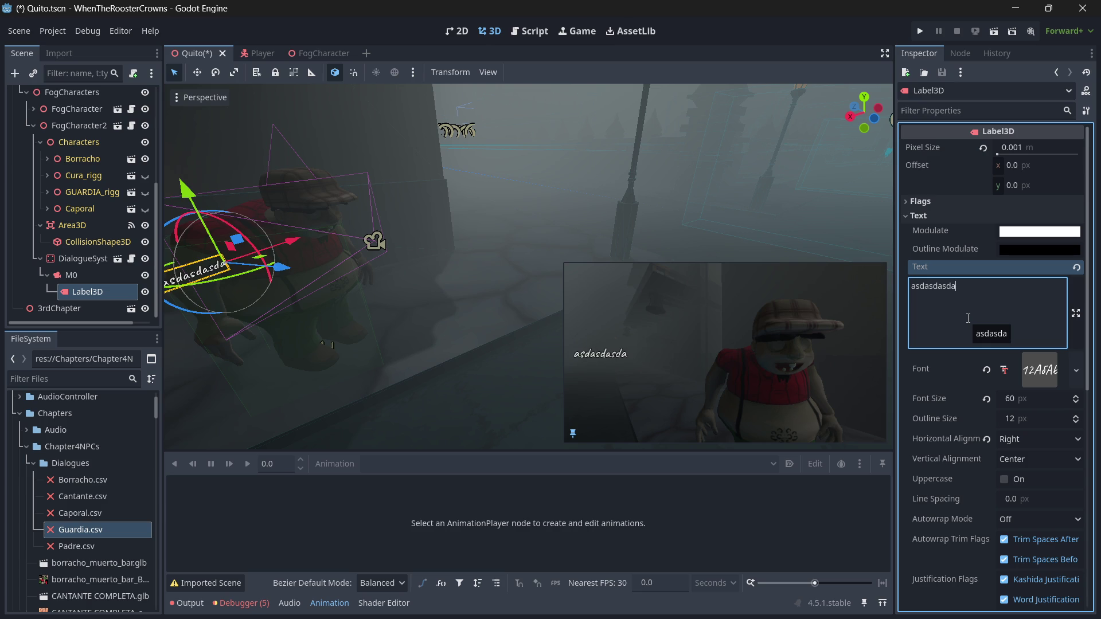
key(ctrl+a)
key(BackSpace)
text(aaaaa)
text(a)
drag(295, 239, 382, 233)
text(asa)
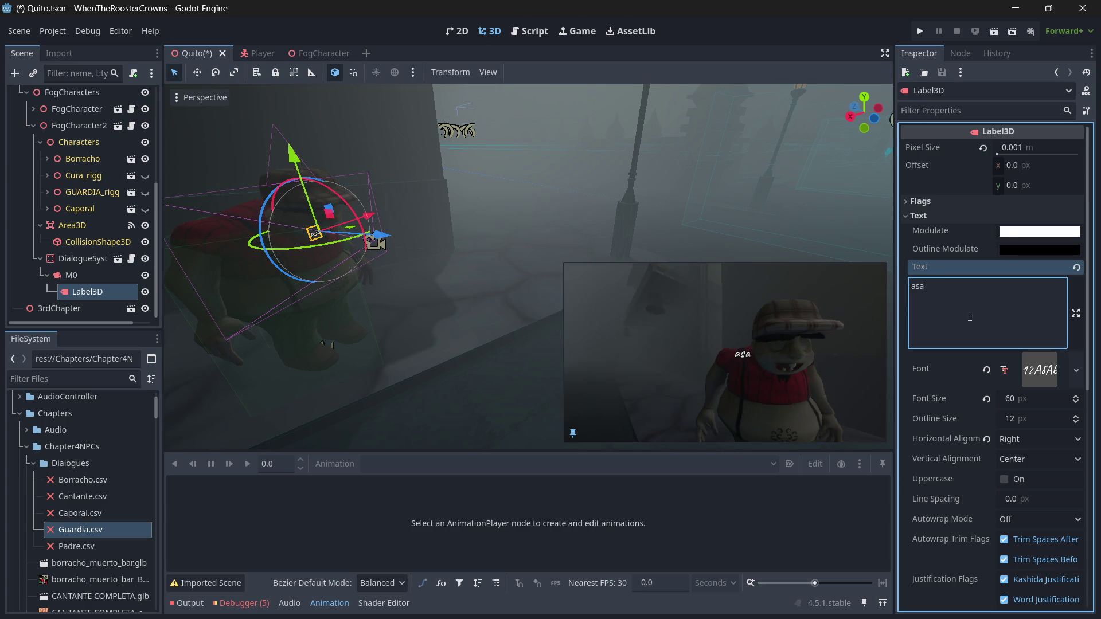
key(BackSpace)
key(BackSpace)
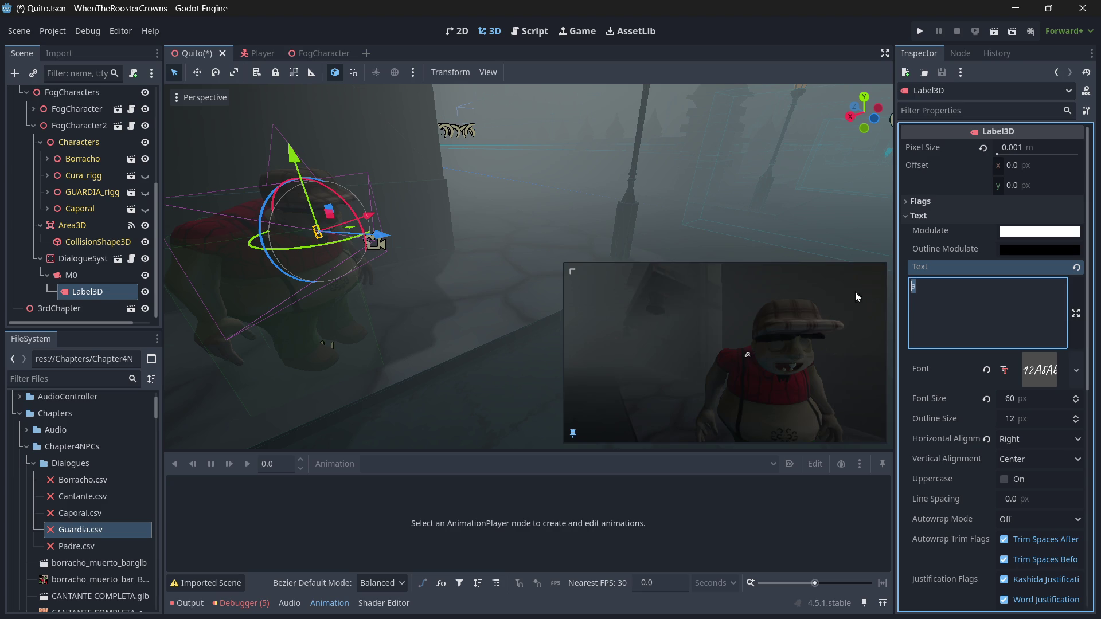
text(Dijiste... que no volverías...)
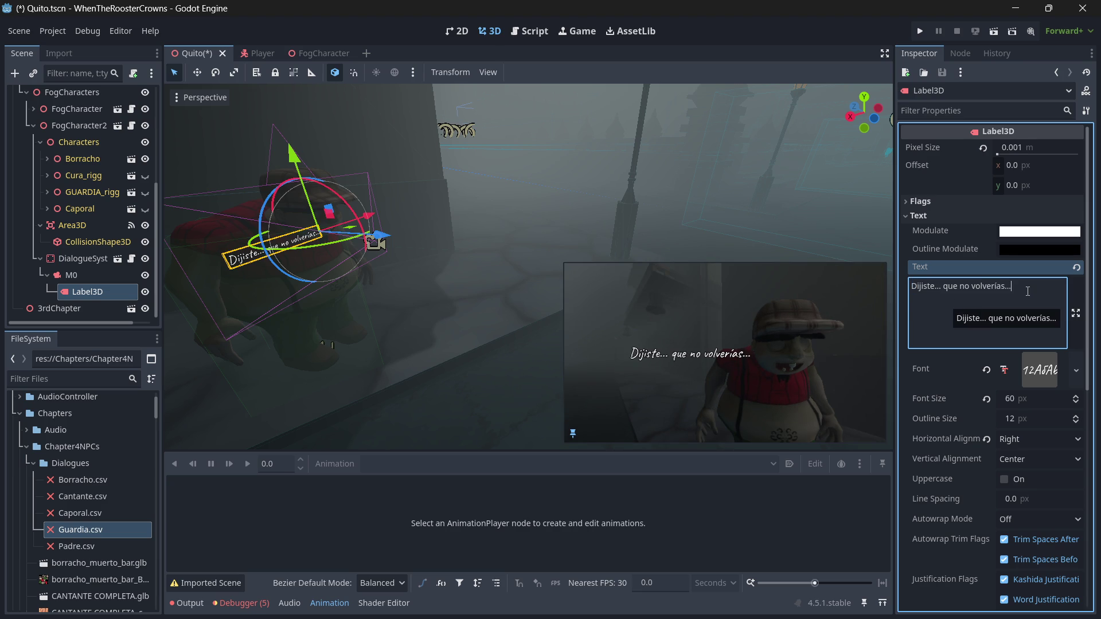
drag(1029, 290, 926, 303)
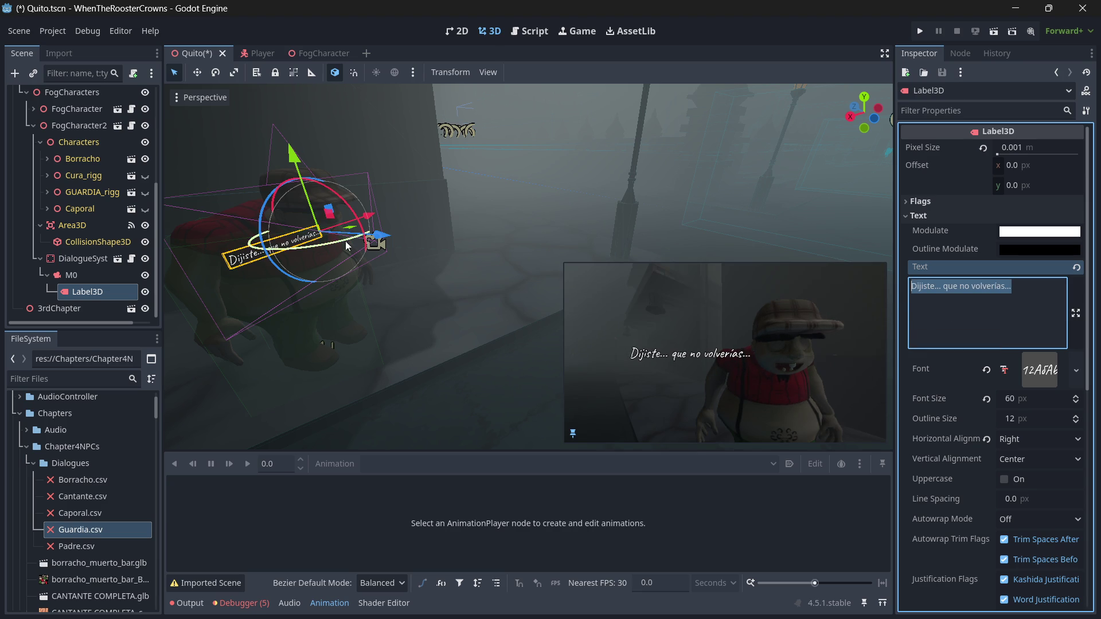
click(85, 281)
Change M0's node type from Camera3D to Marker3D and save the Quito scene.
scroll(69, 281, up, 1)
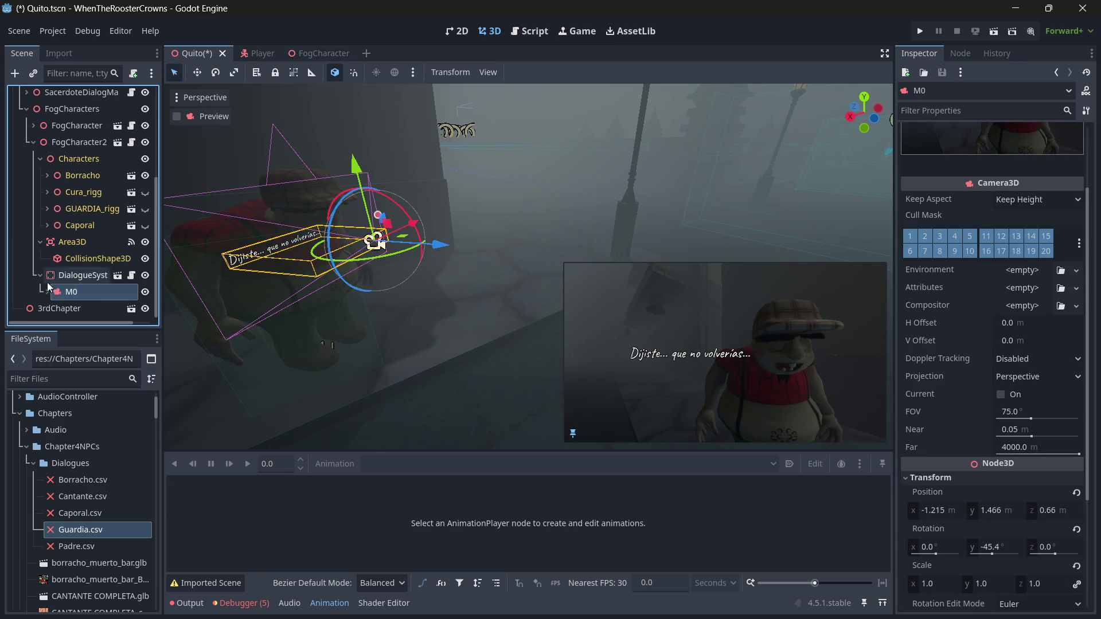
right_click(81, 291)
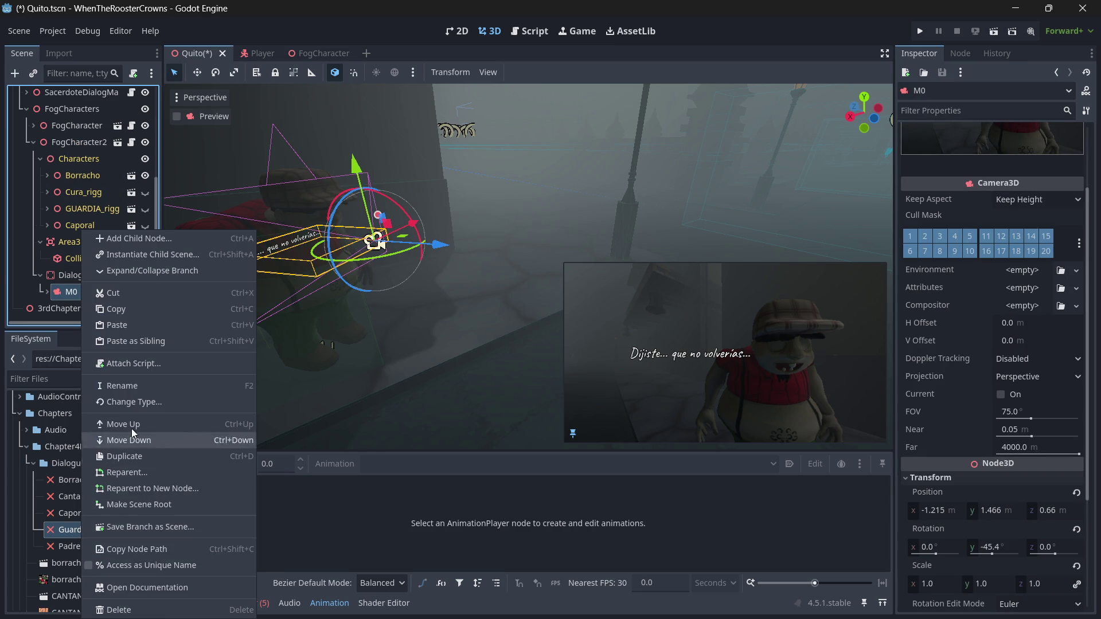
click(159, 403)
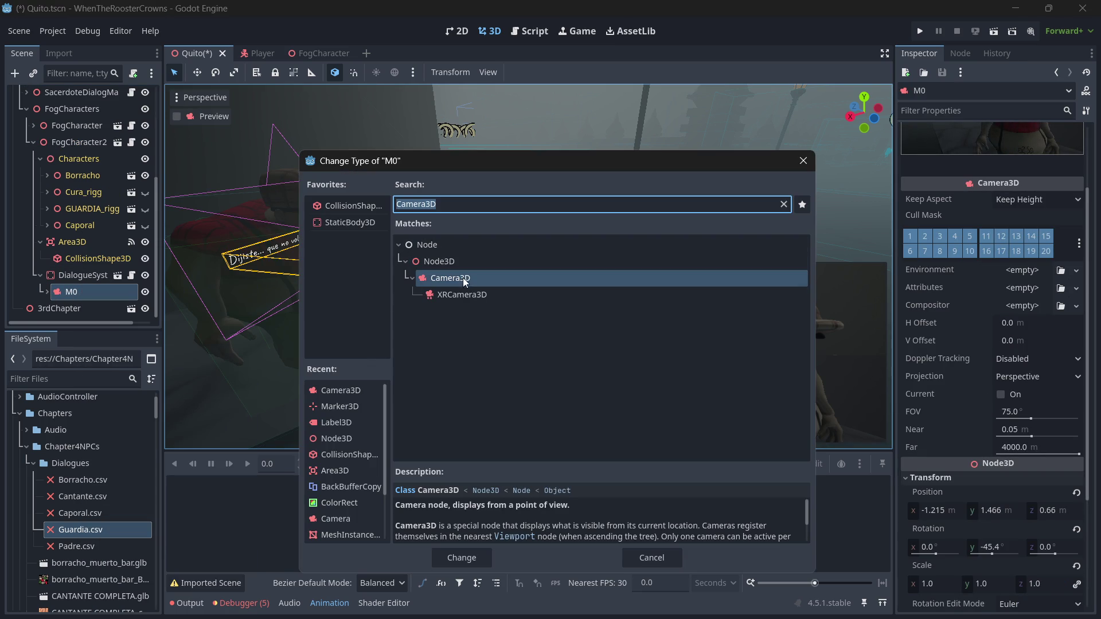
text(Marker3D)
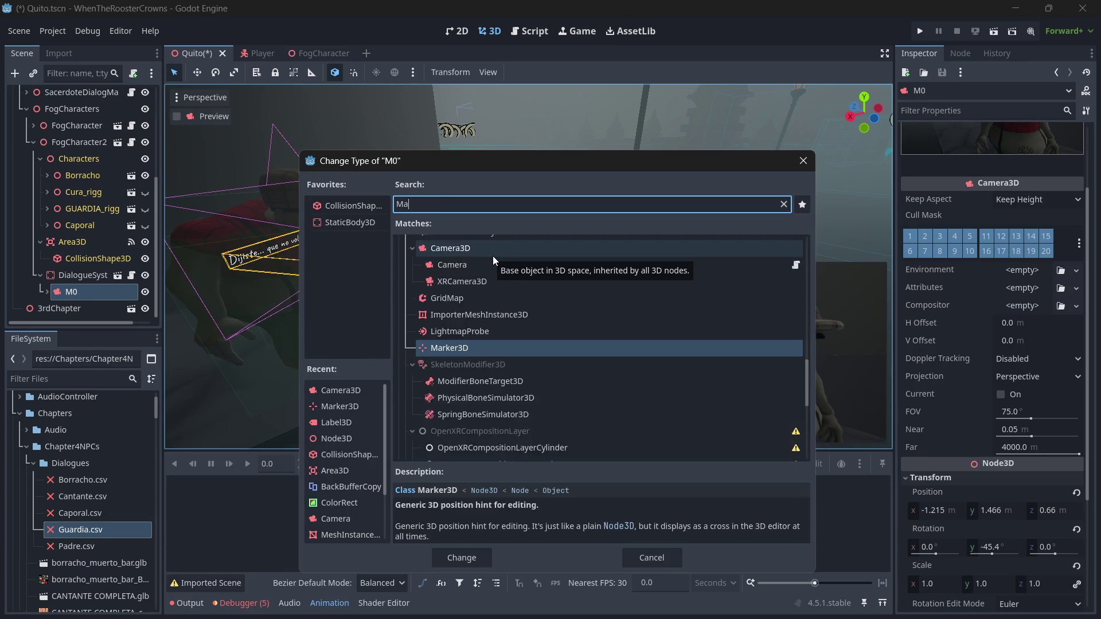
key(Return)
key(ctrl+s)
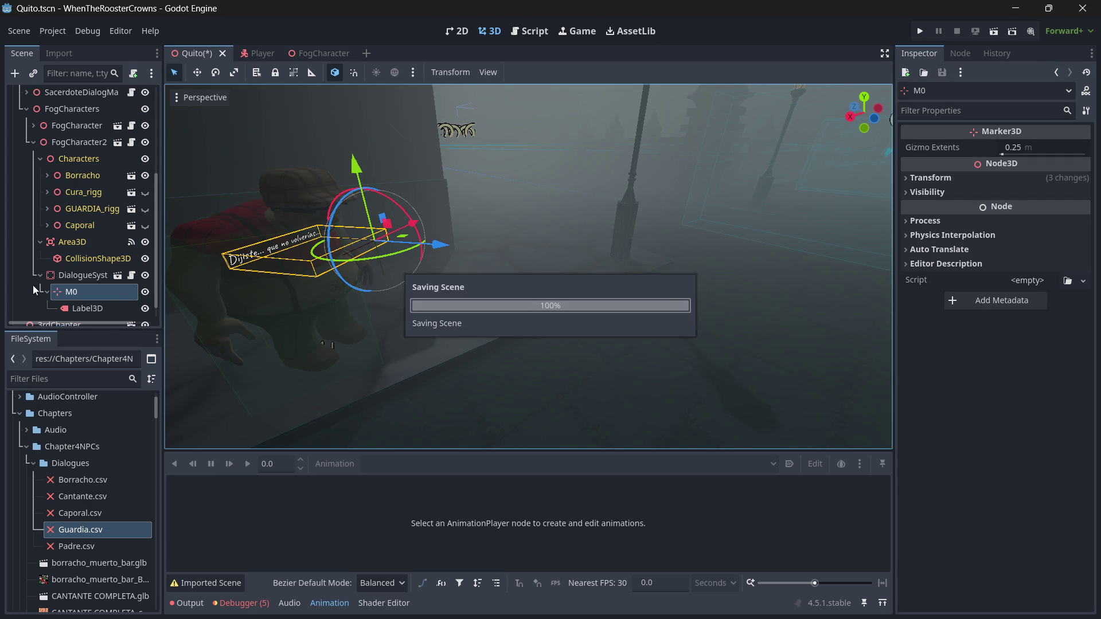
click(41, 275)
Clear the second DialogueSystem's Csv Path and paste in the copied Borracho.csv path.
click(64, 296)
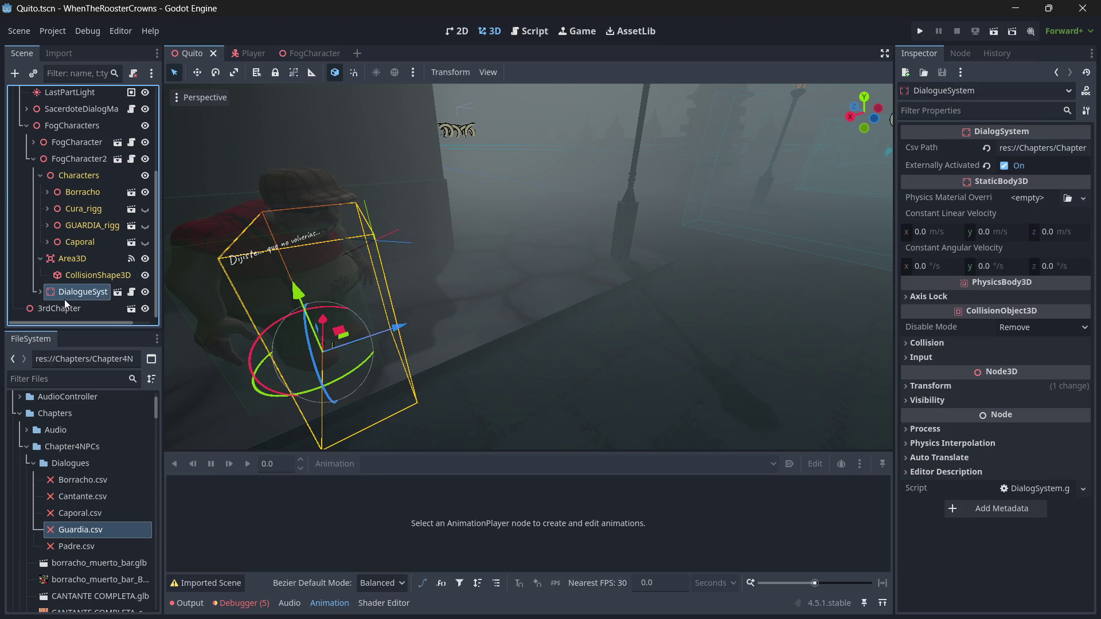
click(1061, 149)
key(ctrl+a)
key(BackSpace)
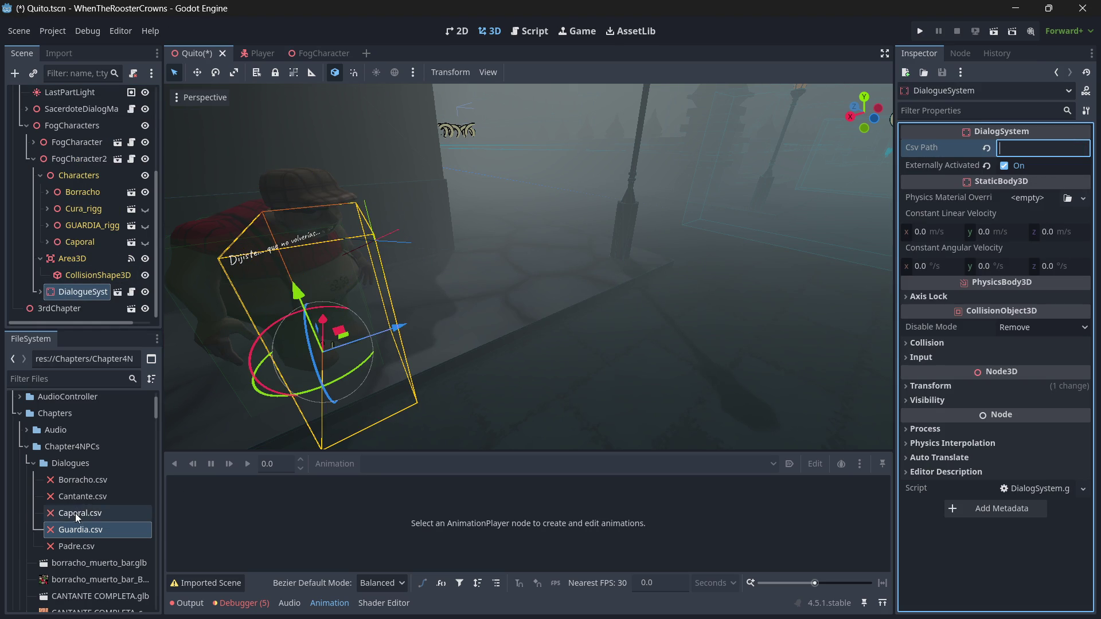
right_click(84, 479)
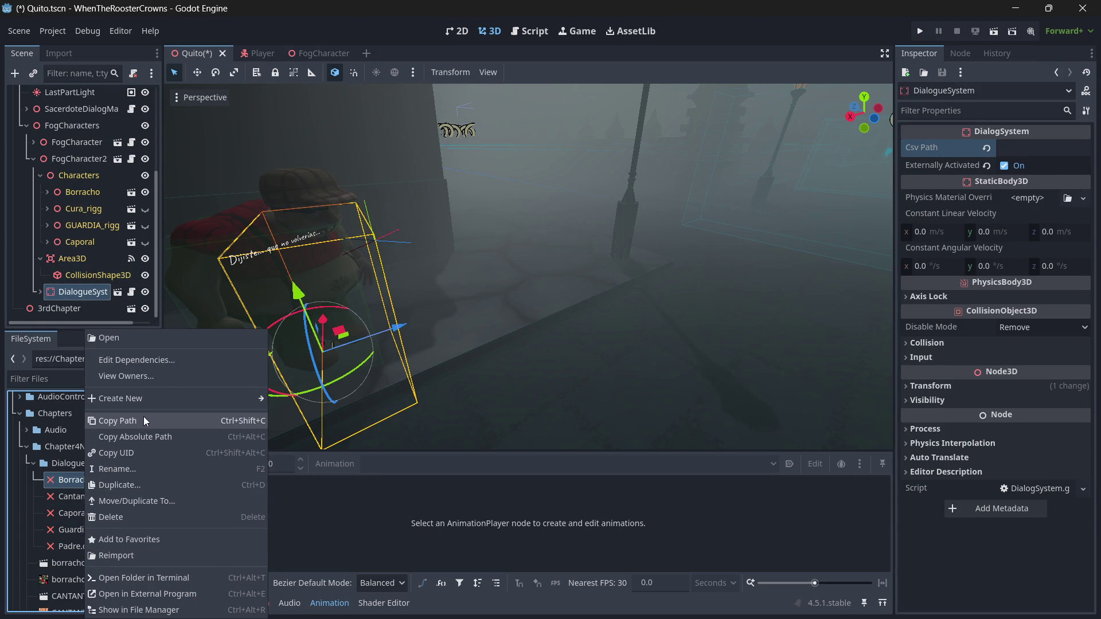
click(139, 435)
click(1032, 148)
key(ctrl+v)
key(ctrl+a)
key(BackSpace)
Copy Borracho.csv's project path, restore the Csv Path value, and save the Quito scene.
right_click(94, 482)
click(201, 420)
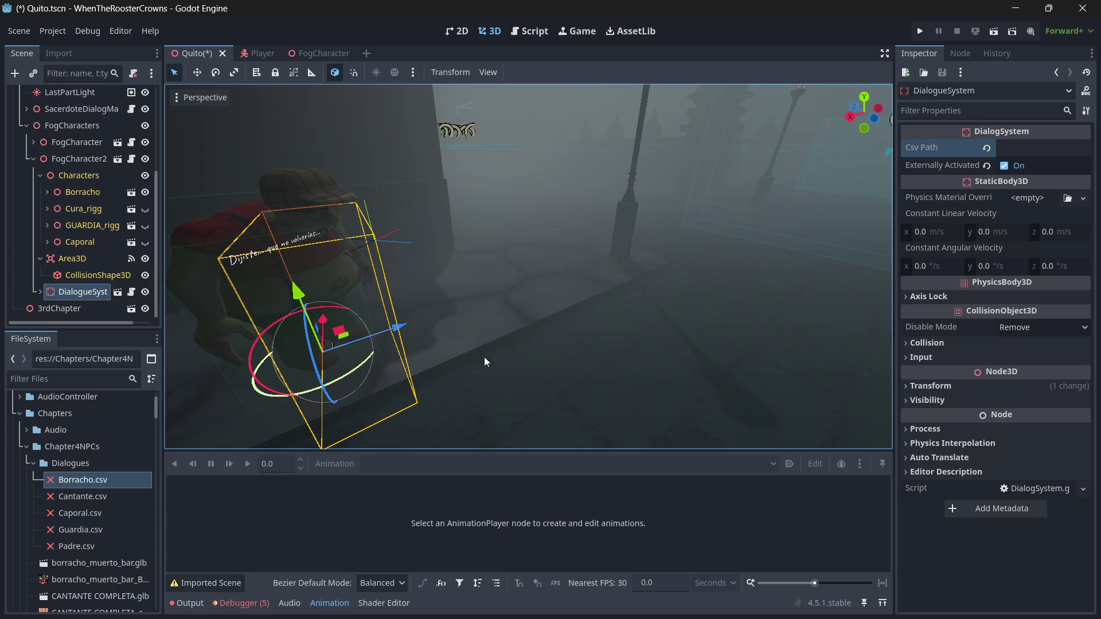
click(1042, 161)
key(ctrl+z)
key(ctrl+z)
key(ctrl+s)
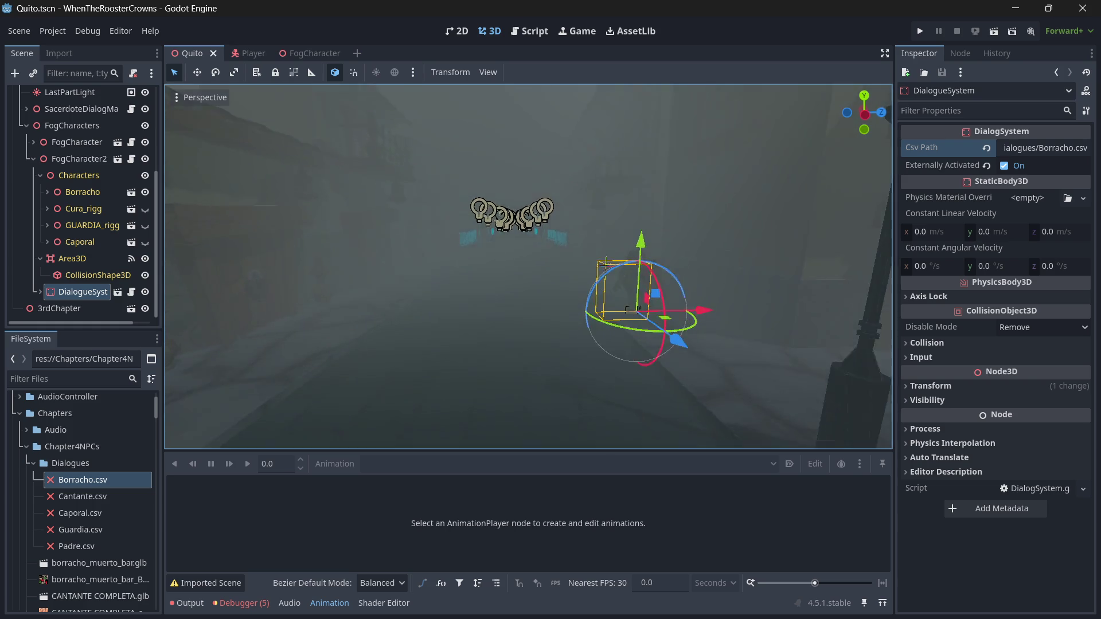
click(33, 159)
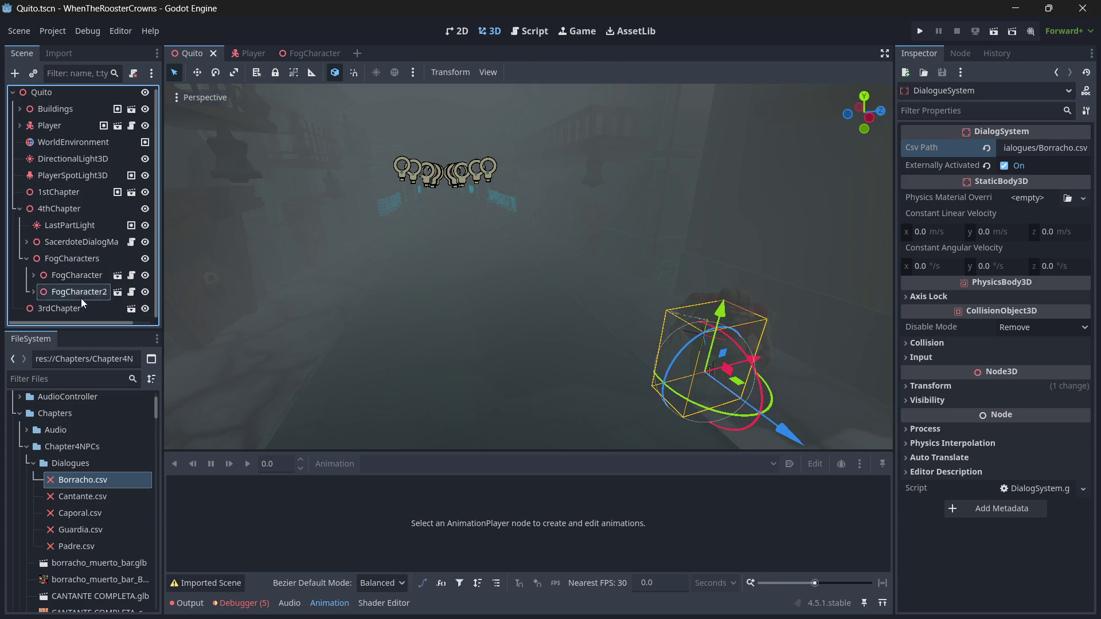
Duplicate FogCharacter2 as FogCharacter3 and drag it along Z and X to a new street spot.
click(81, 295)
key(ctrl+d)
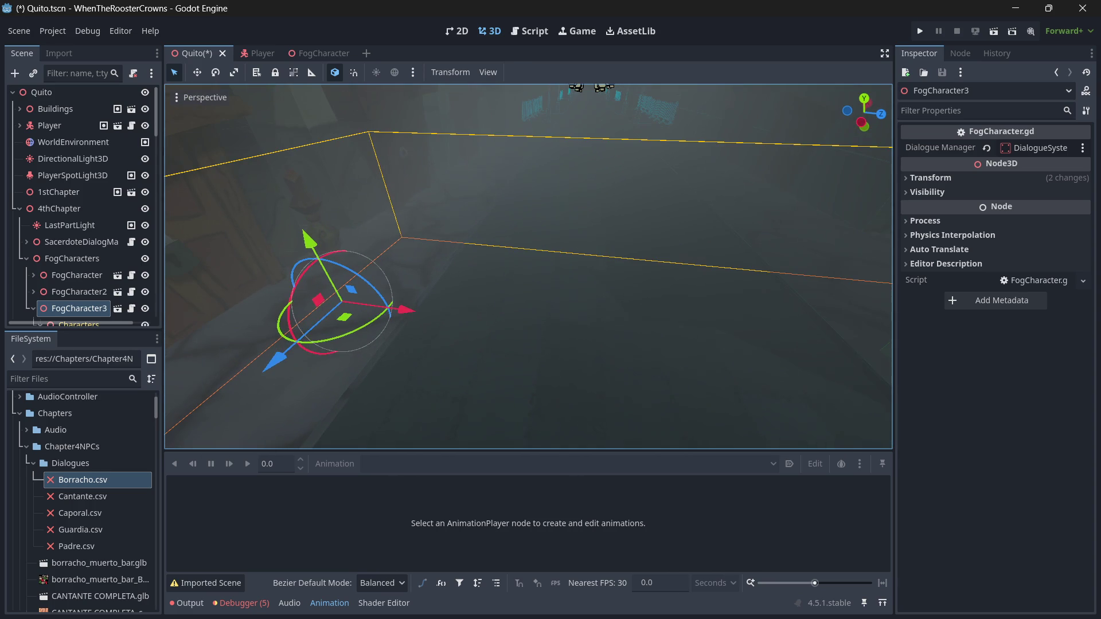
mouse_move(282, 353)
mouse_down()
mouse_move(414, 253)
mouse_move(480, 150)
mouse_up()
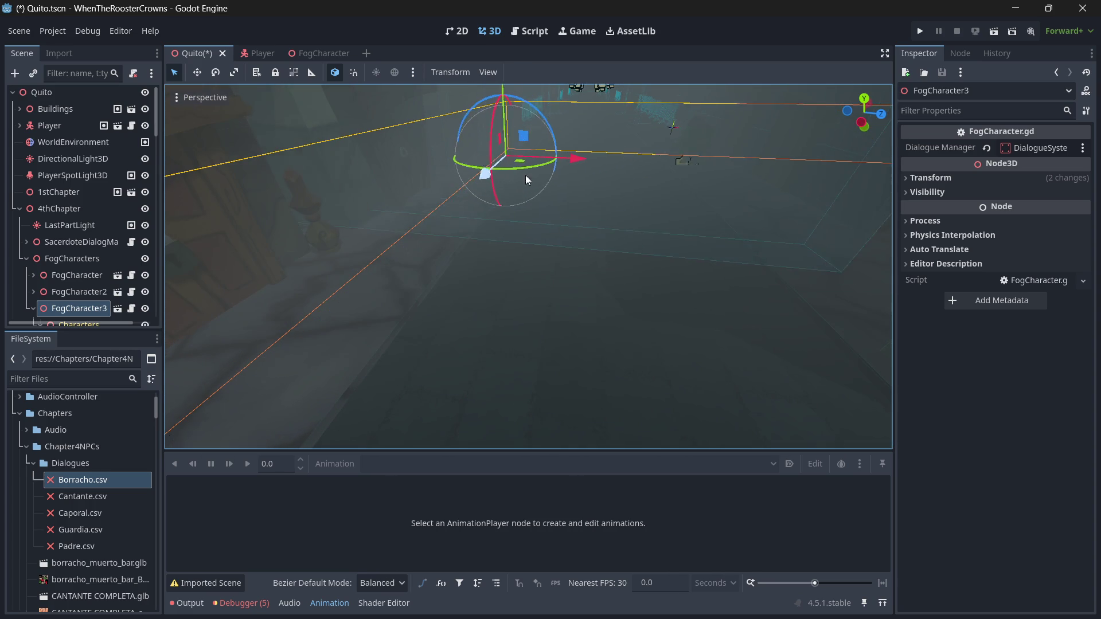
drag(262, 243, 251, 258)
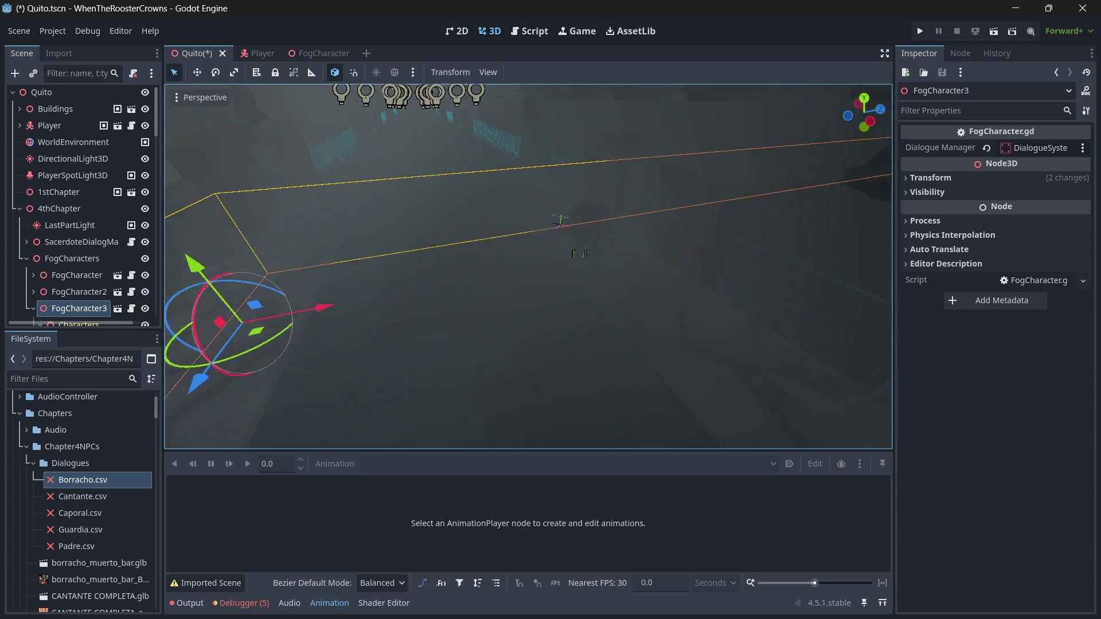
key(w)
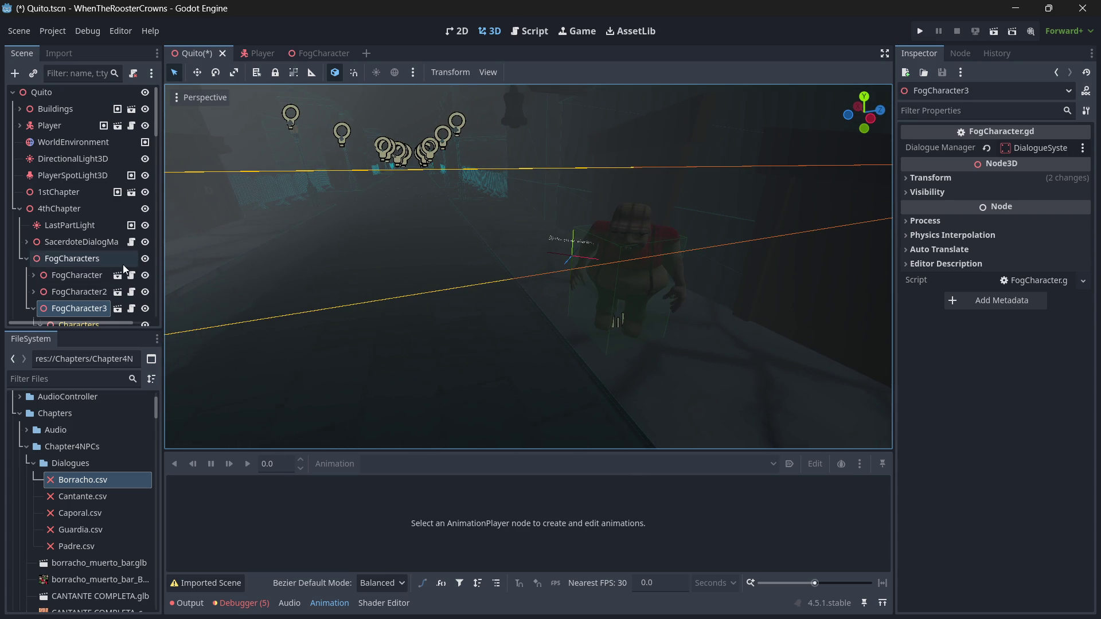
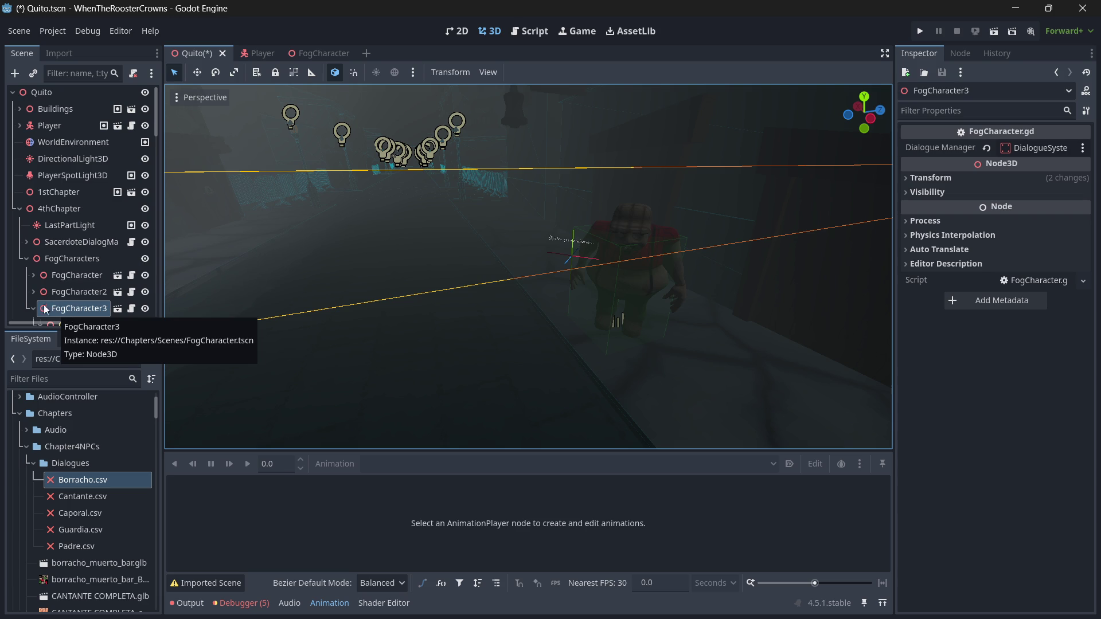
Hide Borracho under FogCharacter3, collapse the Borracho, Cura_rigg, GUARDIA_rigg and Caporal subtrees, and switch to FogCharacter.
scroll(47, 283, down, 3)
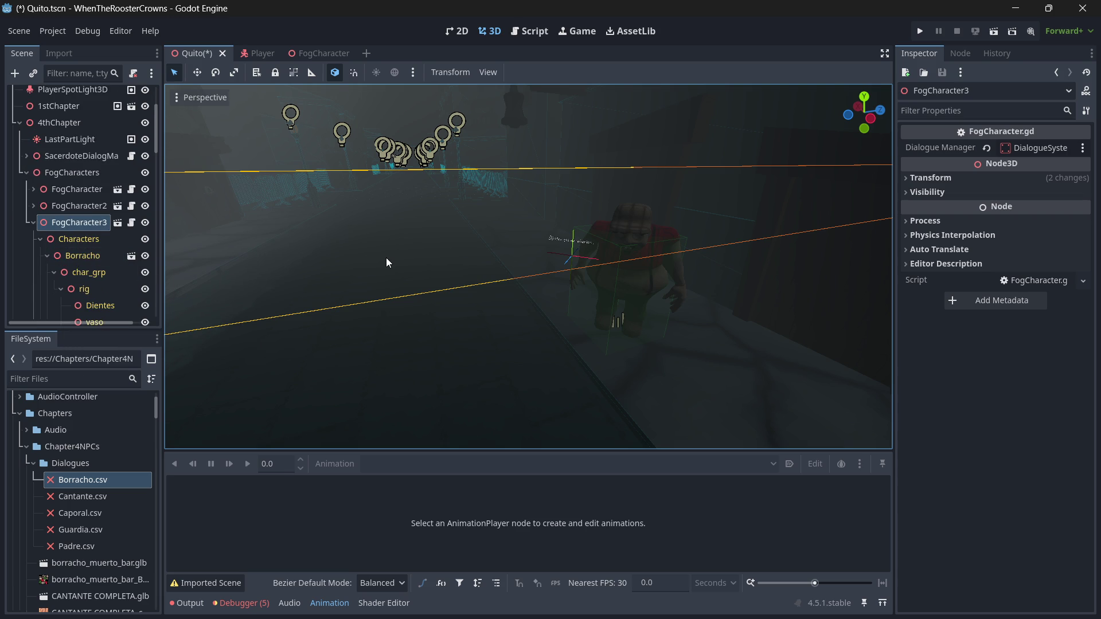
scroll(58, 236, down, 3)
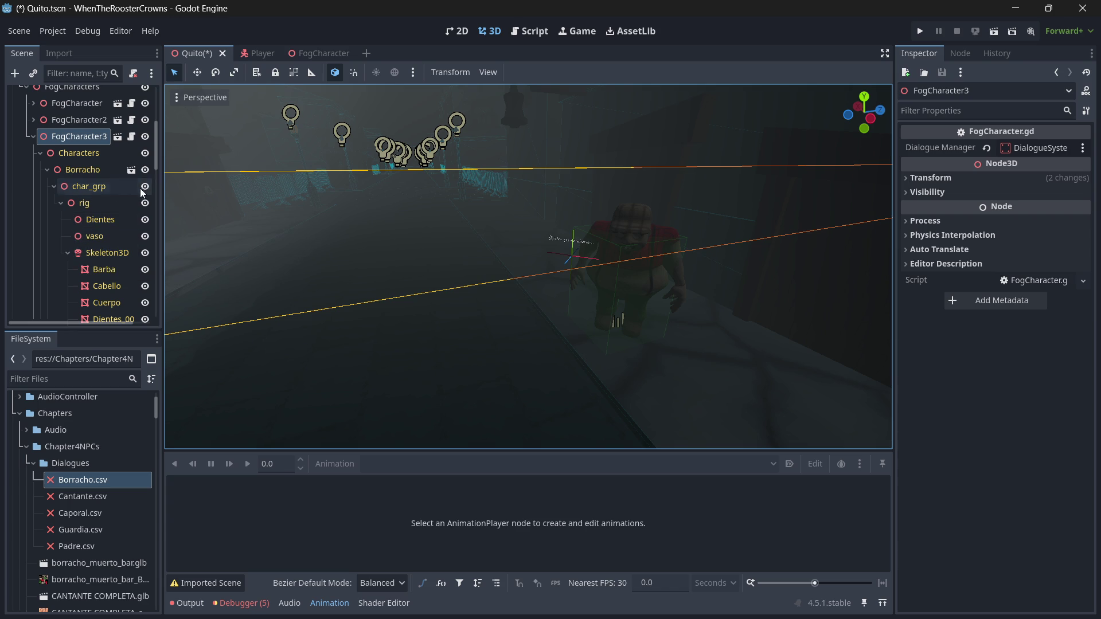
click(145, 170)
click(47, 170)
click(47, 186)
click(47, 203)
click(47, 219)
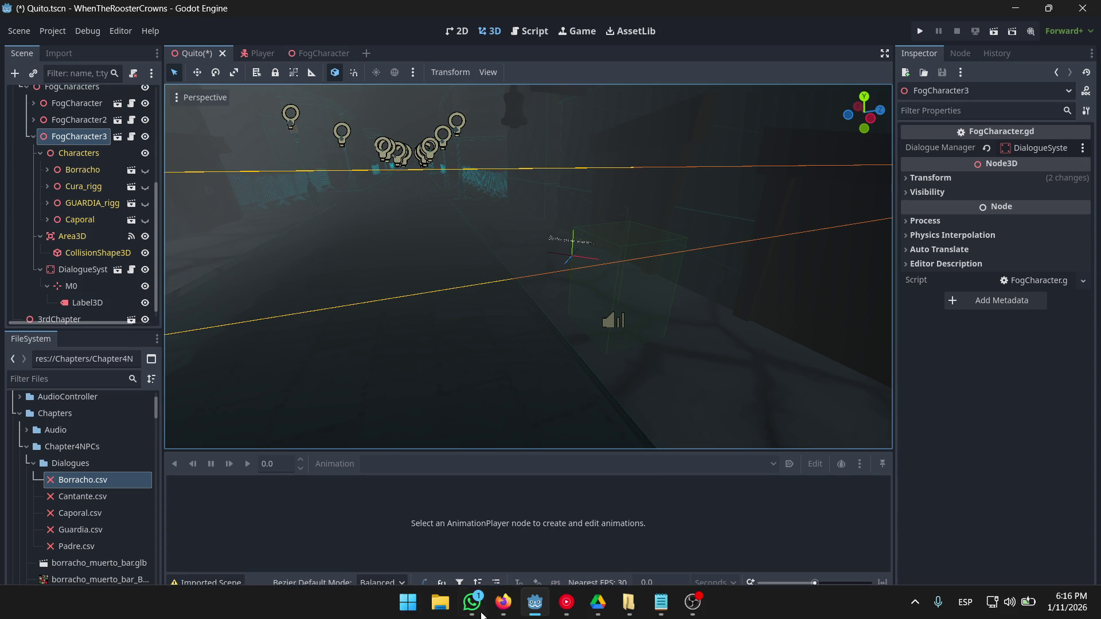
click(325, 55)
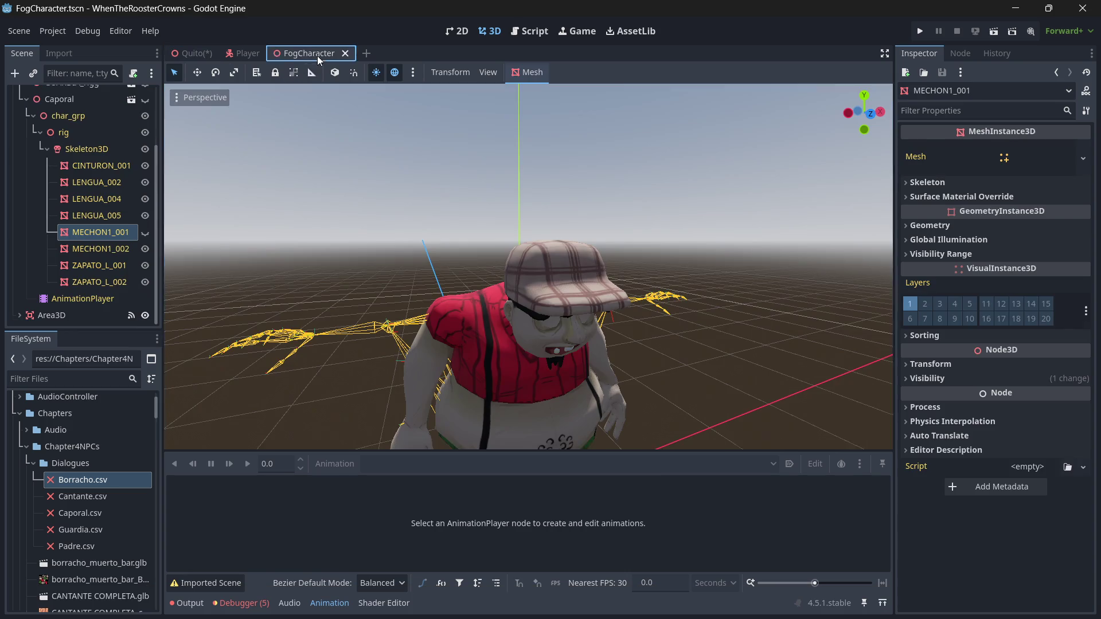
Instance CANTANTE COMPLETA.glb as a child of the Characters node.
click(23, 101)
double_click(53, 111)
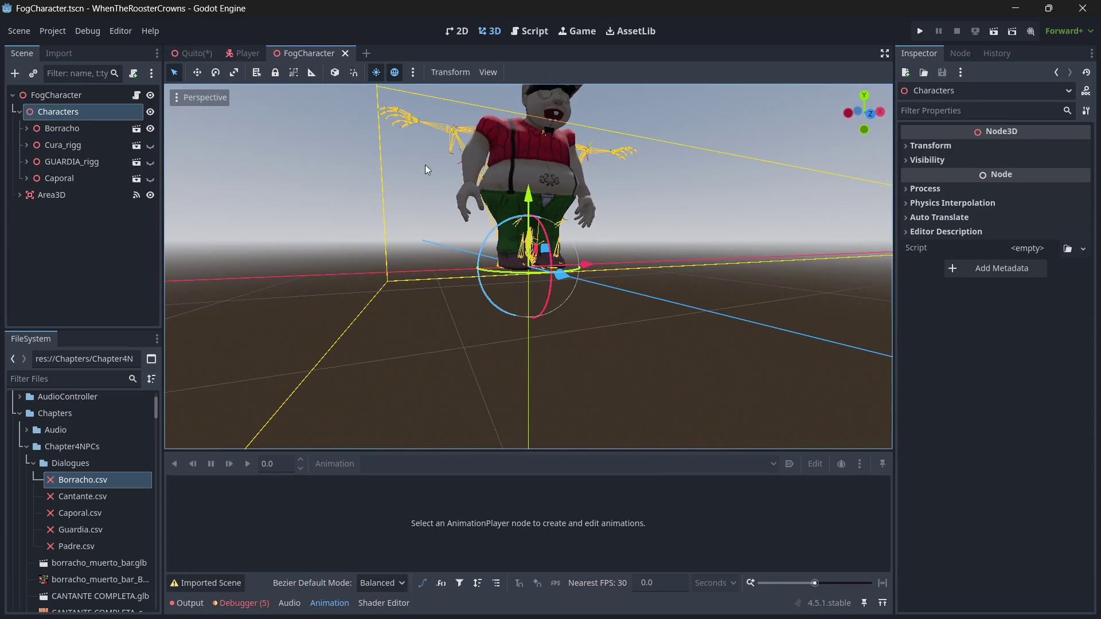
key(ctrl+shift+a)
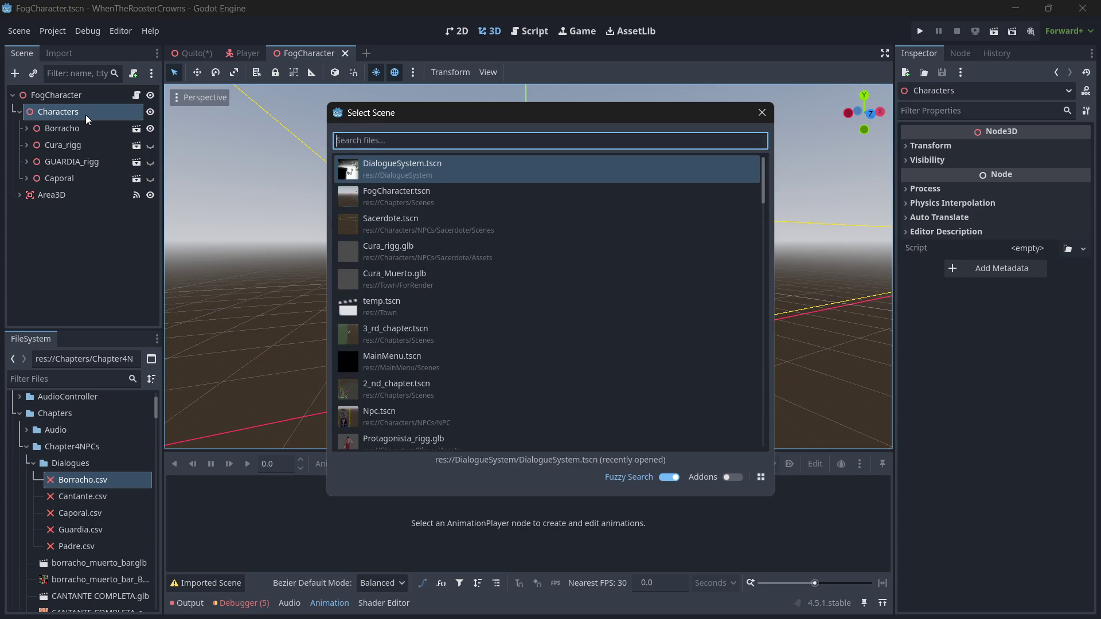
text(cantante)
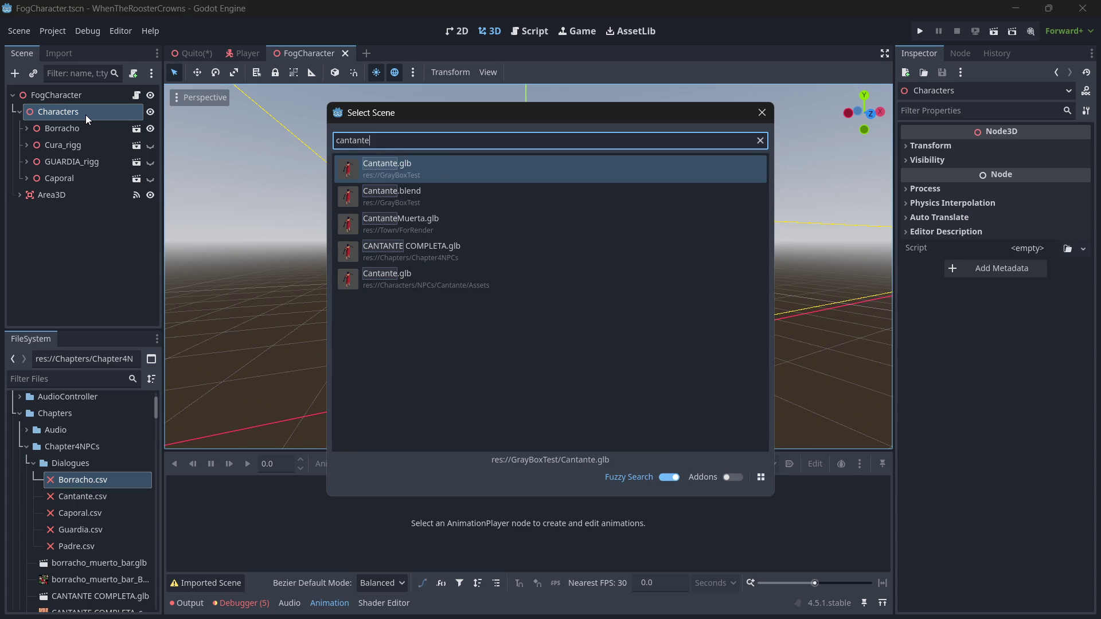
key(Down)
key(Down)
key(Down)
key(Return)
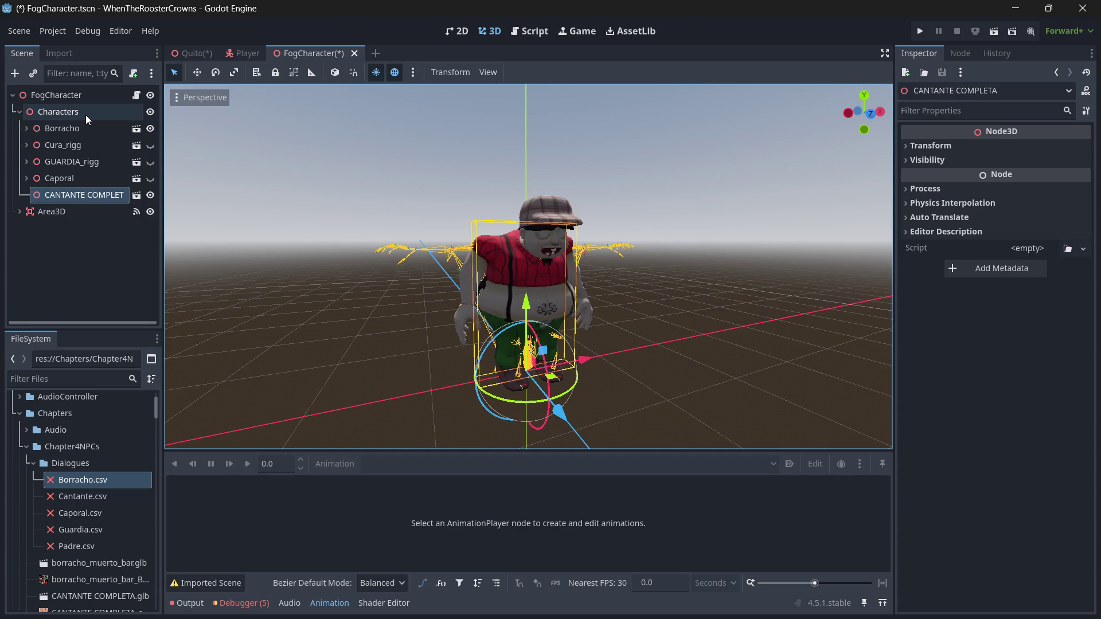
Hide Borracho and enable Editable Children on the CANTANTE COMPLETA node.
click(150, 128)
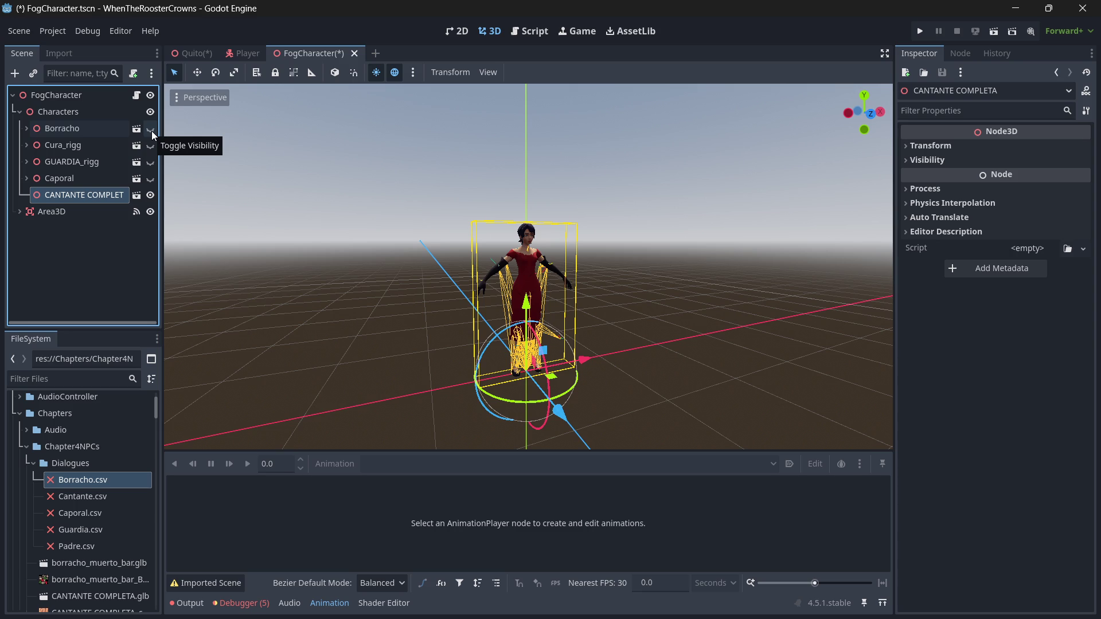
right_click(81, 195)
click(135, 497)
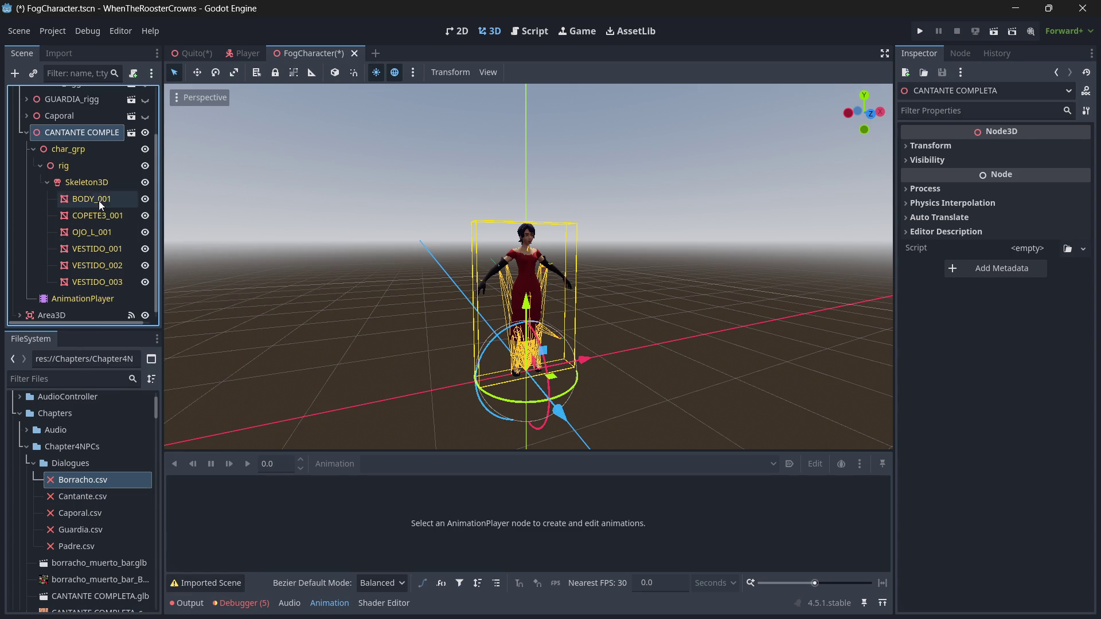
click(84, 300)
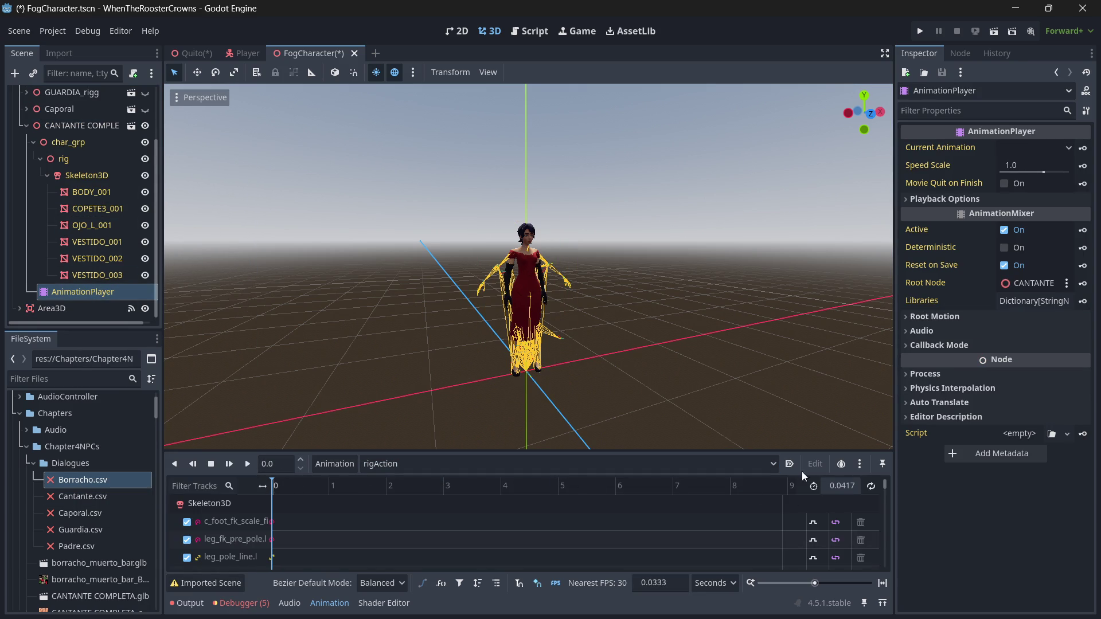
Make the [Global] animation library built-in and rename its rigAction animation to Idle.
click(333, 463)
click(351, 498)
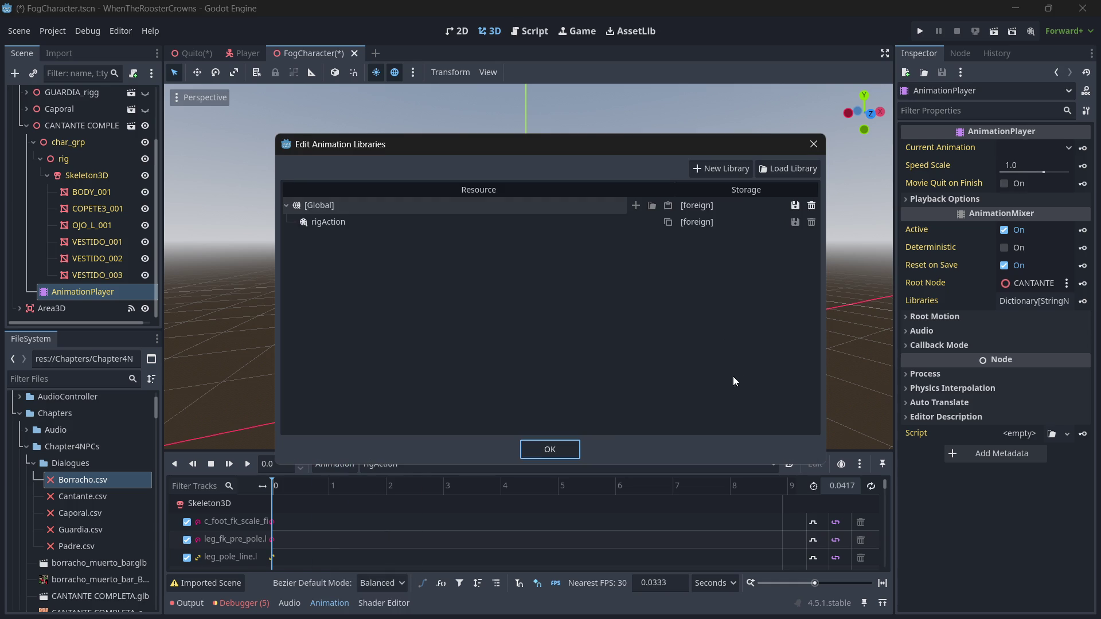
click(785, 208)
click(794, 205)
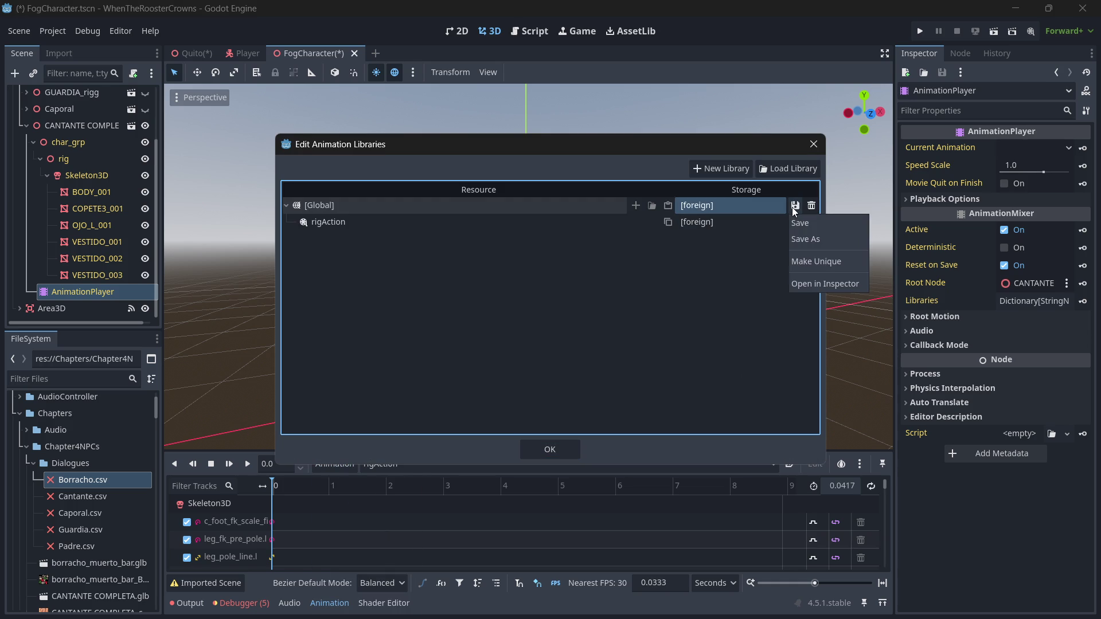
click(817, 261)
double_click(371, 224)
text(dle)
key(Return)
click(549, 449)
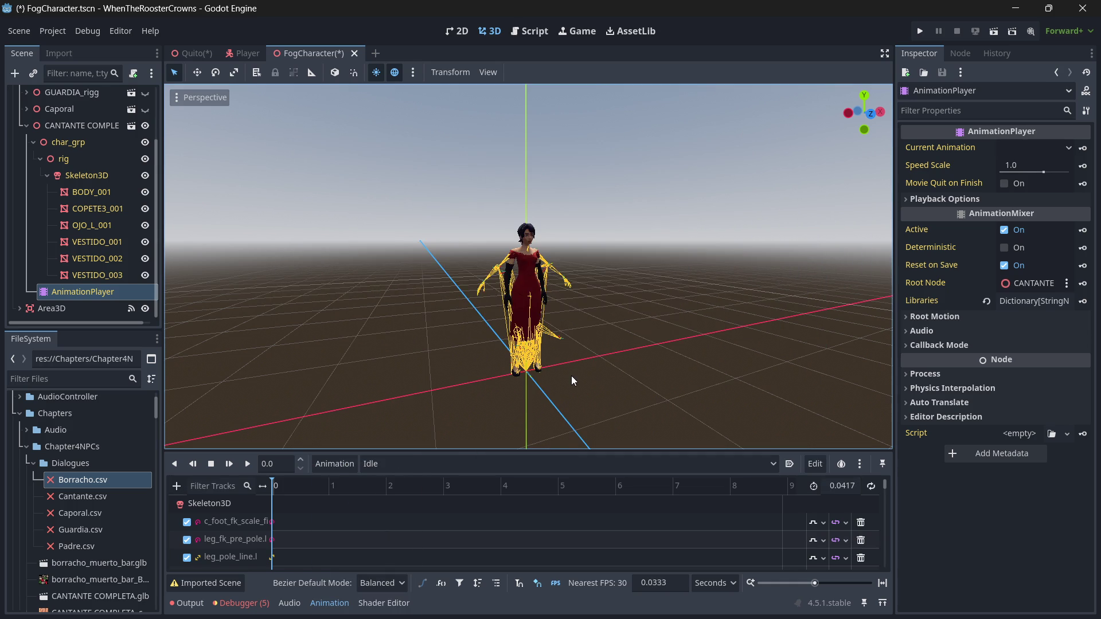
Save the FogCharacter scene and open FogCharacter.gd.
key(ctrl+s)
click(25, 126)
click(57, 193)
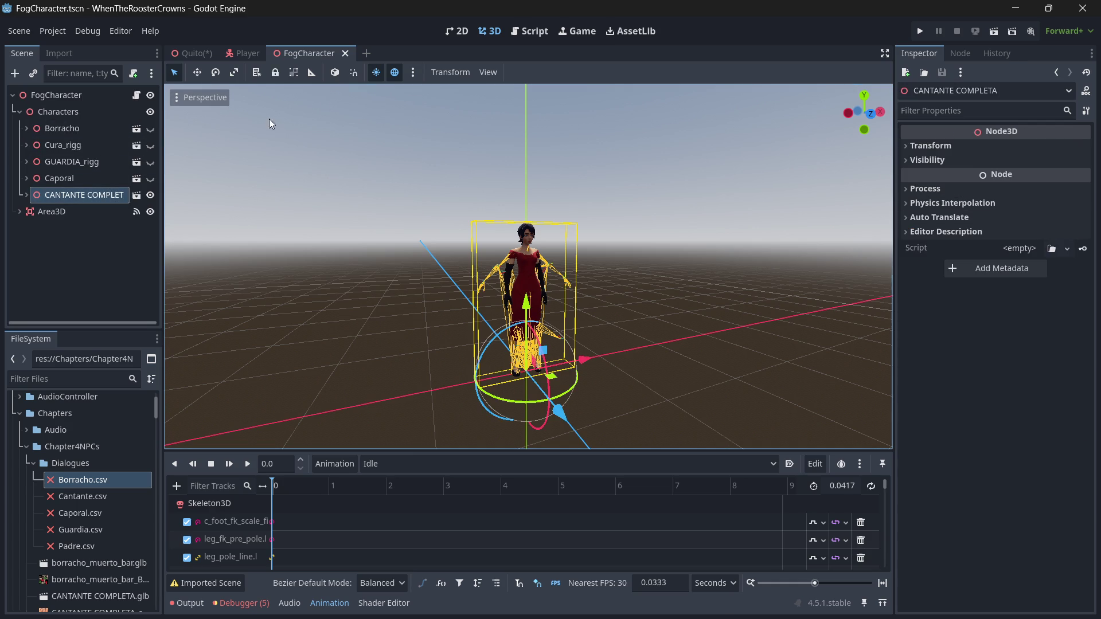
click(136, 95)
Add the singer's AnimationPlayer path after the Caporal entry in animation_players and save the script.
click(540, 208)
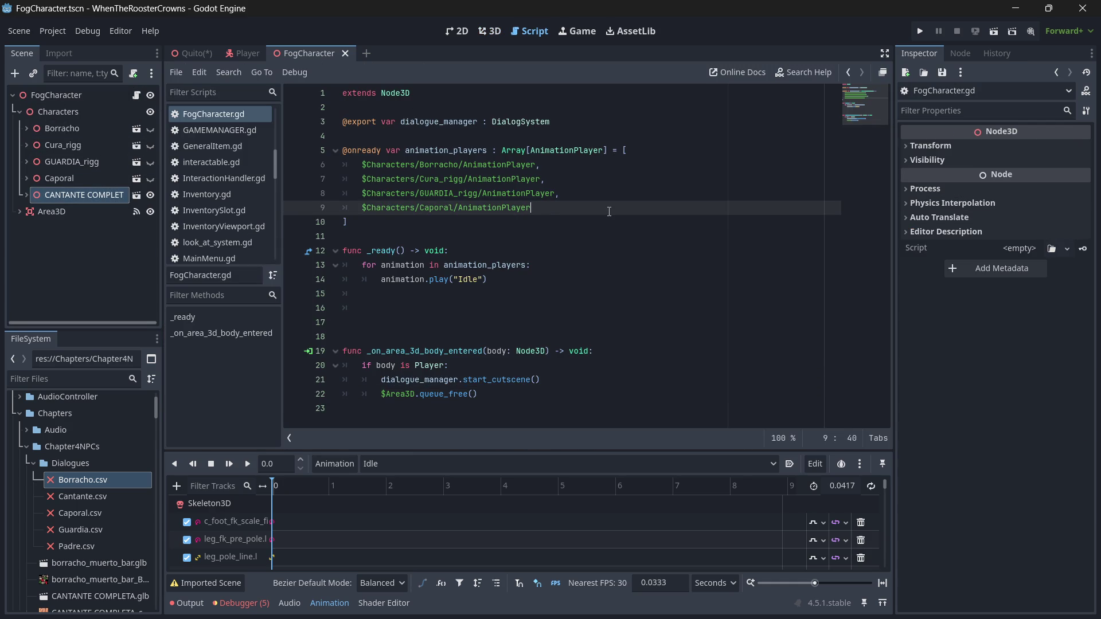
key(Return)
mouse_move(78, 198)
mouse_down()
mouse_move(441, 230)
mouse_move(27, 195)
mouse_up()
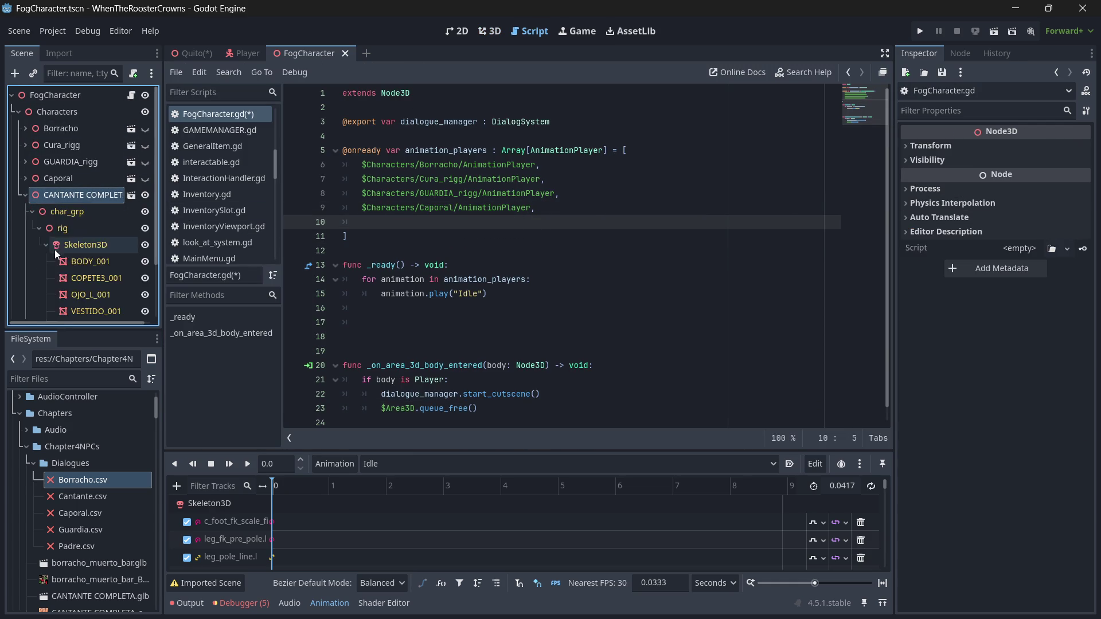
scroll(63, 270, down, 2)
mouse_move(67, 287)
mouse_down()
mouse_move(427, 207)
mouse_move(430, 222)
mouse_up()
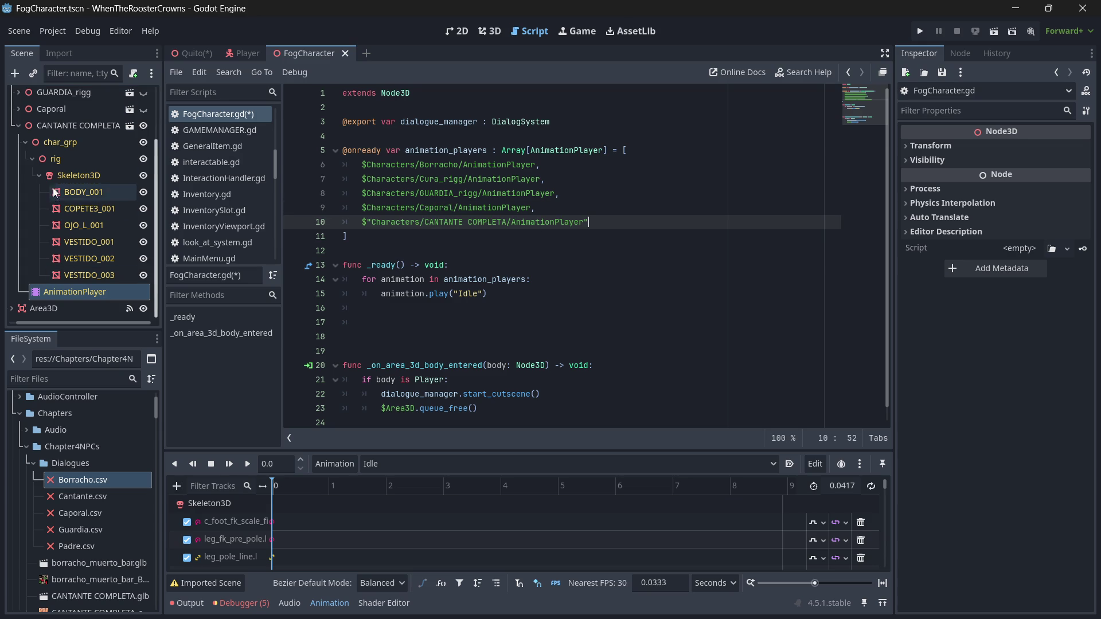
click(26, 143)
click(25, 195)
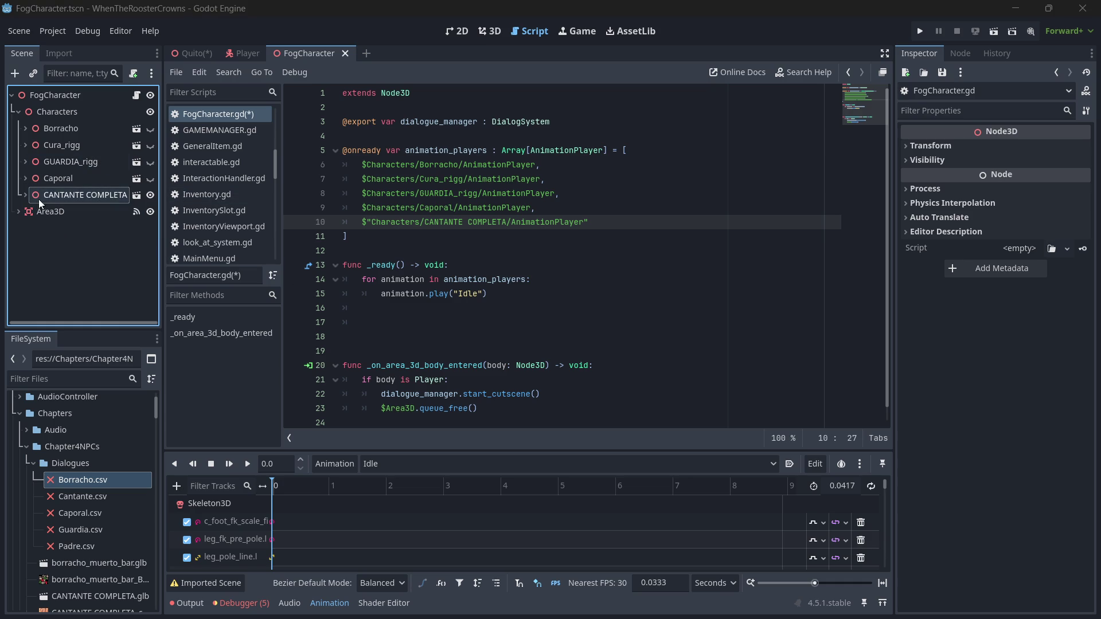
click(429, 165)
key(ctrl+s)
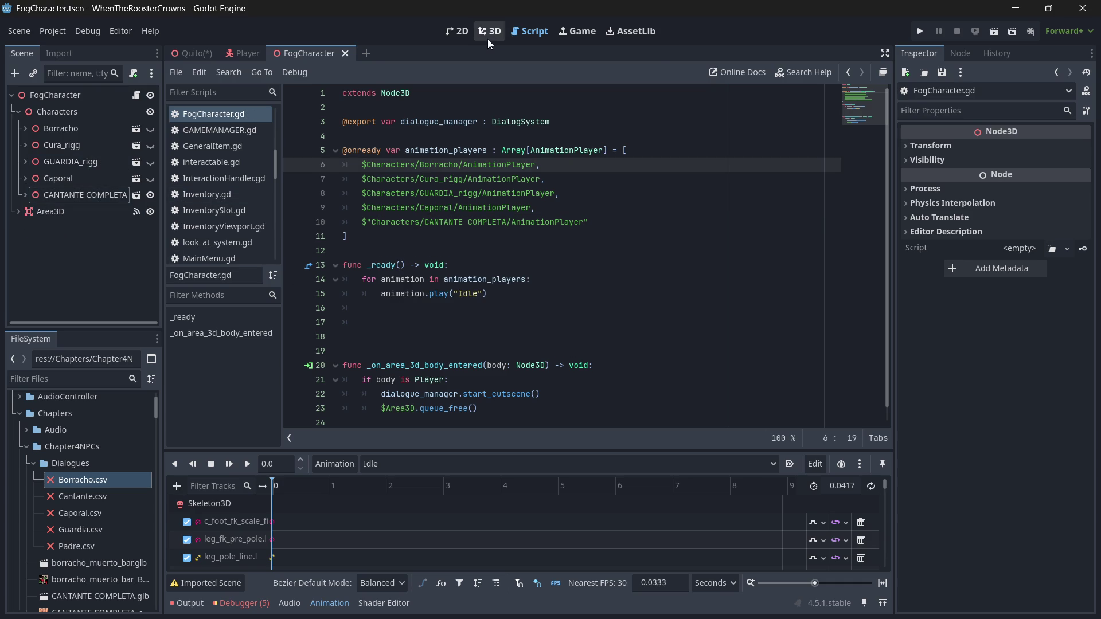
click(490, 34)
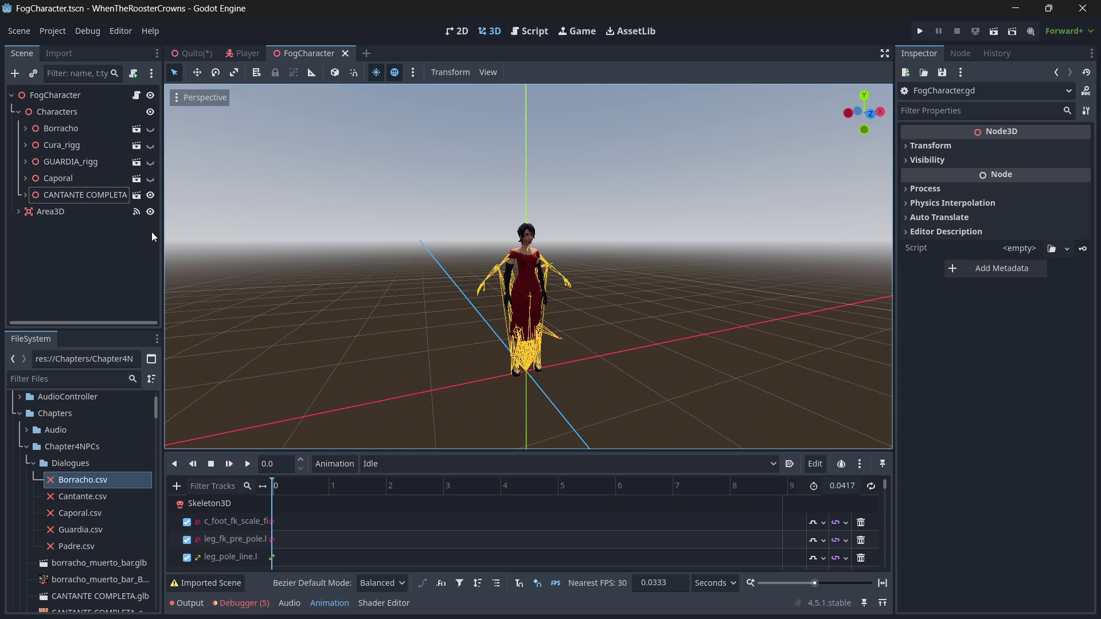
In FogCharacter, hide the singer, show Borracho again, and save the scene.
click(150, 195)
click(150, 128)
key(ctrl+s)
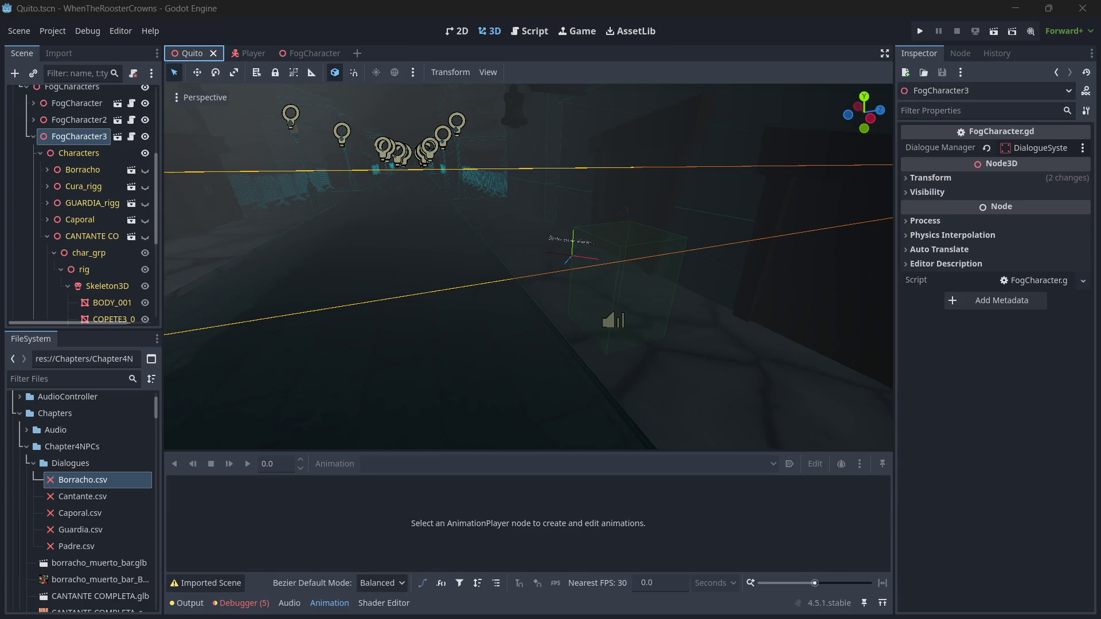
Show the singer model inside the level's FogCharacter3 and frame it.
mouse_move(704, 295)
mouse_down()
mouse_move(574, 264)
mouse_move(488, 258)
mouse_move(562, 264)
mouse_move(533, 252)
mouse_move(318, 263)
mouse_up()
scroll(74, 188, down, 2)
click(46, 210)
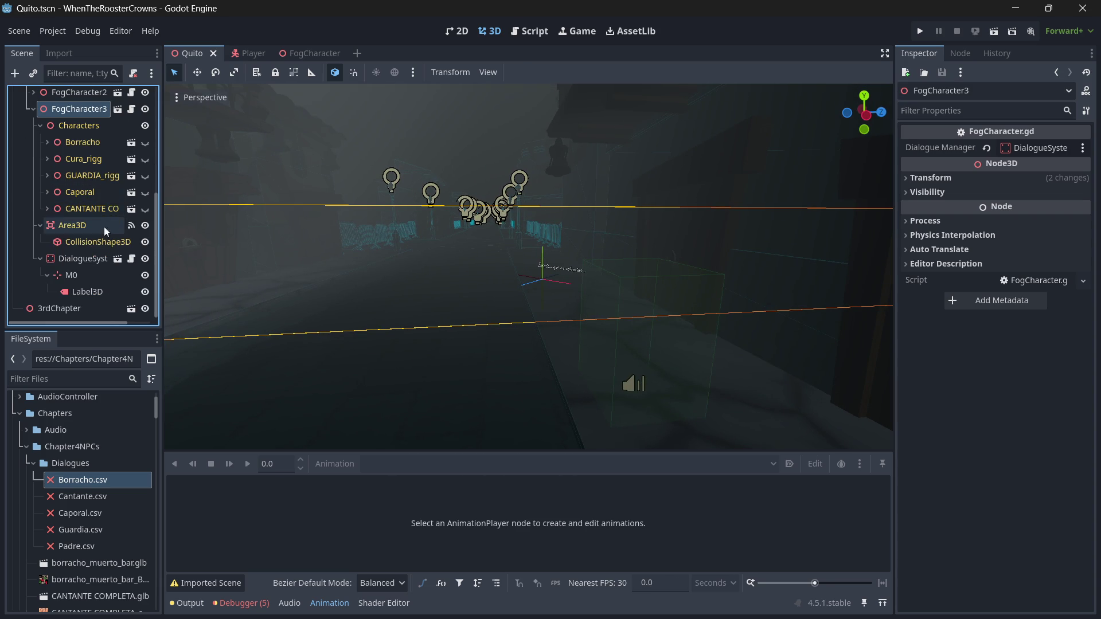
click(145, 208)
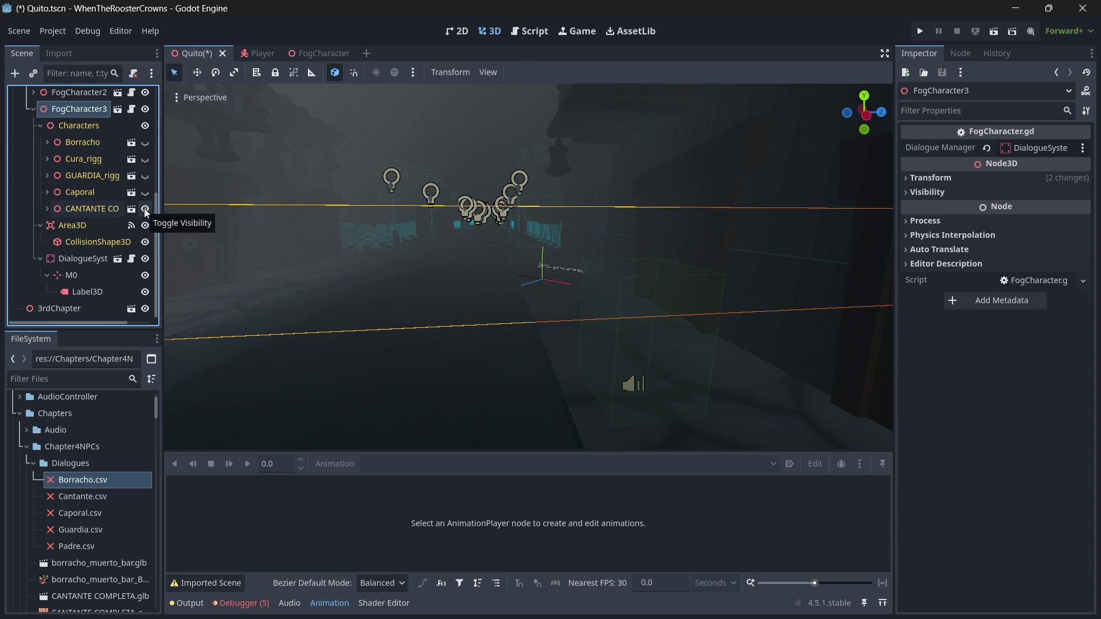
key(f)
Fly the view down the foggy street to FogCharacter3 beside the railing.
drag(245, 159, 321, 163)
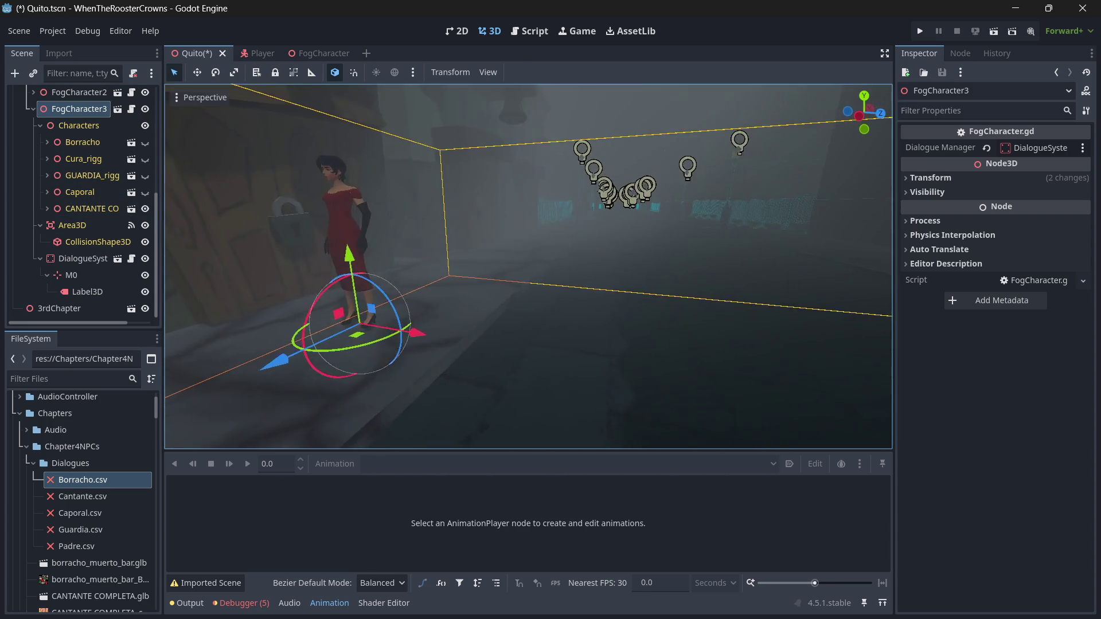
key(w)
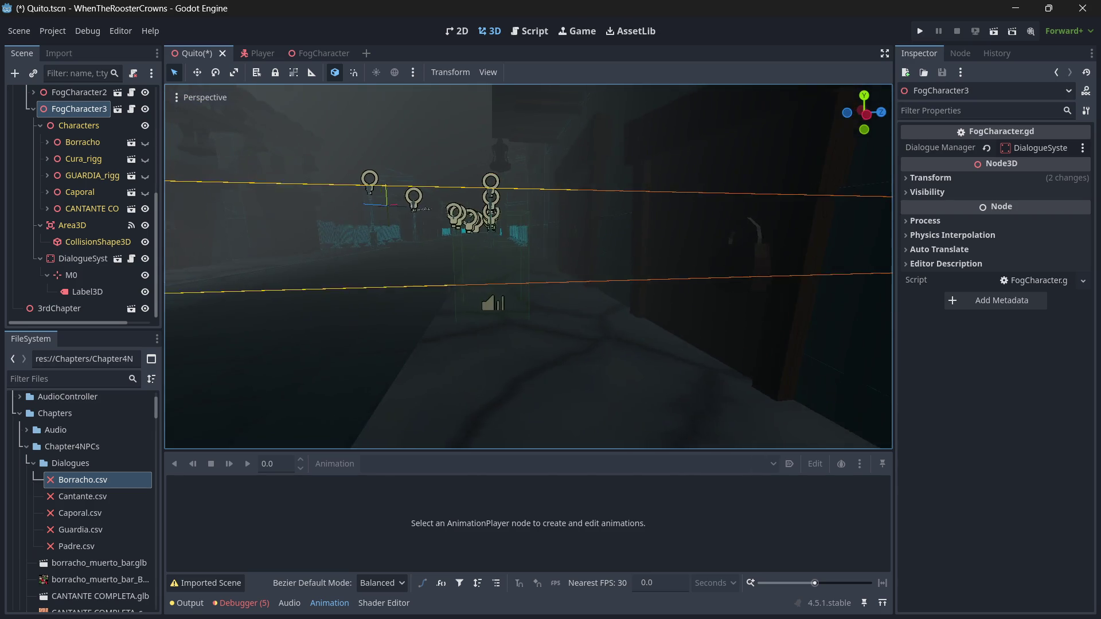
key(w)
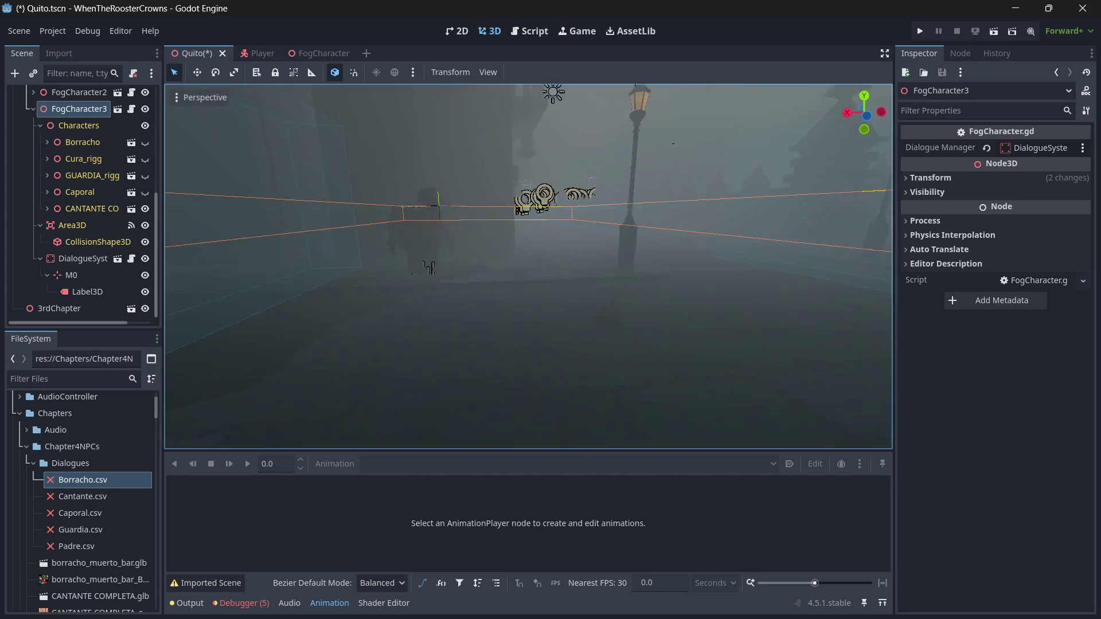
key(w)
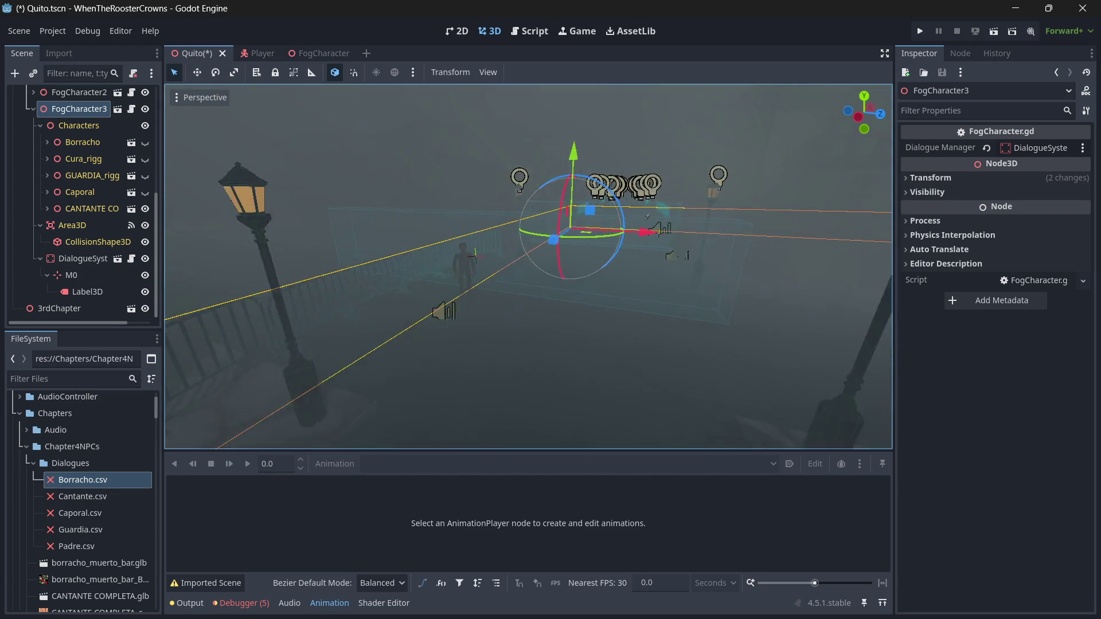
key(w)
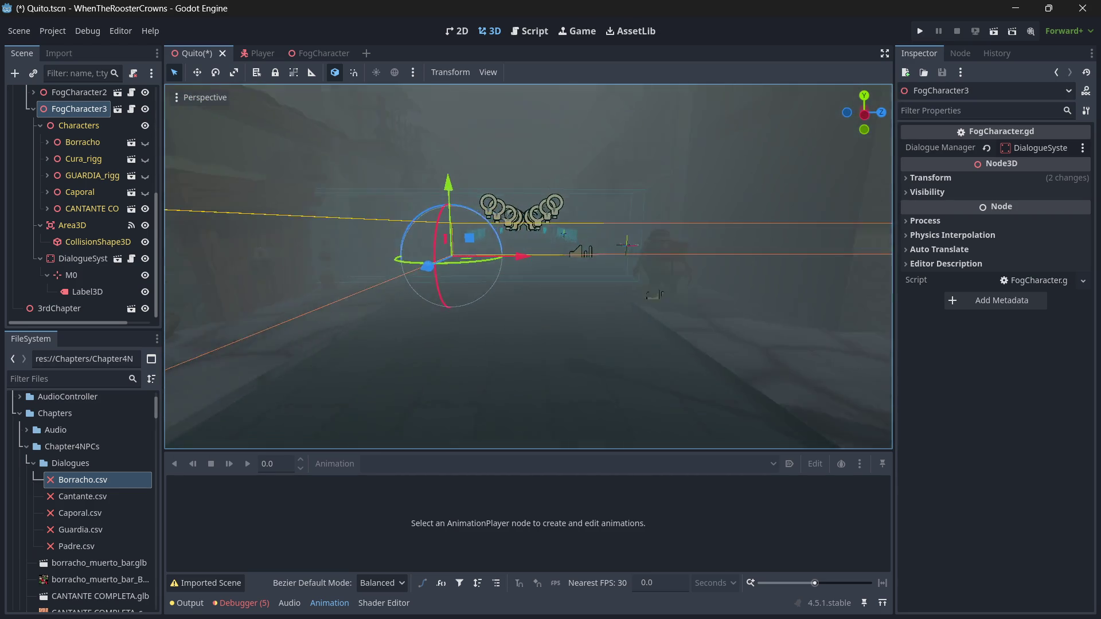
key(w)
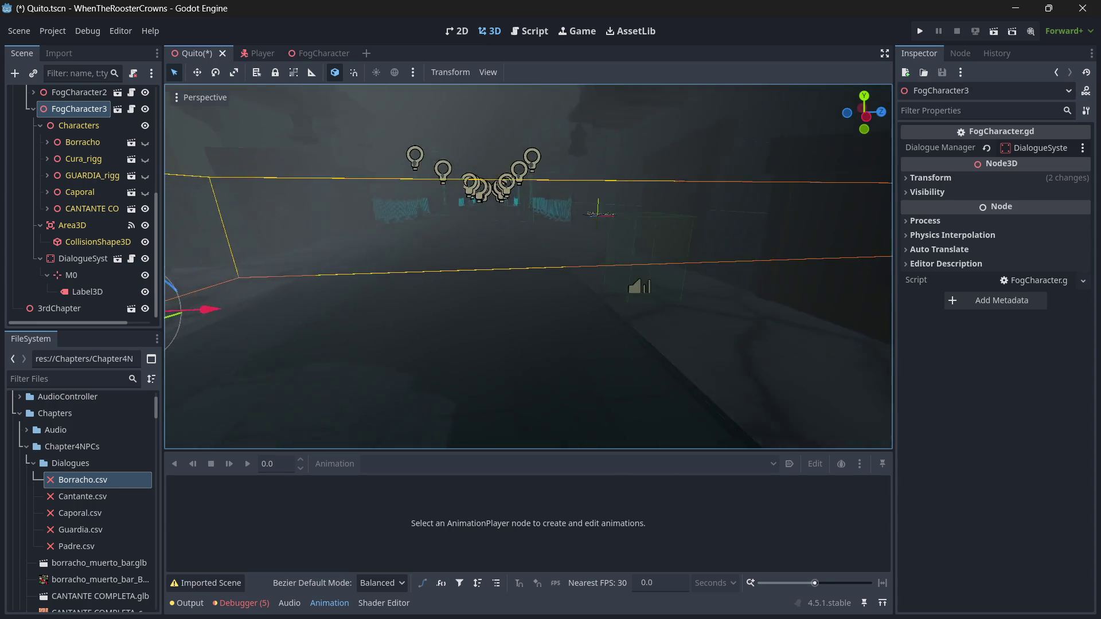
key(w)
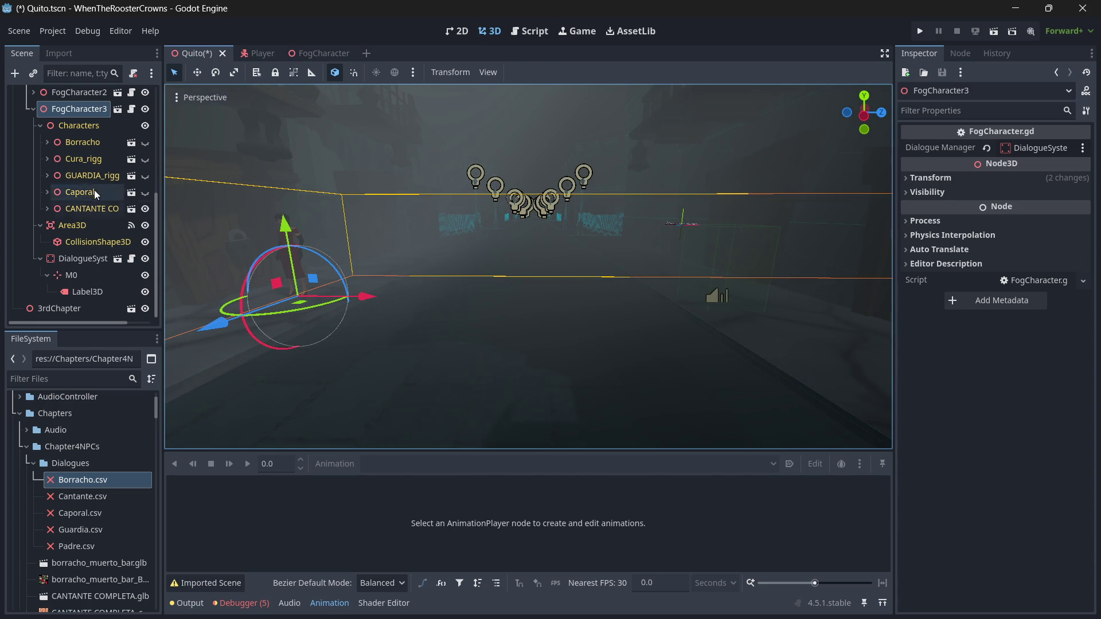
click(82, 208)
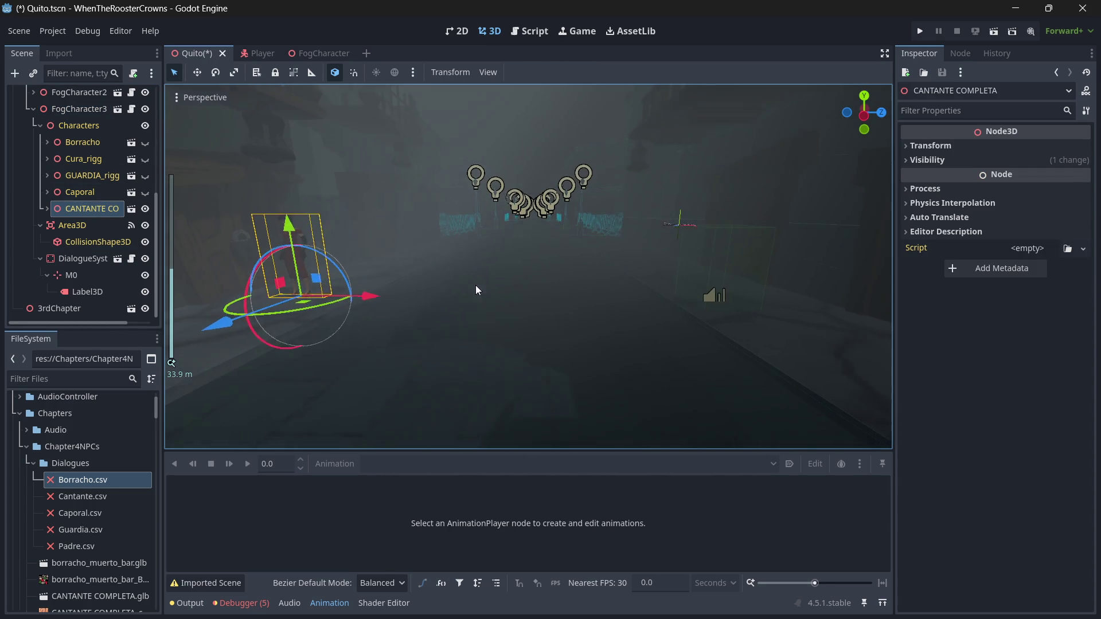
Slide the CANTANTE COMPLETA singer along the X axis and frame it in the view.
drag(362, 297, 805, 283)
key(f)
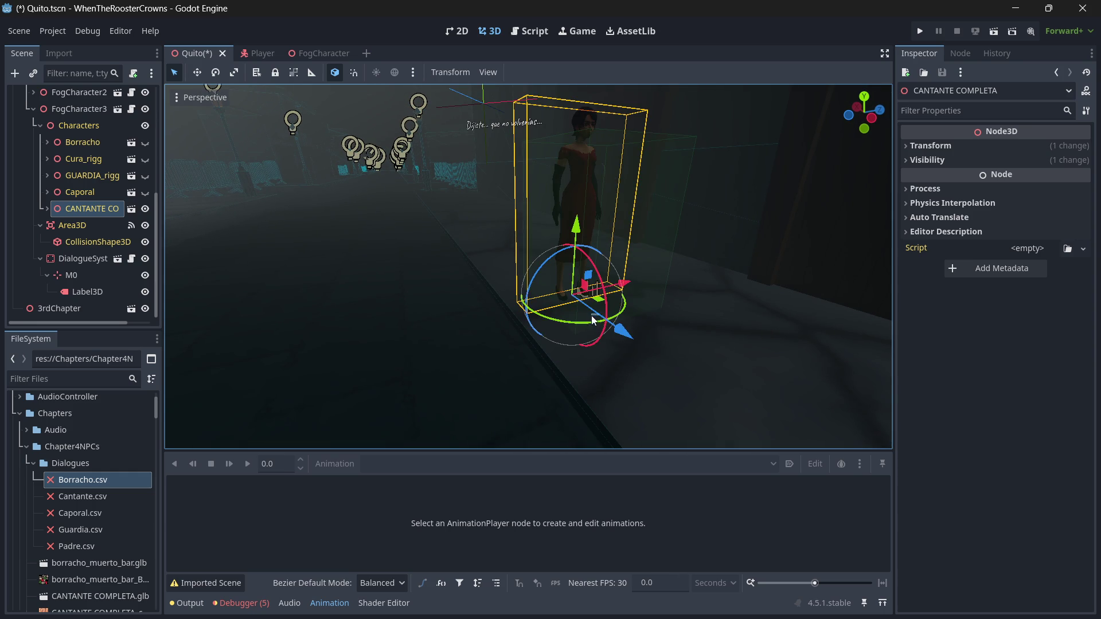
click(593, 320)
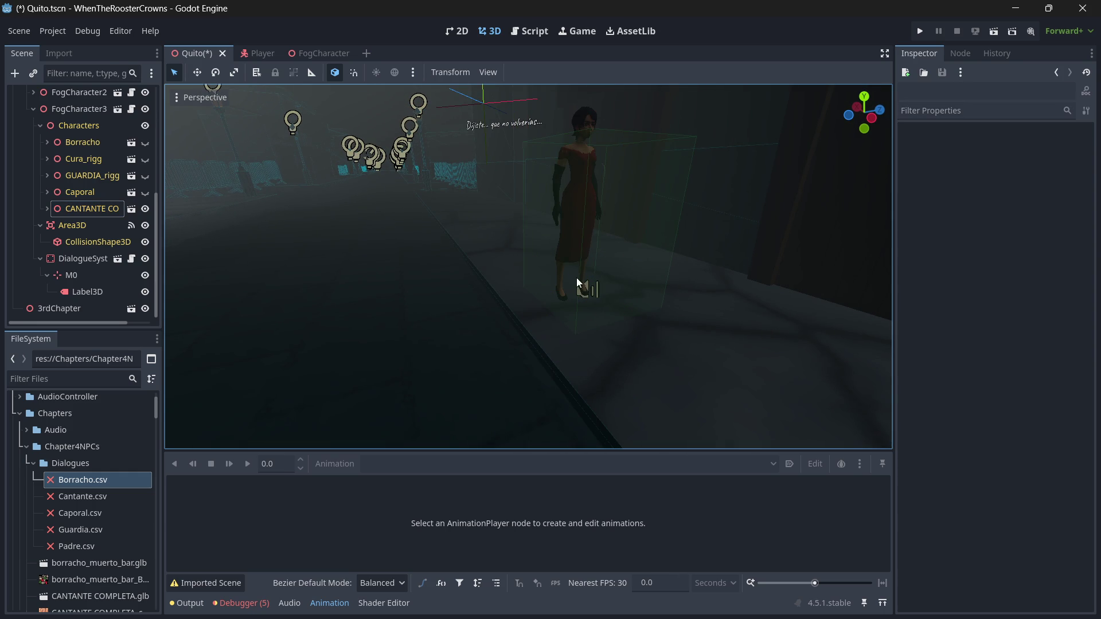
click(75, 280)
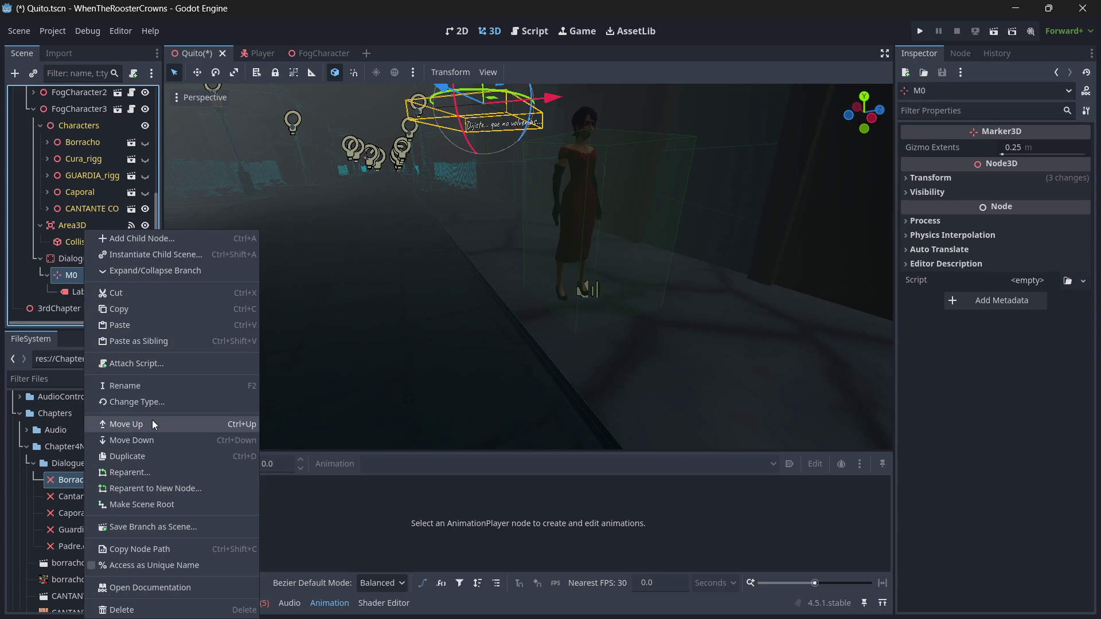
Change the M0 marker's type to Camera3D.
click(153, 406)
text(camera)
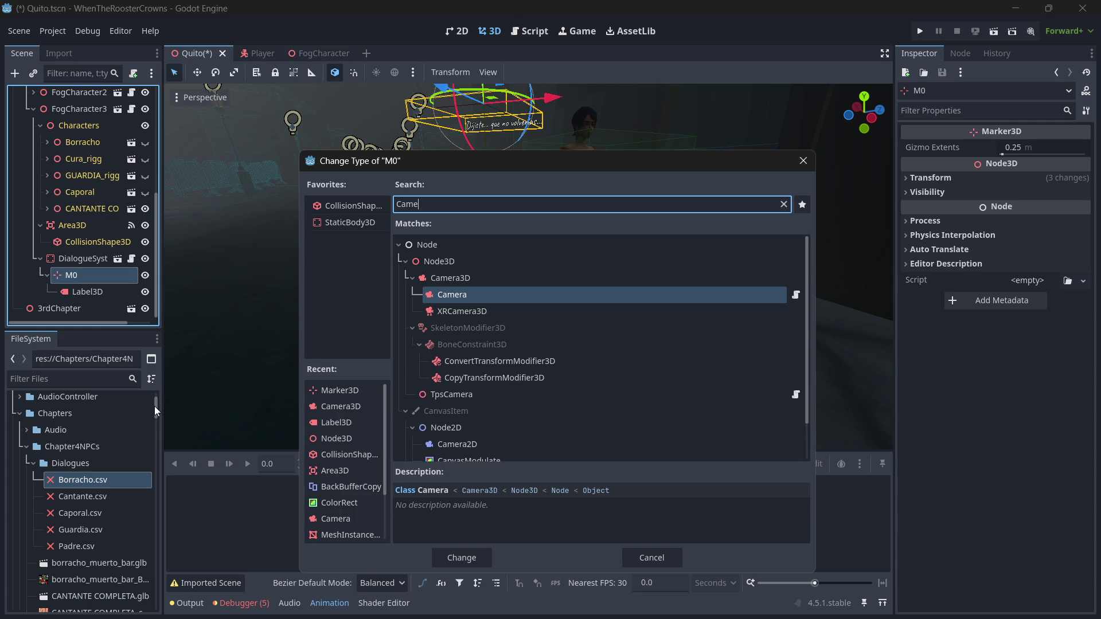
key(Escape)
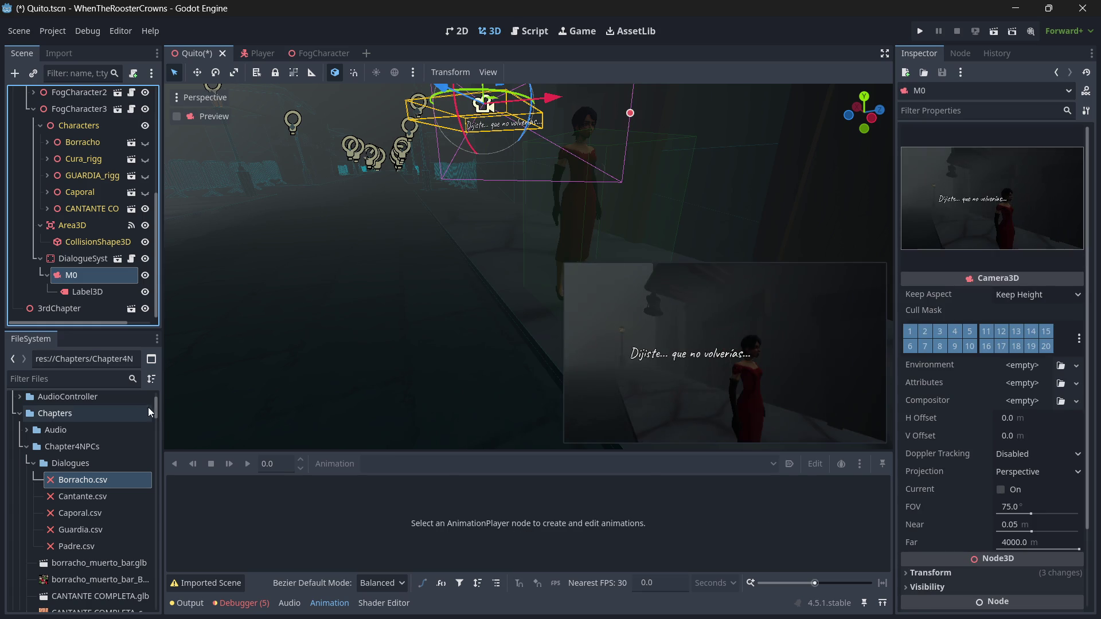
mouse_move(579, 432)
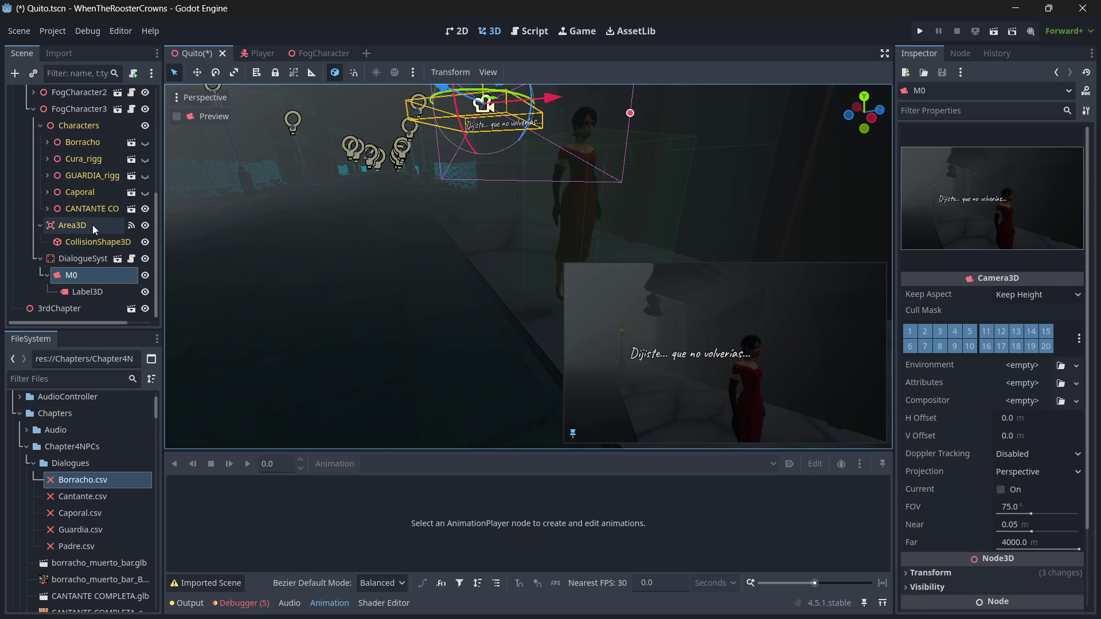
Rotate the CANTANTE COMPLETA singer about 60 degrees to face the camera.
click(93, 210)
mouse_move(539, 319)
mouse_down()
mouse_move(404, 309)
mouse_move(338, 220)
mouse_move(386, 196)
mouse_up()
key(f)
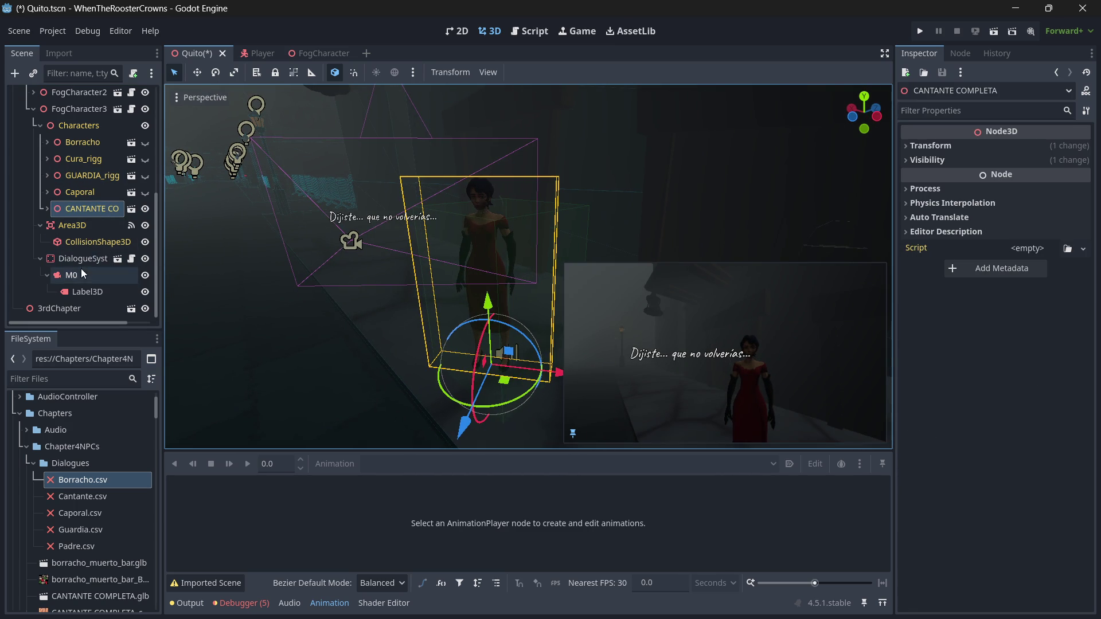
Move the dialogue Label3D along the X axis to sit beside the singer.
click(86, 290)
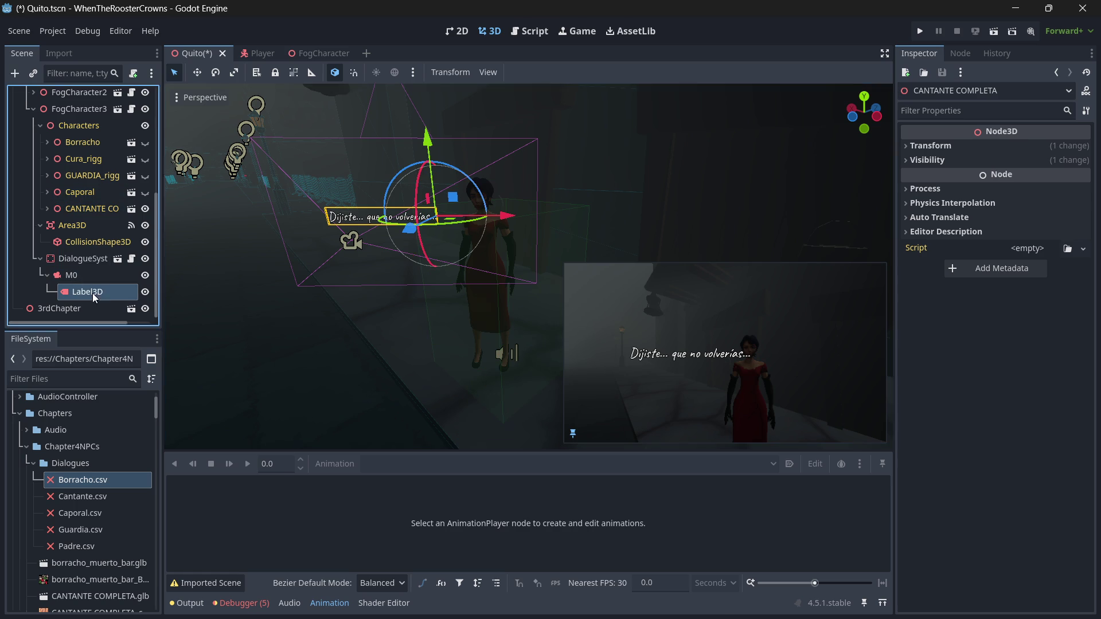
key(g)
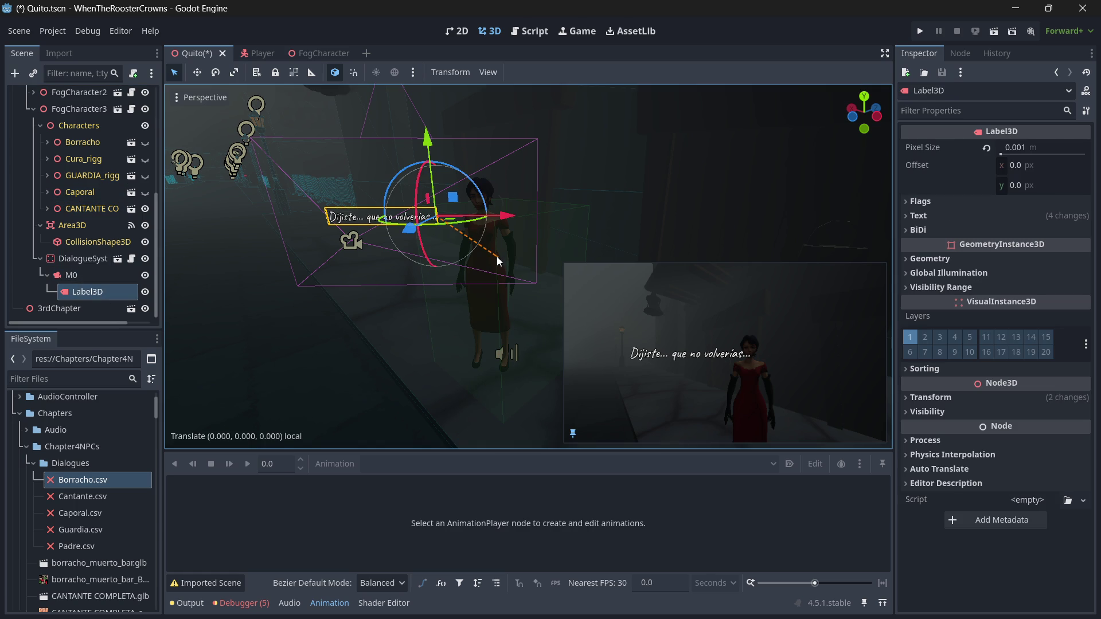
click(548, 115)
key(g)
key(x)
click(558, 188)
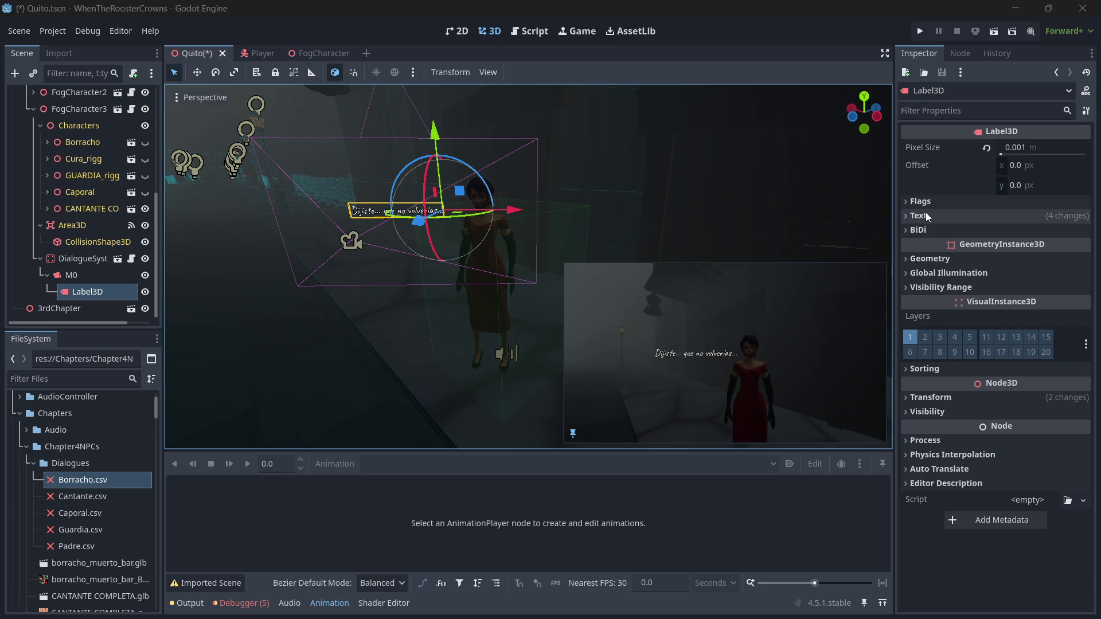
Set the label text to '¿Por qué siempre... eliges lo mismo?', nudge it along X, and save.
click(940, 230)
click(955, 216)
click(1022, 313)
key(ctrl+a)
text(¿Por qué siempre... eliges lo mismo?)
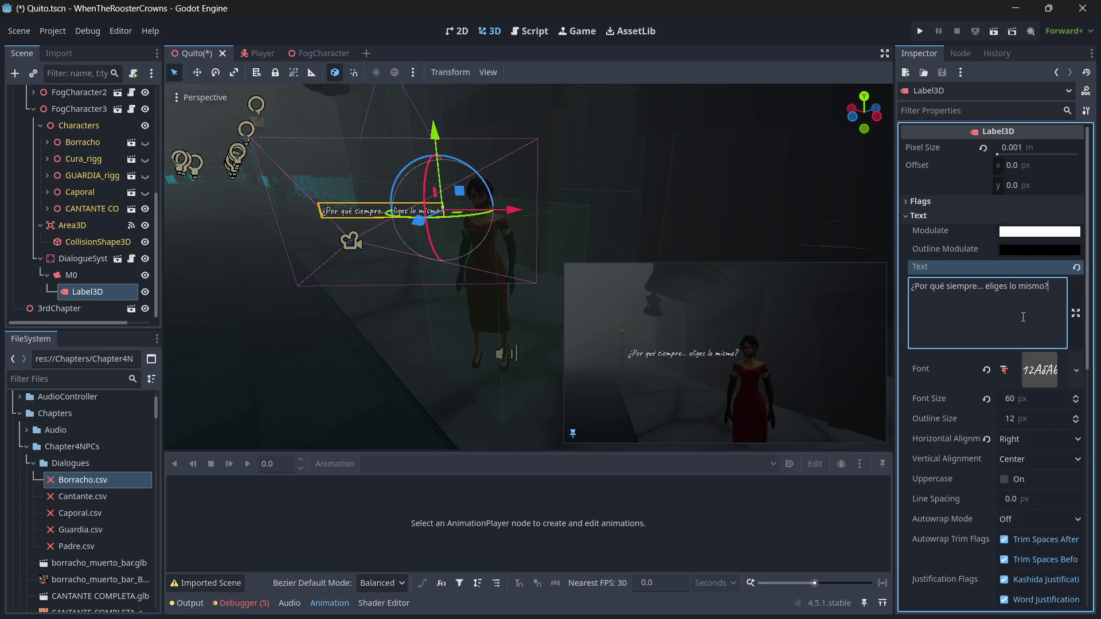
drag(502, 220, 501, 215)
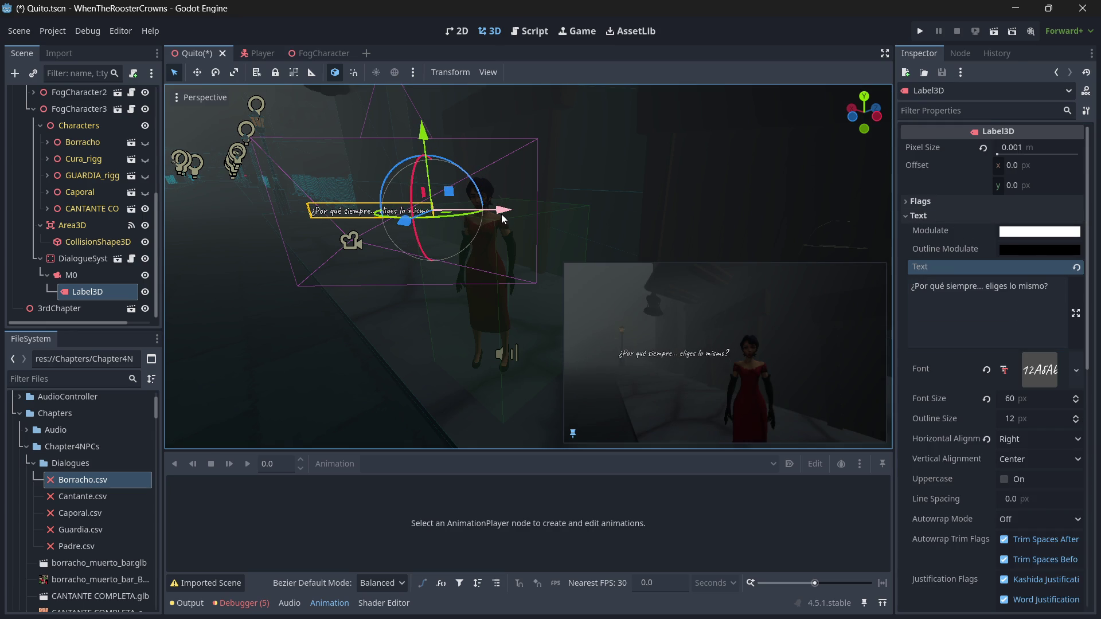
key(ctrl+s)
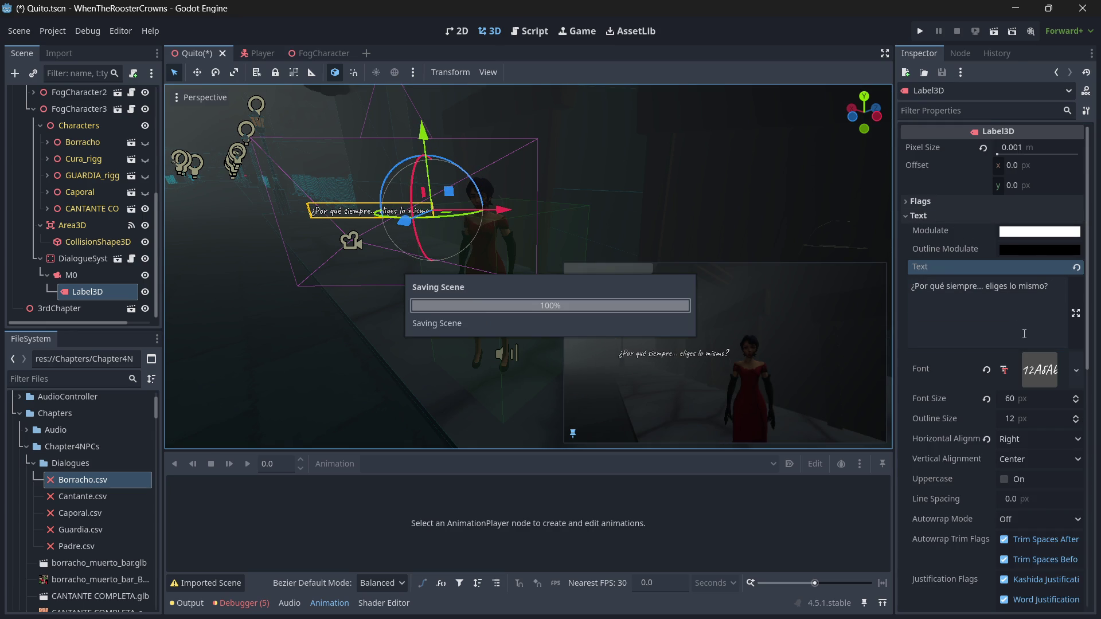
Turn M0 back into a Marker3D, save Quito, and reset DialogueSystem's Csv Path.
click(77, 276)
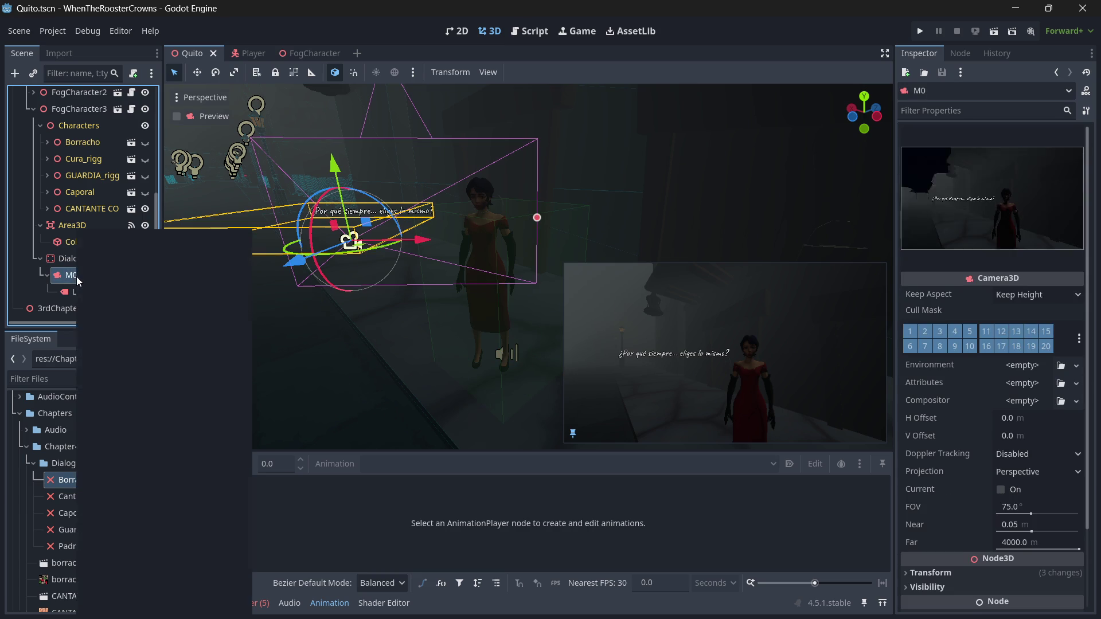
right_click(77, 276)
key(Escape)
text(mark)
key(Return)
key(ctrl+s)
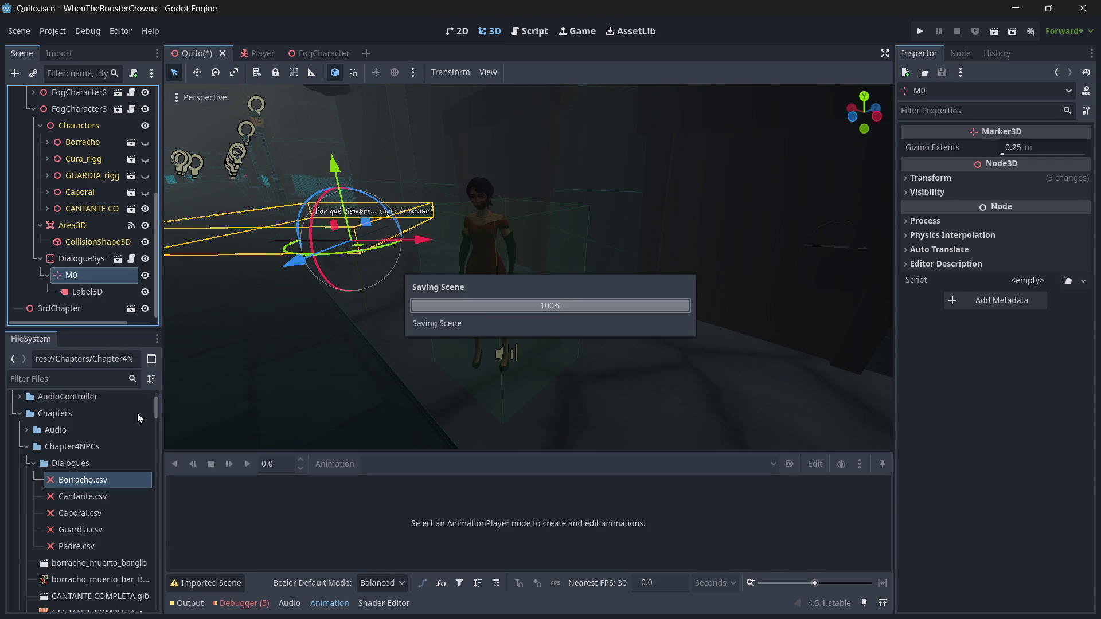
click(80, 260)
click(986, 148)
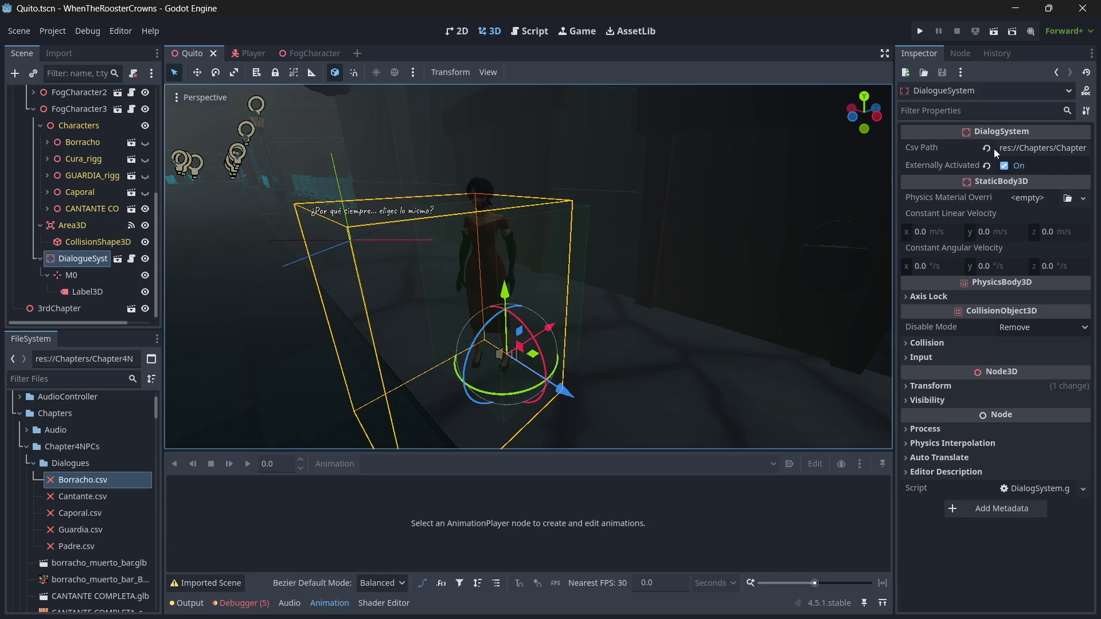
Set the DialogueSystem Csv Path to Cantante.csv and save the Quito scene.
right_click(86, 496)
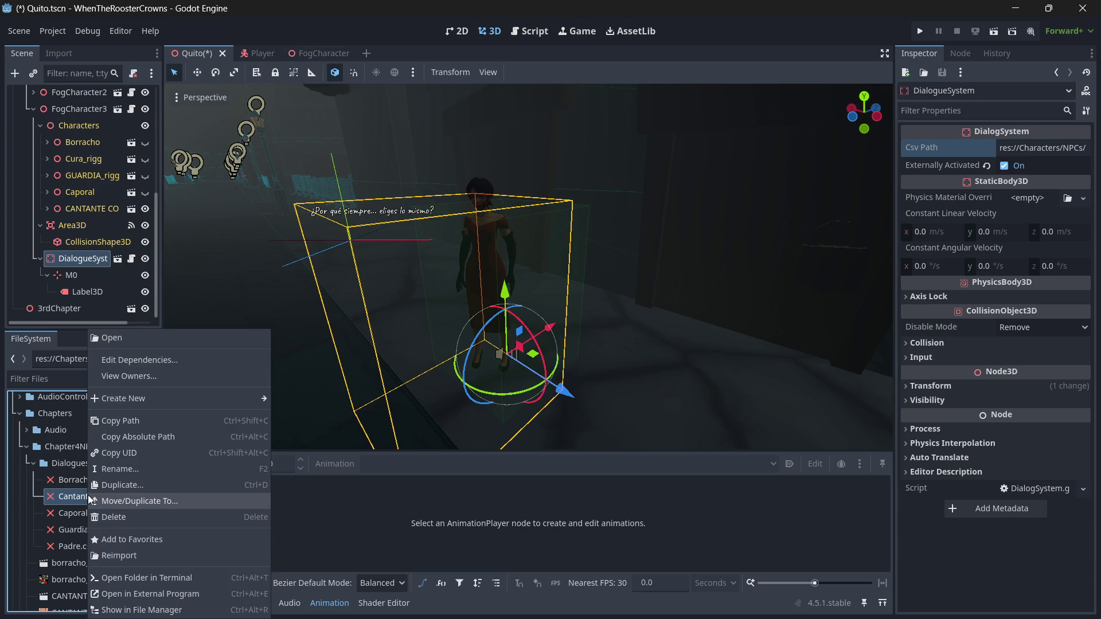
click(160, 428)
triple_click(1043, 148)
key(ctrl+v)
key(ctrl+s)
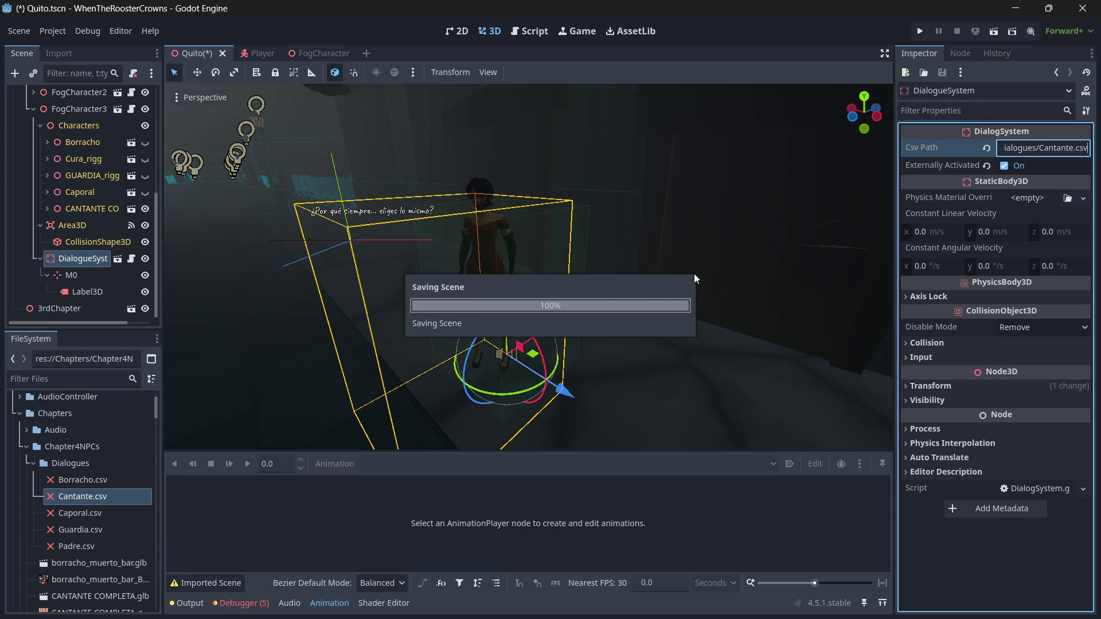
Duplicate FogCharacter3 into a new FogCharacter4.
drag(689, 297, 273, 312)
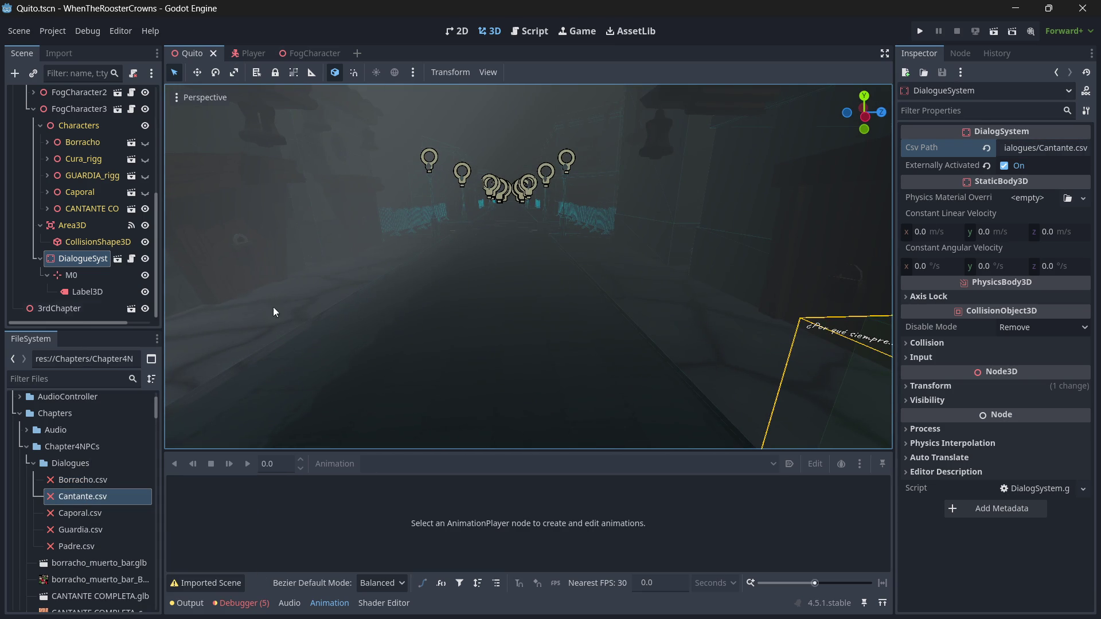
click(40, 123)
click(34, 192)
click(78, 290)
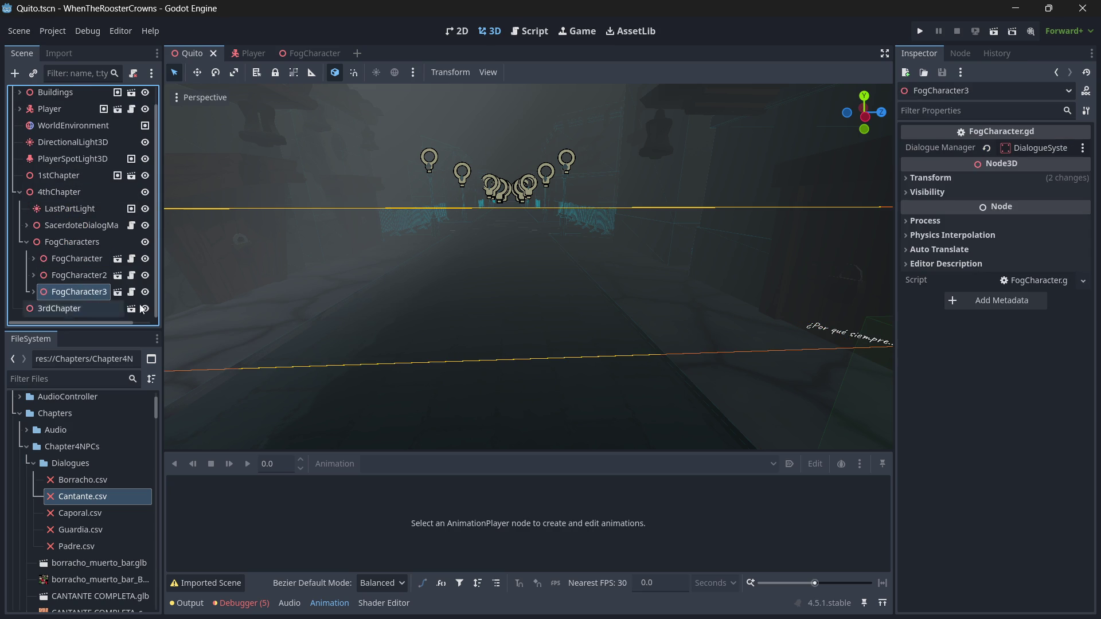
mouse_move(505, 618)
mouse_move(621, 612)
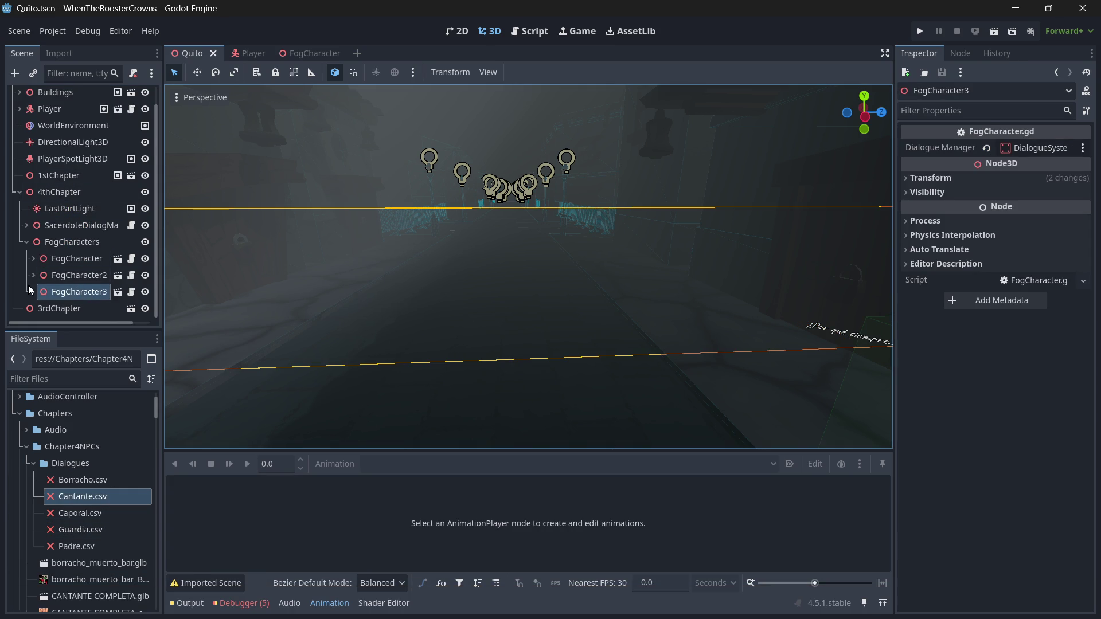
key(ctrl+d)
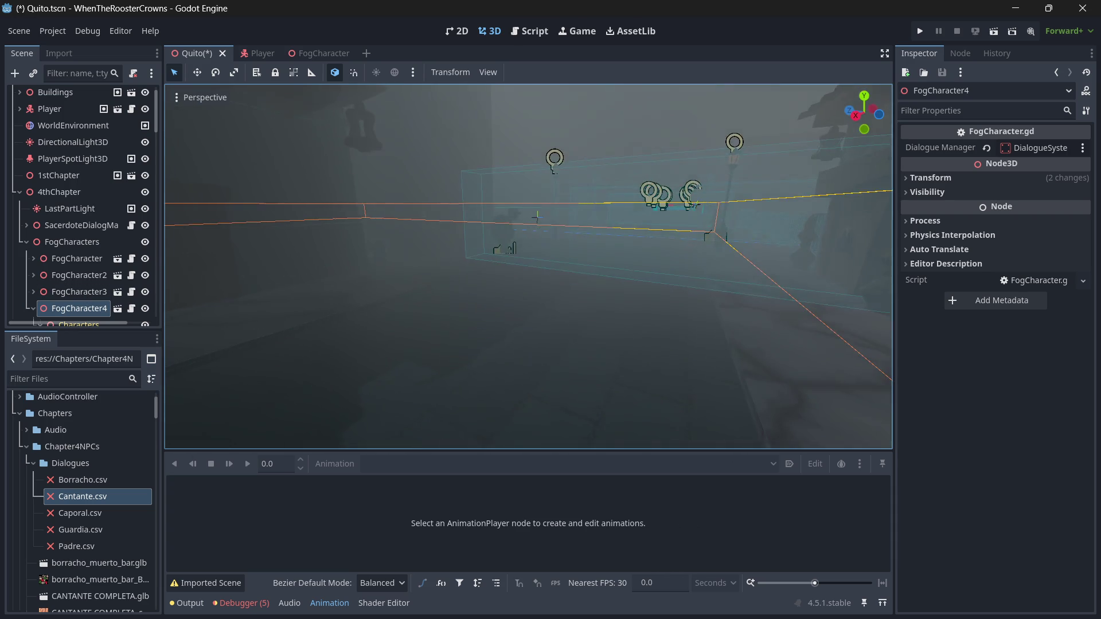
Move FogCharacter4 along the blue axis further down the street.
drag(245, 370, 297, 288)
drag(445, 280, 446, 280)
drag(168, 378, 168, 378)
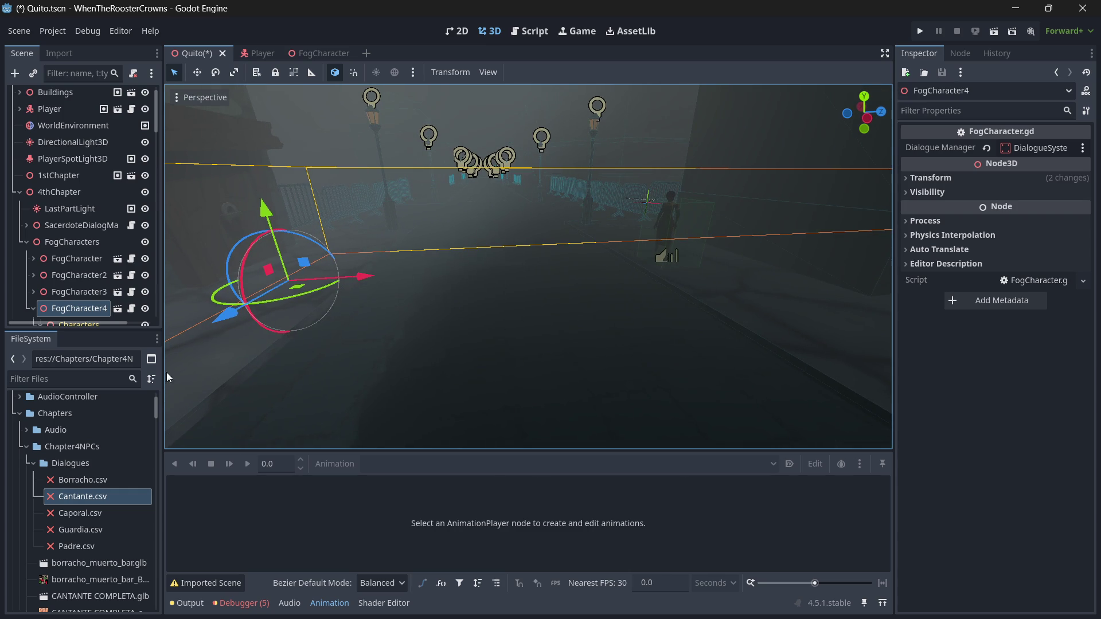
Collapse the Borracho, Cura_rigg, GUARDIA_rigg, Caporal and singer branches in FogCharacter4.
scroll(35, 280, down, 5)
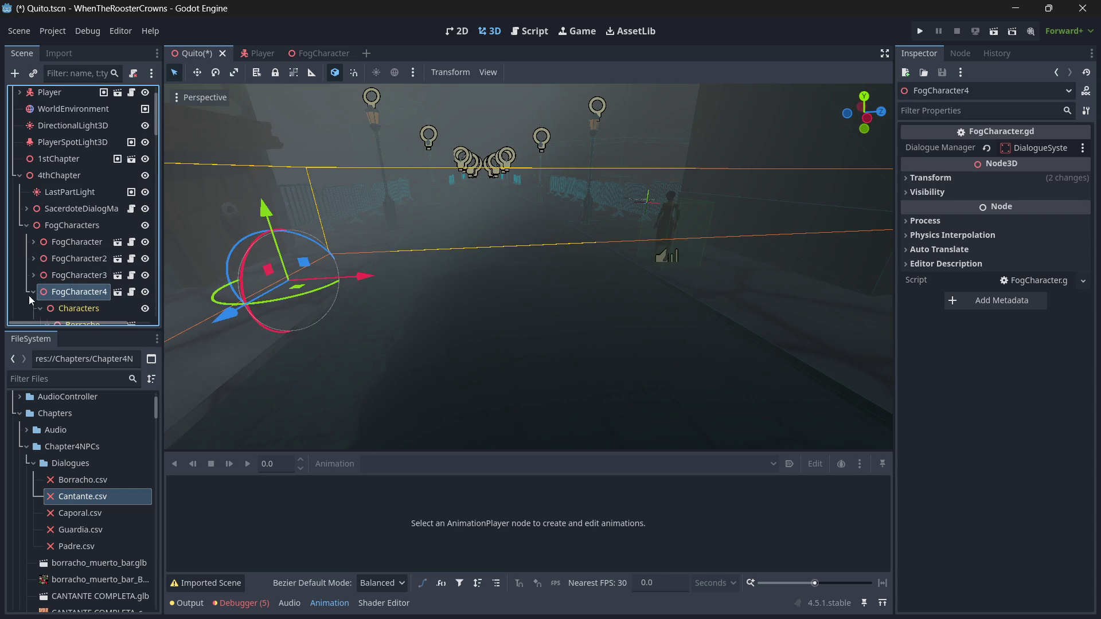
click(47, 182)
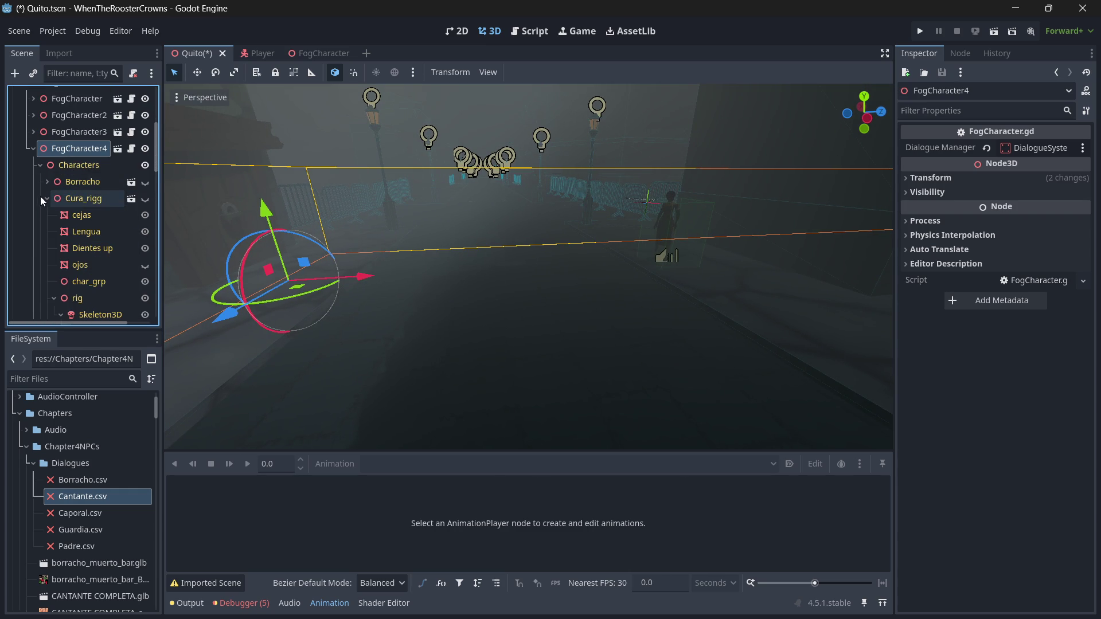
click(47, 197)
click(47, 215)
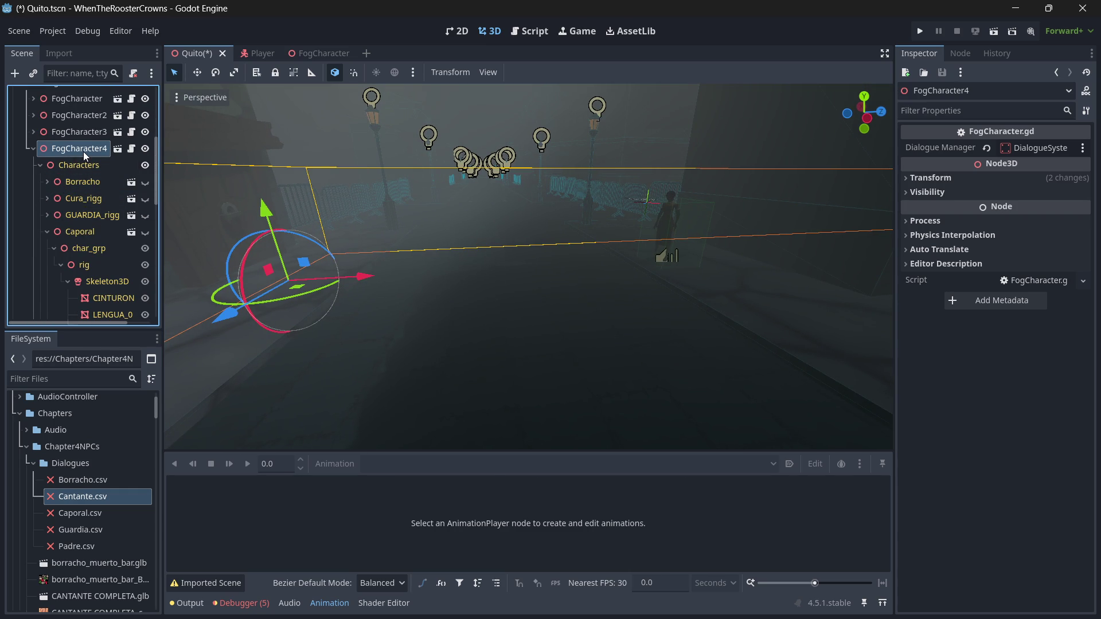
scroll(84, 151, down, 3)
scroll(83, 151, up, 5)
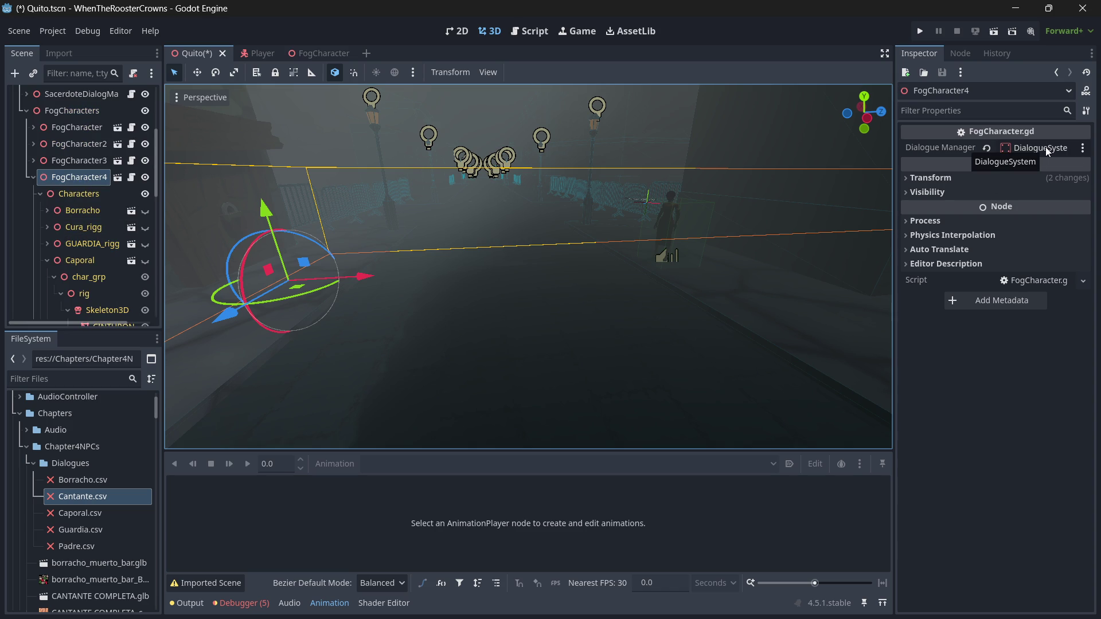
scroll(98, 253, down, 10)
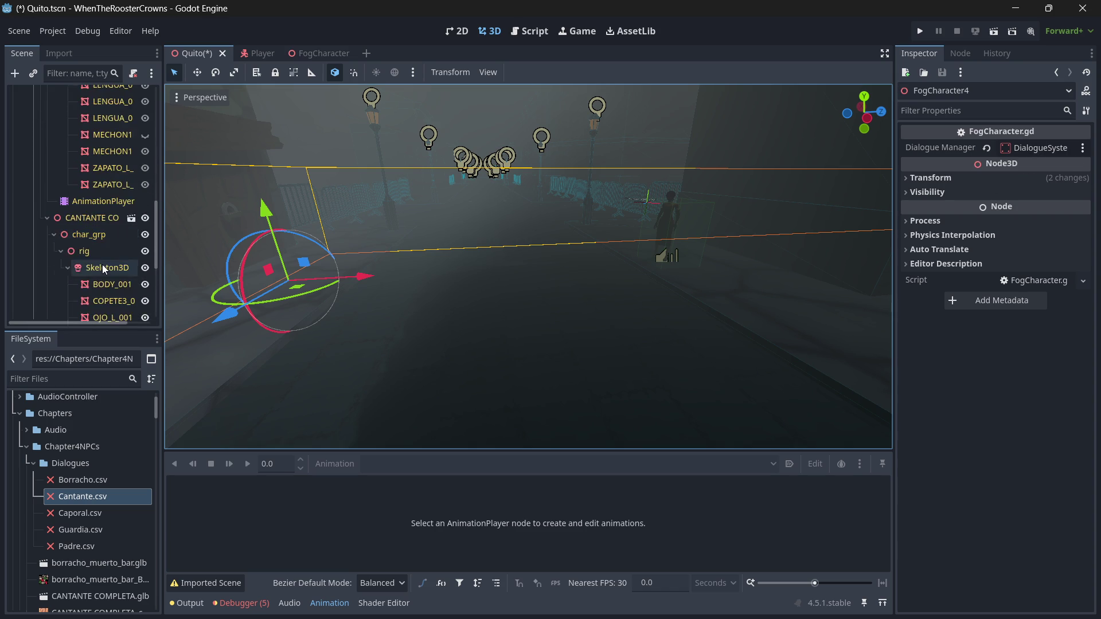
scroll(95, 266, up, 10)
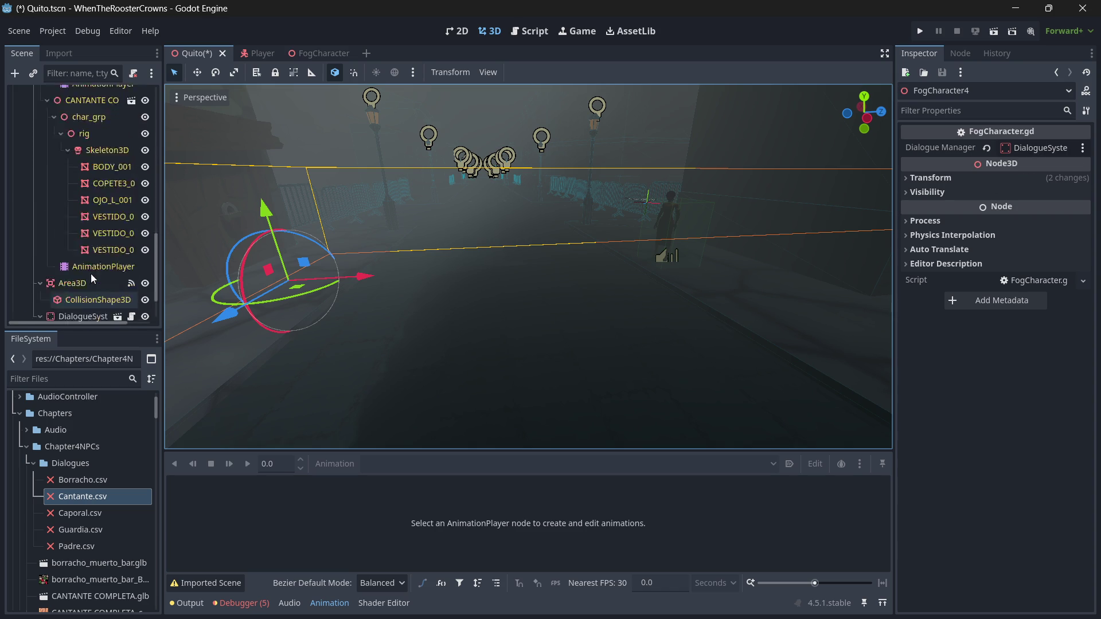
click(47, 171)
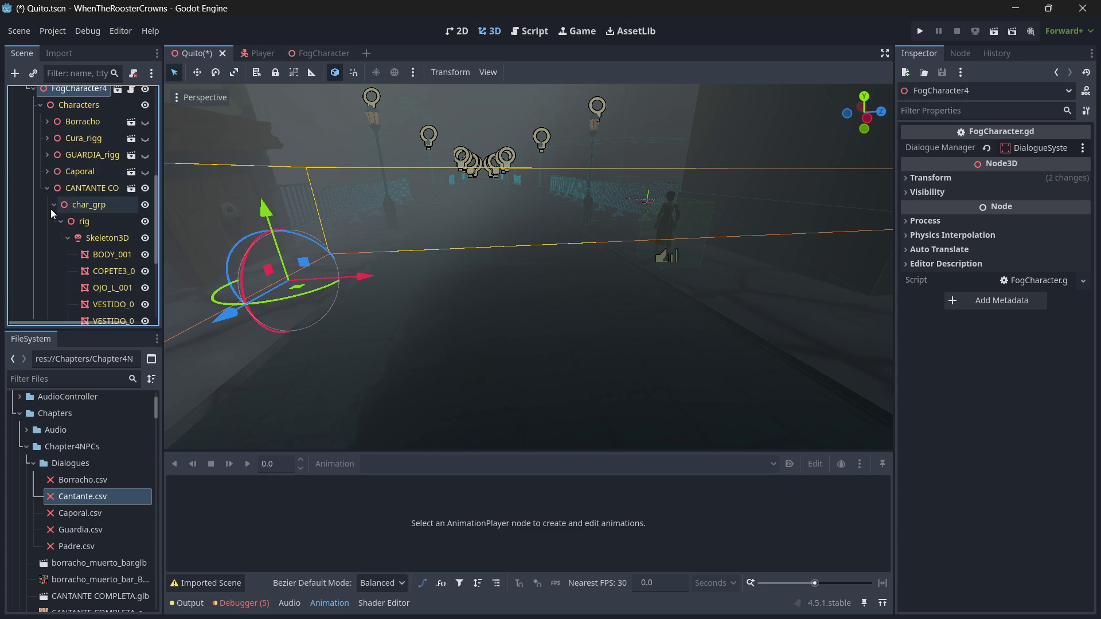
click(47, 188)
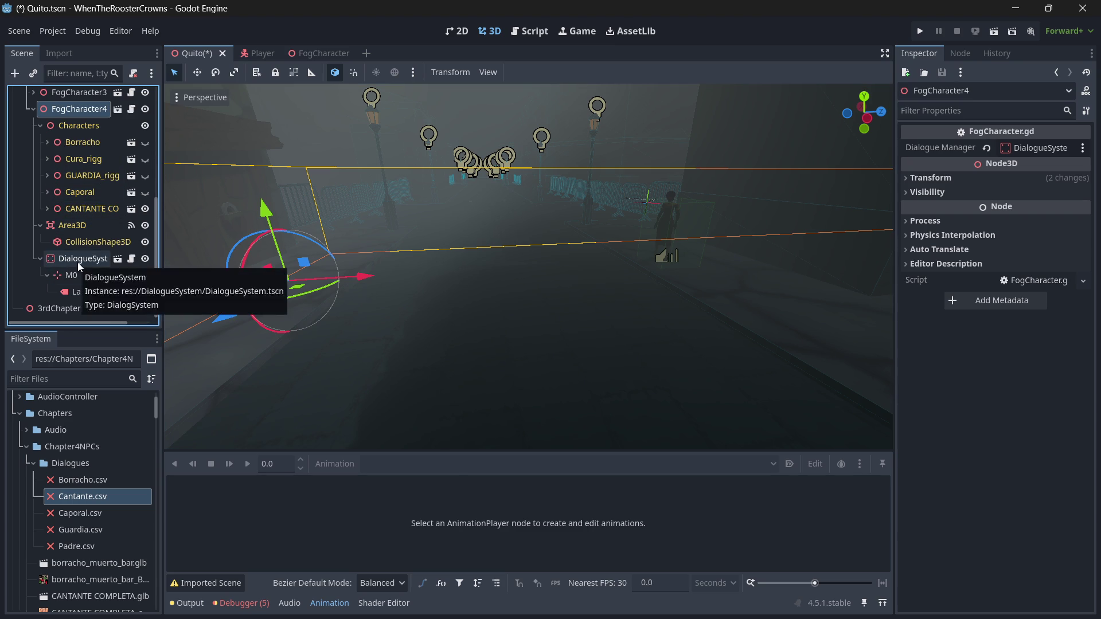
Show the Caporal character and slide FogCharacter4's dialogue system left along X.
click(145, 193)
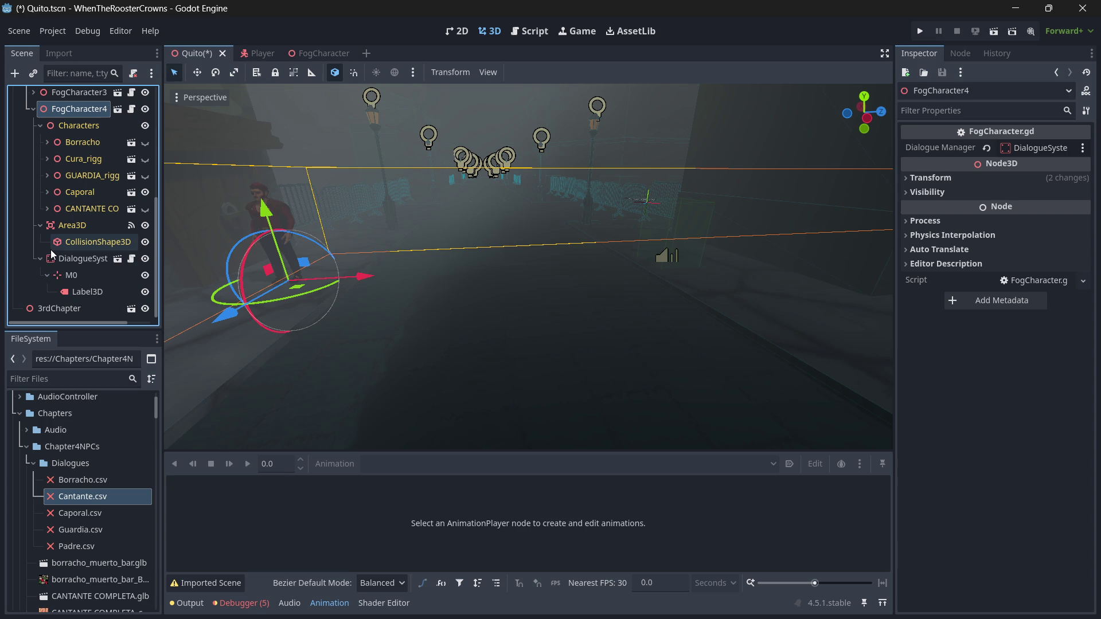
click(69, 258)
mouse_move(737, 256)
mouse_down()
mouse_move(558, 279)
mouse_move(316, 286)
mouse_up()
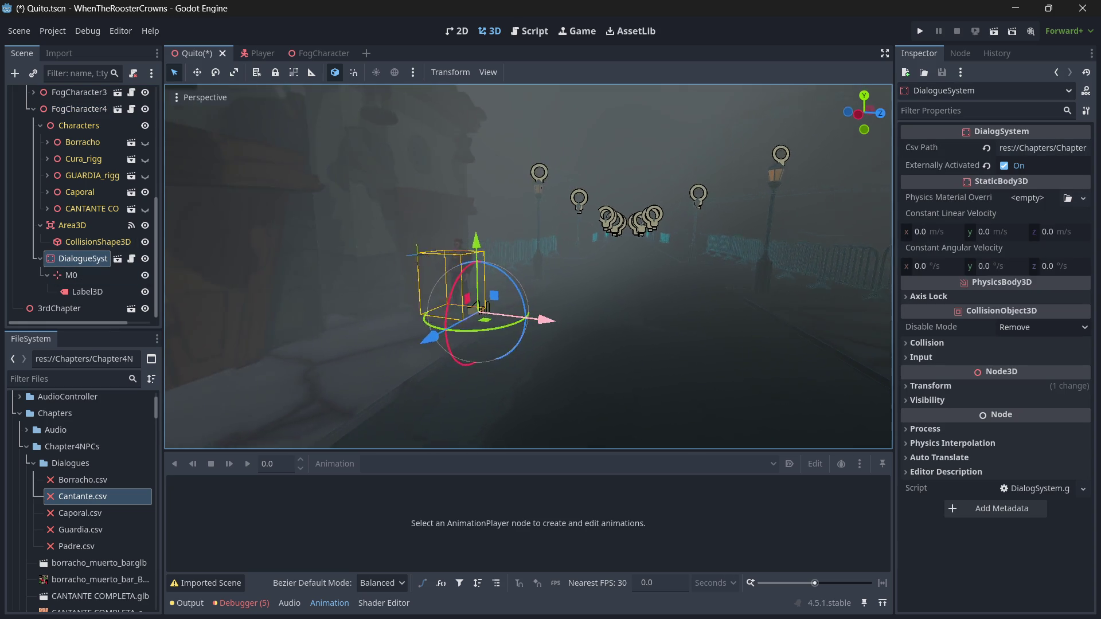
Turn FogCharacter4's M0 marker into a Camera3D and pin its preview open.
key(w)
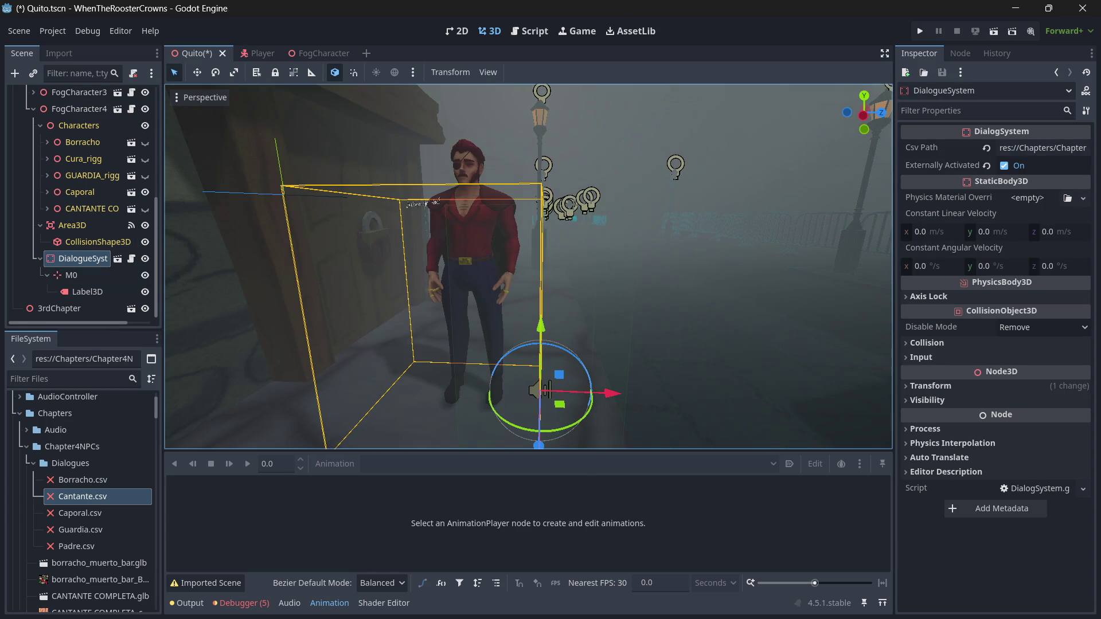
right_click(76, 272)
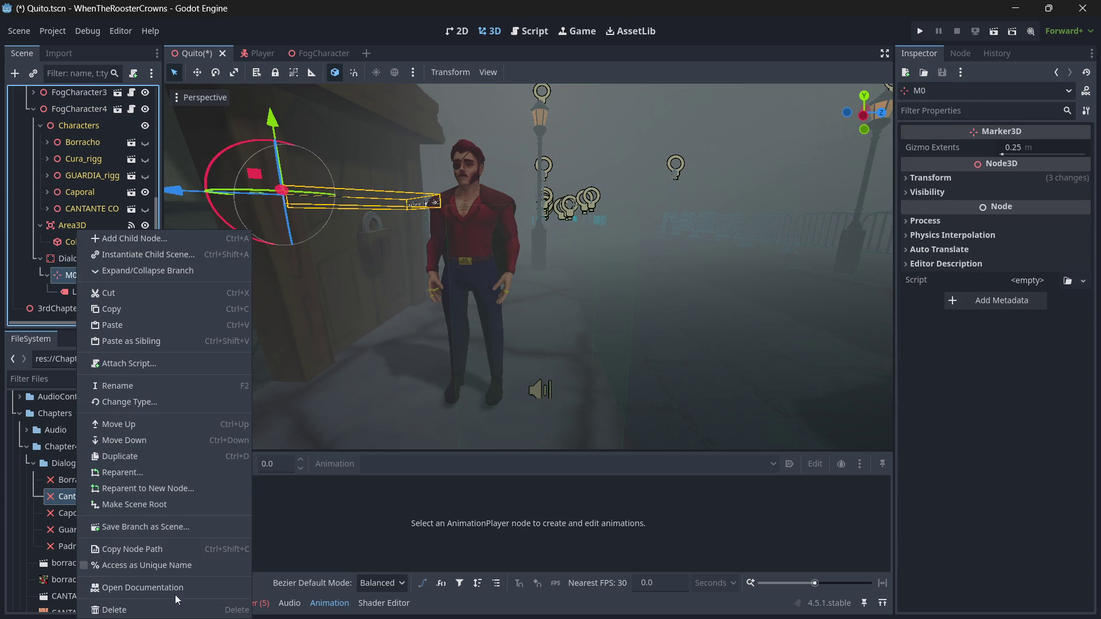
click(150, 403)
text(Camera3D)
key(Return)
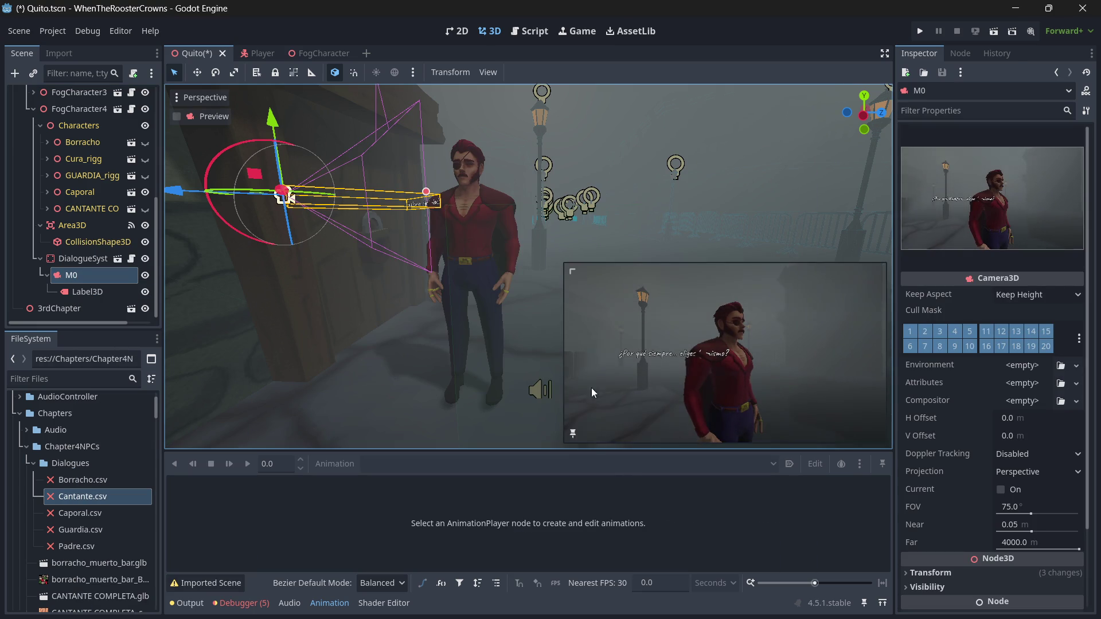
click(574, 435)
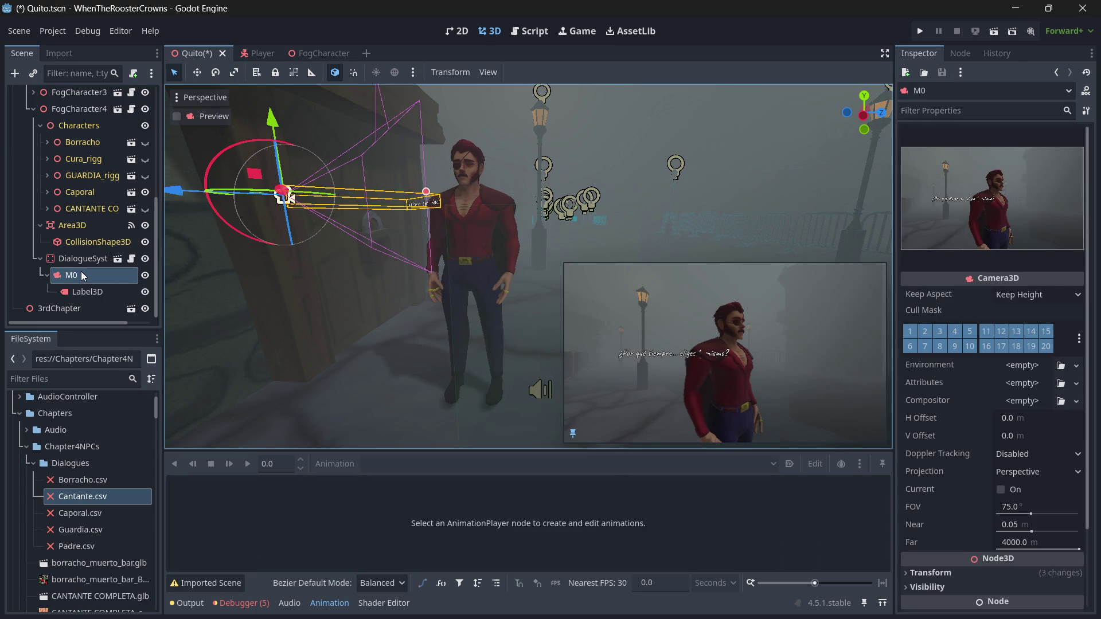
Raise the M0 camera and rotate it around Y so its view frames the Caporal.
key(g)
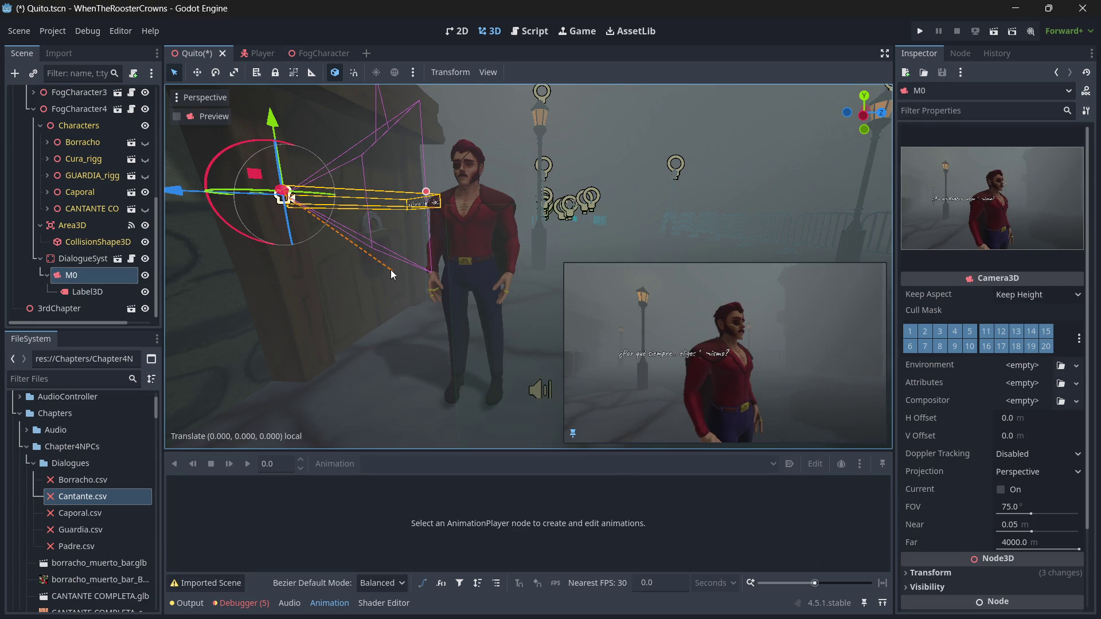
click(393, 219)
key(r)
key(y)
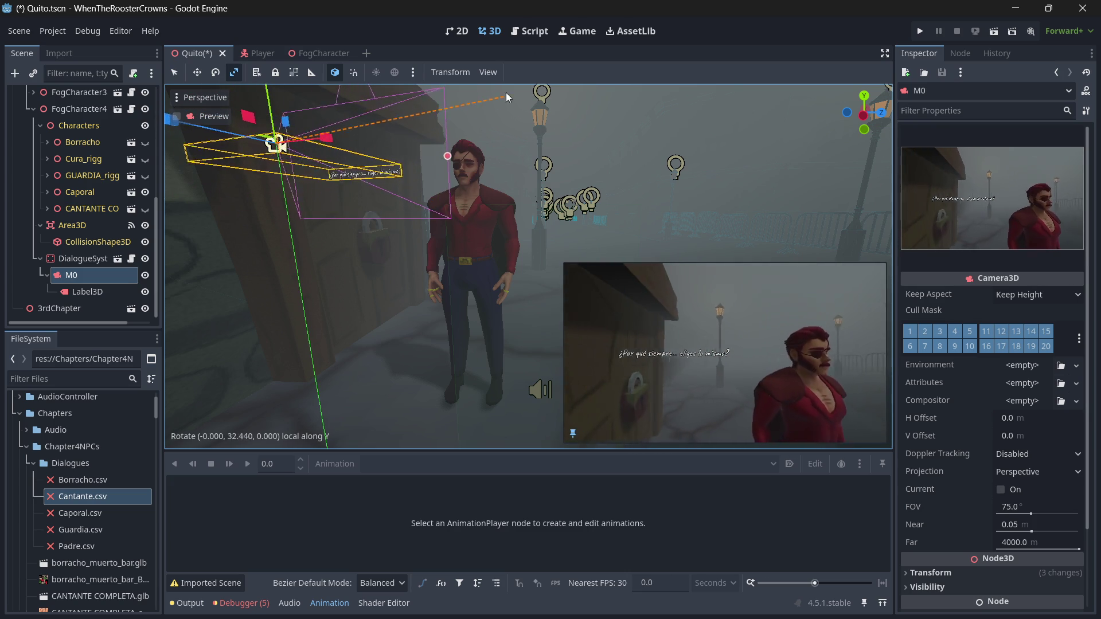
click(470, 326)
scroll(445, 282, down, 3)
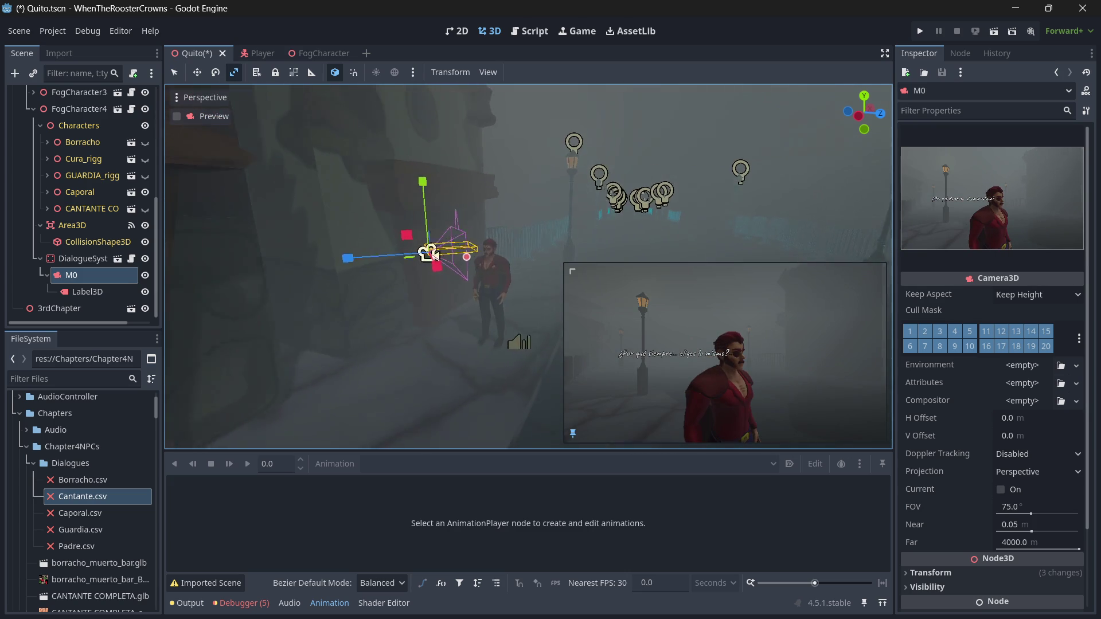
key(r)
key(y)
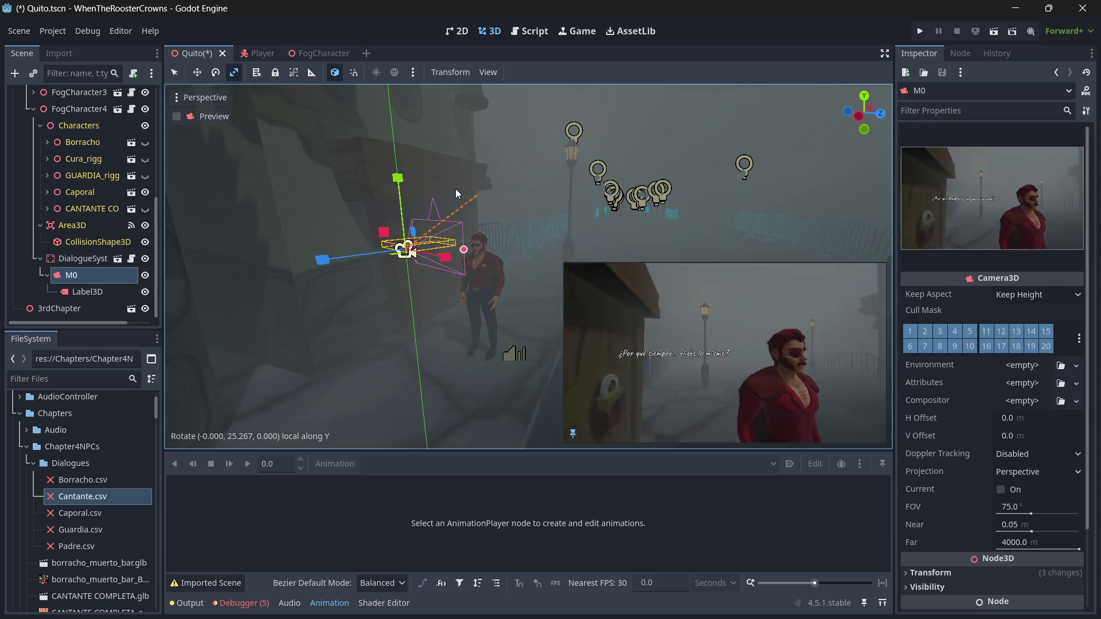
click(418, 201)
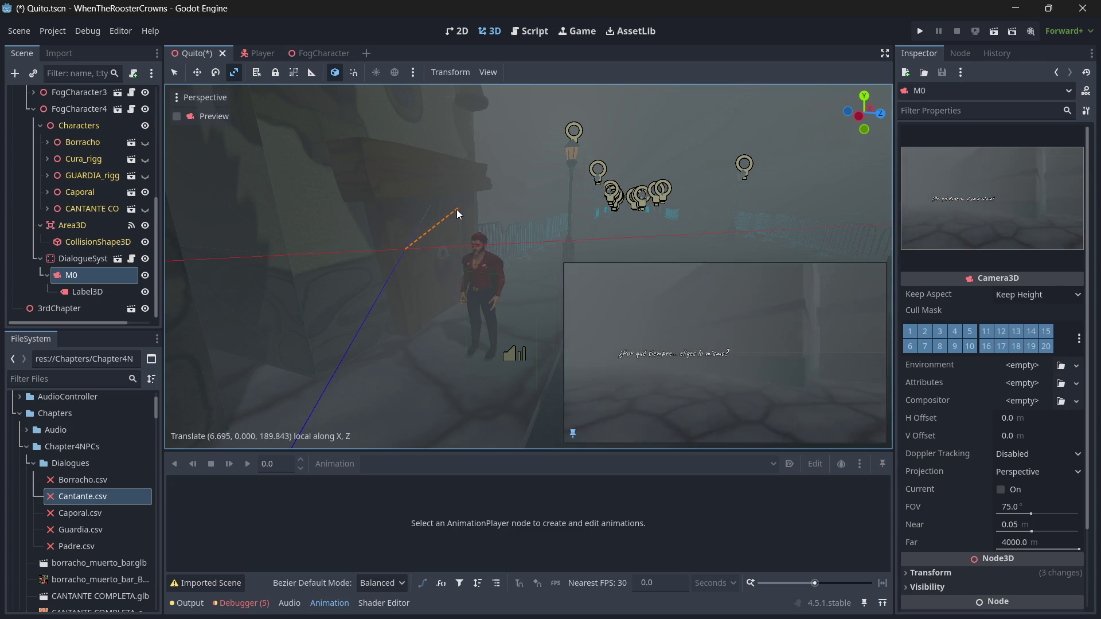
key(g)
key(shift+y)
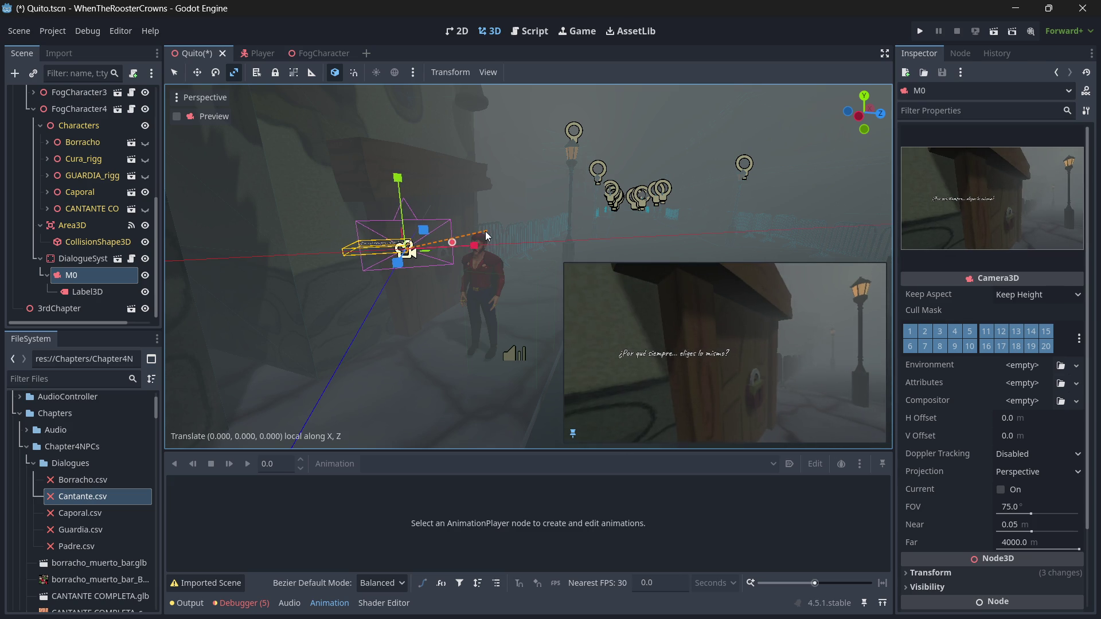
key(Escape)
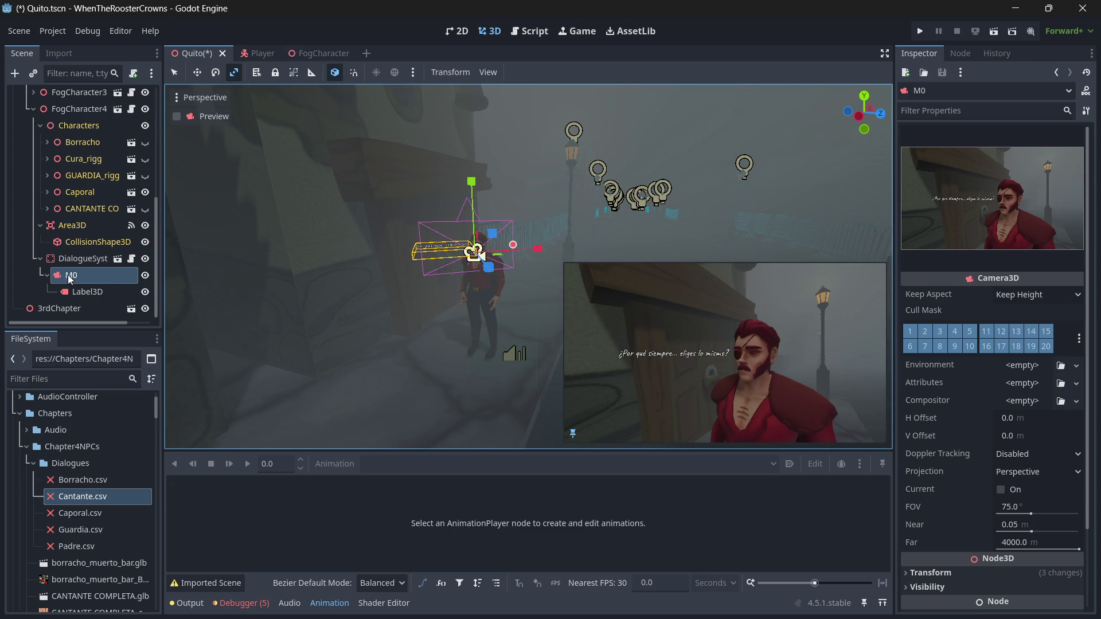
click(88, 195)
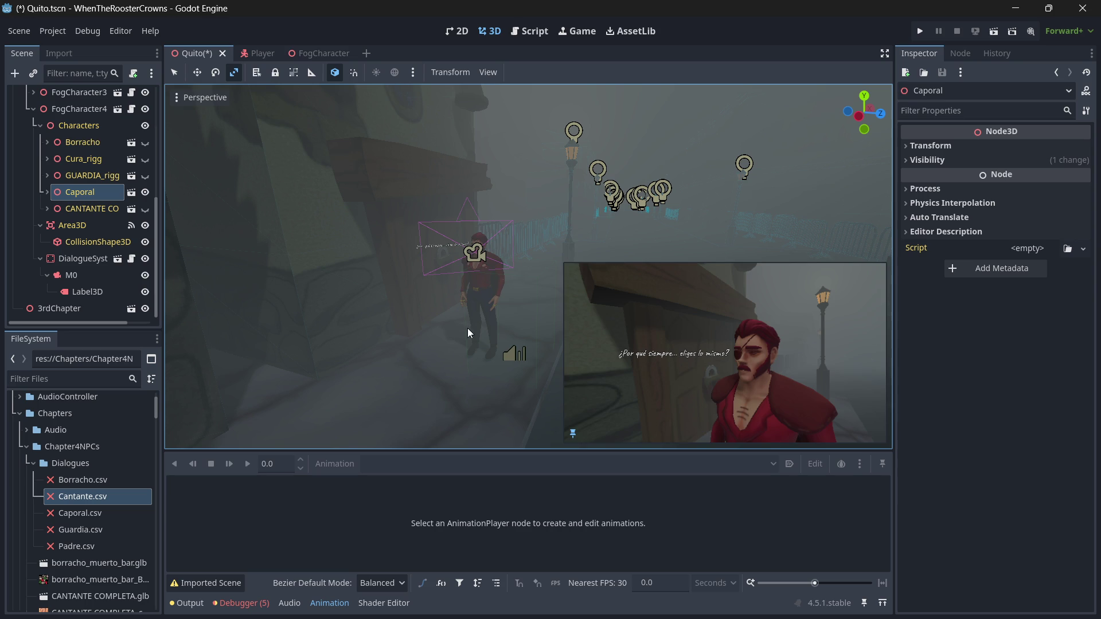
Shift the Caporal, then turn the Characters group about 33° around Y to face the camera.
key(g)
click(584, 217)
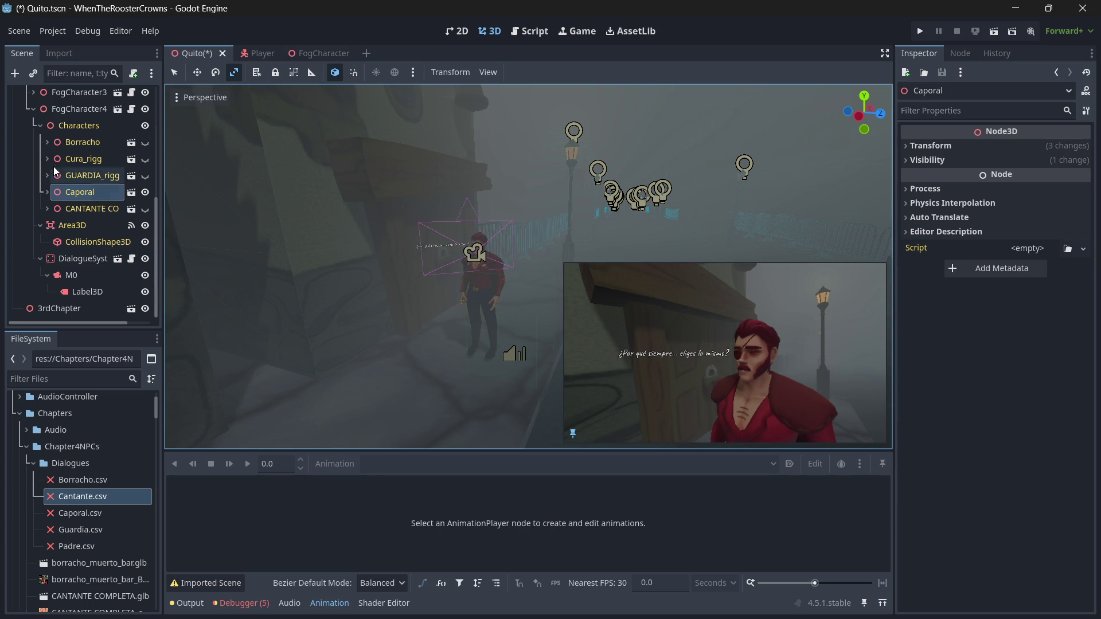
click(78, 126)
key(r)
key(y)
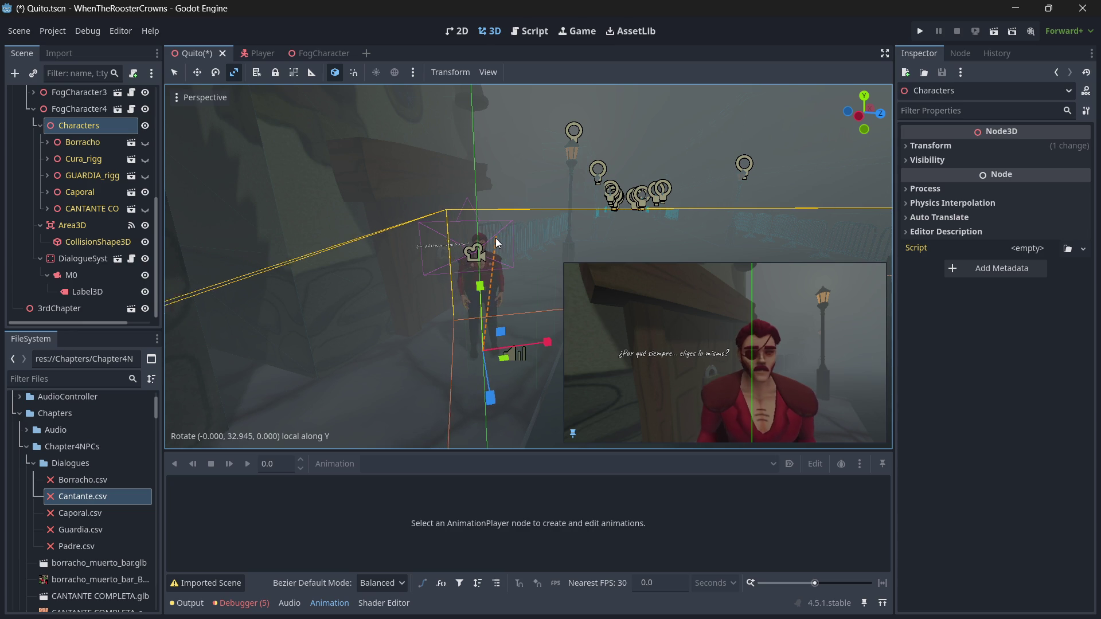
click(497, 239)
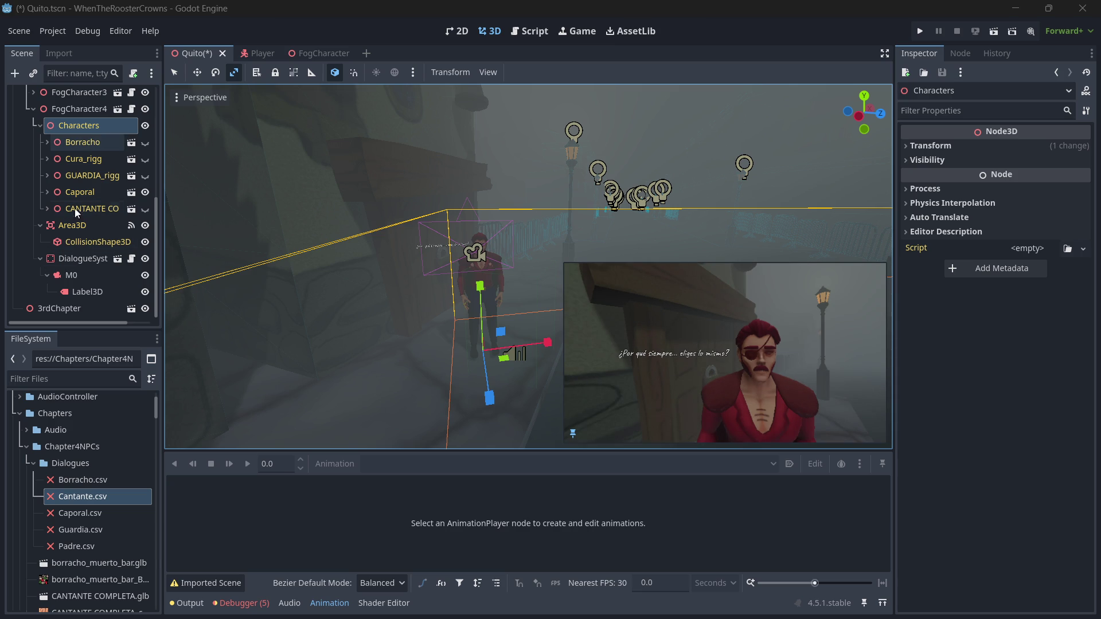
click(80, 287)
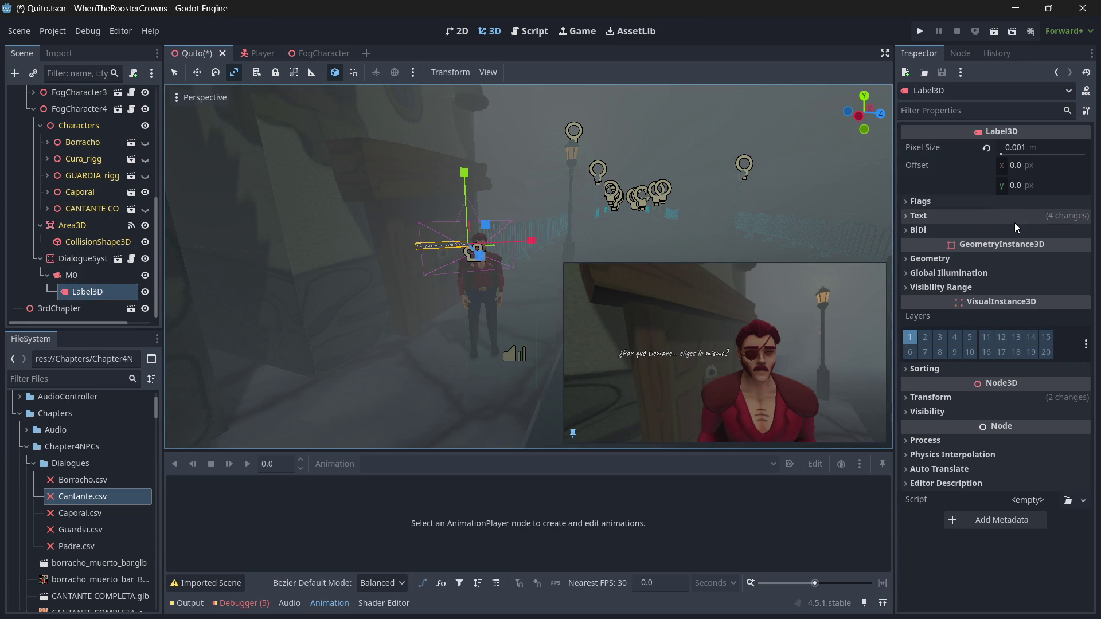
Replace the Label3D text with the pasted dialogue line and save the scene.
click(952, 215)
click(1017, 294)
key(ctrl+a)
text(Sabía que eras tu...)
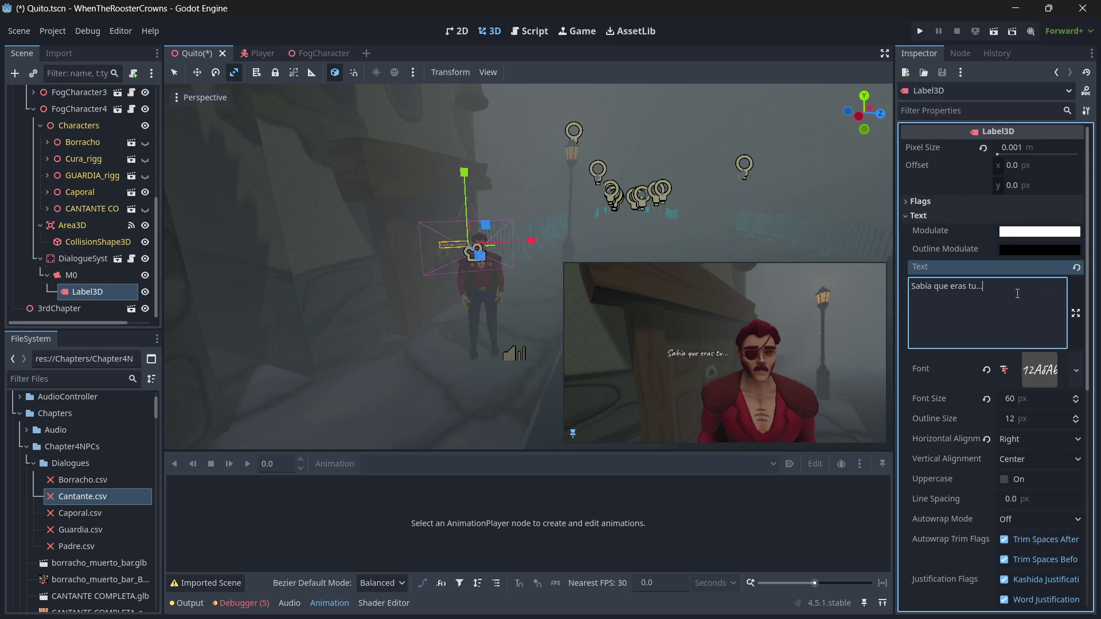
key(ctrl+a)
text(¿Por qué siempre... eliges lo mismo?)
key(ctrl+s)
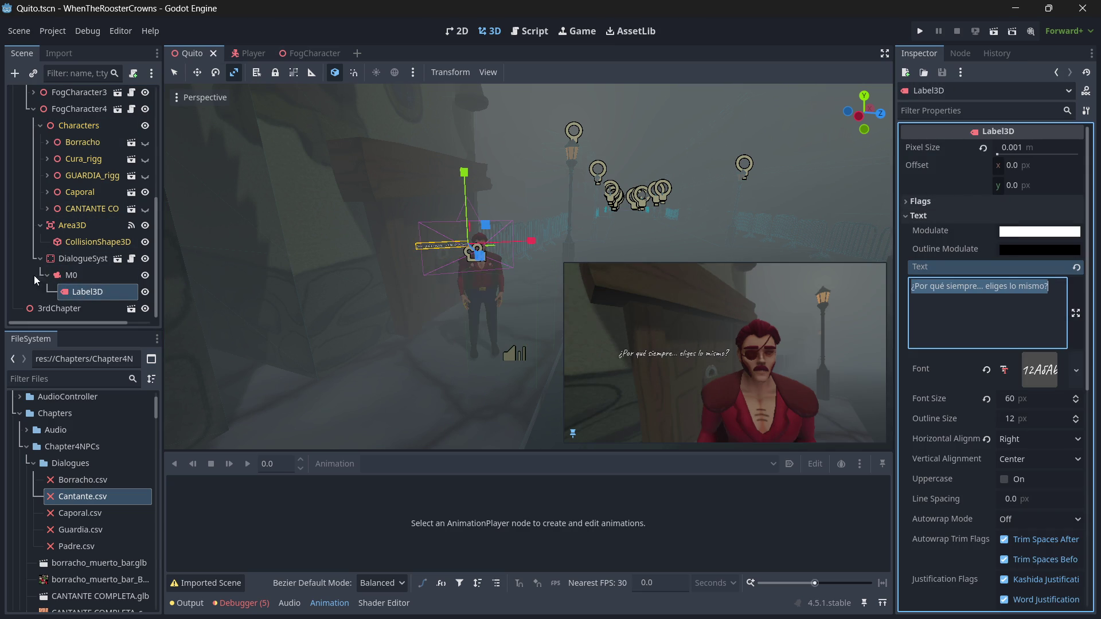
Select FogCharacter4's DialogueSystem and clear its existing Csv Path.
click(40, 258)
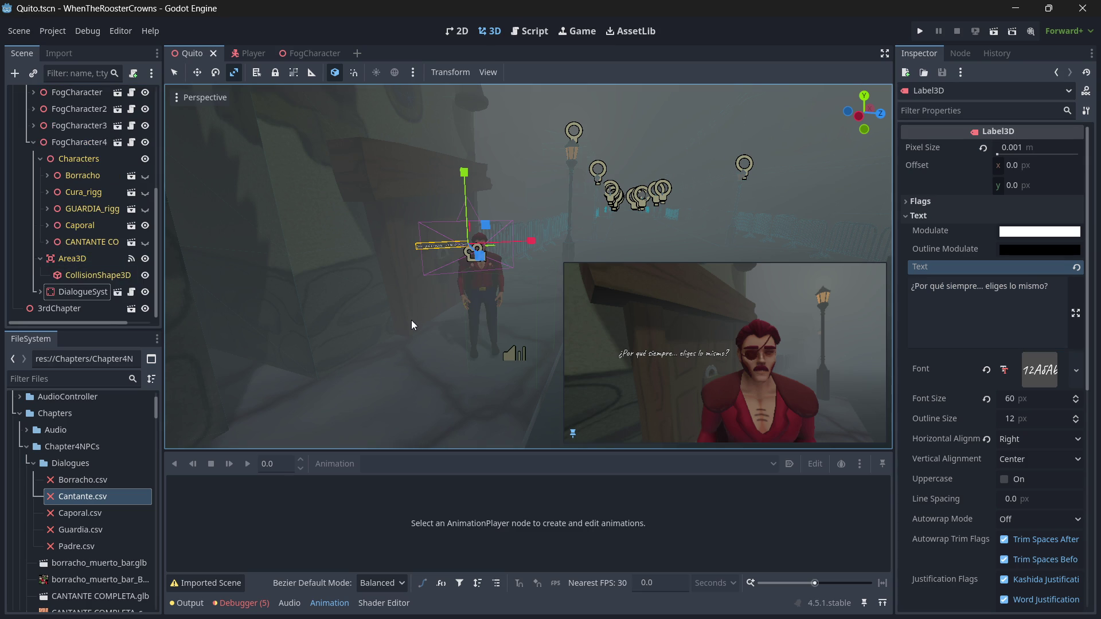
click(72, 294)
click(1061, 148)
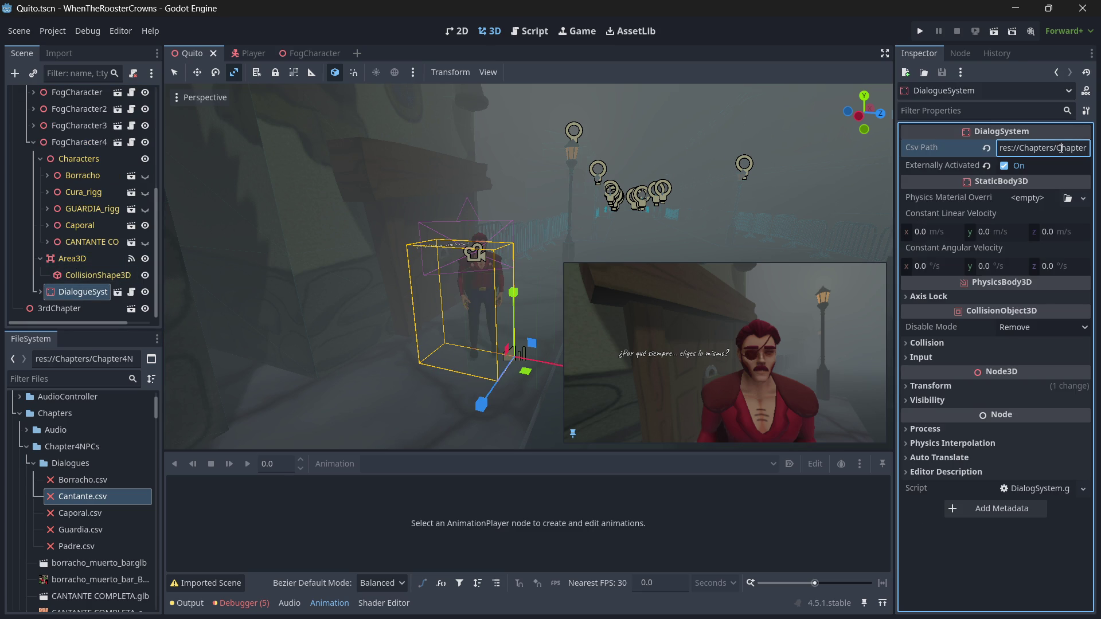
key(ctrl+a)
key(BackSpace)
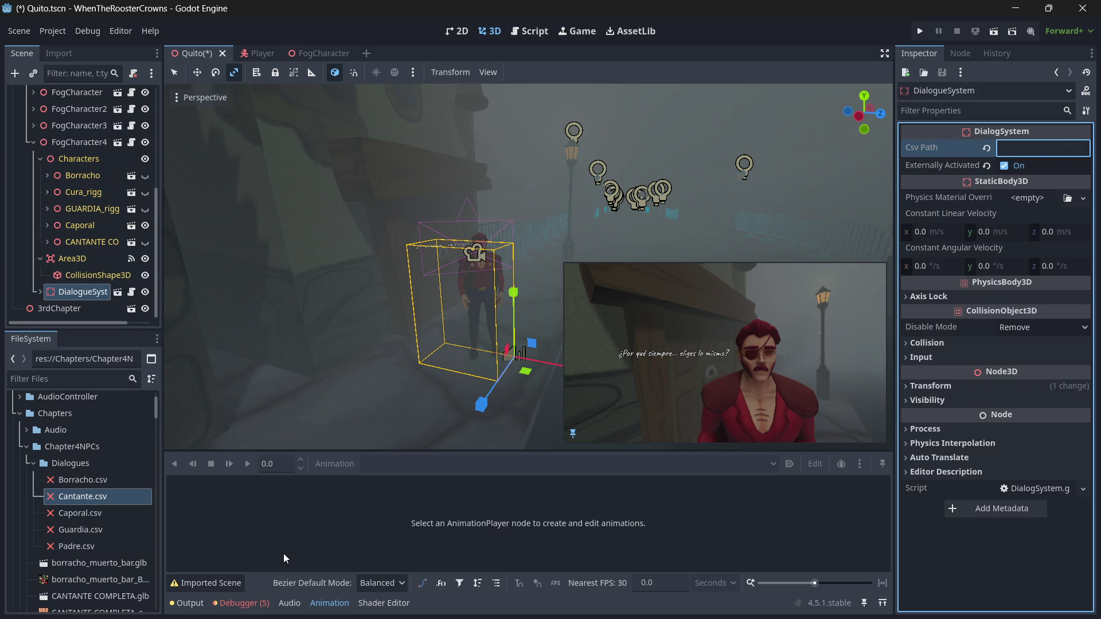
Copy the Caporal.csv path into the Csv Path field and save Quito.tscn.
click(74, 515)
right_click(83, 515)
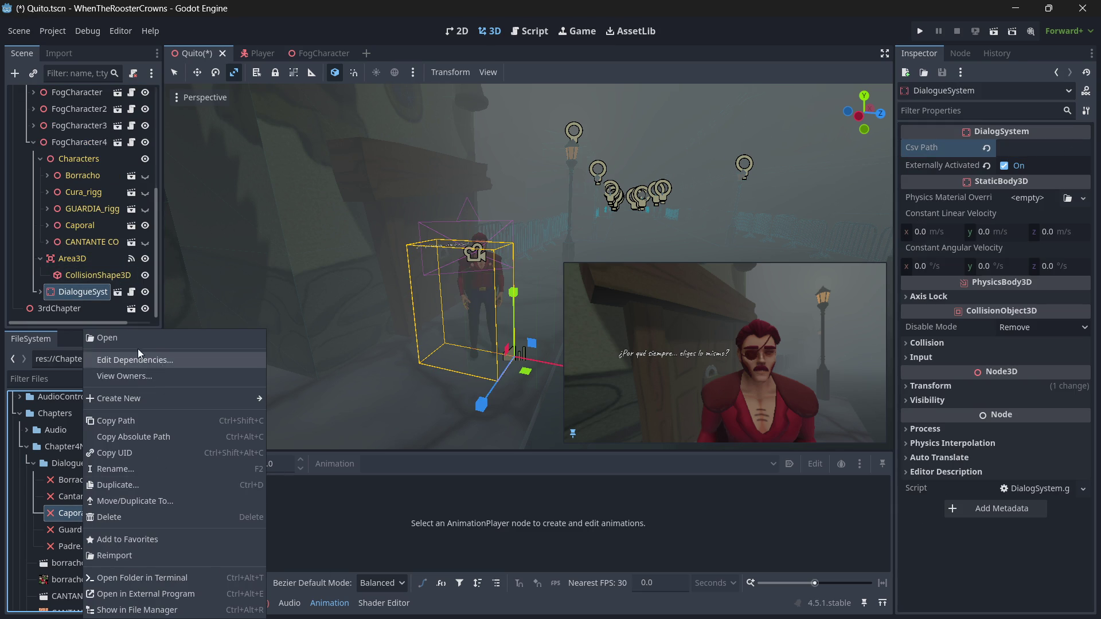
click(131, 421)
click(1041, 148)
key(ctrl+v)
key(ctrl+s)
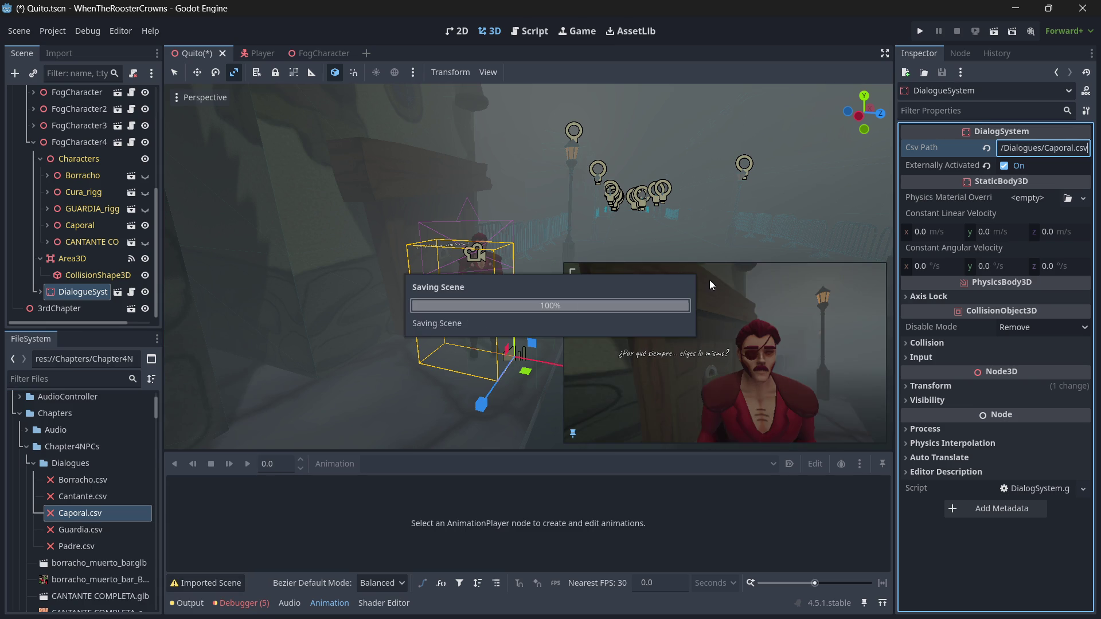
mouse_move(692, 597)
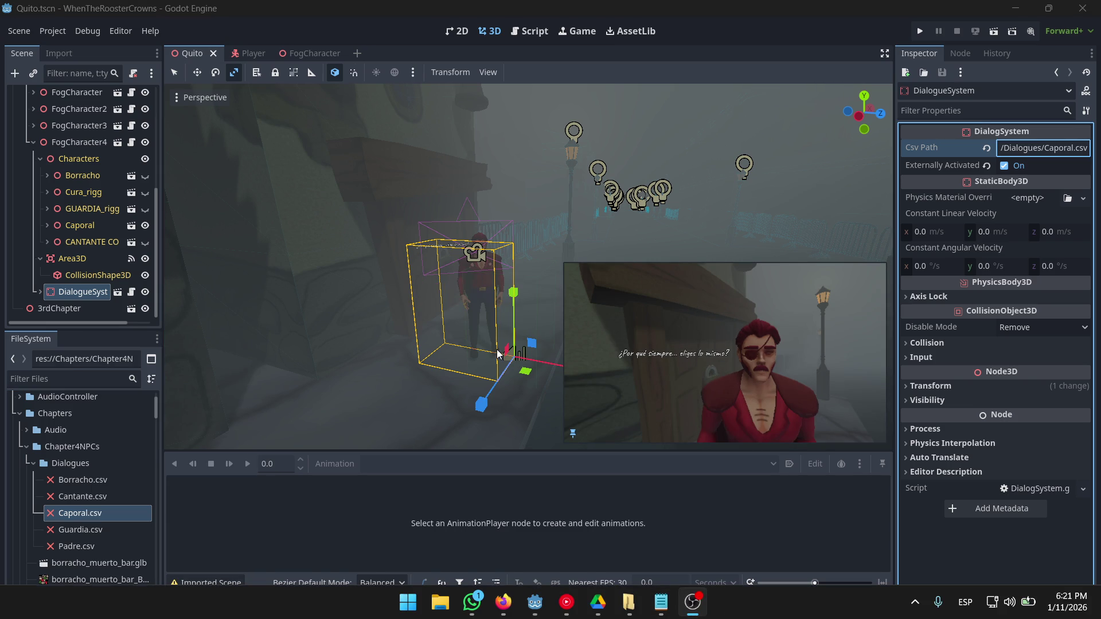
click(36, 263)
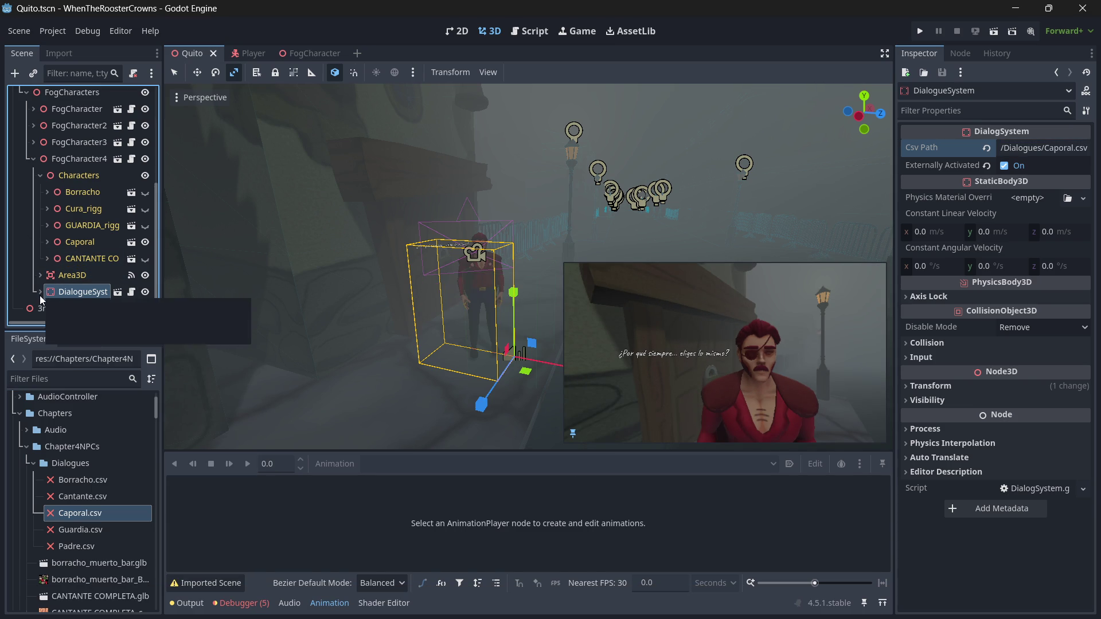
Collapse FogCharacter4 and duplicate it as FogCharacter5.
click(39, 177)
click(31, 245)
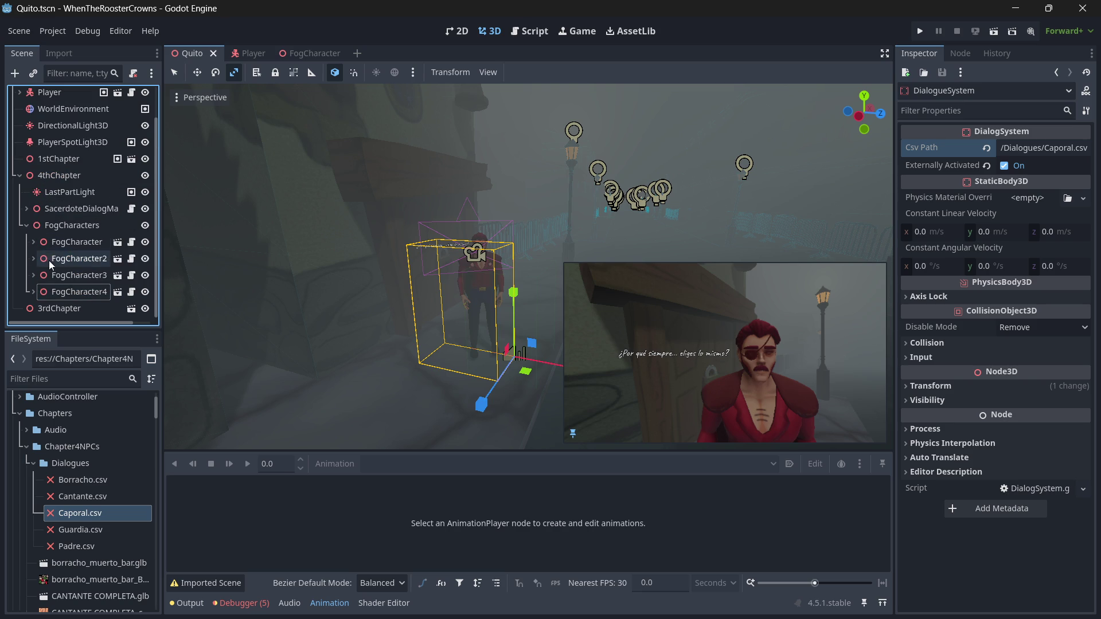
double_click(105, 285)
key(ctrl+d)
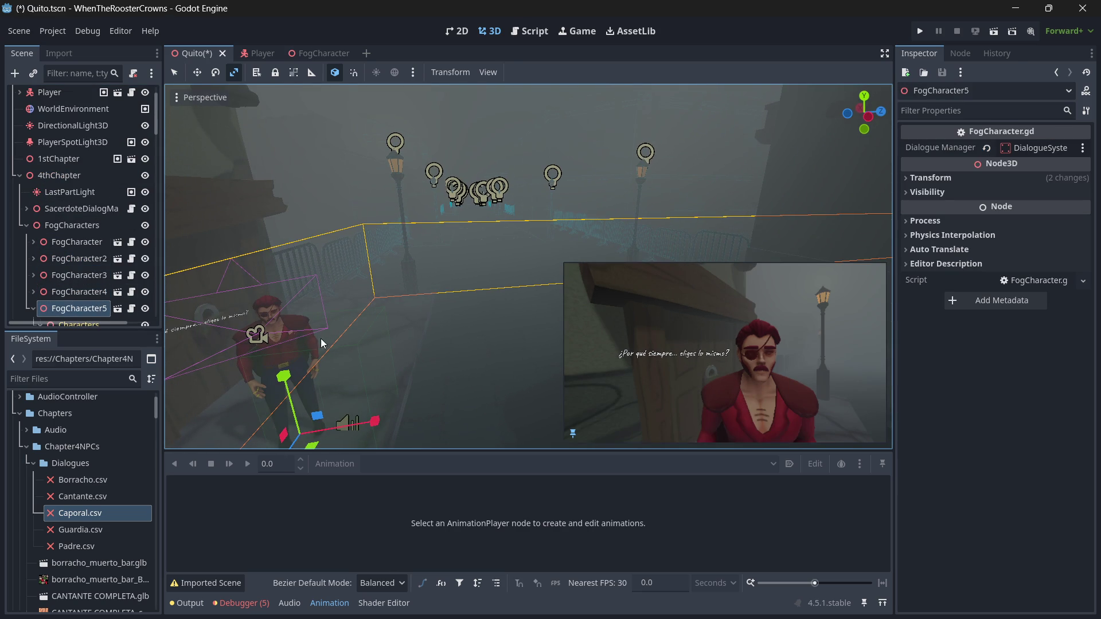
Move FogCharacter5 farther along the foggy street, beside the railing.
click(174, 73)
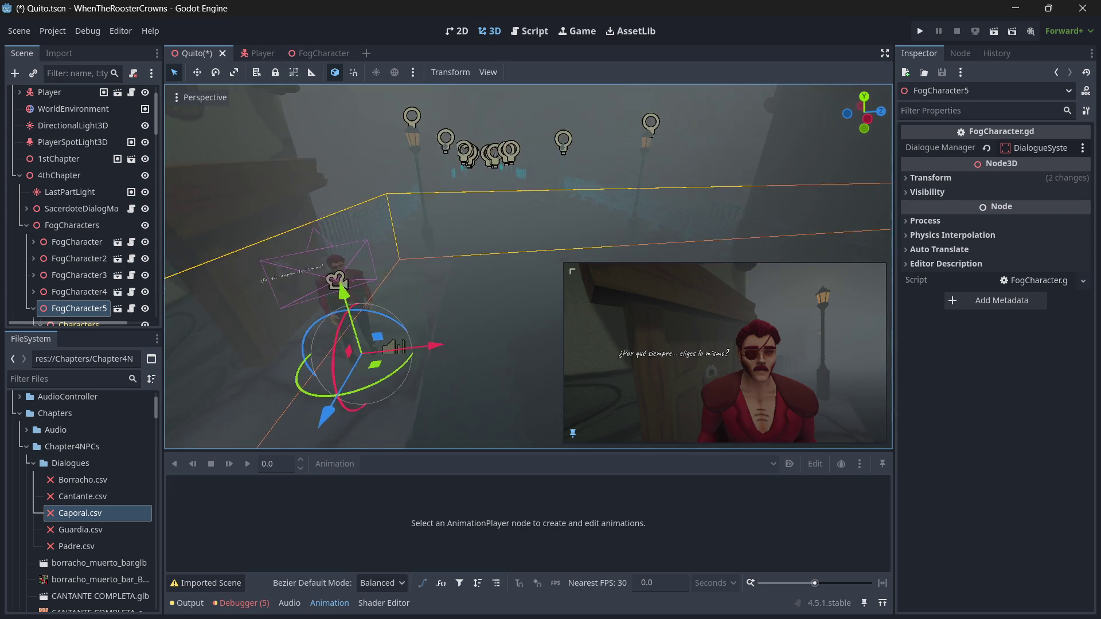
mouse_move(392, 286)
mouse_down()
mouse_move(401, 313)
mouse_move(505, 115)
mouse_up()
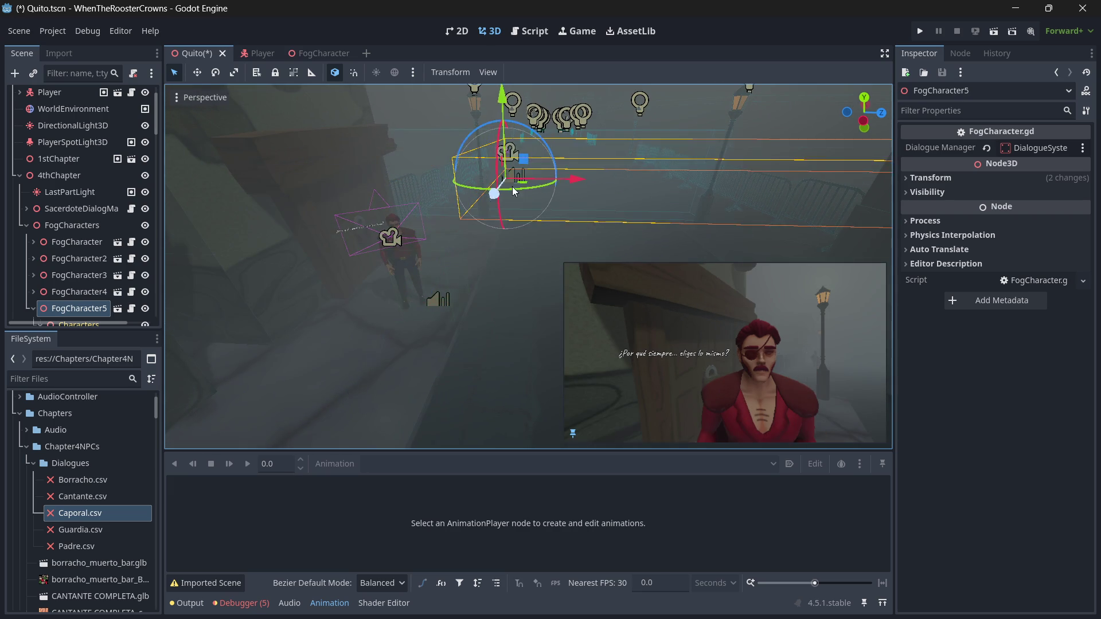
mouse_move(521, 212)
mouse_down()
mouse_move(476, 280)
mouse_move(330, 398)
mouse_move(498, 291)
mouse_up()
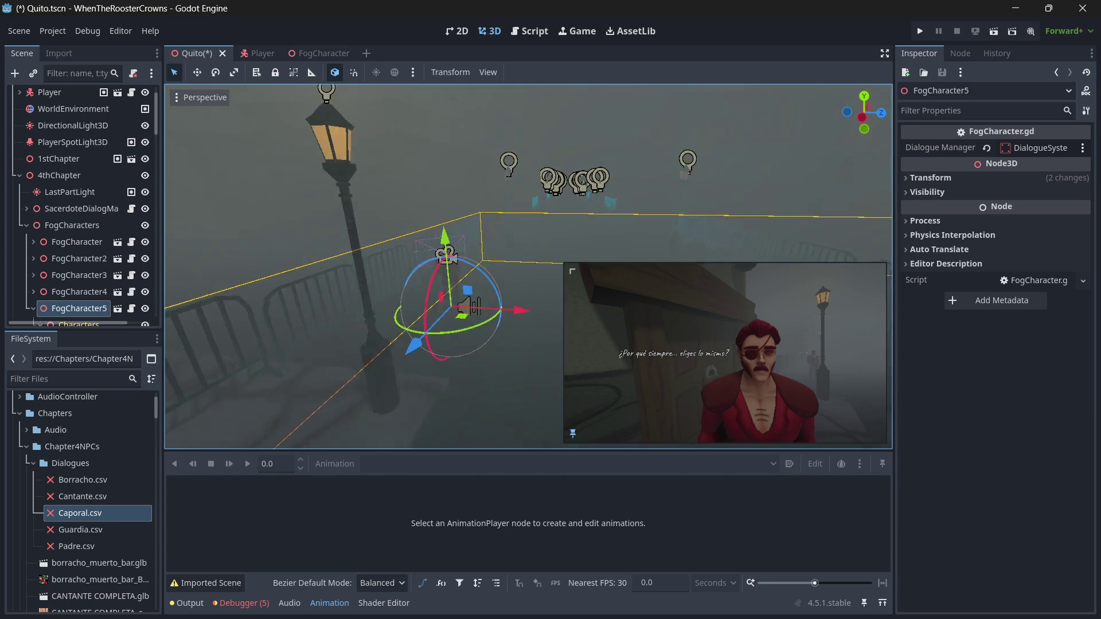
scroll(73, 295, down, 2)
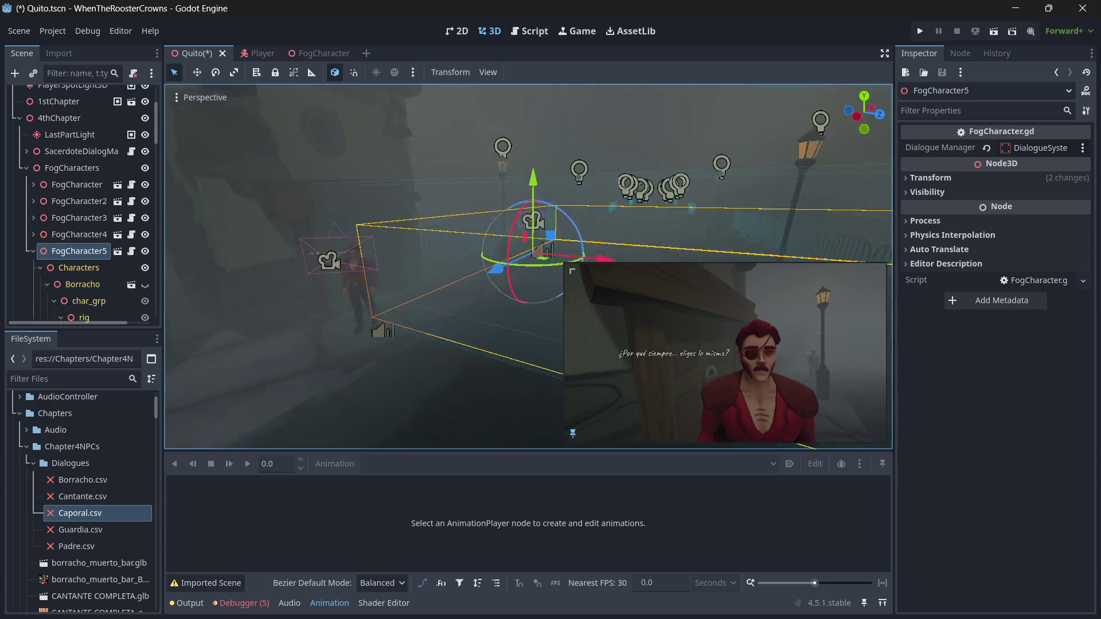
scroll(480, 278, down, 3)
mouse_move(421, 289)
mouse_down()
mouse_move(401, 304)
mouse_move(442, 297)
mouse_up()
key(w)
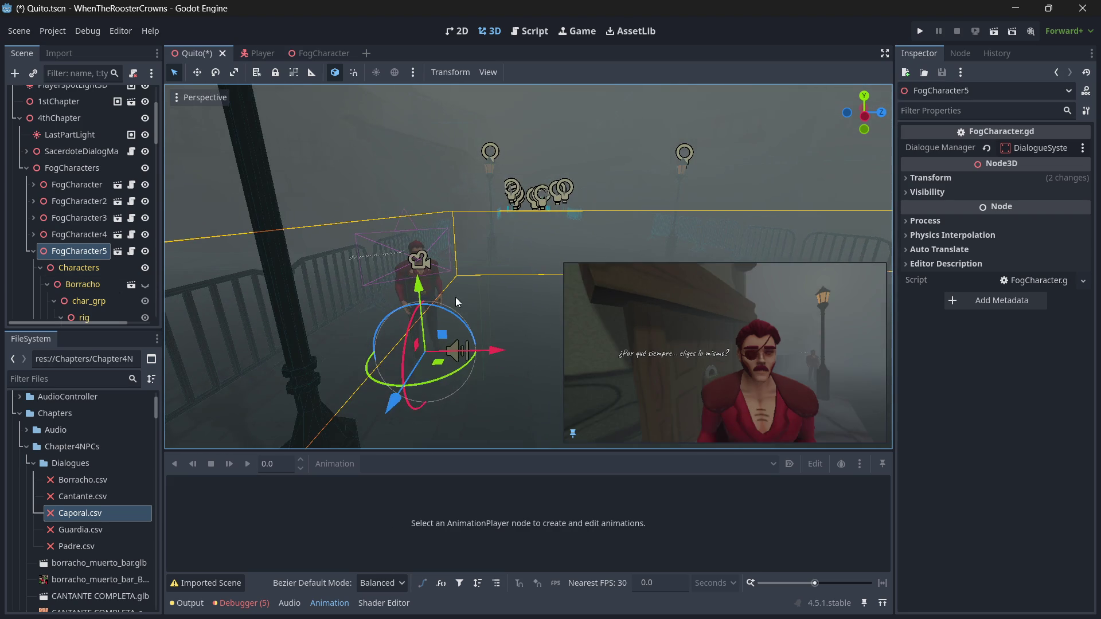
scroll(105, 257, down, 5)
scroll(106, 260, down, 5)
scroll(123, 218, up, 4)
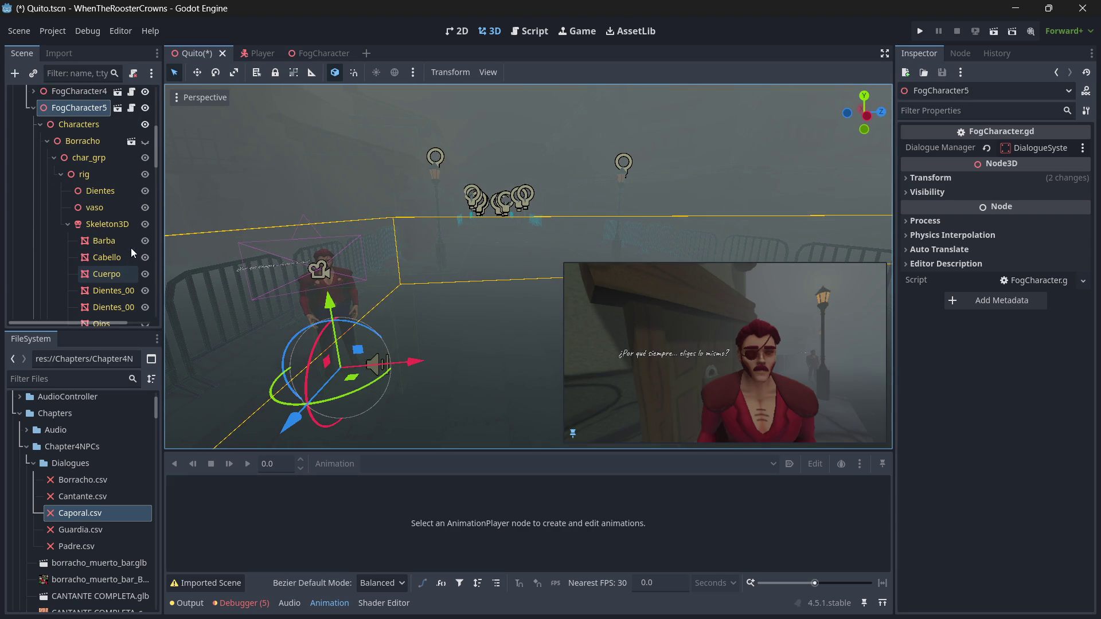
In FogCharacter5, hide the Caporal model and show the Cura_rigg priest.
click(47, 141)
click(47, 158)
click(47, 174)
click(47, 191)
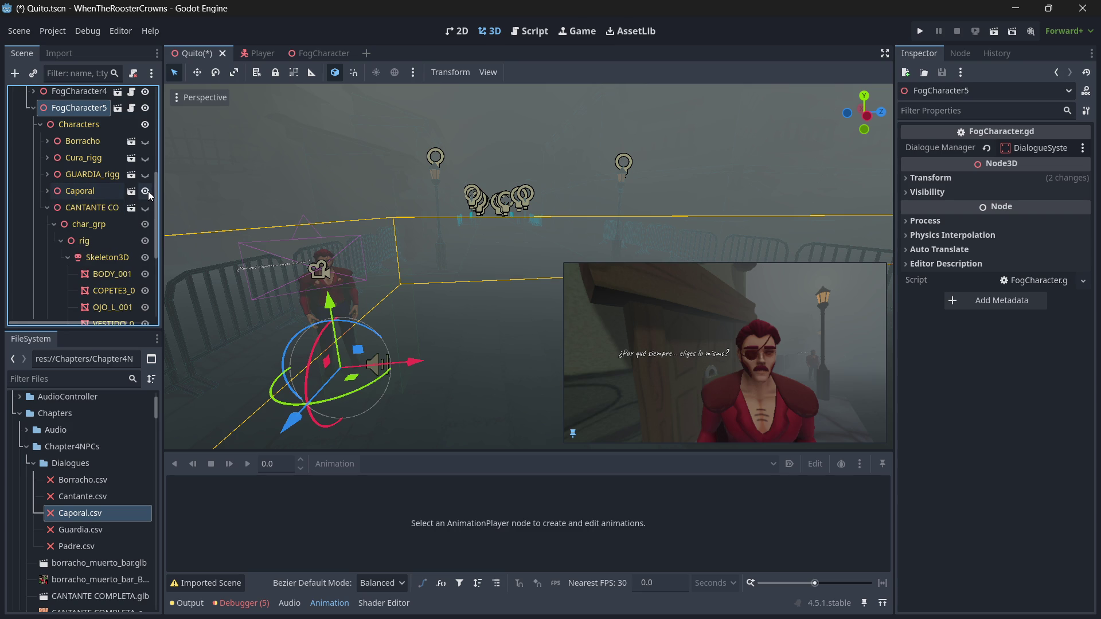
click(148, 191)
scroll(108, 218, up, 1)
scroll(102, 236, down, 3)
scroll(148, 184, up, 1)
click(146, 129)
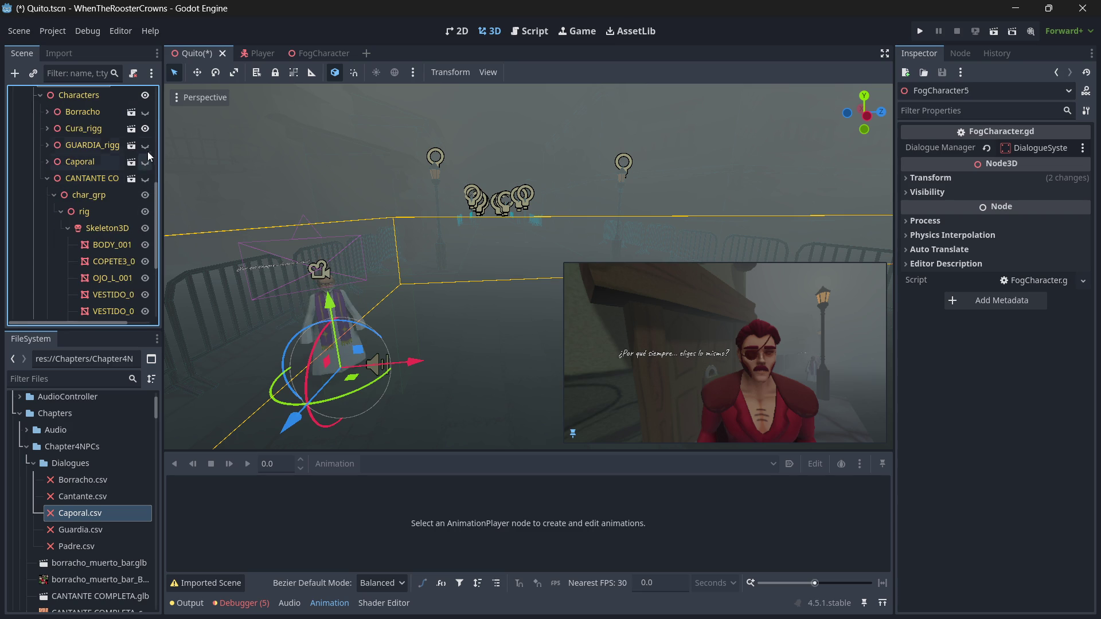
click(145, 129)
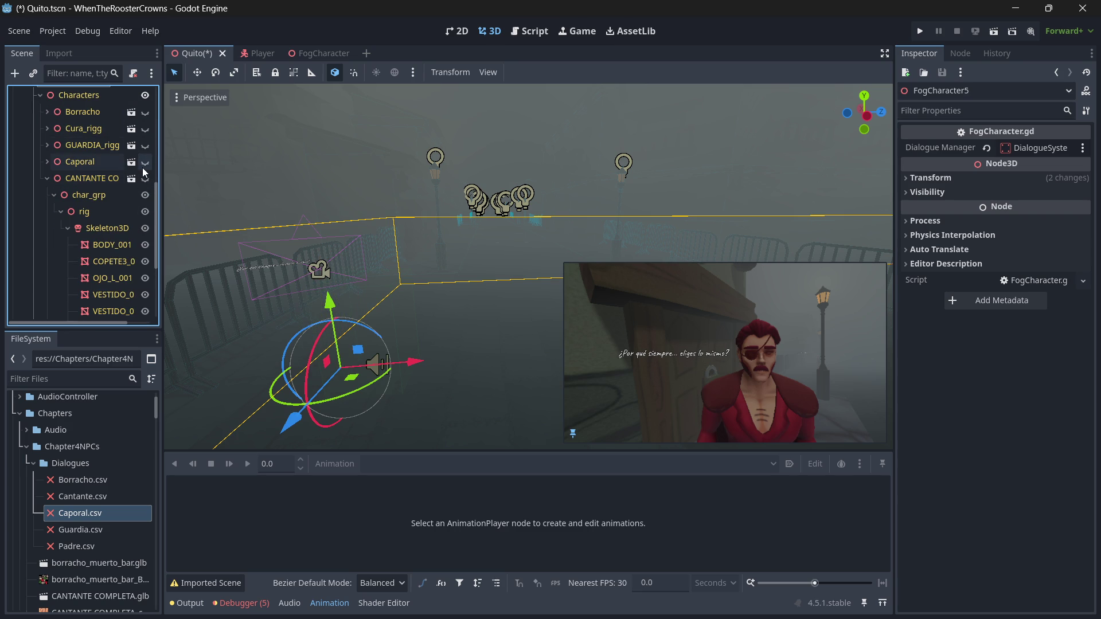
click(46, 179)
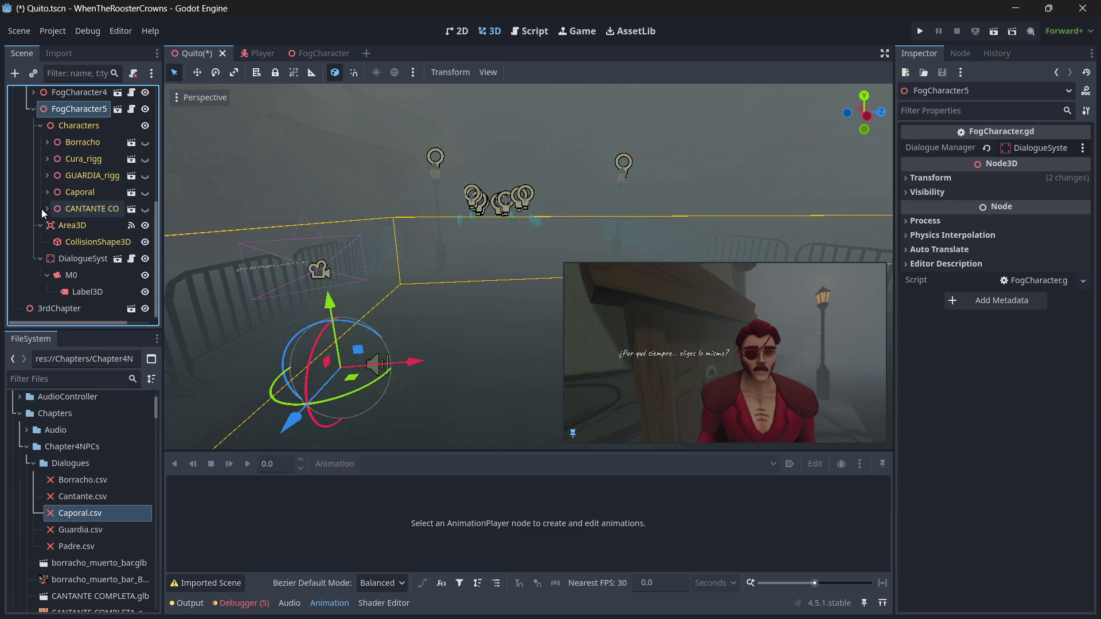
click(144, 159)
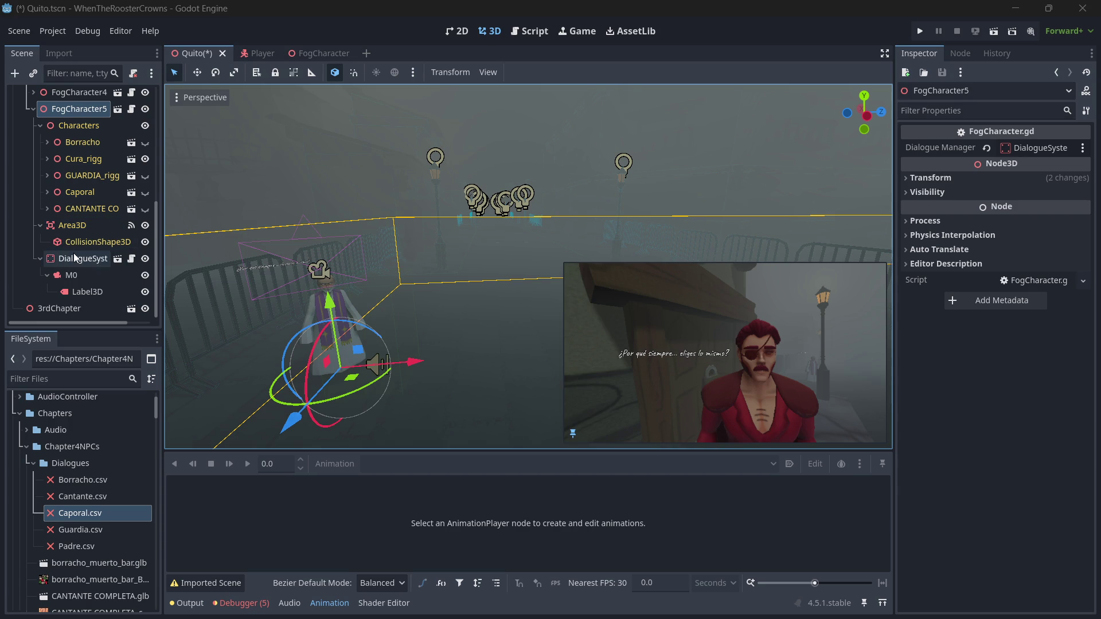
Set FogCharacter5's label text to 'Ningún pecado se esconde para siempre' and save.
click(86, 291)
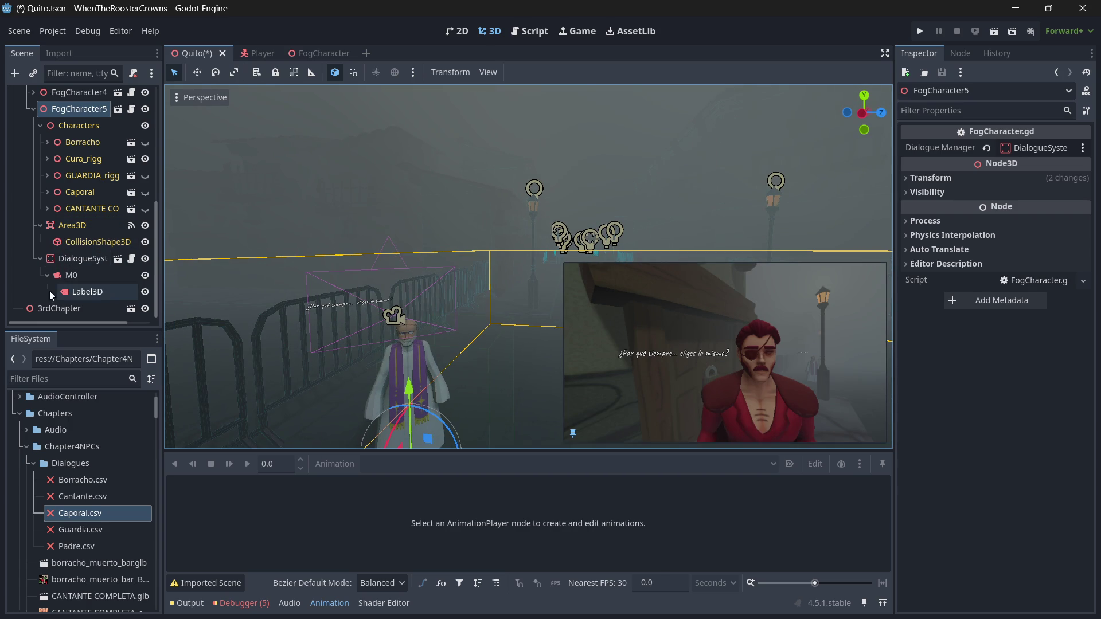
click(930, 215)
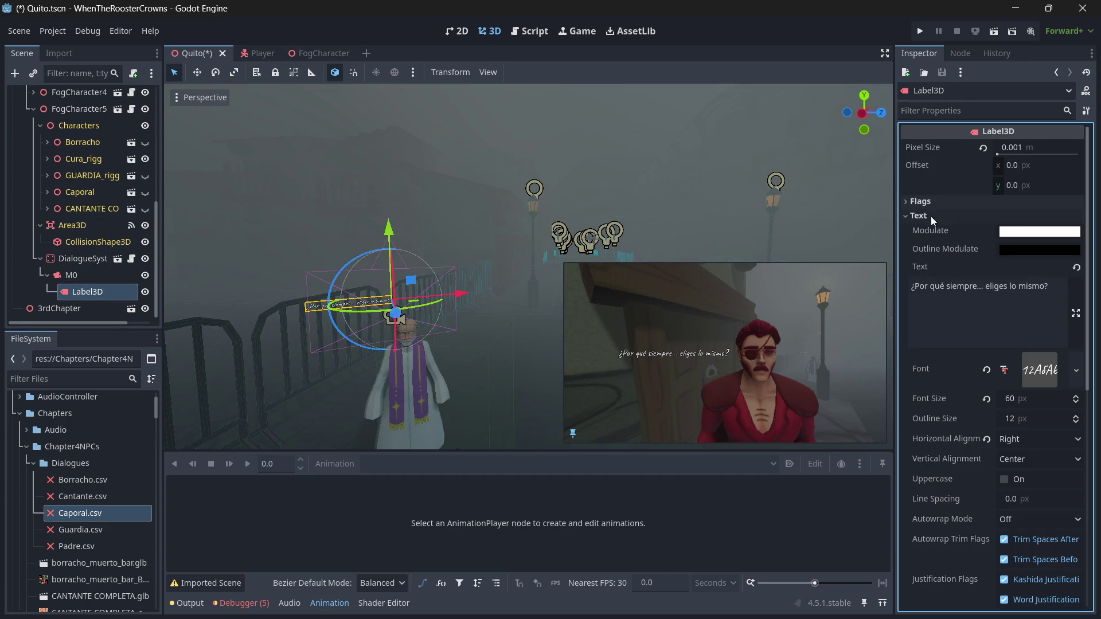
click(987, 301)
key(ctrl+a)
text(Ningún pecado se esconde para siempre)
key(ctrl+s)
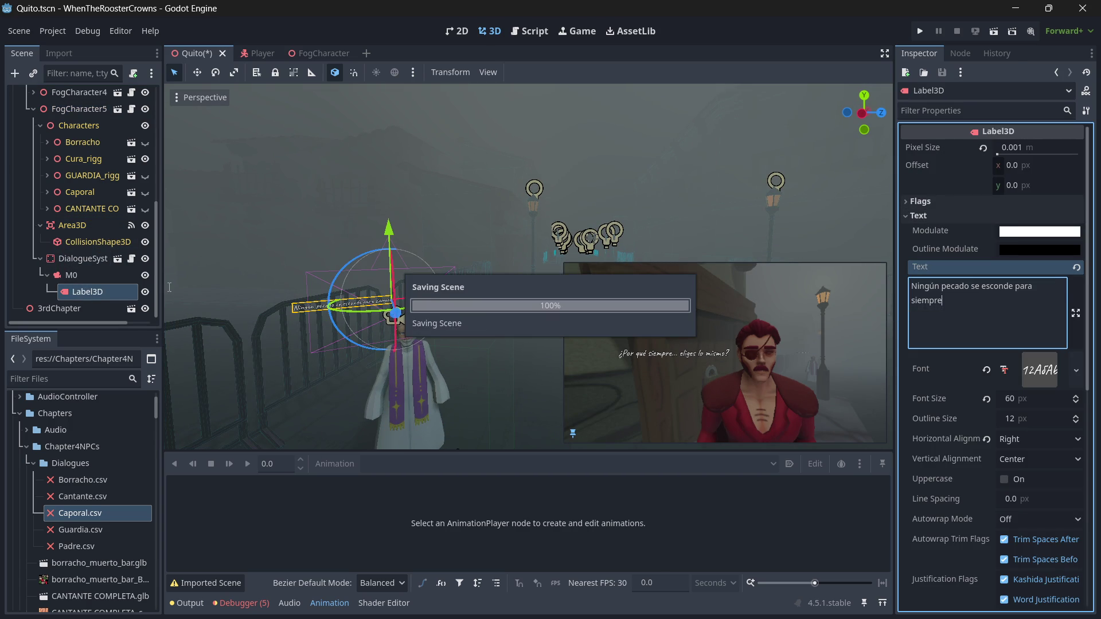
Expand FogCharacter4's dialogue system to reach its M0 camera node.
scroll(33, 112, up, 2)
click(34, 121)
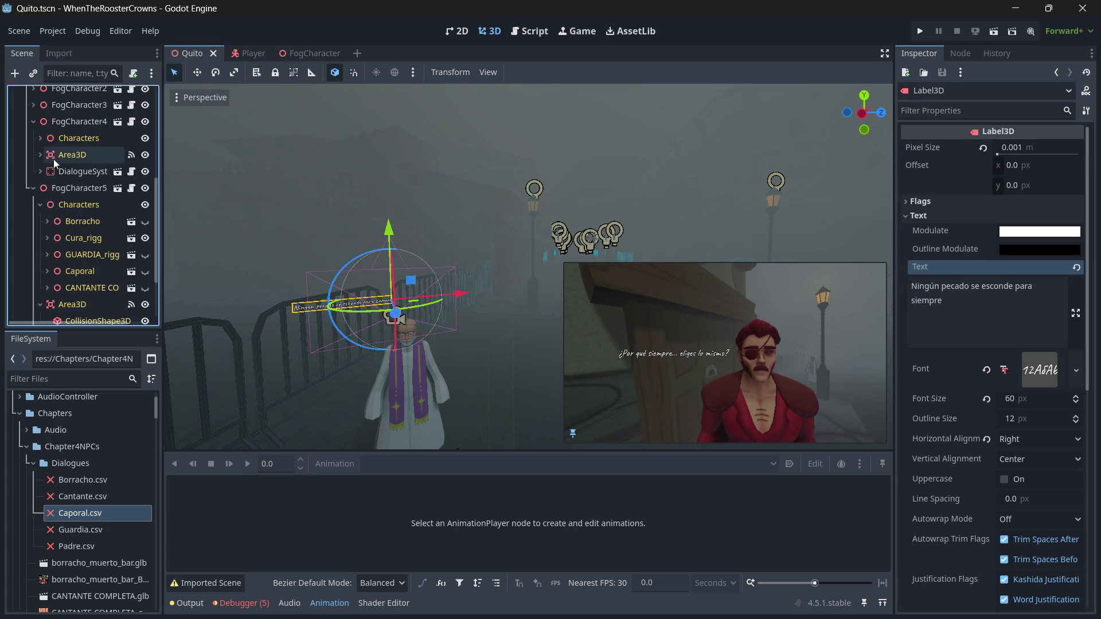
click(40, 155)
click(40, 171)
right_click(76, 186)
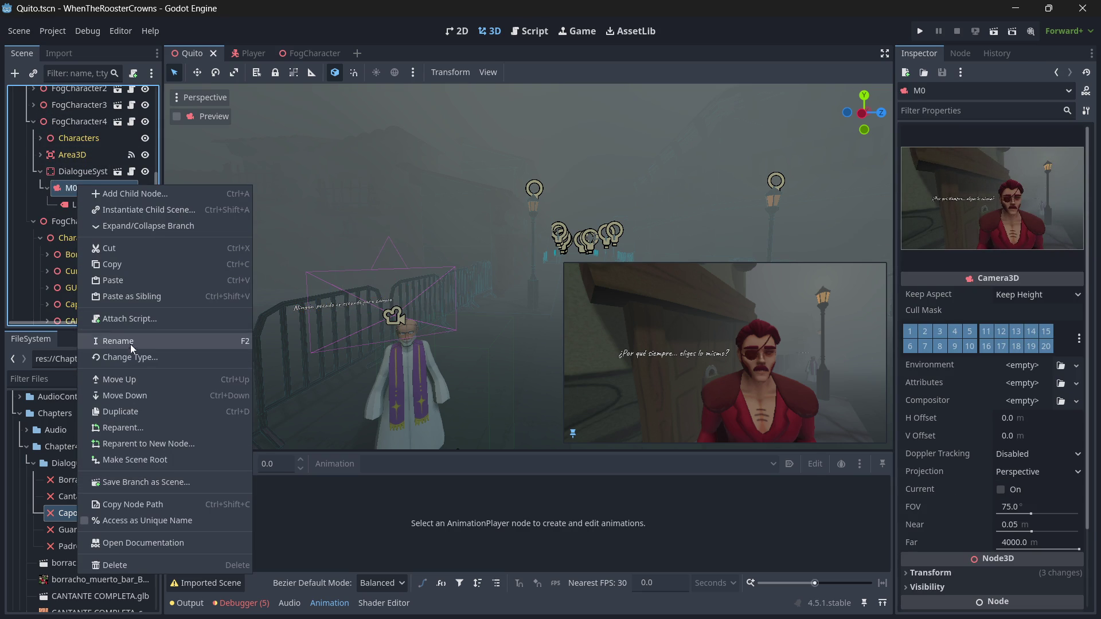
Change the M0 camera node to a Marker3D and save the scene.
click(137, 356)
text(Marker3D)
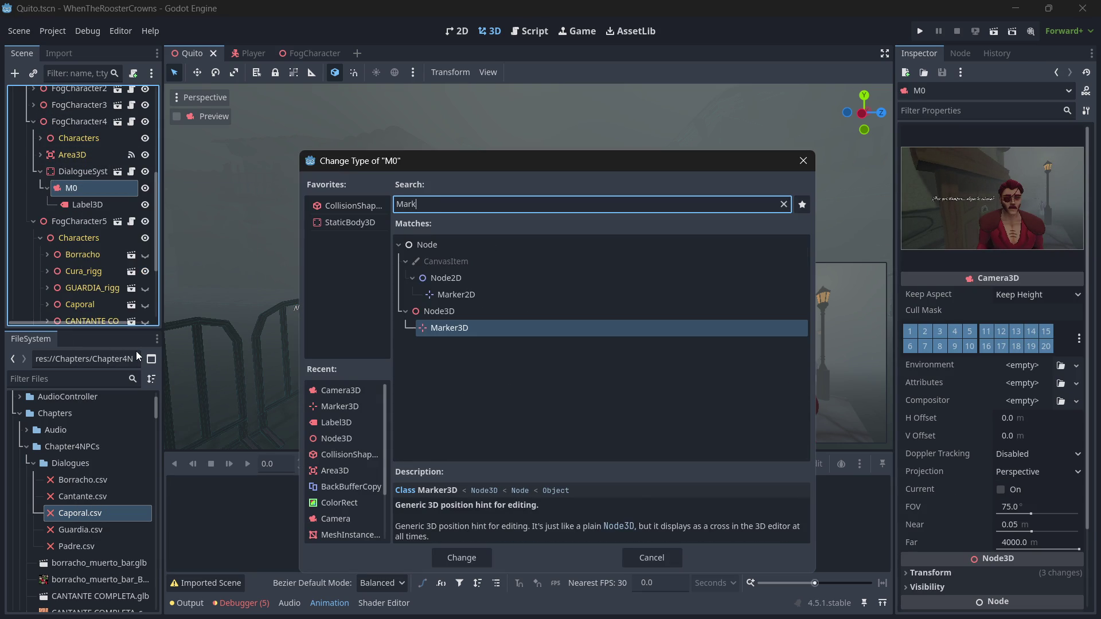
key(Return)
key(ctrl+s)
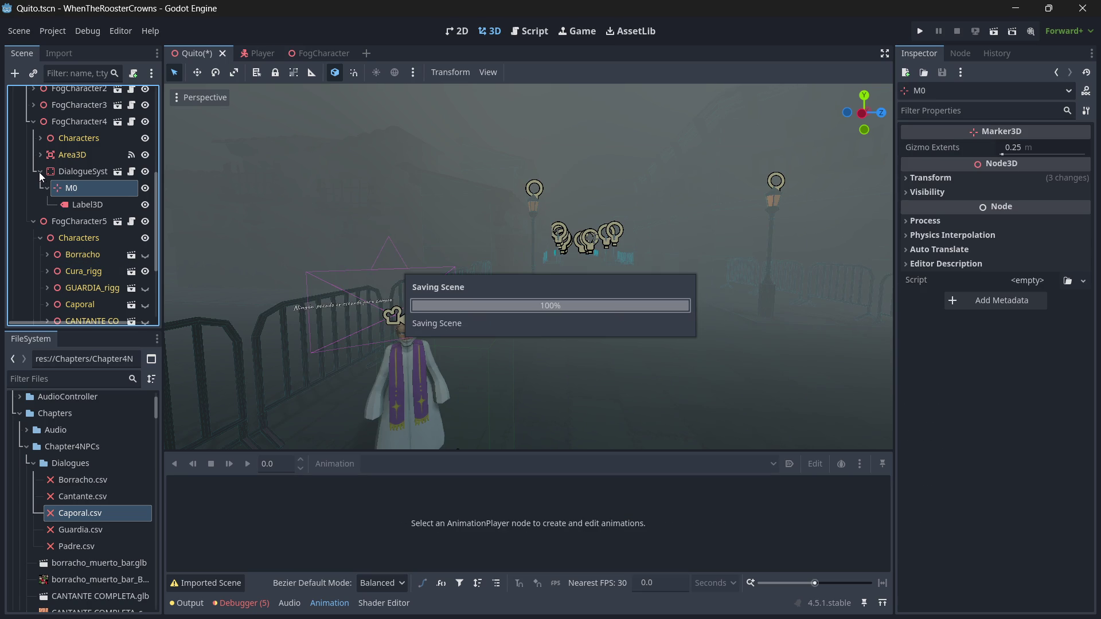
Lower FogCharacter5's M0 camera to frame the priest and save.
click(39, 172)
scroll(81, 304, down, 3)
click(81, 274)
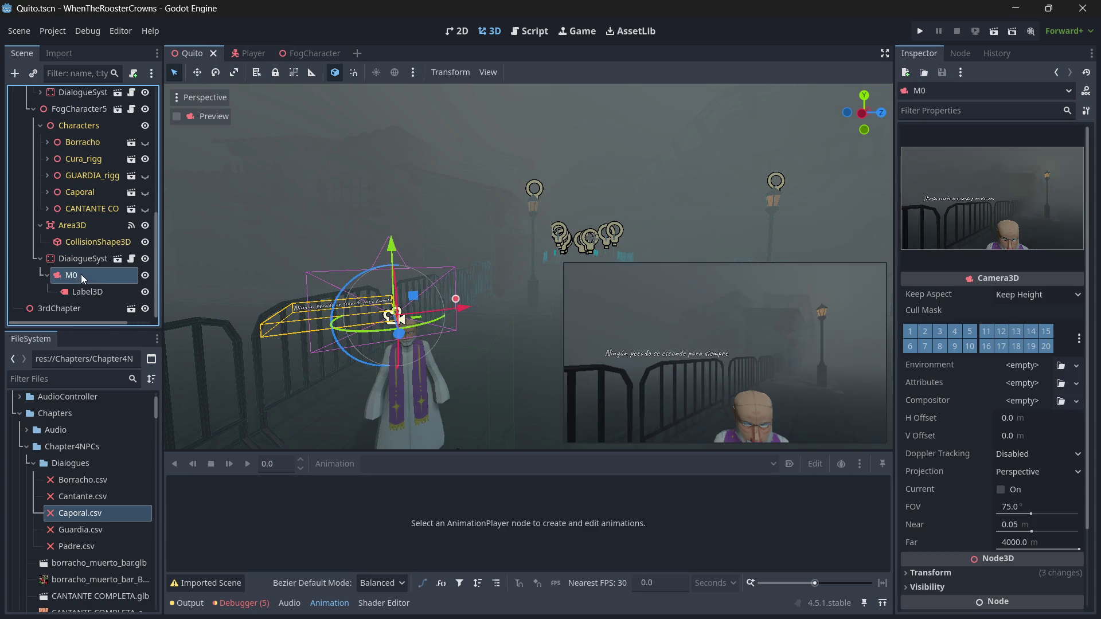
drag(392, 248, 394, 292)
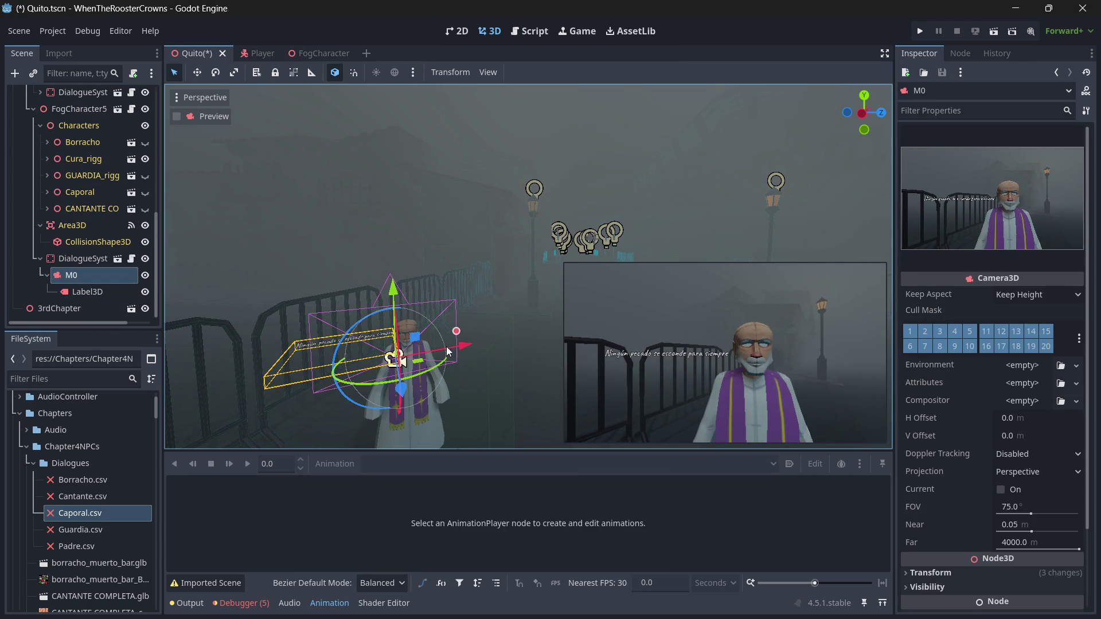
key(ctrl+s)
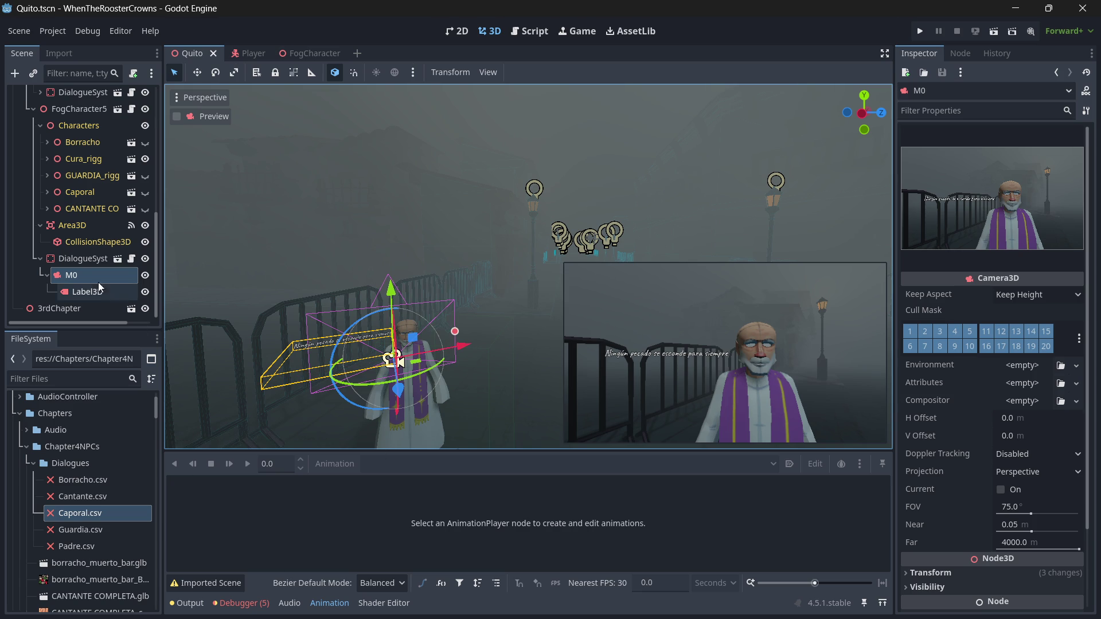
Change FogCharacter5's M0 node to a Marker3D and save Quito.tscn.
click(34, 109)
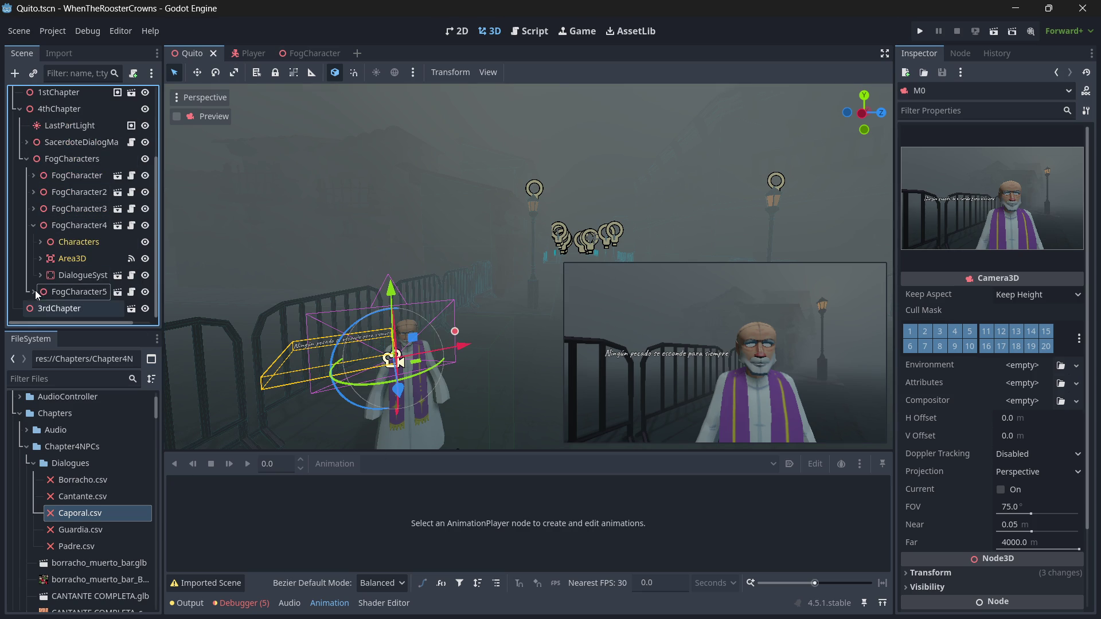
click(27, 225)
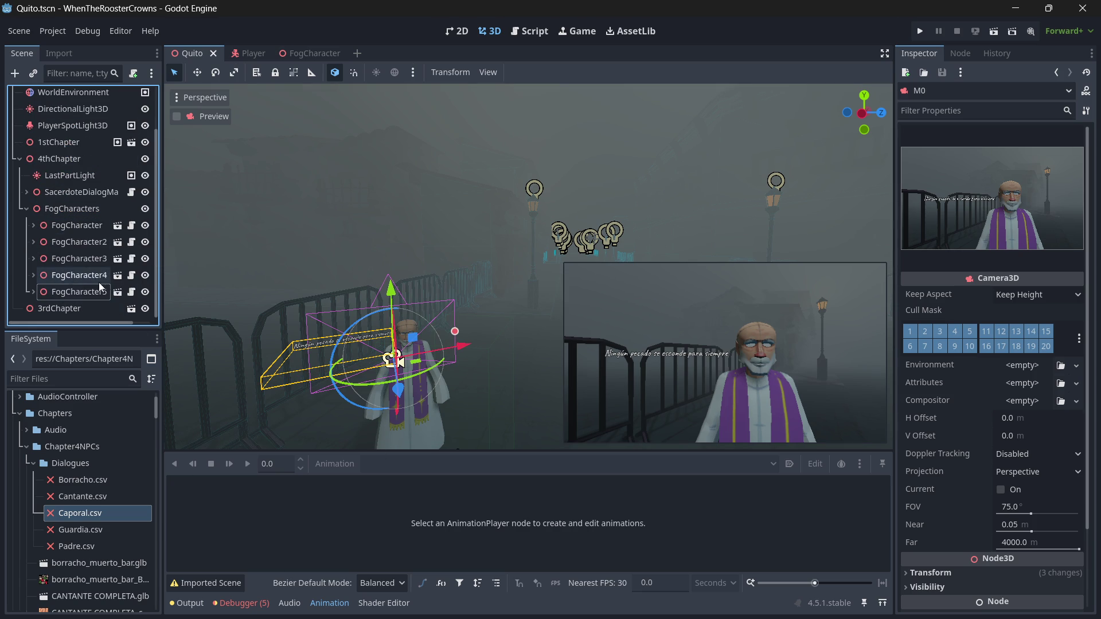
click(33, 292)
scroll(34, 246, down, 5)
scroll(80, 257, down, 2)
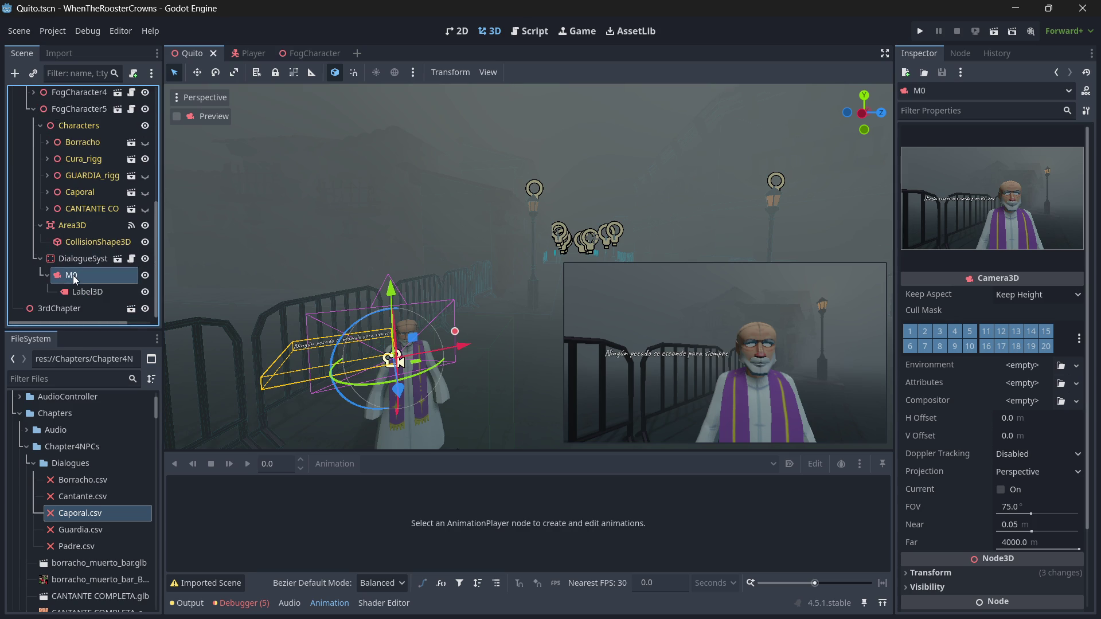
right_click(74, 275)
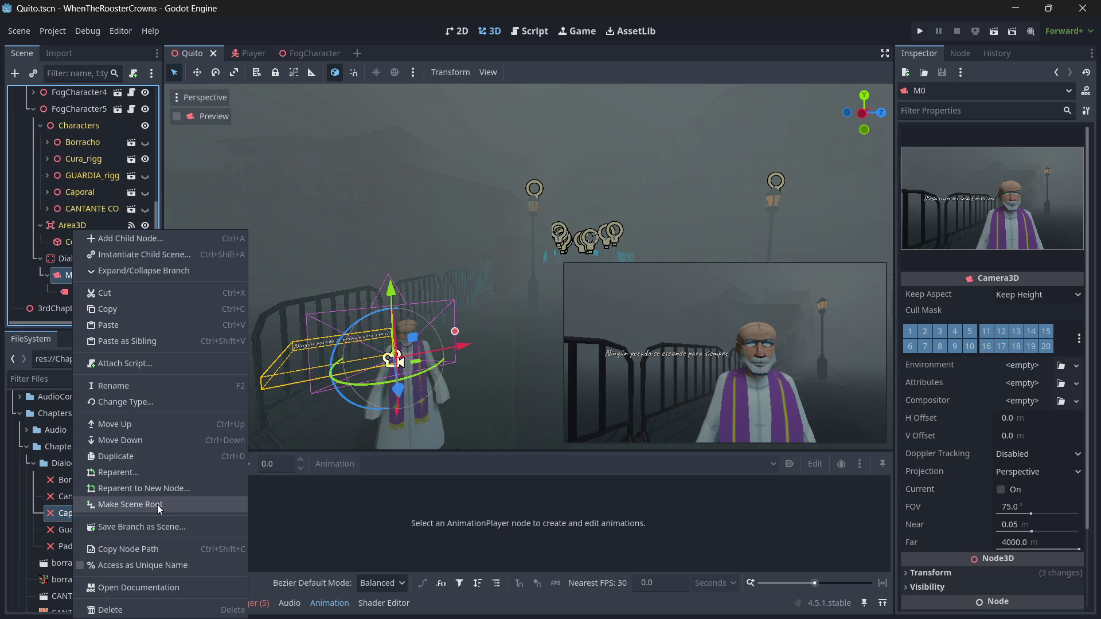
click(153, 405)
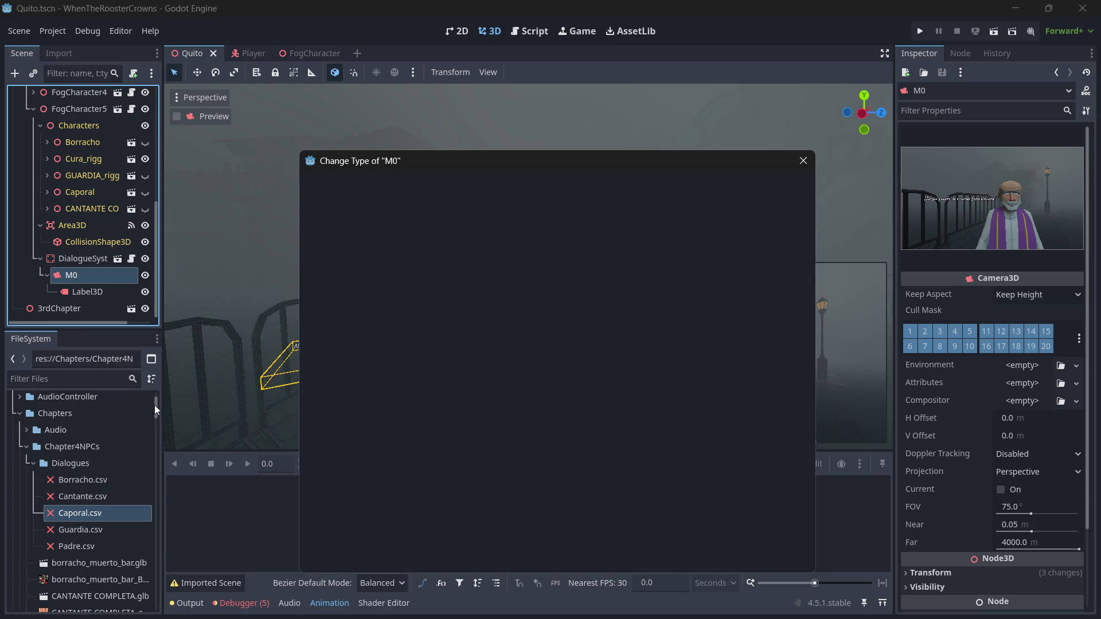
text(mar)
key(Escape)
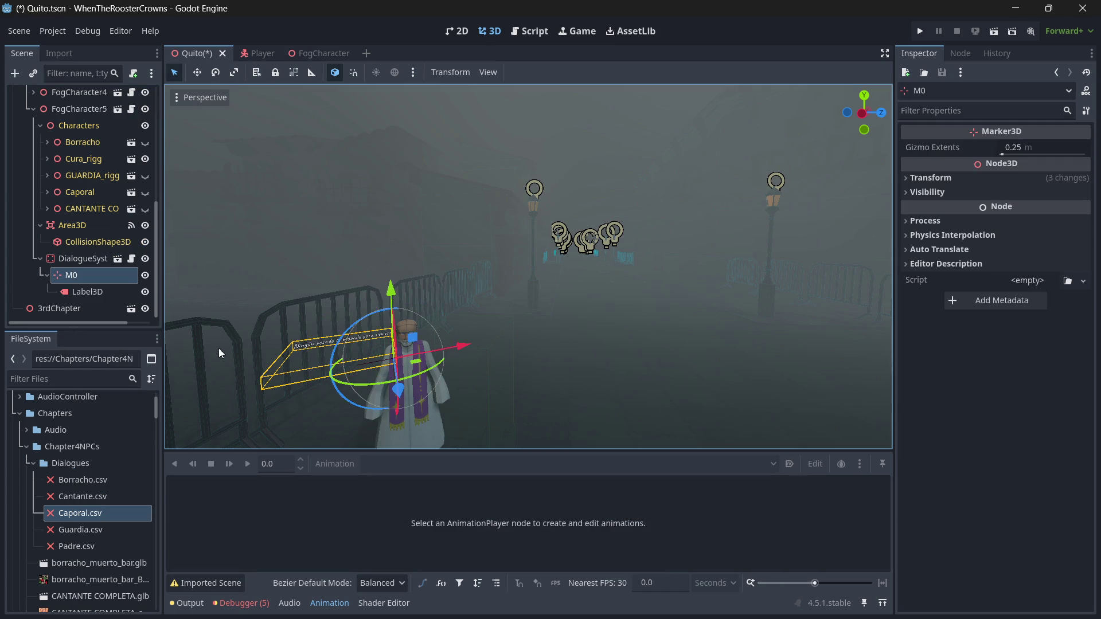
key(ctrl+s)
click(78, 260)
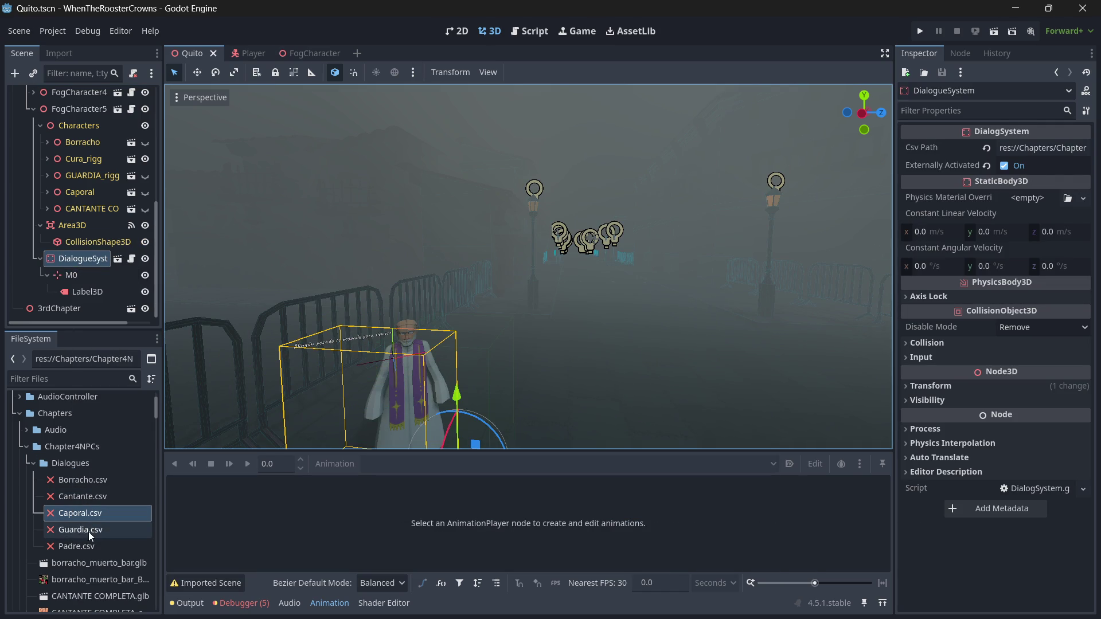
Copy the Padre.csv path into FogCharacter5's Csv Path field and save the scene.
right_click(95, 549)
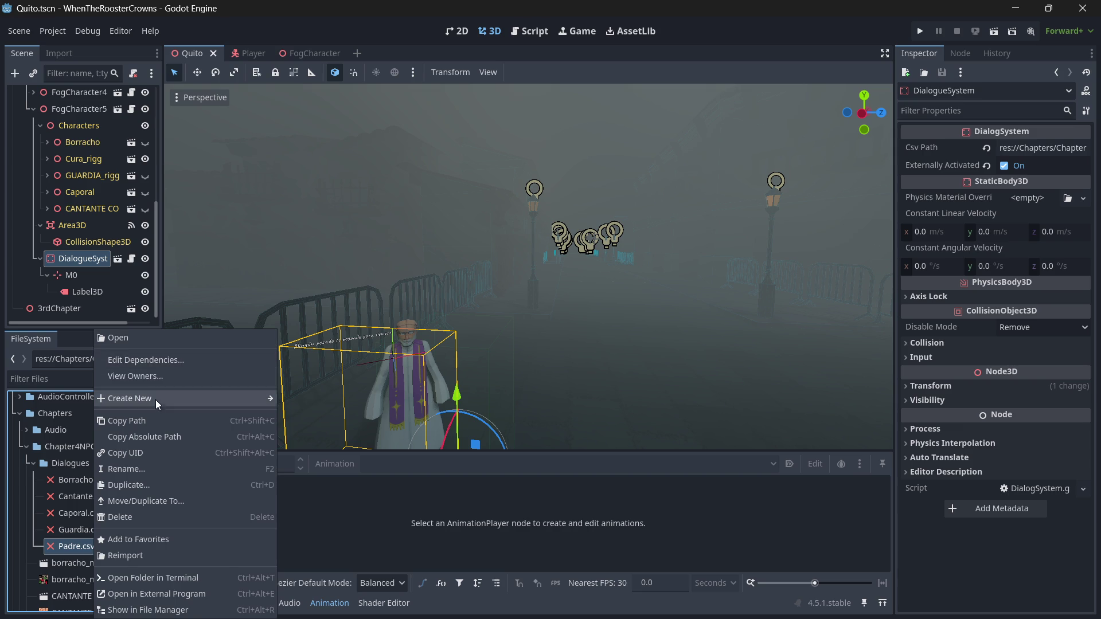
click(152, 415)
click(1036, 147)
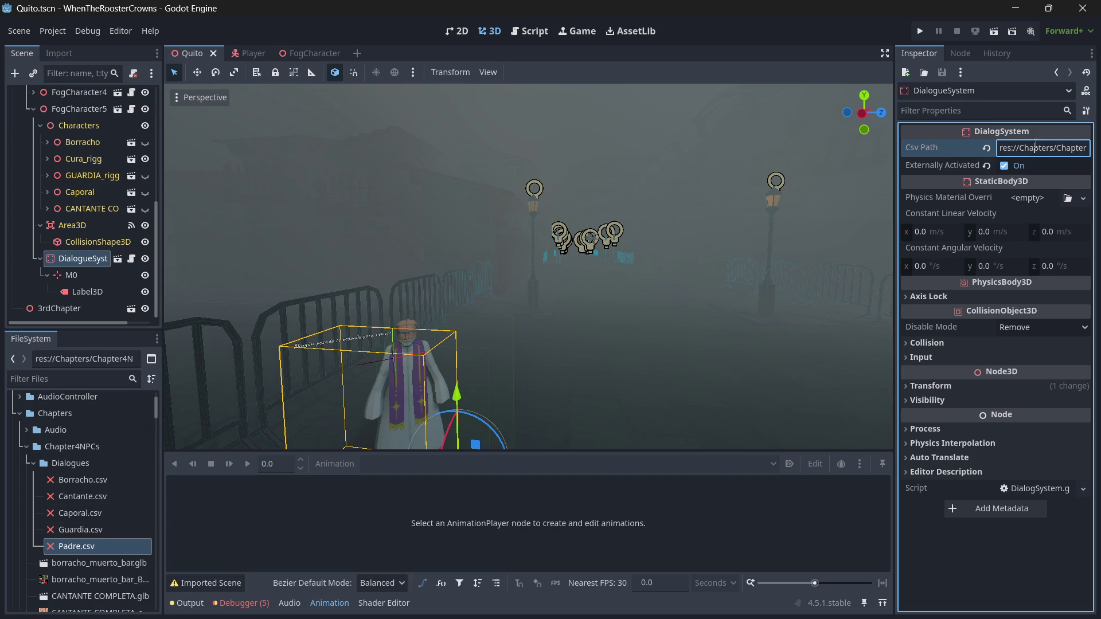
key(ctrl+v)
key(Return)
key(ctrl+s)
click(39, 260)
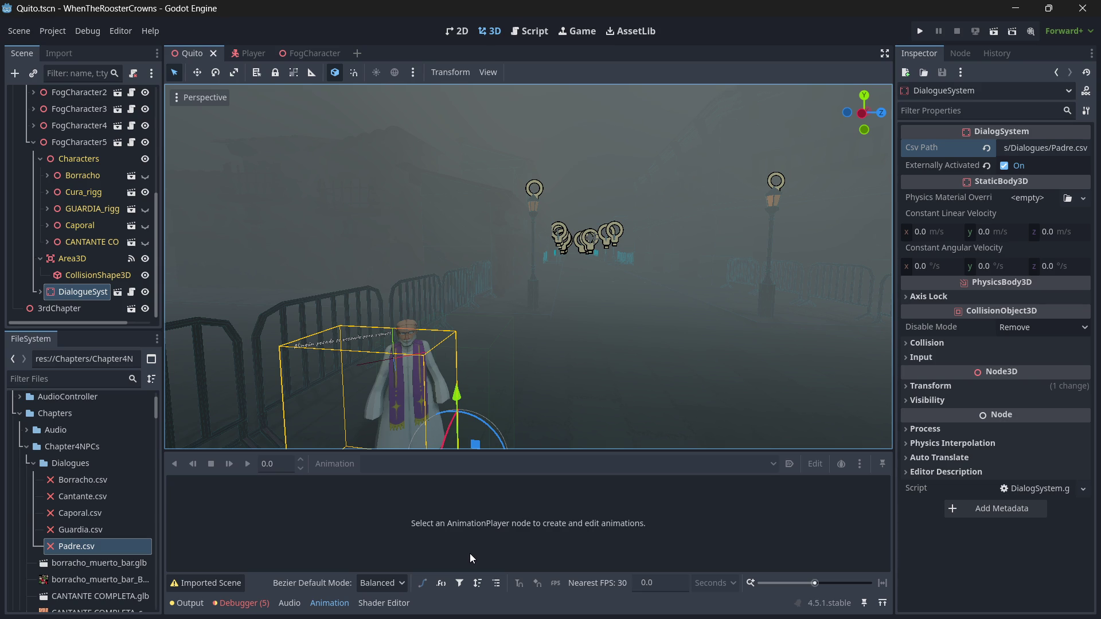
Fly the view forward and slightly up to bring the priest into close view.
key(w)
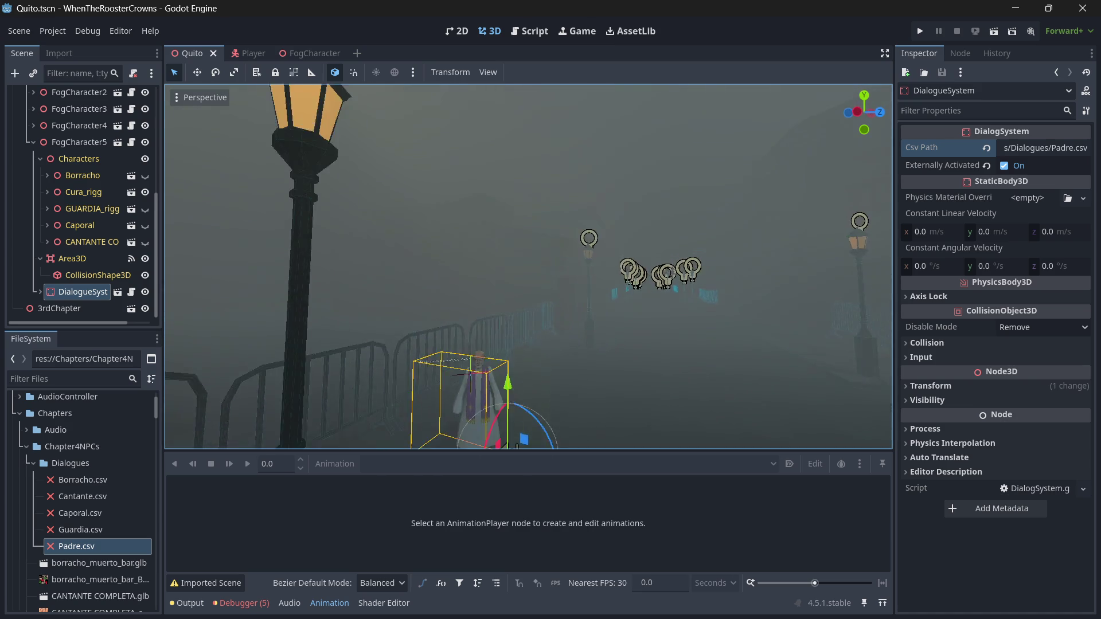
key(w)
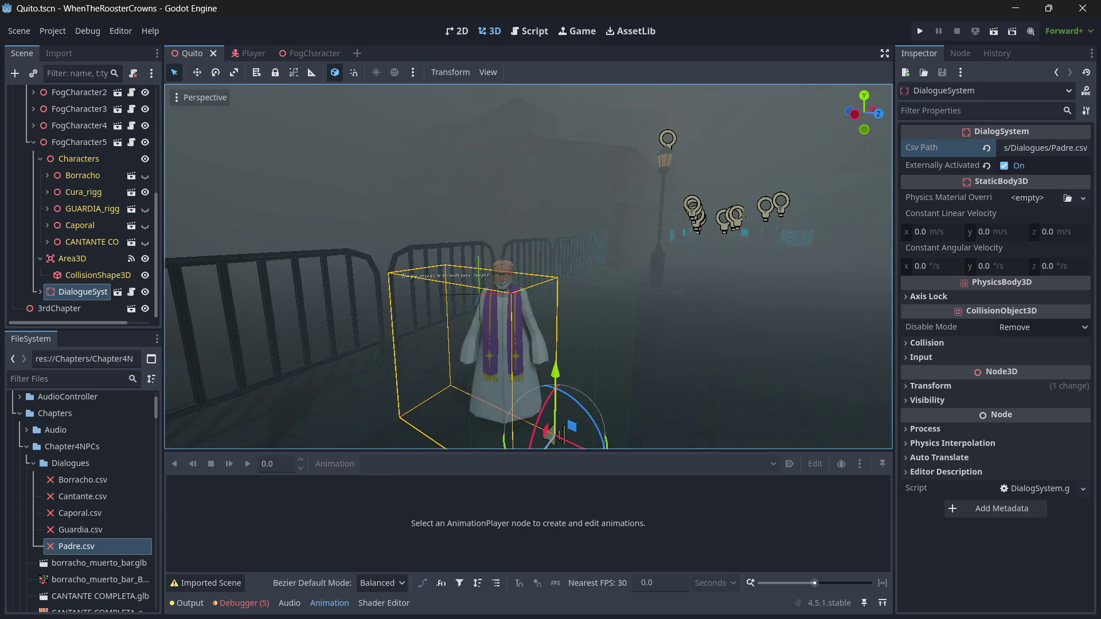
key(e)
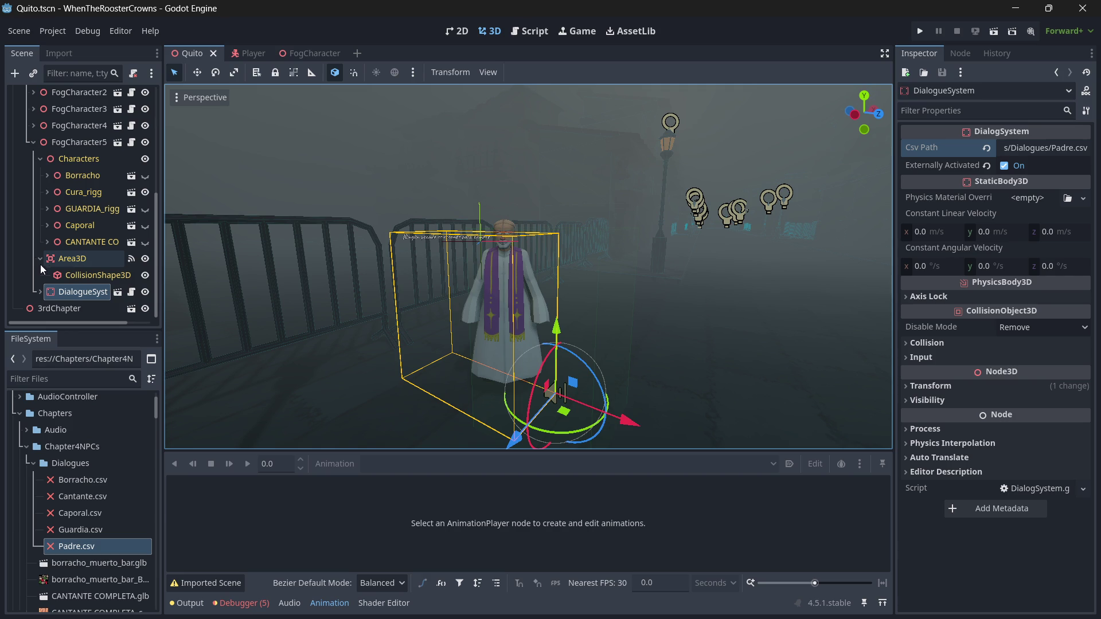
click(38, 262)
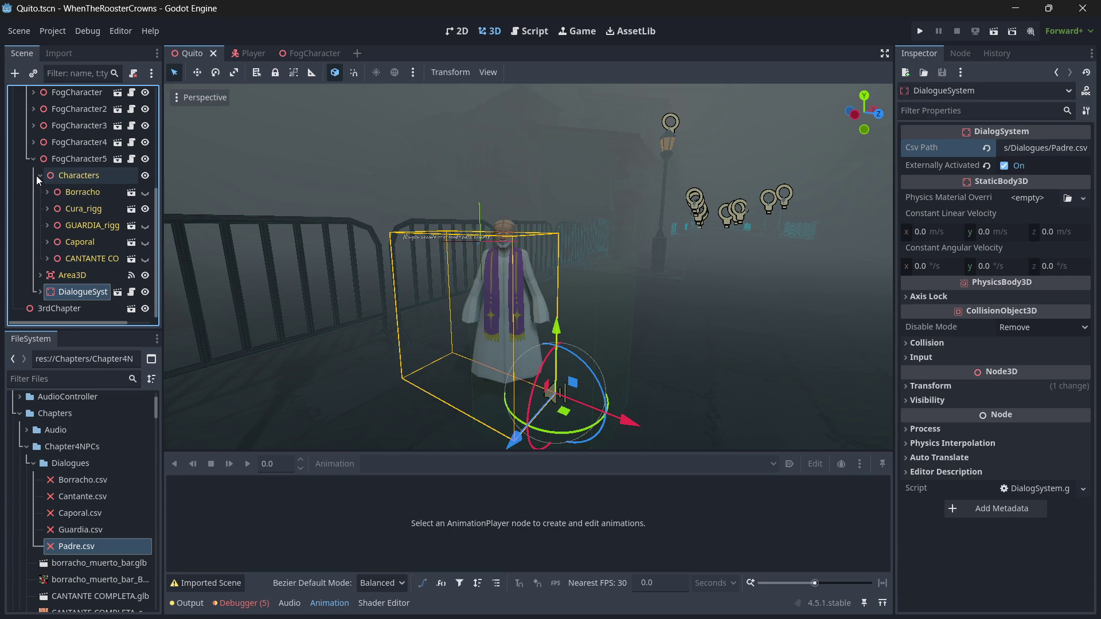
Link FogCharacter5's DialogueSystem as its Dialogue Manager, then check FogCharacter4's Dialogue Manager.
click(74, 159)
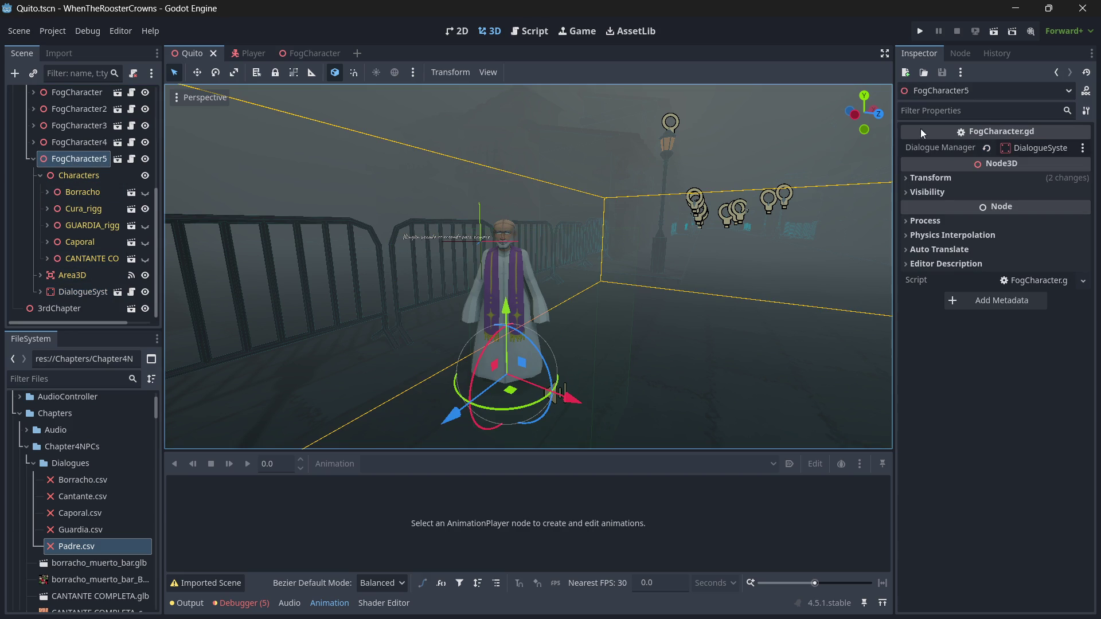
mouse_move(76, 292)
mouse_down()
mouse_move(1054, 124)
mouse_move(1043, 149)
mouse_up()
click(24, 159)
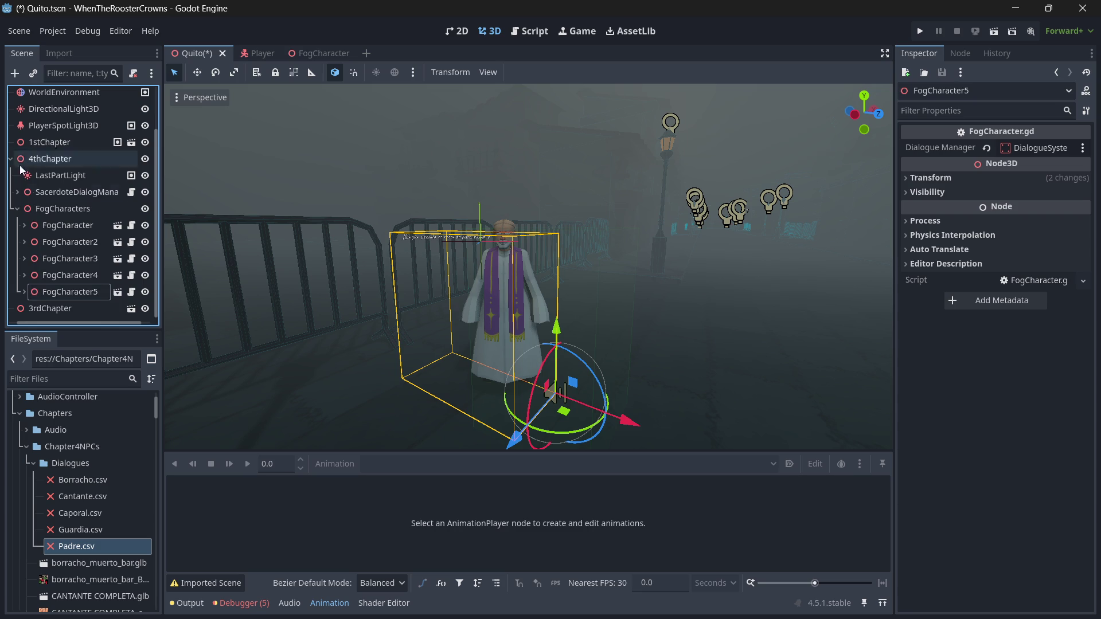
click(24, 276)
click(76, 279)
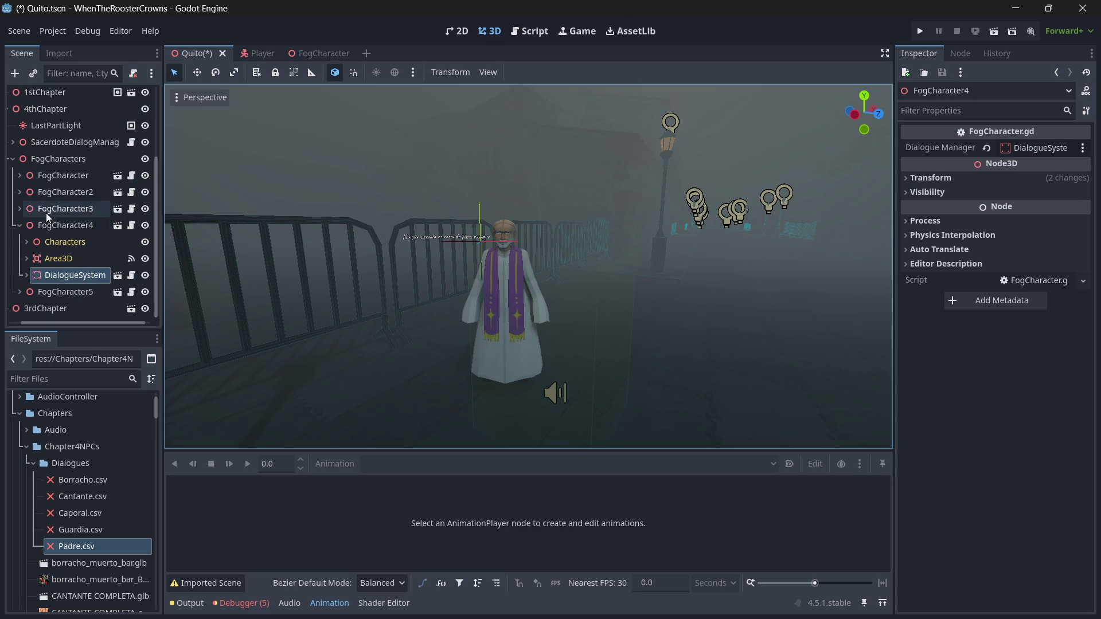
click(24, 226)
Assign FogCharacter3's DialogueSystem child to its Dialogue Manager slot.
click(19, 259)
click(67, 259)
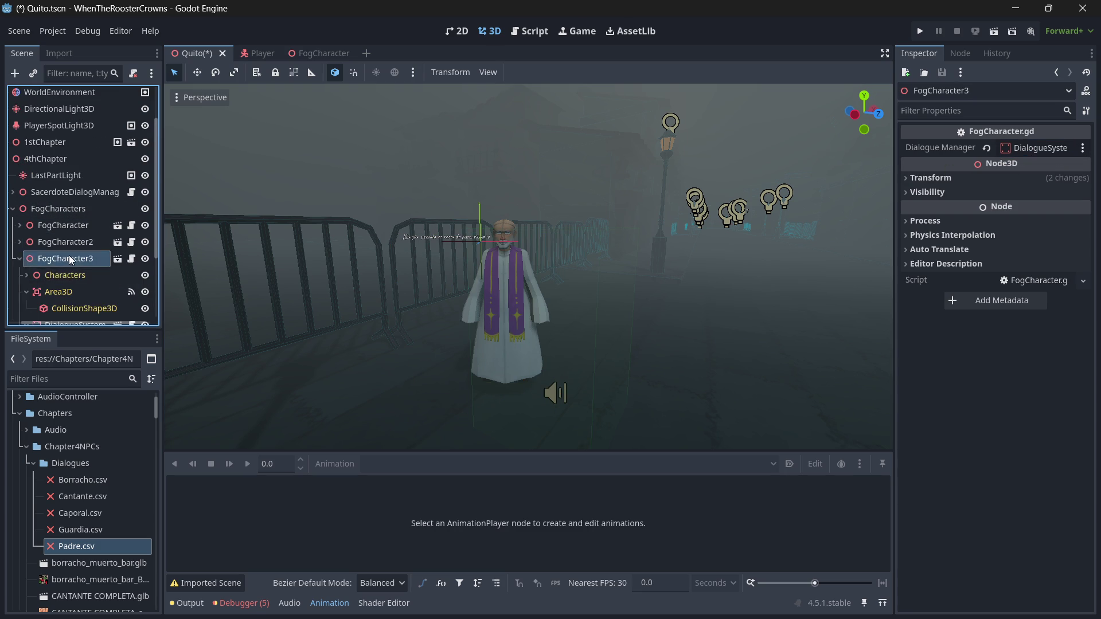
scroll(80, 259, down, 3)
drag(69, 226, 1026, 148)
click(14, 159)
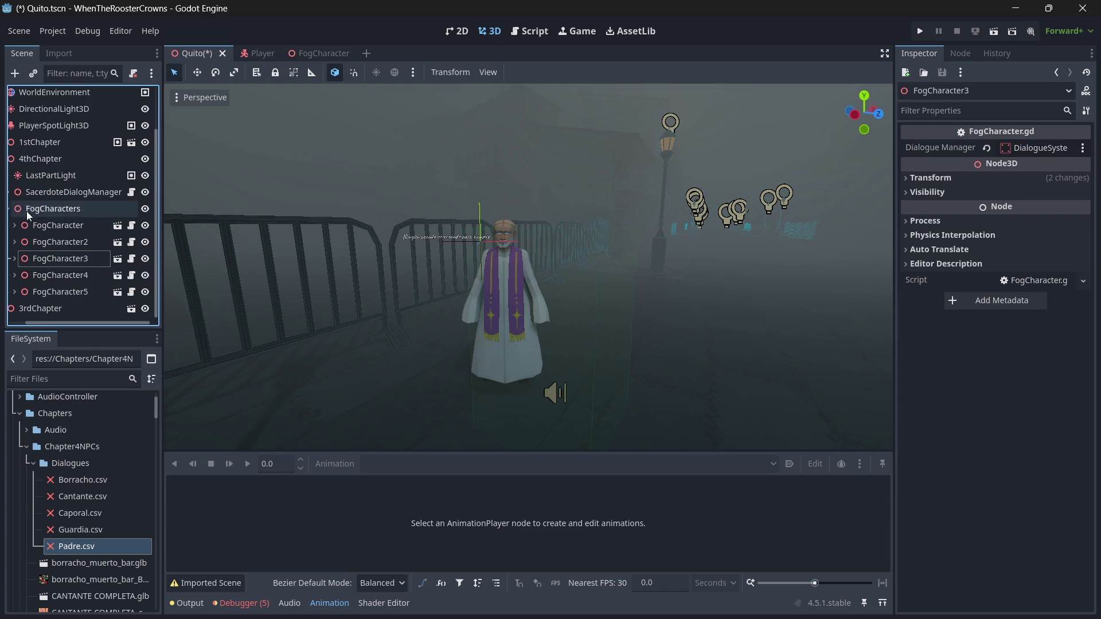
Drag FogCharacter2's DialogueSystem child into its Dialogue Manager slot.
click(21, 244)
click(14, 242)
scroll(74, 275, down, 5)
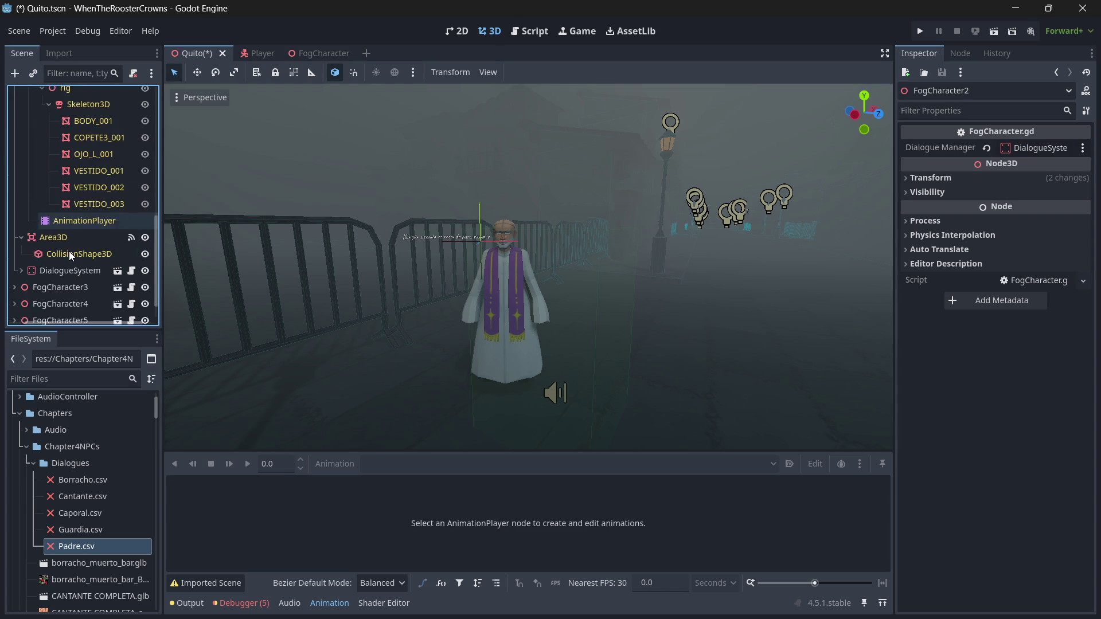
scroll(74, 291, down, 2)
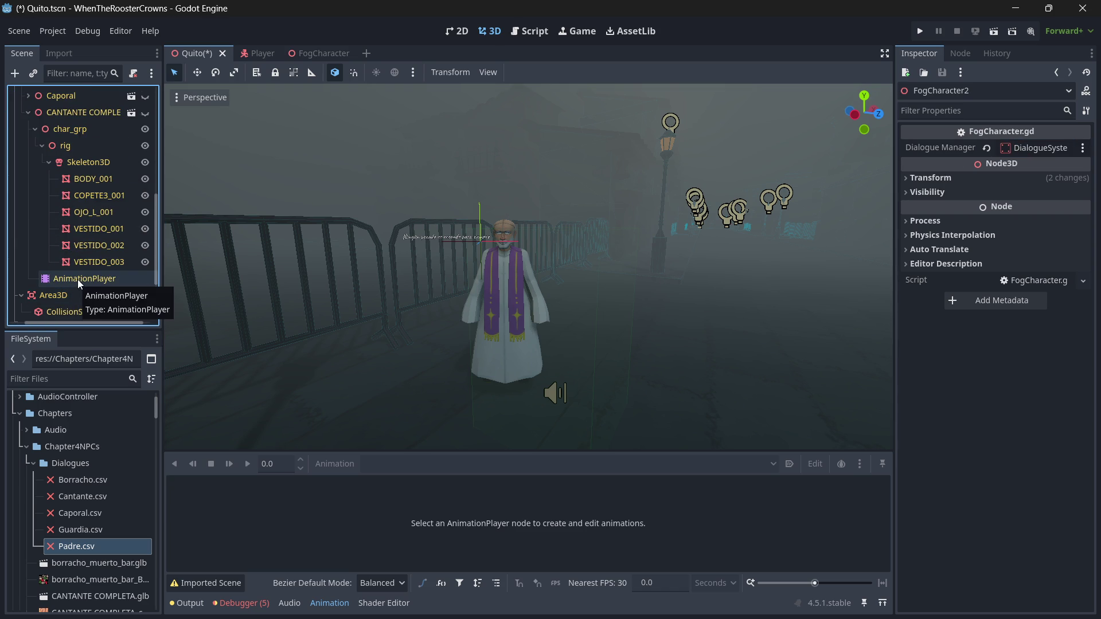
mouse_move(79, 283)
mouse_down()
mouse_move(978, 141)
mouse_move(1042, 145)
mouse_up()
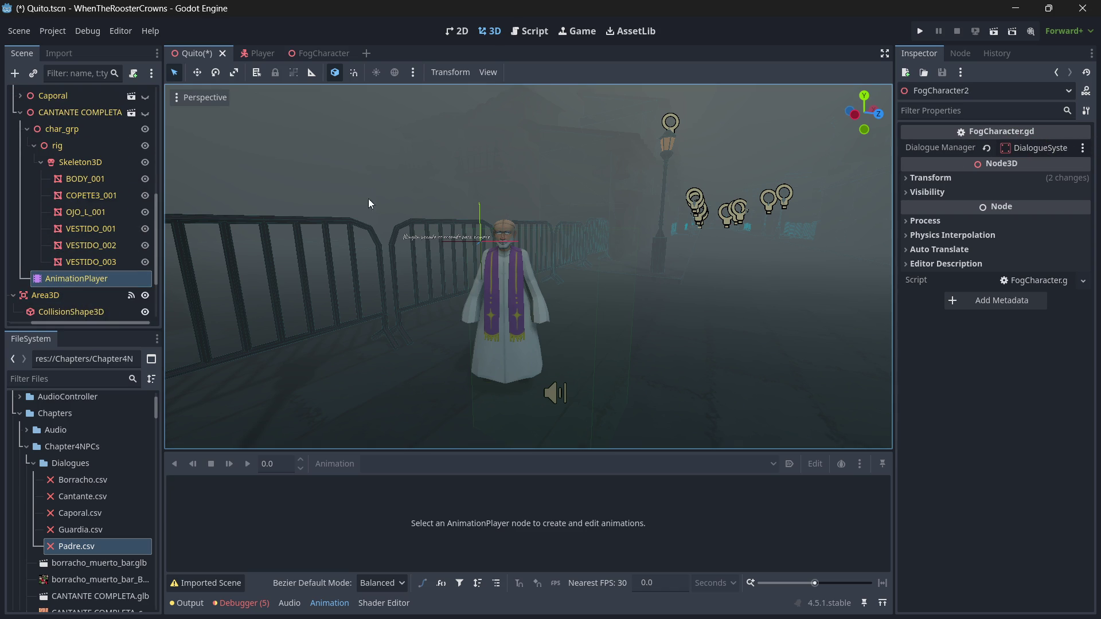
scroll(70, 249, up, 10)
scroll(71, 275, down, 2)
drag(92, 323, 46, 322)
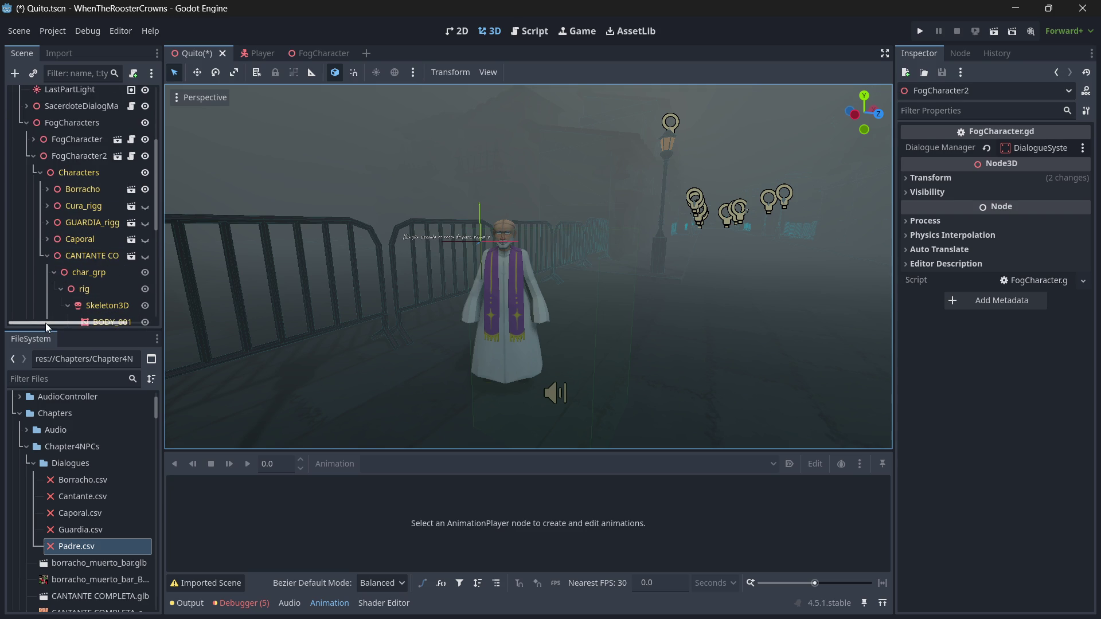
scroll(85, 223, down, 10)
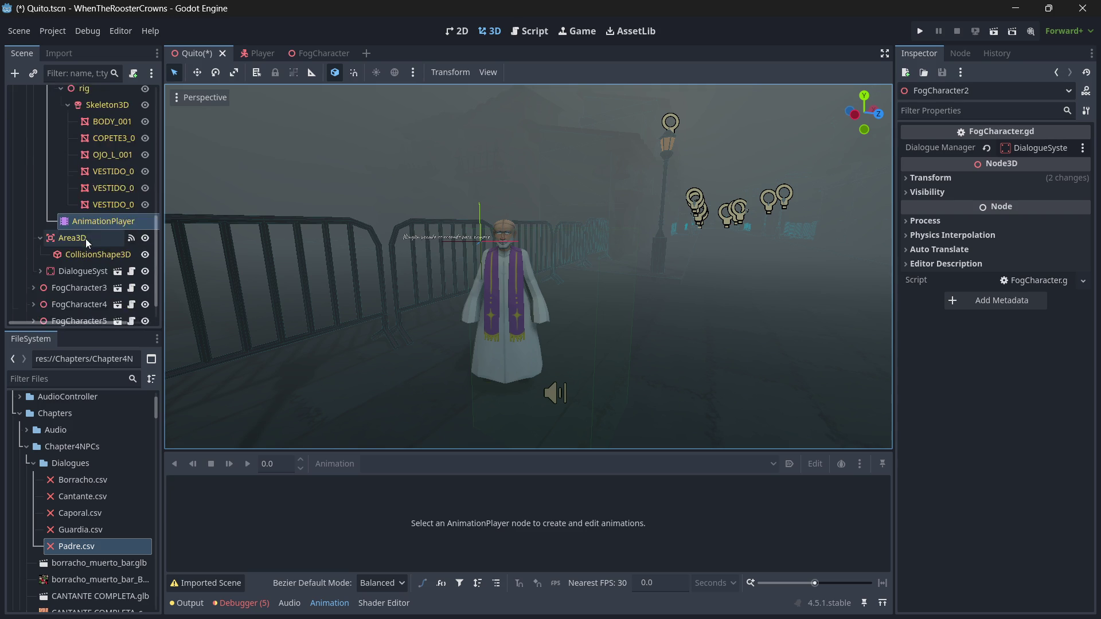
Reselect FogCharacter3 and link its DialogueSystem as the Dialogue Manager again.
click(77, 252)
scroll(34, 258, down, 3)
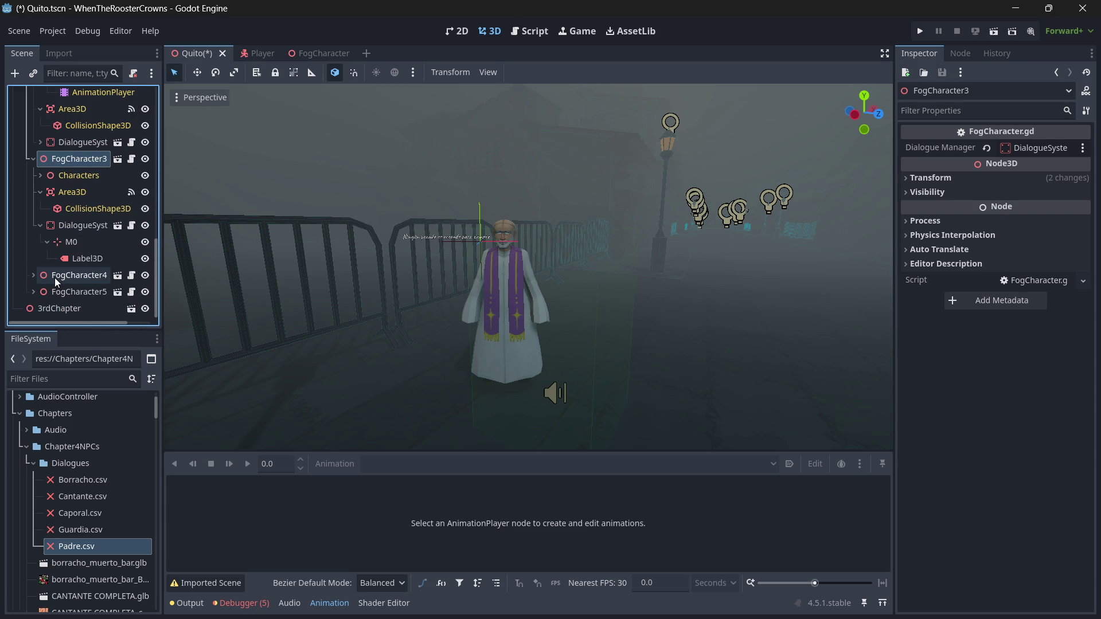
click(75, 172)
click(78, 163)
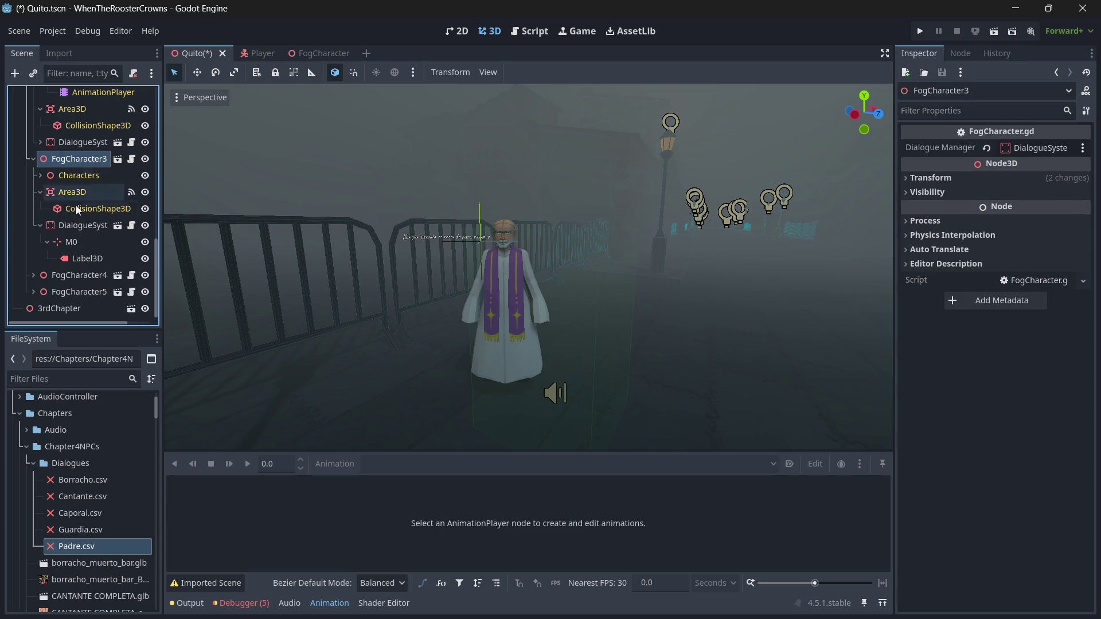
mouse_move(78, 225)
mouse_down()
mouse_move(562, 211)
mouse_move(1032, 138)
mouse_move(1036, 150)
mouse_up()
scroll(46, 172, up, 10)
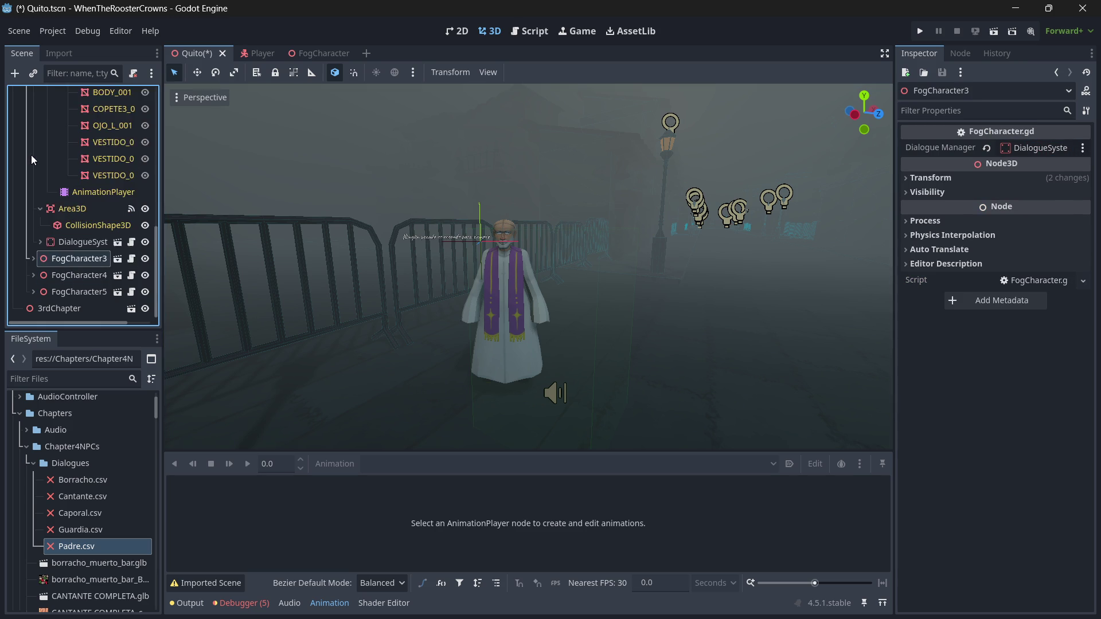
Check FogCharacter2's Dialogue Manager link, collapse the first FogCharacter, and save Quito.tscn.
click(75, 154)
scroll(112, 229, down, 5)
mouse_move(87, 192)
mouse_down()
mouse_move(99, 221)
mouse_move(172, 241)
mouse_move(940, 148)
mouse_move(1032, 158)
mouse_move(163, 206)
mouse_move(41, 98)
mouse_move(30, 240)
mouse_move(35, 230)
mouse_move(77, 229)
mouse_move(19, 177)
mouse_up()
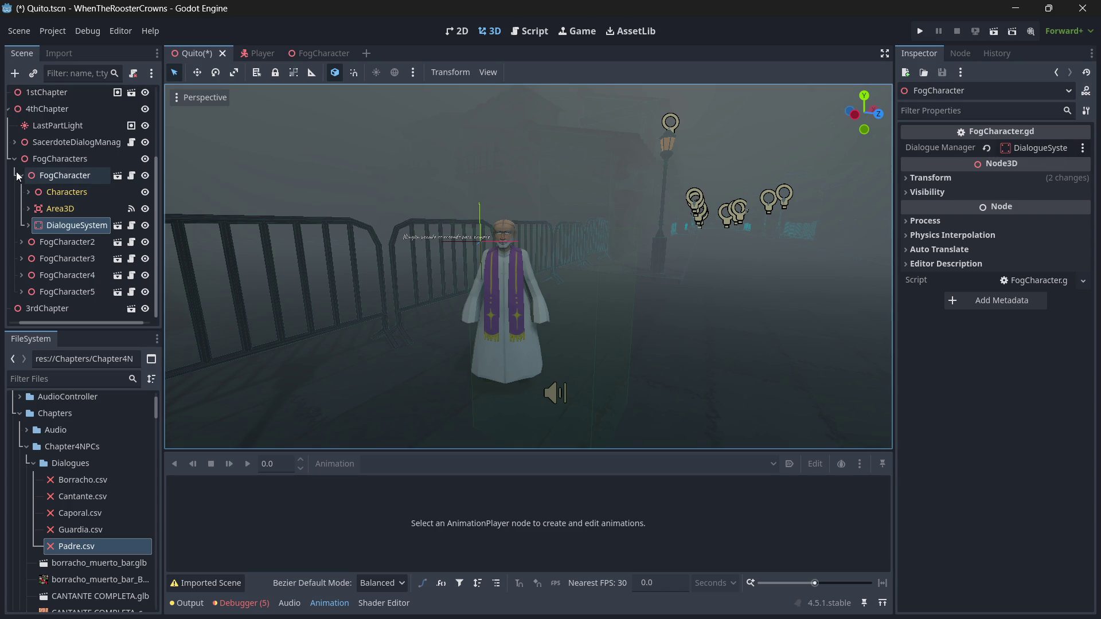
click(21, 175)
key(ctrl+s)
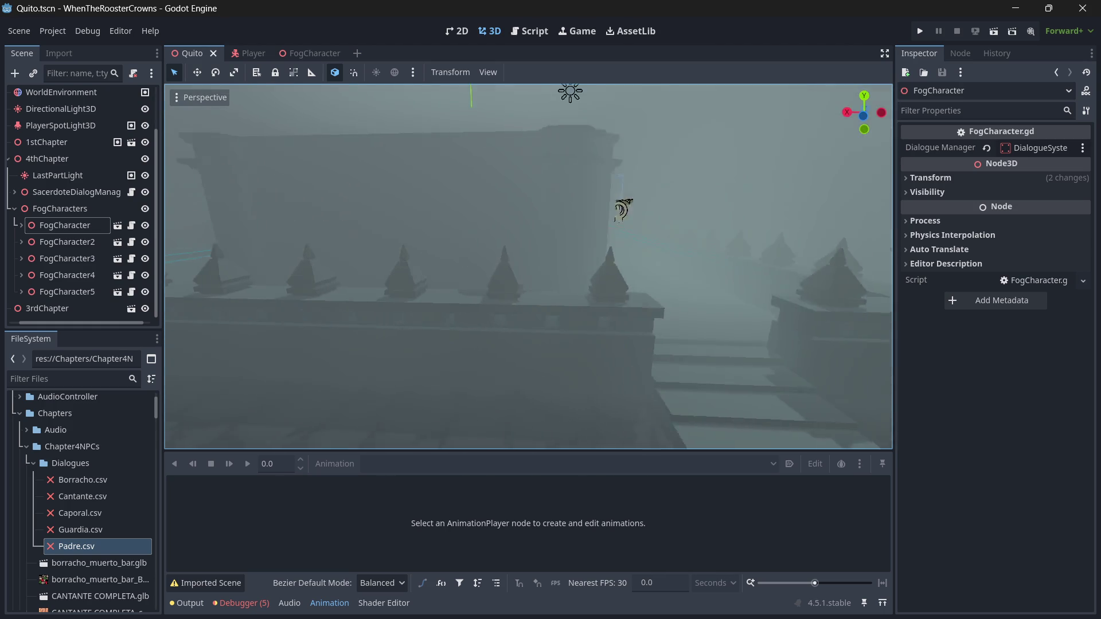
Save the Quito scene and run the project.
key(ctrl+s)
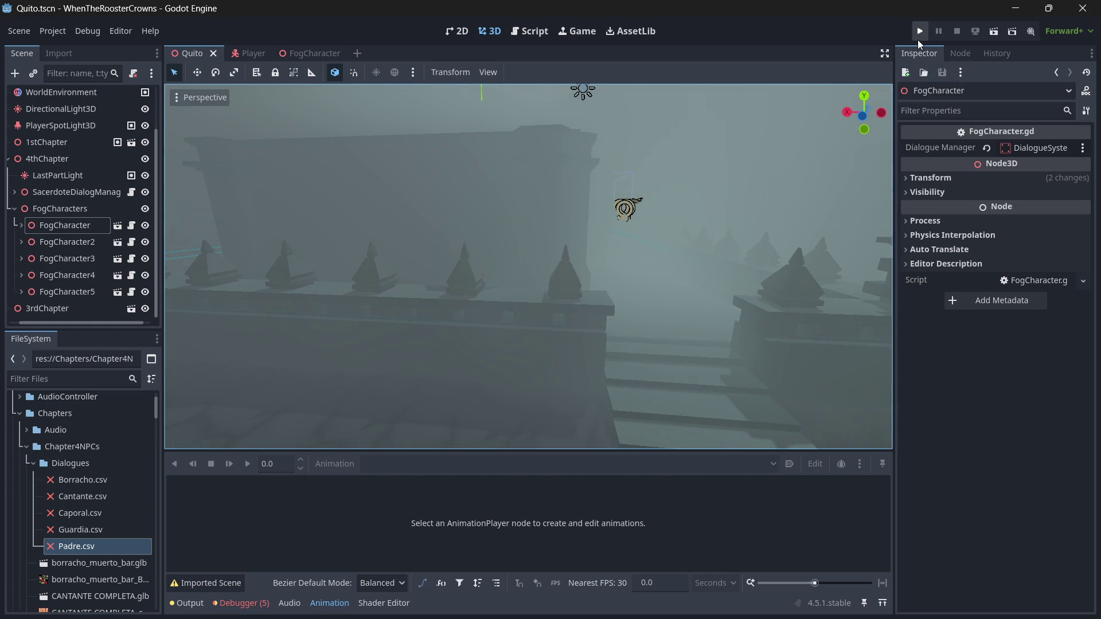
click(918, 36)
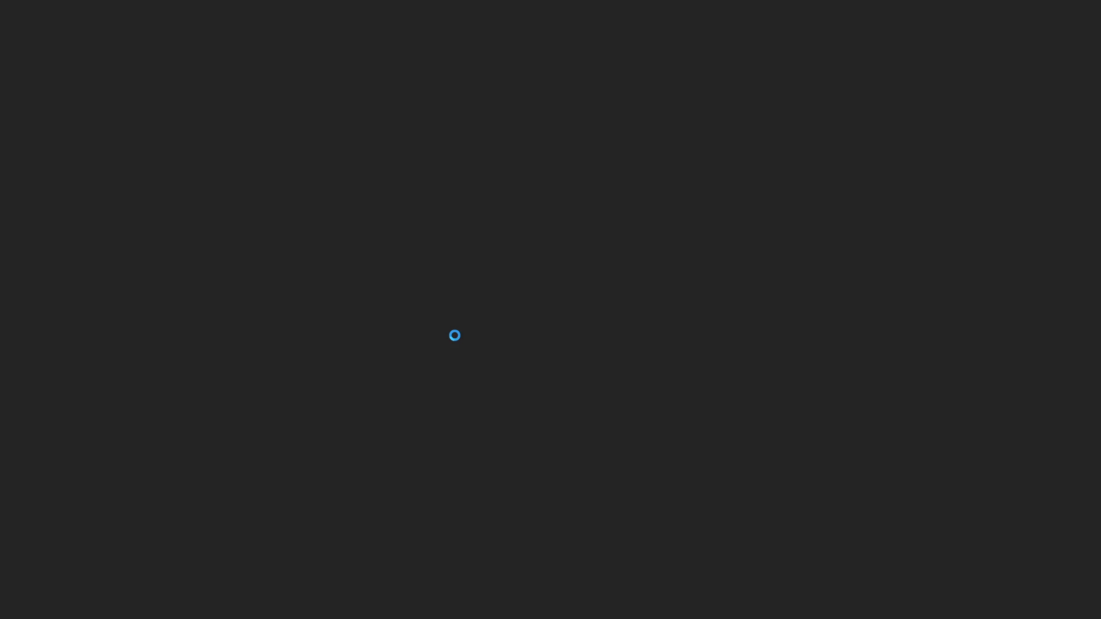